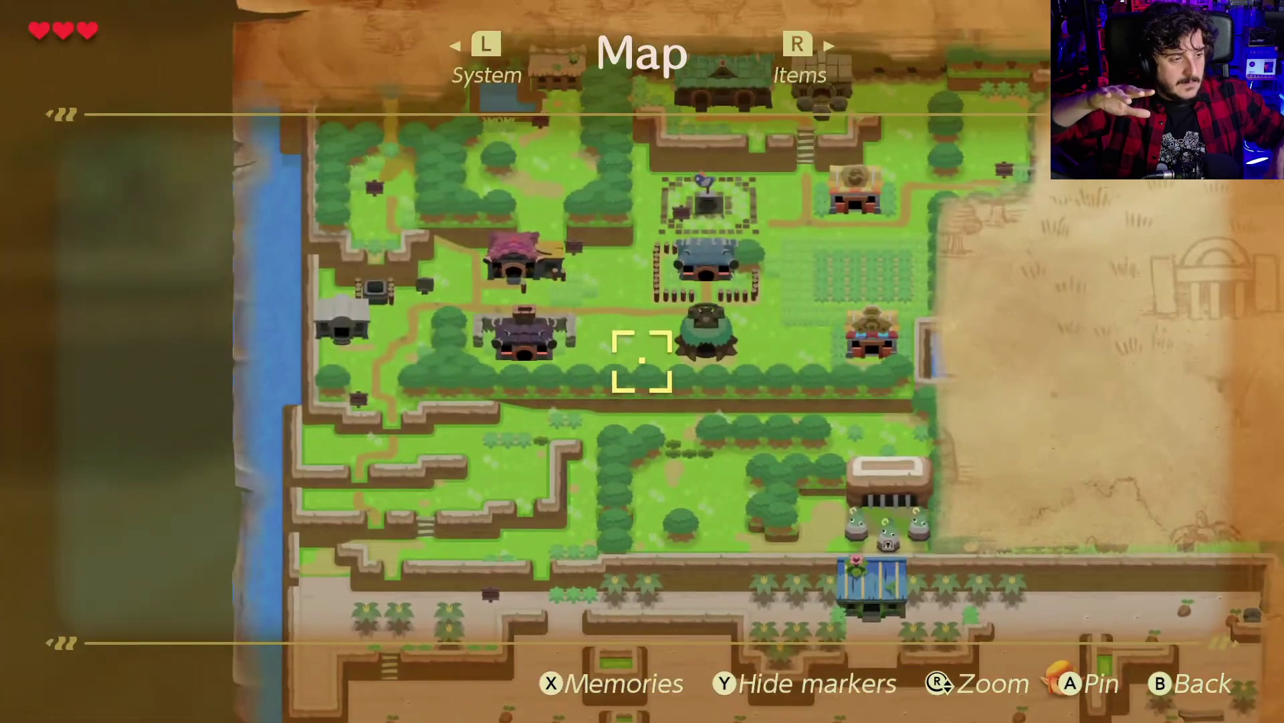
# Pause the Link's Awakening longplay on the island map, then resume it up to the beach combat at 10:02
pyautogui.moveTo(689, 588)
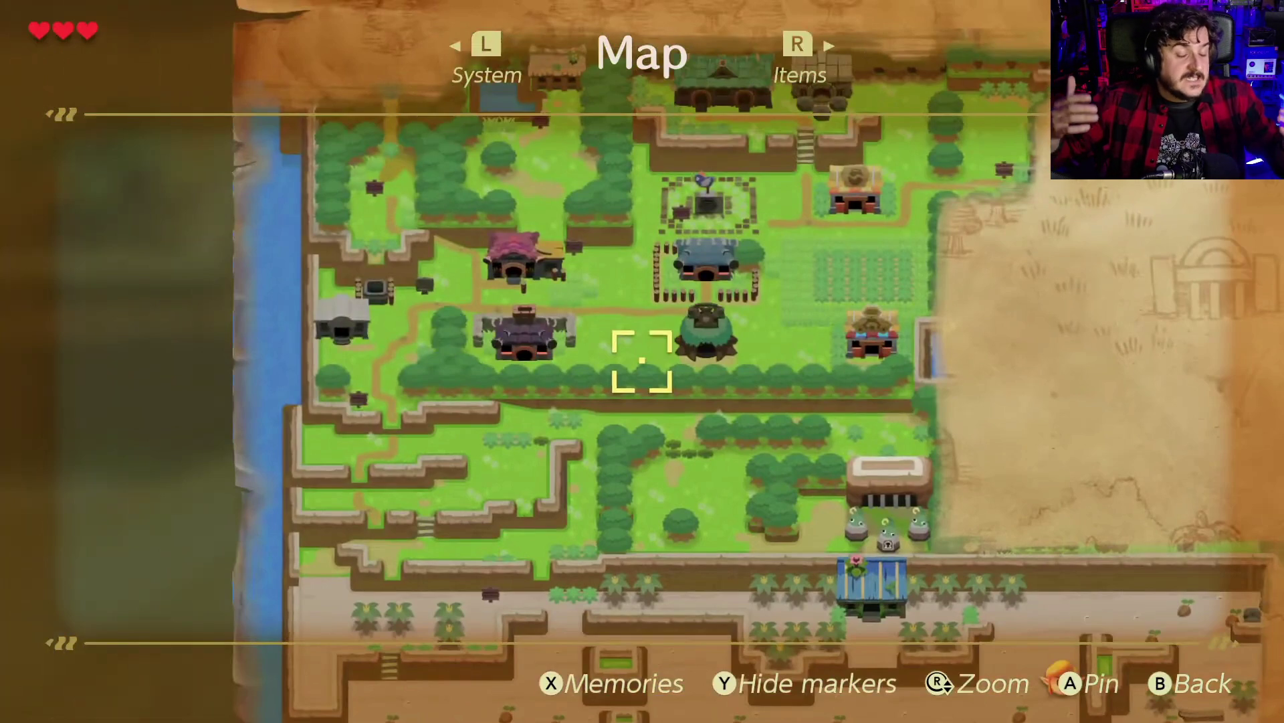
pyautogui.click(276, 496)
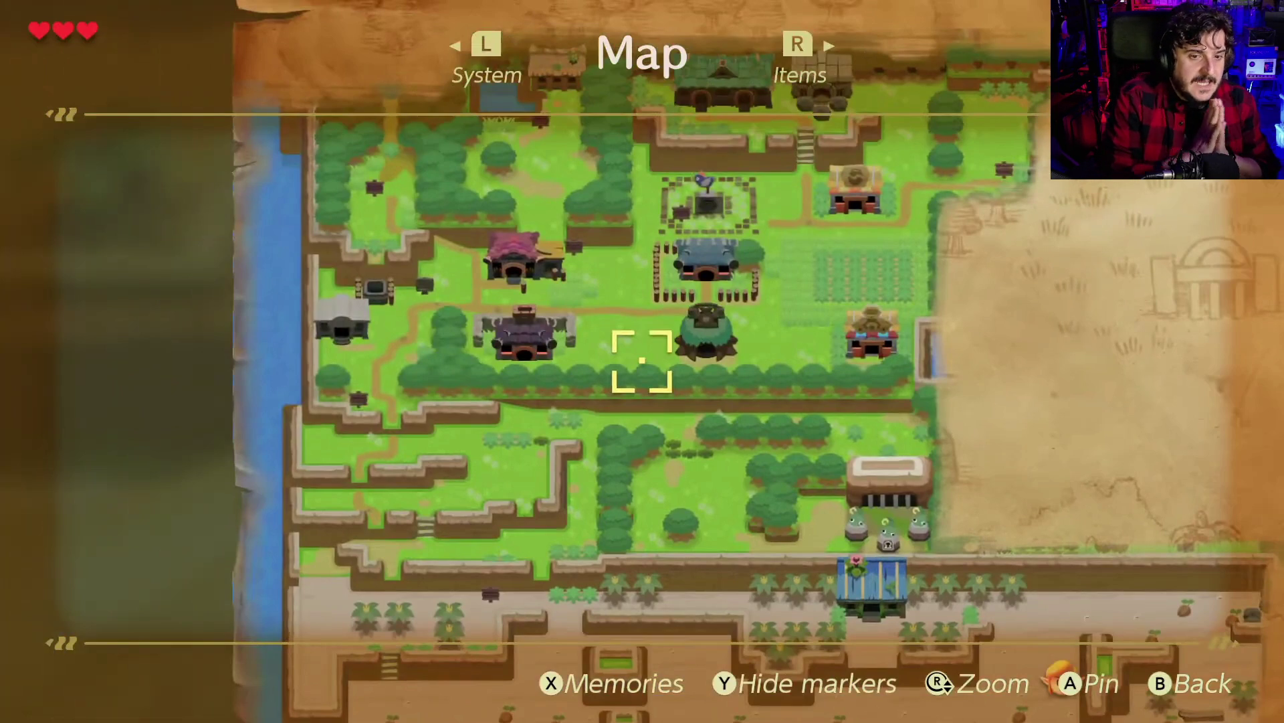
pyautogui.click(958, 519)
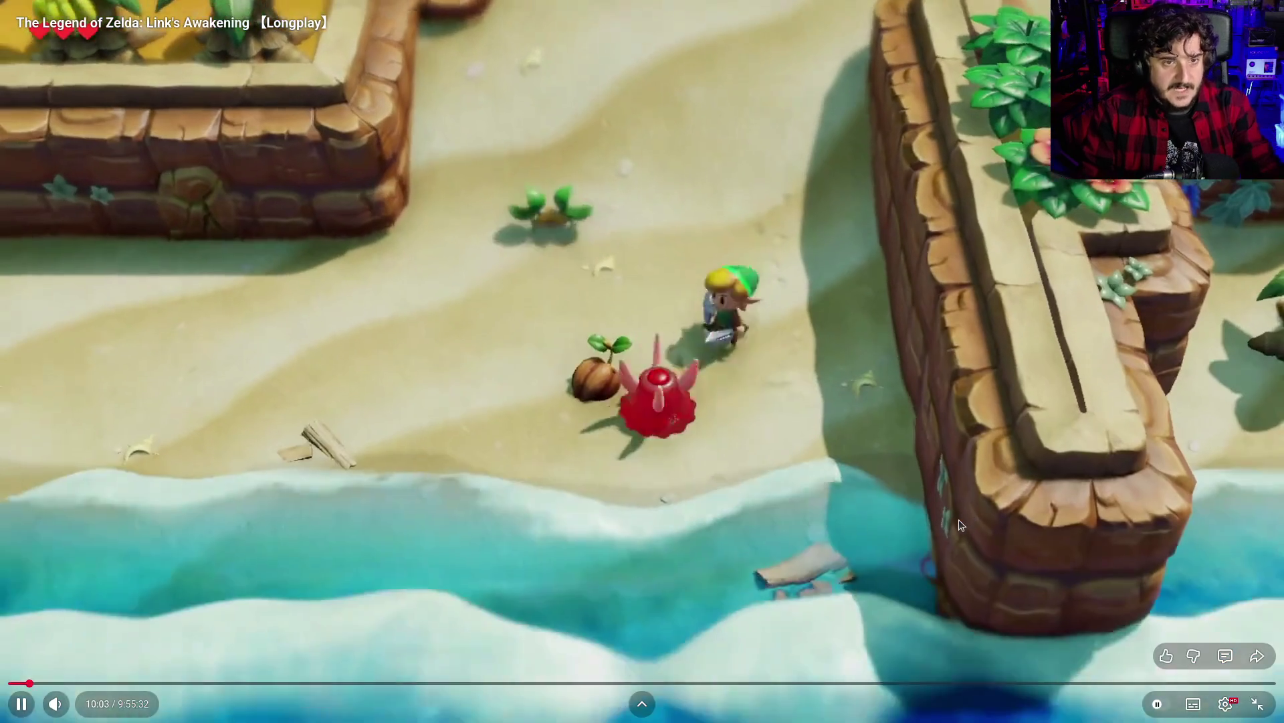
# Pause the beach footage and leave fullscreen to return to the Godot house-and-stairs scene
pyautogui.click(958, 519)
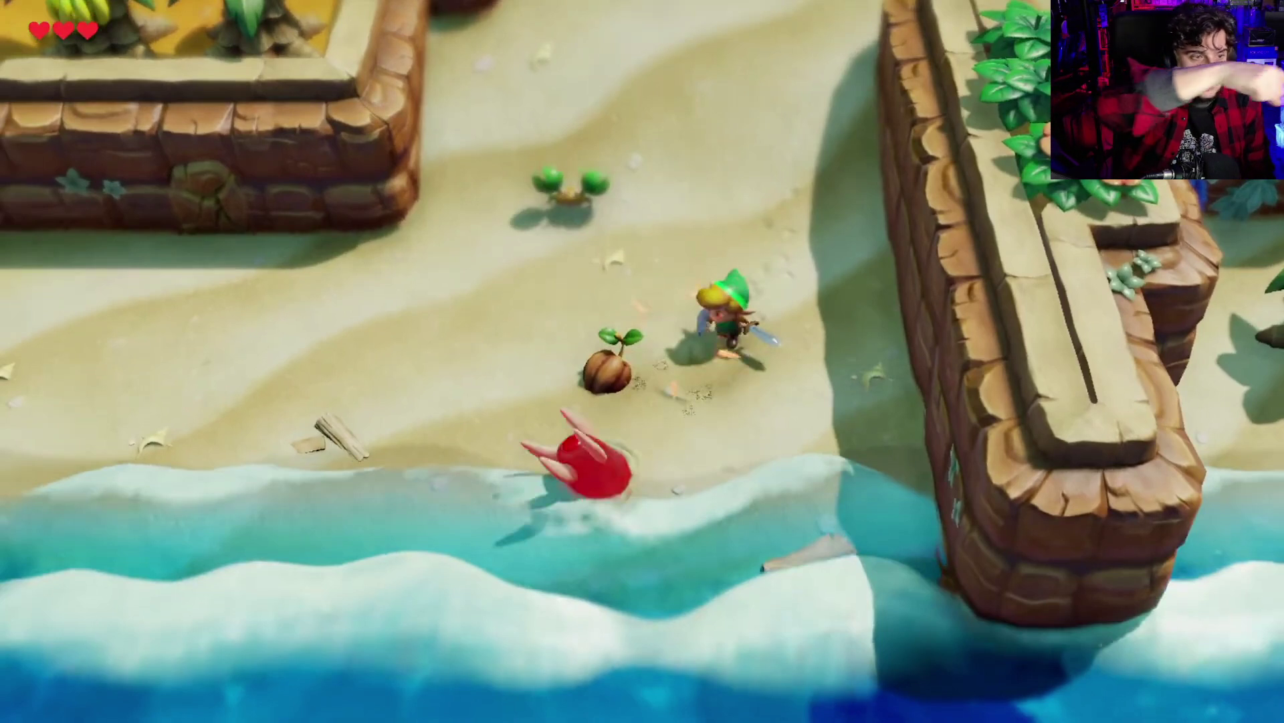
pyautogui.press('Escape')
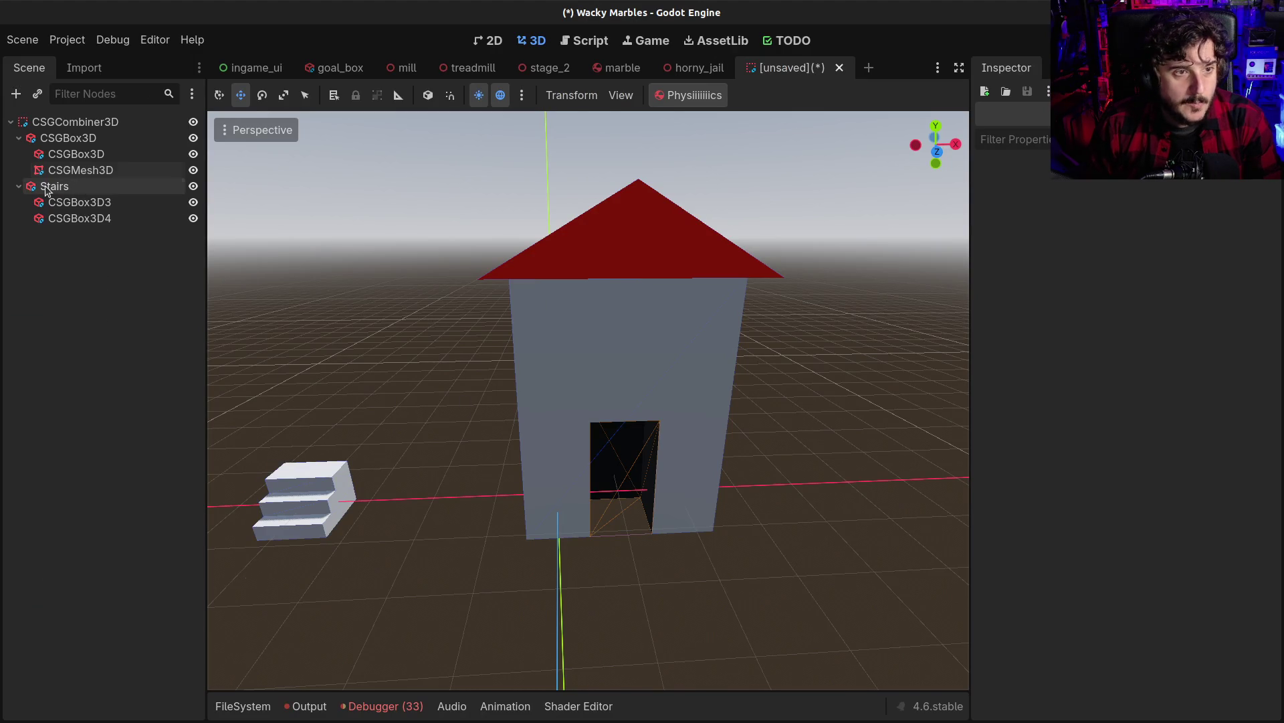
# Cancel saving the Stairs branch as a scene and undo a trial raise of the stairs
pyautogui.rightClick(45, 189)
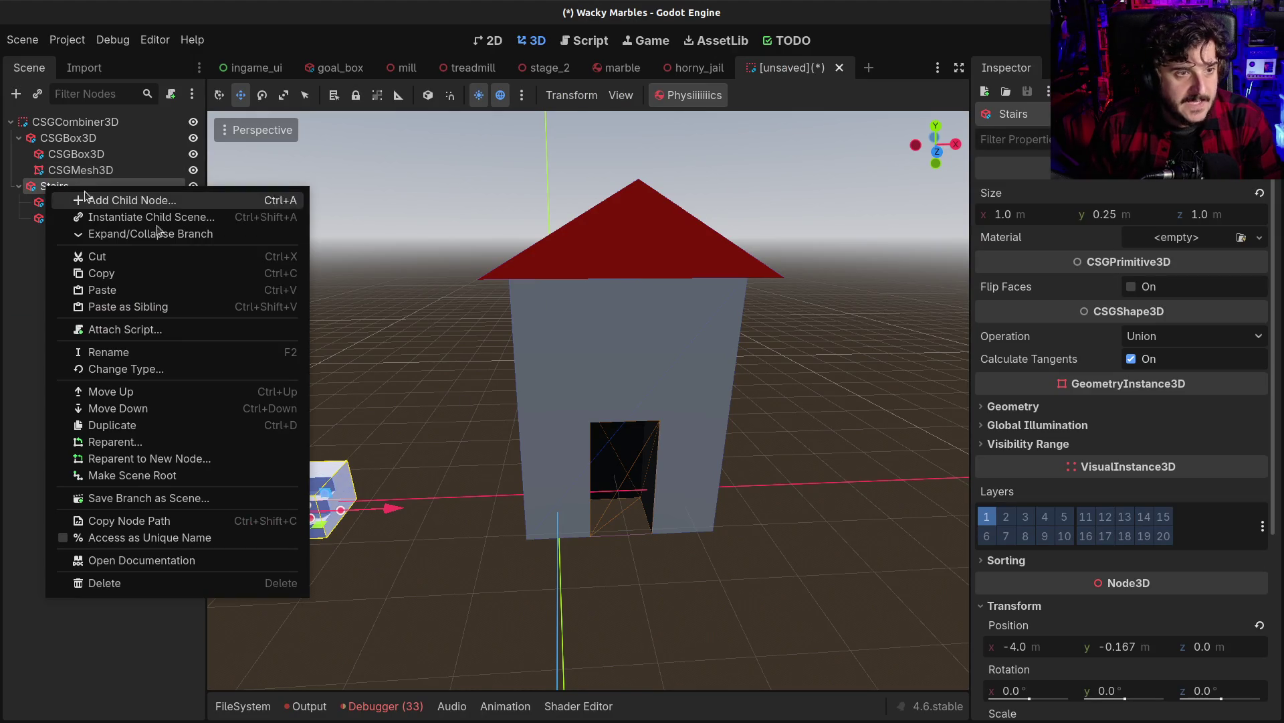
pyautogui.click(203, 497)
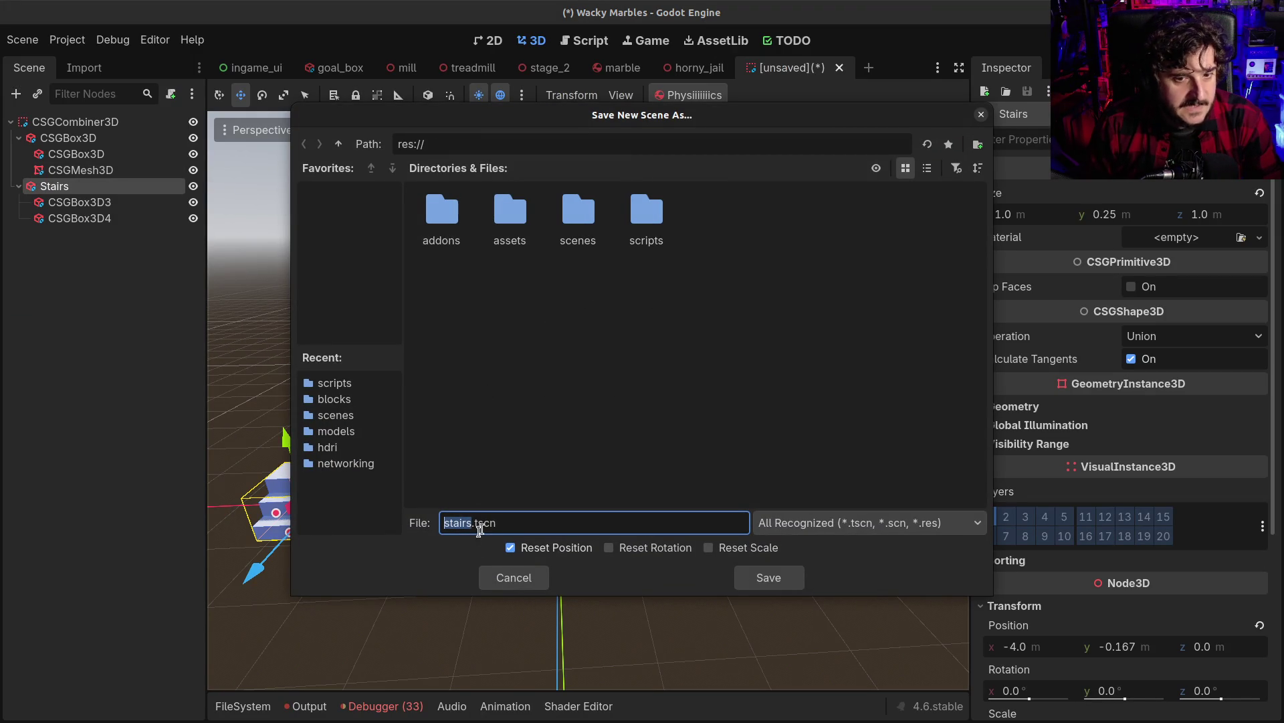
pyautogui.click(528, 578)
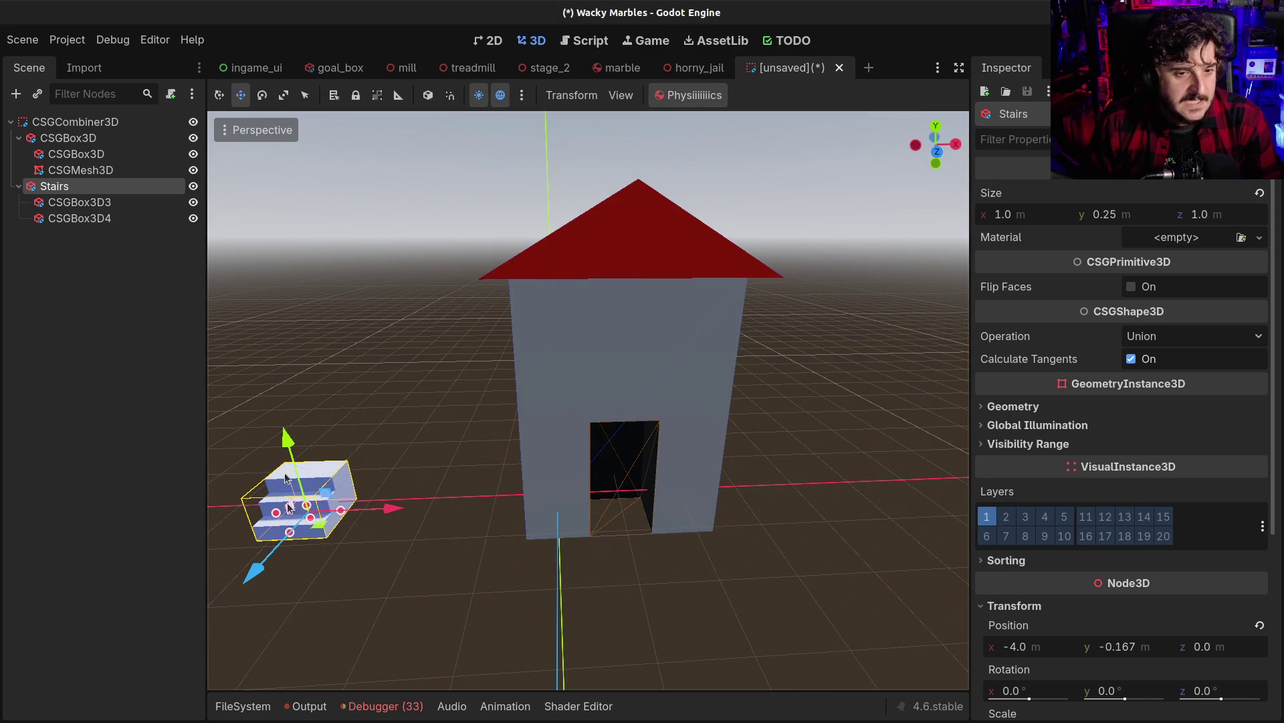
pyautogui.moveTo(282, 441); pyautogui.dragTo(280, 413)
pyautogui.hotkey('ctrl', 'z')
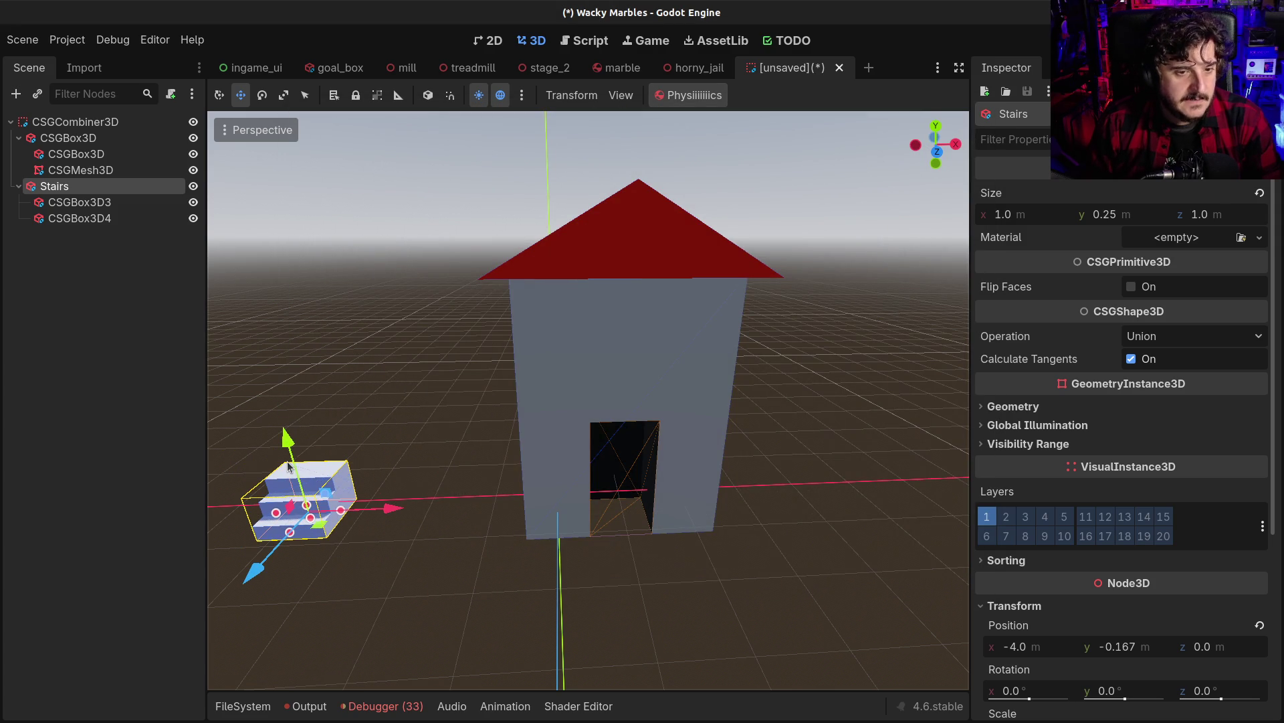
# Duplicate Stairs as Stairs2, place the copy over the original, and nest it under Stairs
pyautogui.hotkey('ctrl', 'd')
pyautogui.moveTo(287, 467)
pyautogui.mouseDown()
pyautogui.moveTo(291, 399)
pyautogui.moveTo(274, 409)
pyautogui.mouseUp()
pyautogui.moveTo(253, 496); pyautogui.dragTo(279, 473)
pyautogui.moveTo(67, 234); pyautogui.dragTo(65, 190)
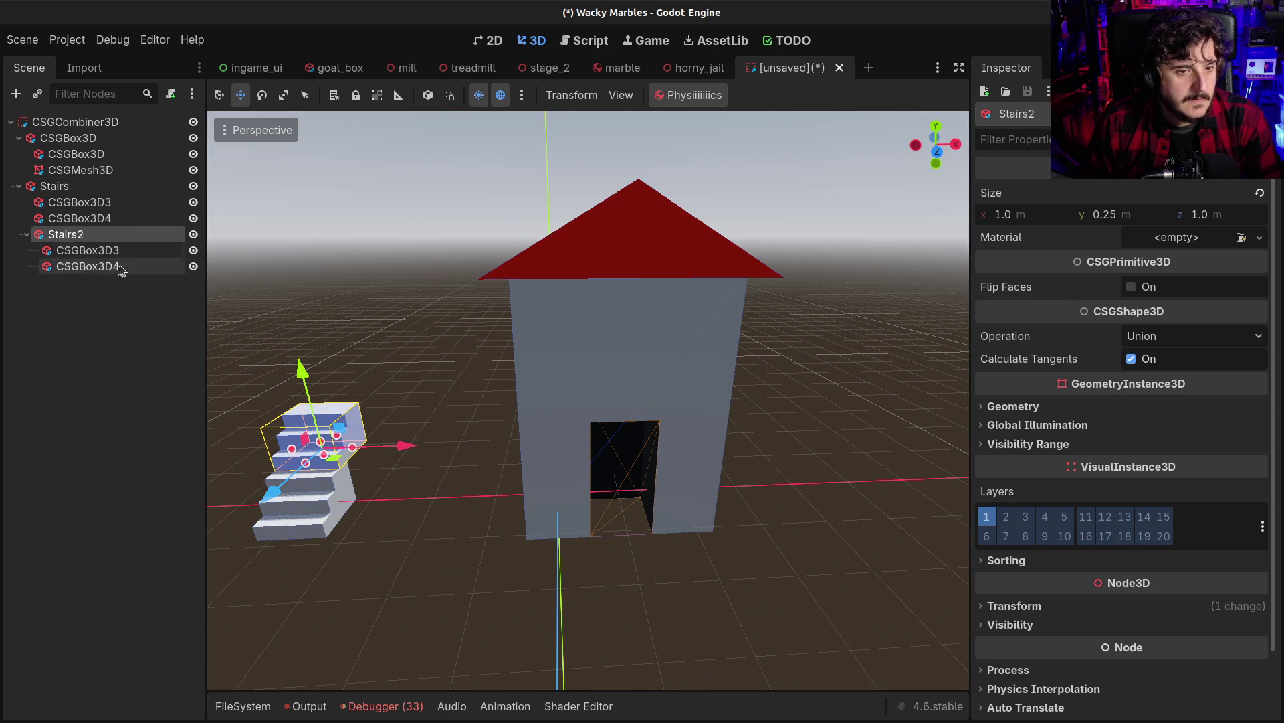
pyautogui.rightClick(65, 189)
pyautogui.click(26, 402)
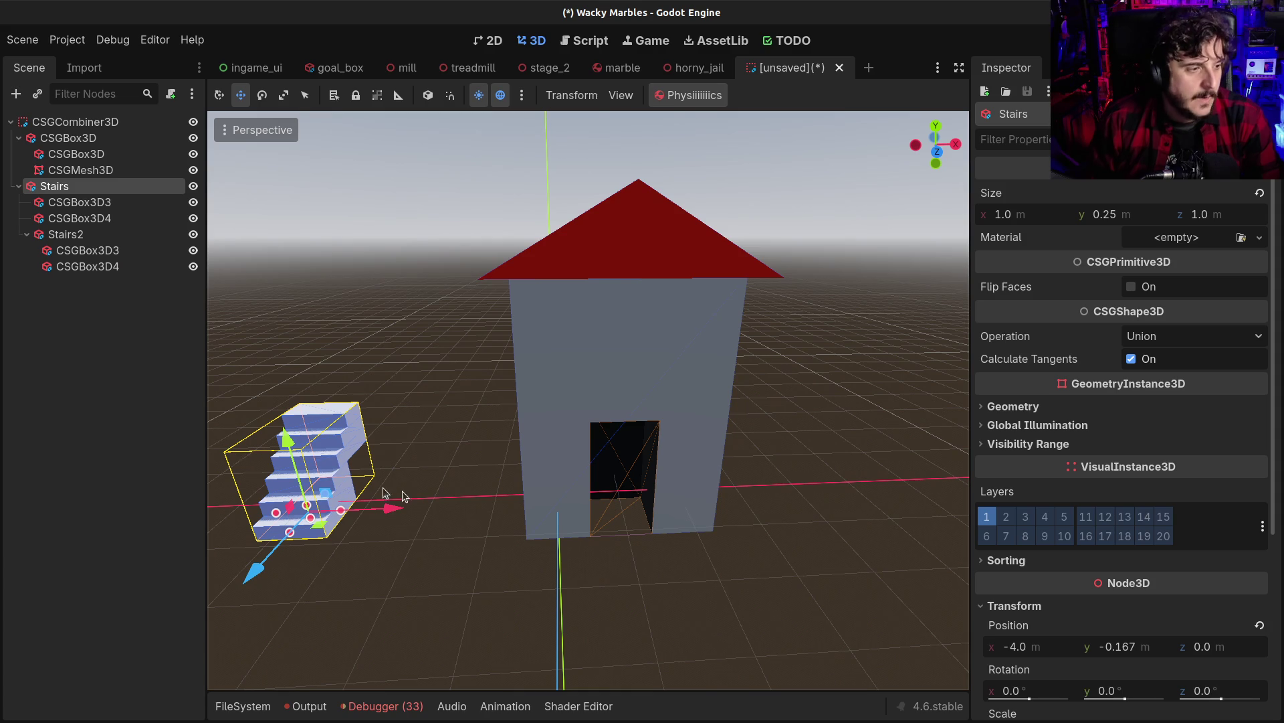
pyautogui.moveTo(404, 493); pyautogui.dragTo(436, 482)
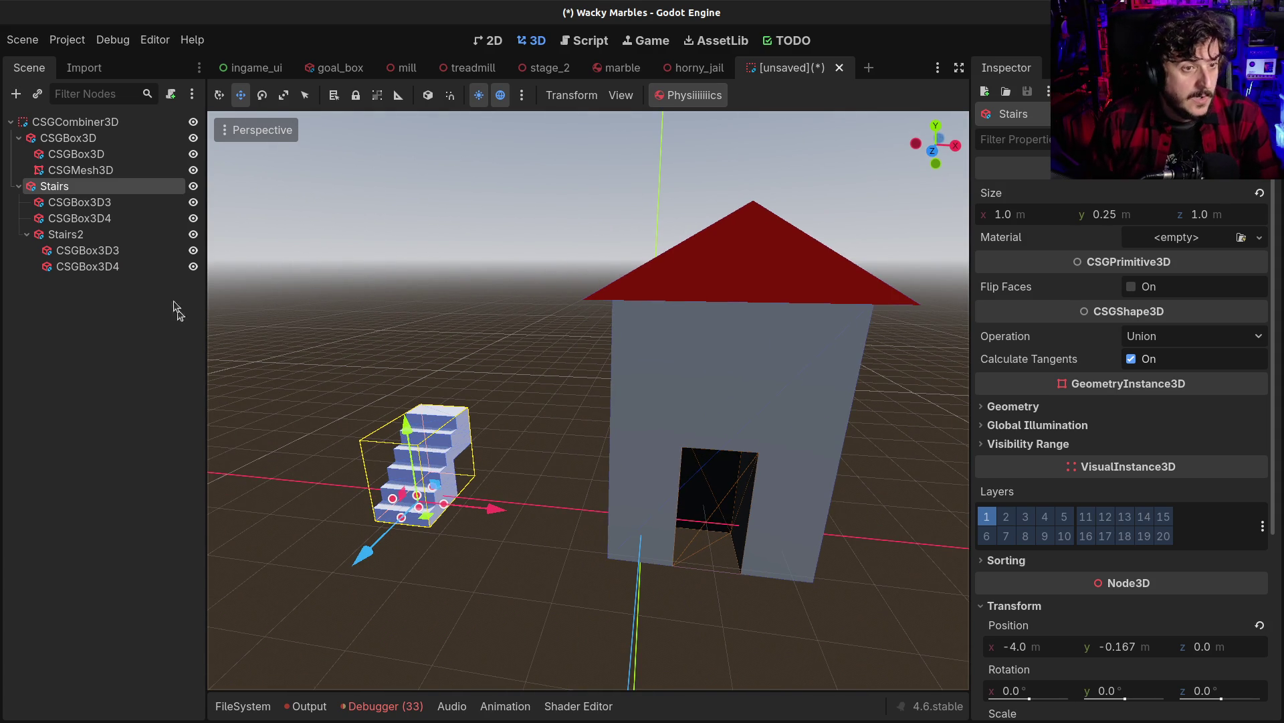
# Select the first Stairs step box and begin adding the other step boxes
pyautogui.click(181, 205)
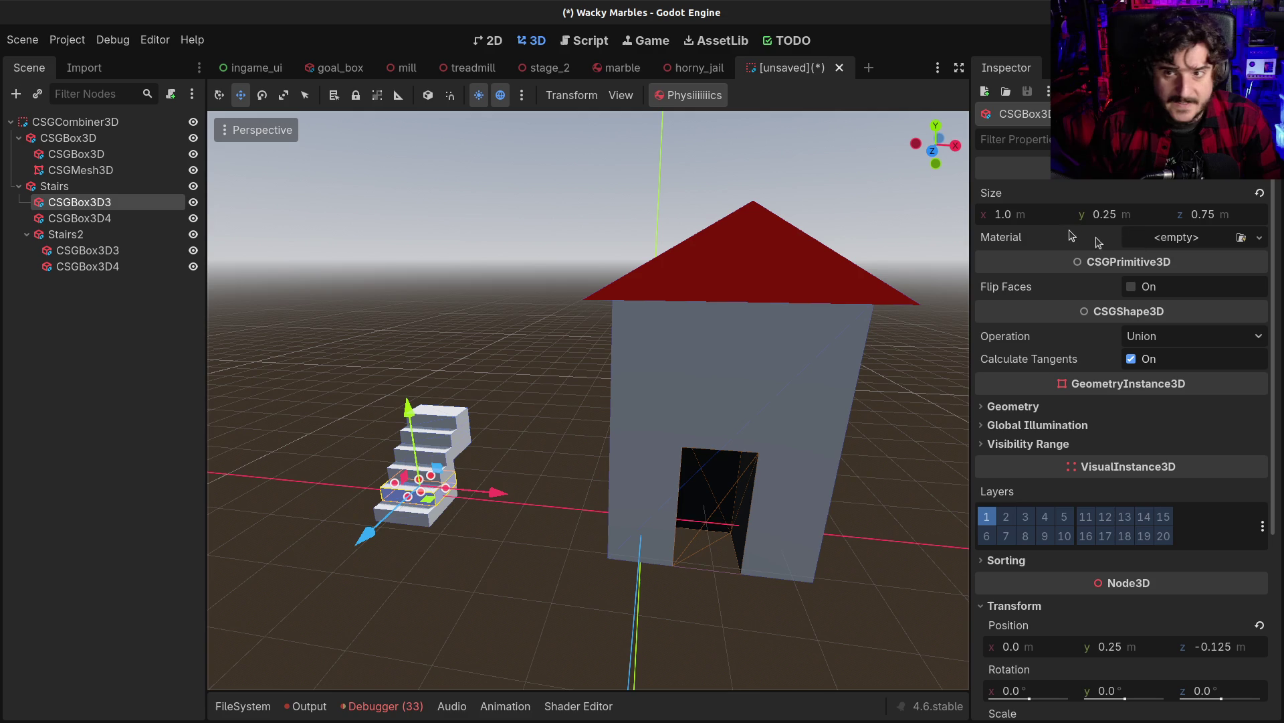
pyautogui.click(1109, 217)
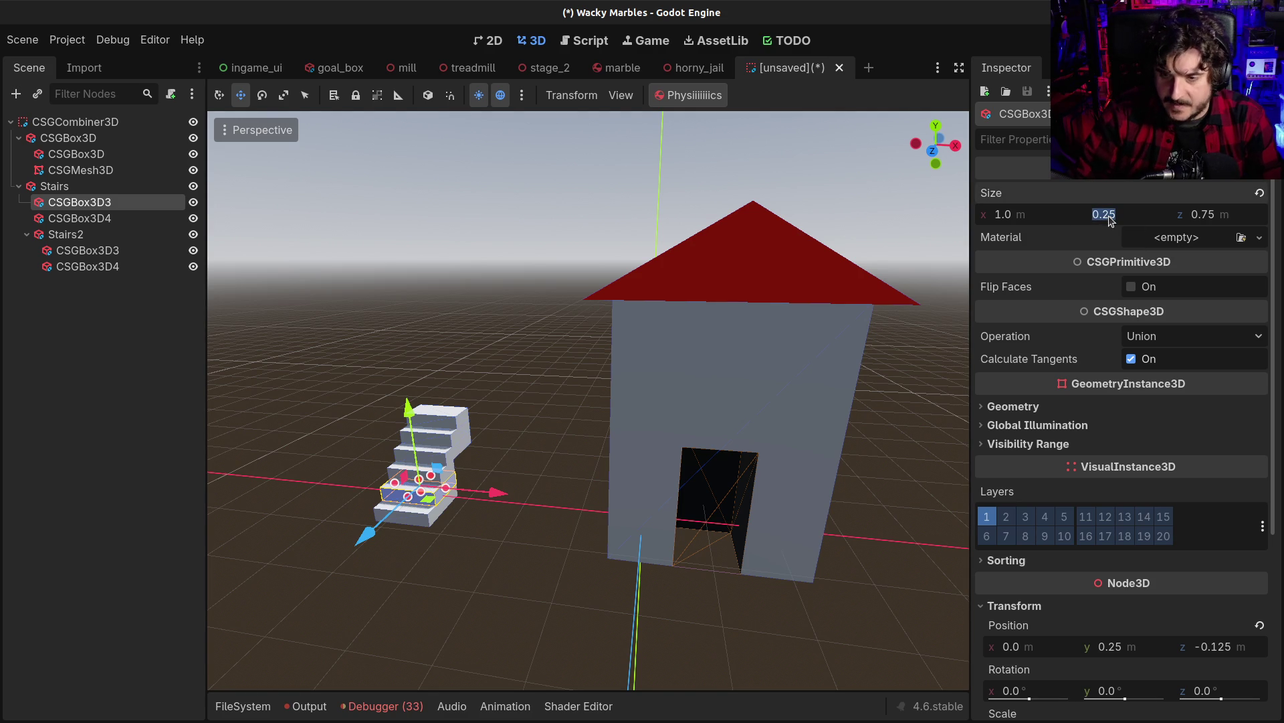
pyautogui.keyDown('ctrl'); pyautogui.click(80, 218); pyautogui.keyUp('ctrl')
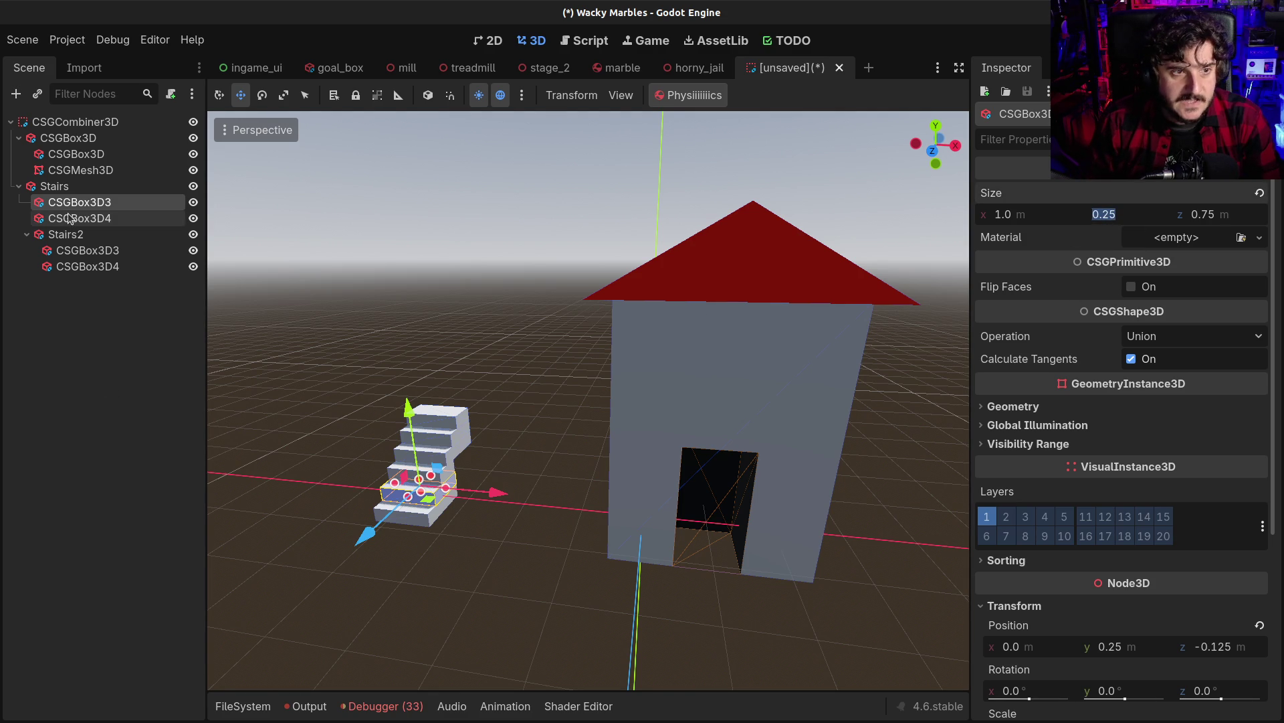
pyautogui.keyDown('ctrl'); pyautogui.click(88, 250); pyautogui.keyUp('ctrl')
pyautogui.keyDown('ctrl'); pyautogui.click(85, 267); pyautogui.keyUp('ctrl')
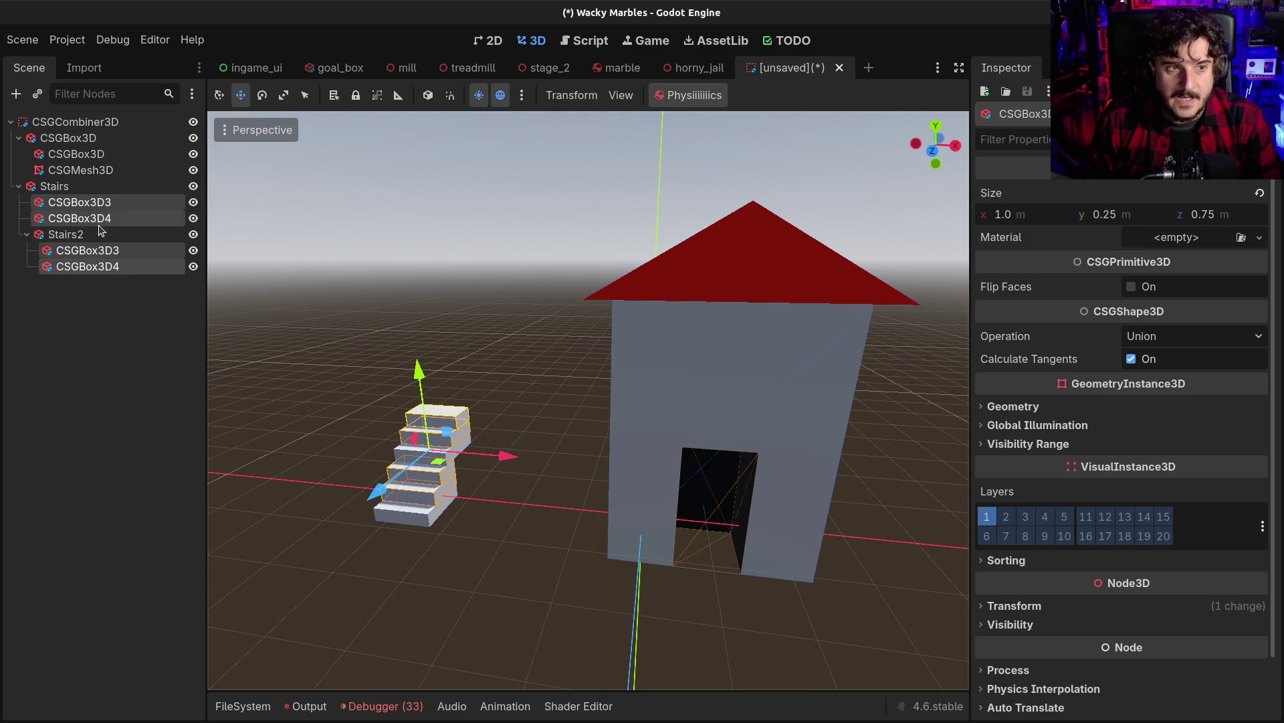
# Select all four step boxes of Stairs and Stairs2 and set their Size y to 0.125
pyautogui.click(54, 186)
pyautogui.keyDown('ctrl'); pyautogui.click(79, 218); pyautogui.keyUp('ctrl')
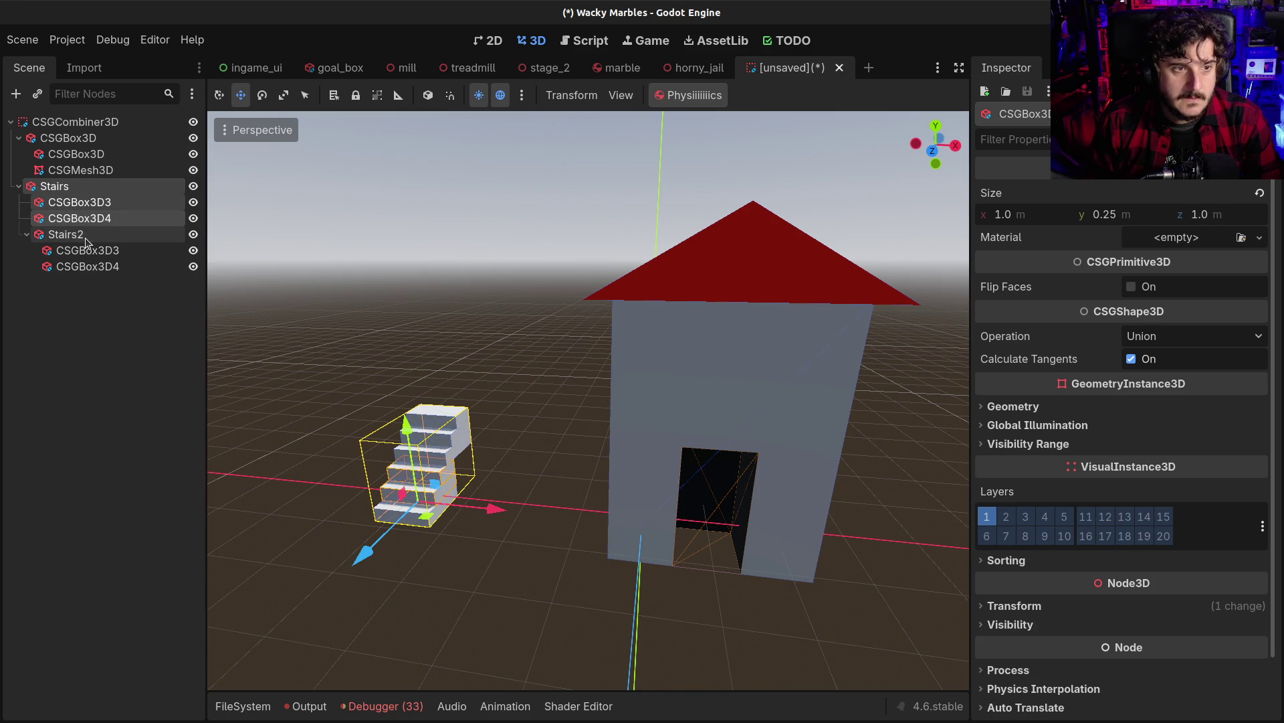
pyautogui.keyDown('ctrl'); pyautogui.click(65, 234); pyautogui.keyUp('ctrl')
pyautogui.keyDown('ctrl'); pyautogui.click(87, 250); pyautogui.keyUp('ctrl')
pyautogui.keyDown('ctrl'); pyautogui.click(88, 266); pyautogui.keyUp('ctrl')
pyautogui.click(1105, 214)
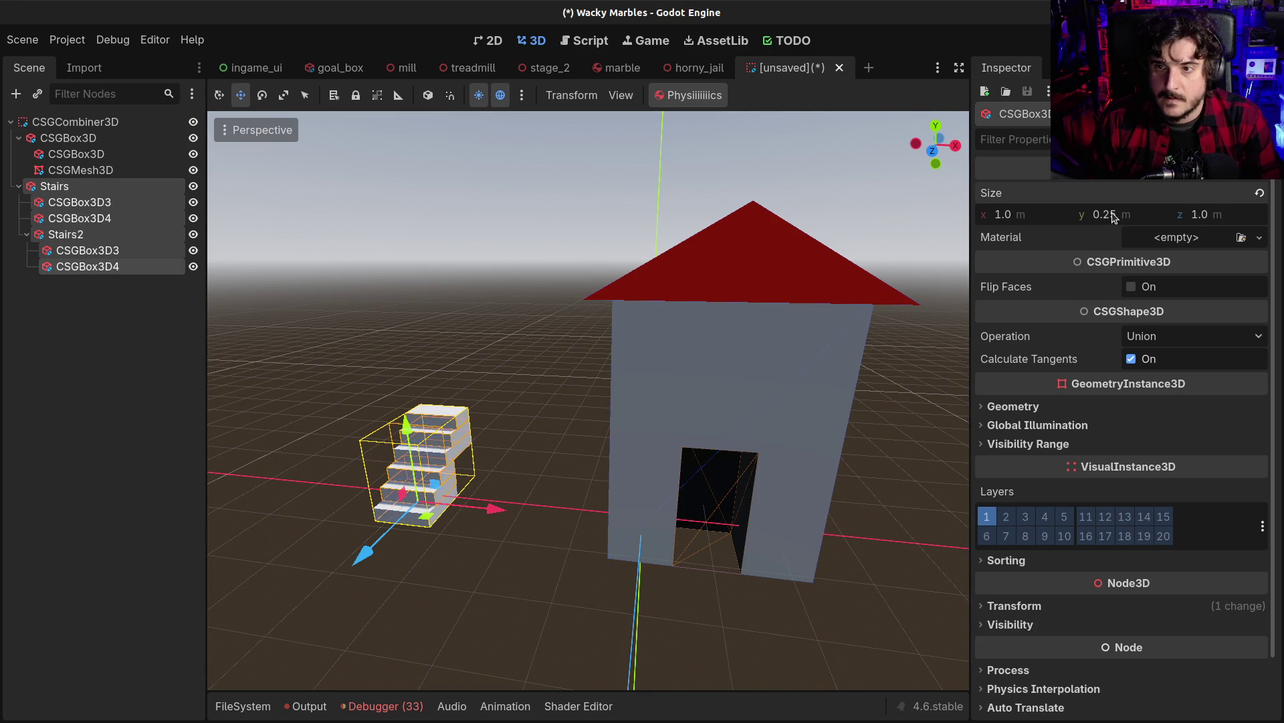
pyautogui.write('0.125')
pyautogui.press('Return')
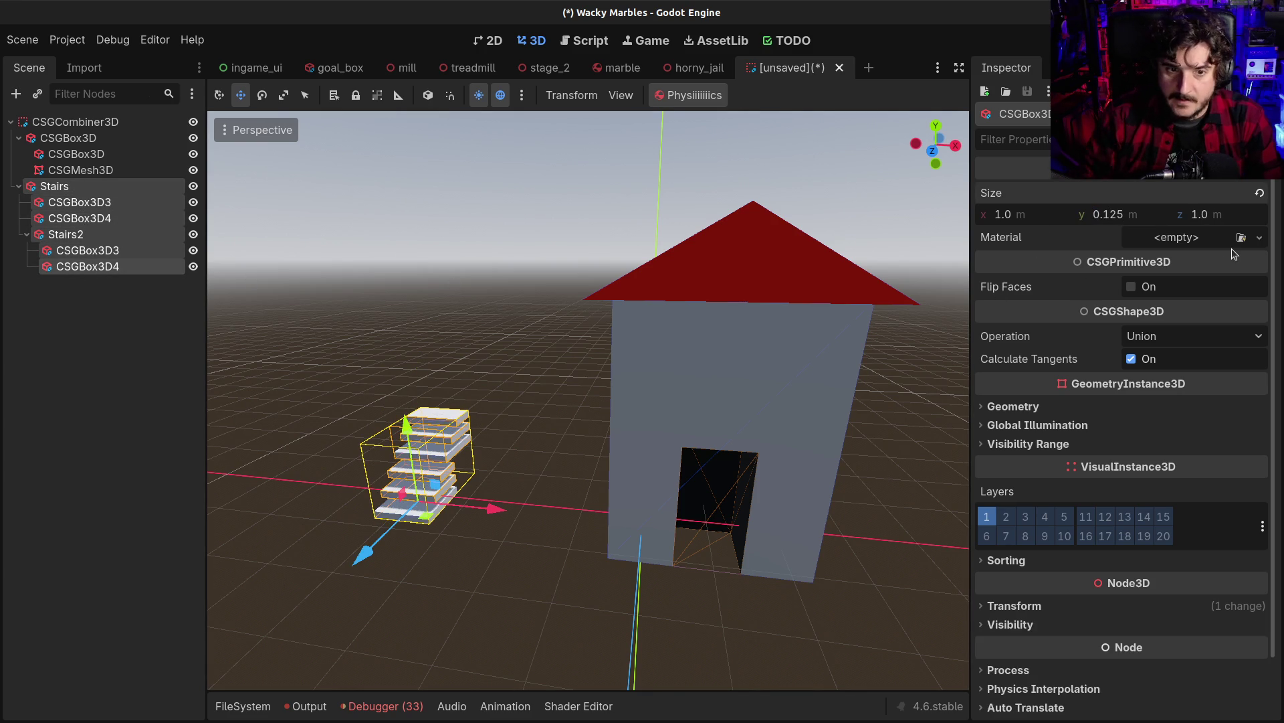
pyautogui.moveTo(469, 401)
pyautogui.mouseDown()
pyautogui.moveTo(401, 469)
pyautogui.moveTo(306, 528)
pyautogui.mouseUp()
pyautogui.click(30, 320)
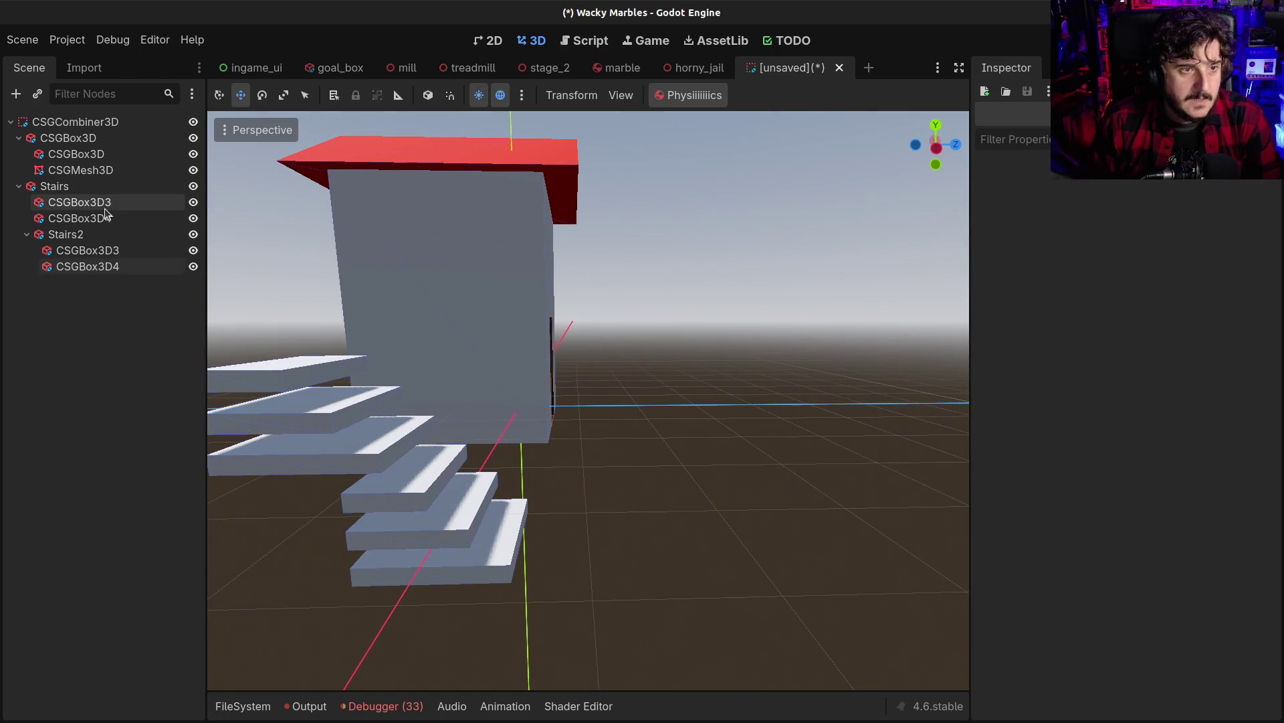
# Raise the first Stairs step box and lower the second one onto the stairs
pyautogui.click(79, 202)
pyautogui.moveTo(429, 432); pyautogui.dragTo(411, 418)
pyautogui.click(415, 480)
pyautogui.click(401, 428)
pyautogui.click(381, 462)
pyautogui.click(378, 461)
# Lower Stairs2 by 0.375 m so its slab steps sit beside the original staircase
pyautogui.click(79, 218)
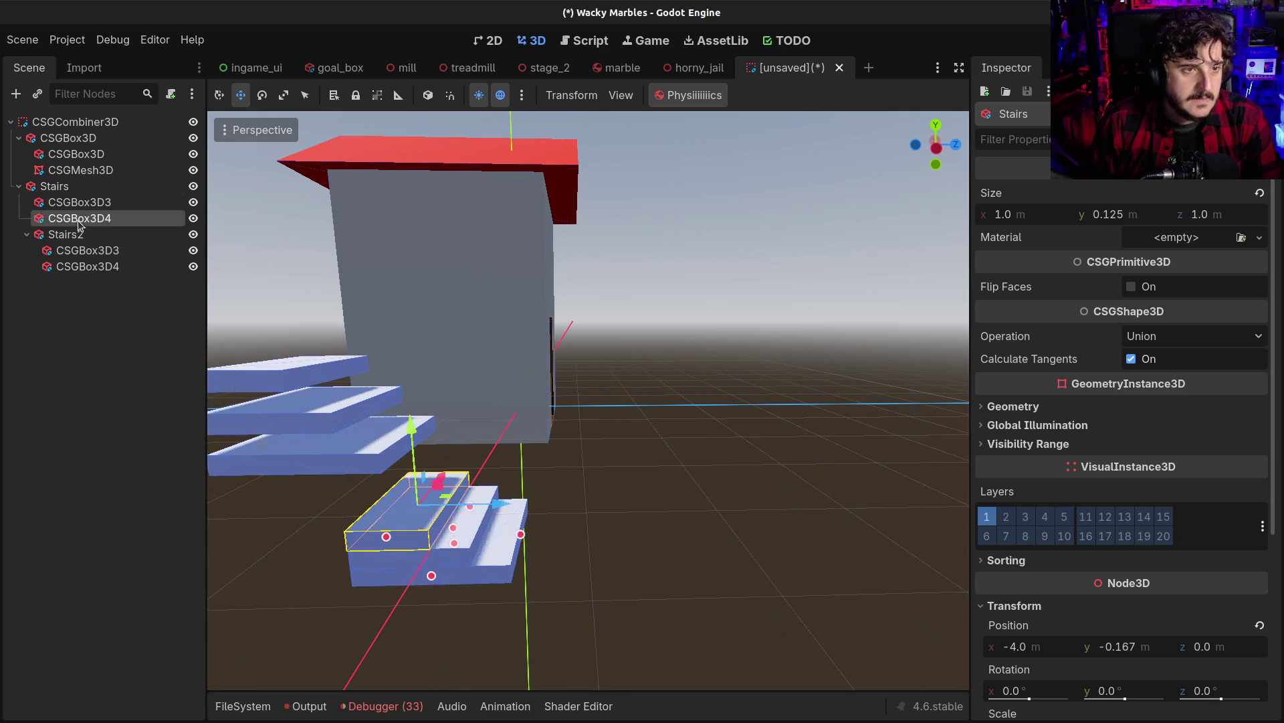
pyautogui.click(66, 234)
pyautogui.moveTo(330, 388); pyautogui.dragTo(330, 438)
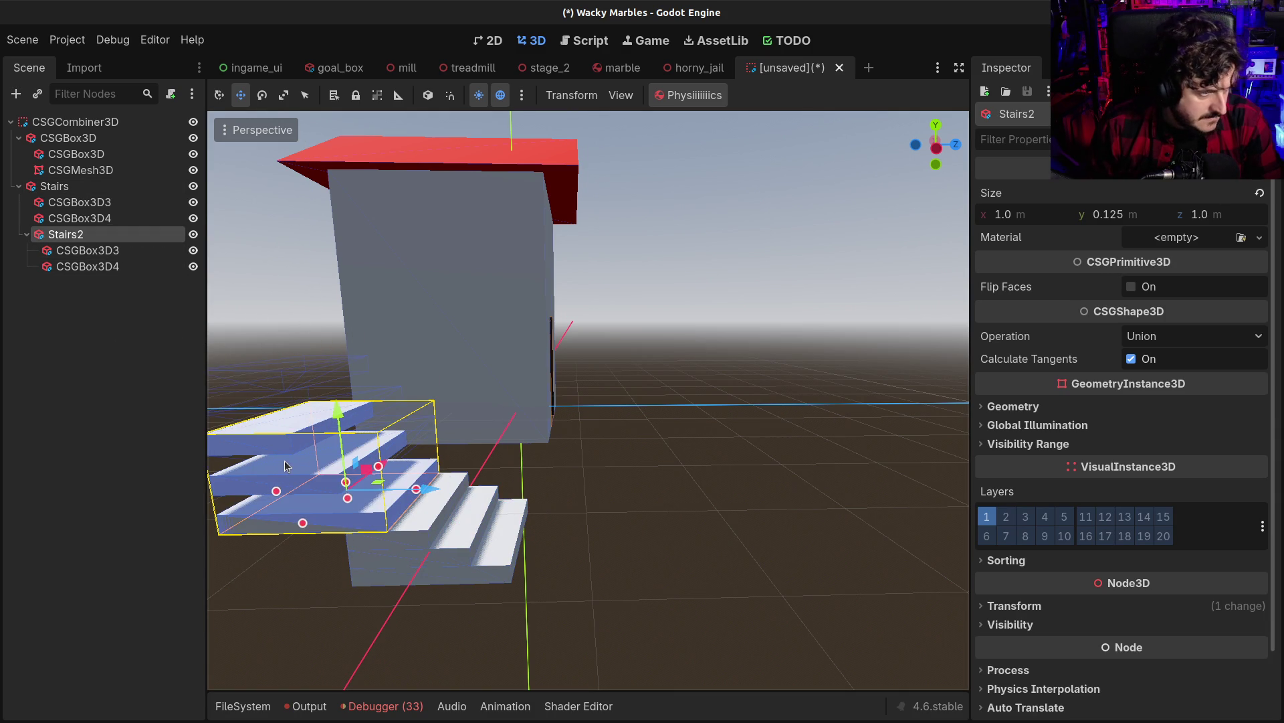
pyautogui.moveTo(286, 465); pyautogui.dragTo(402, 455)
pyautogui.moveTo(579, 438)
pyautogui.mouseDown()
pyautogui.moveTo(562, 442)
pyautogui.moveTo(582, 438)
pyautogui.mouseUp()
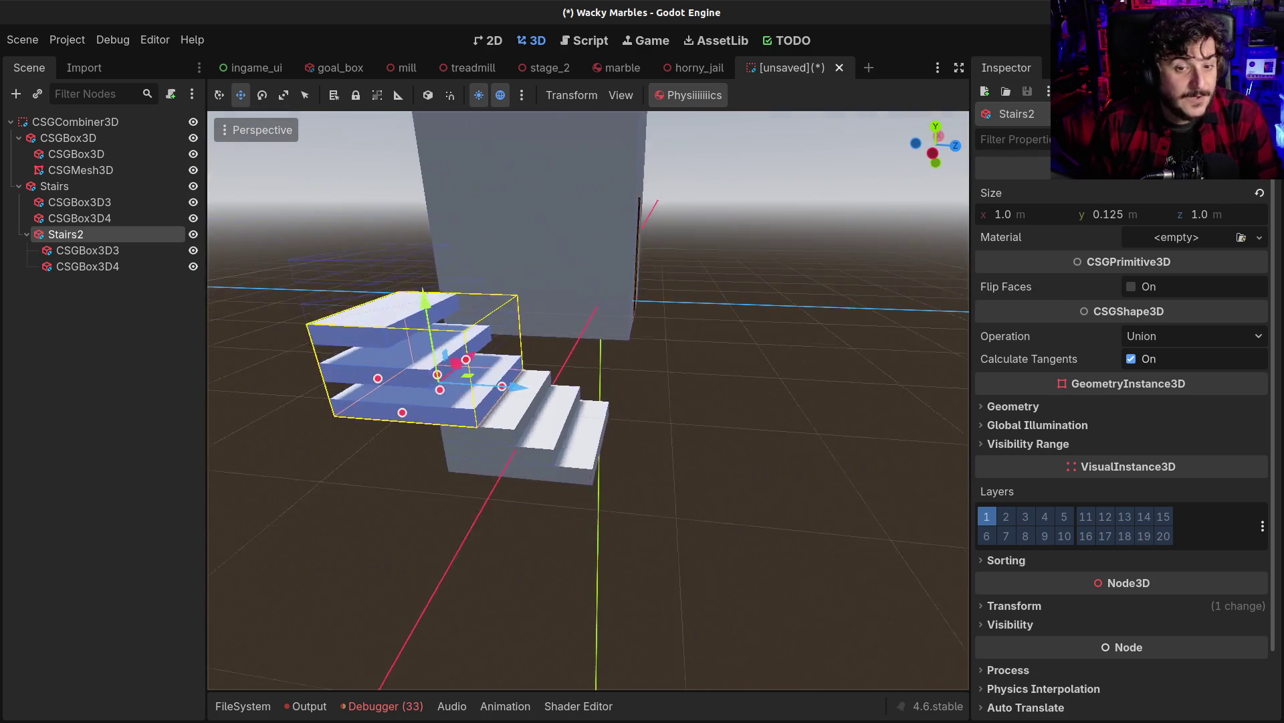
pyautogui.click(52, 190)
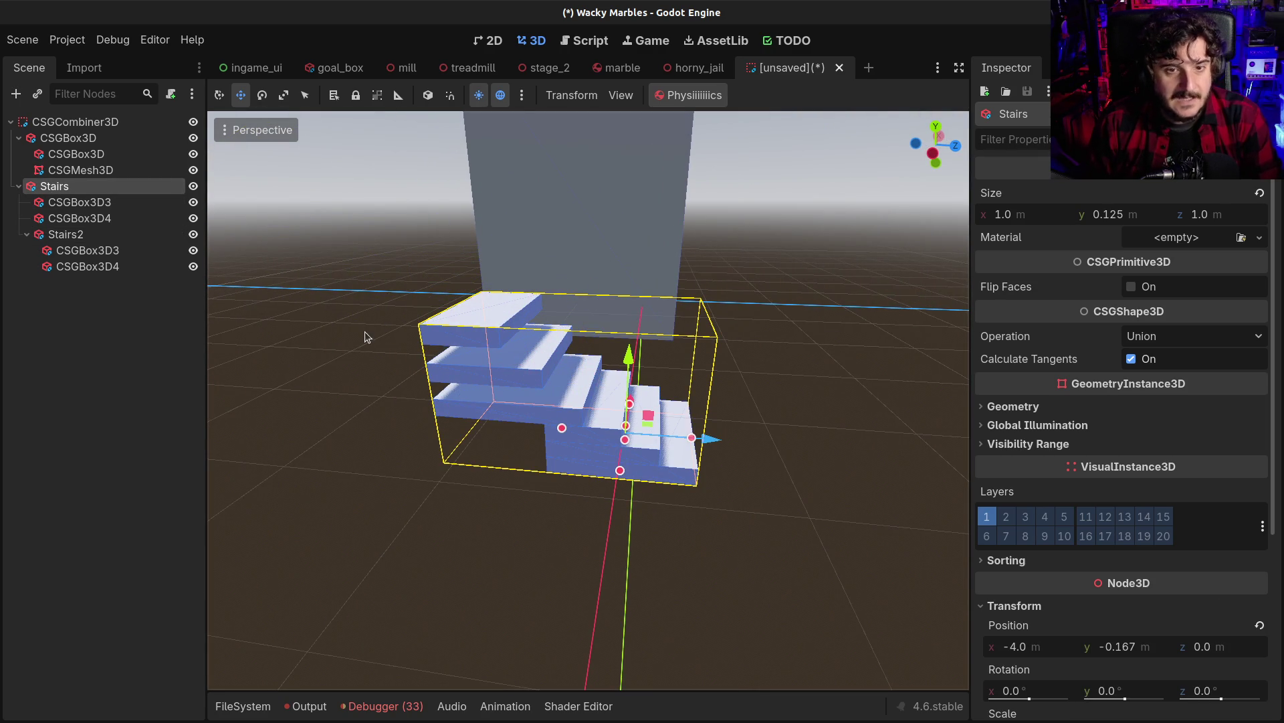
# Add a StaticBody3D node to the scene via the 'static' search
pyautogui.hotkey('ctrl', 'a')
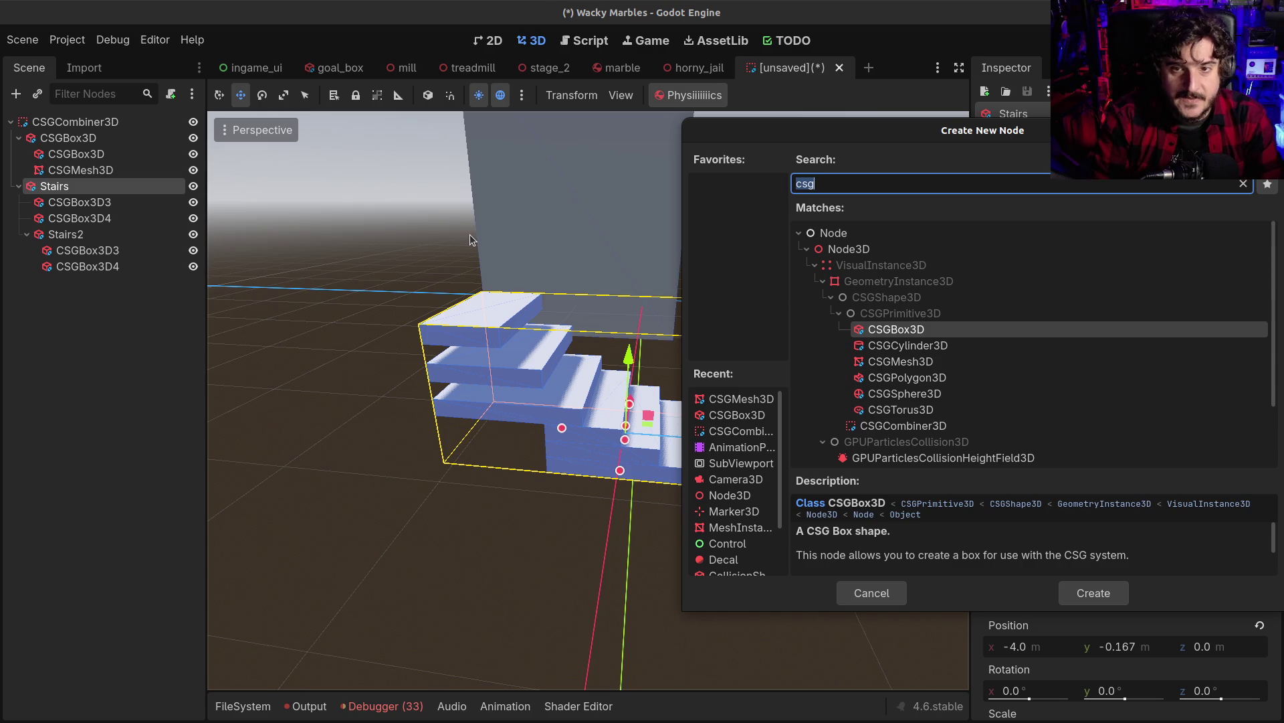
pyautogui.write('c')
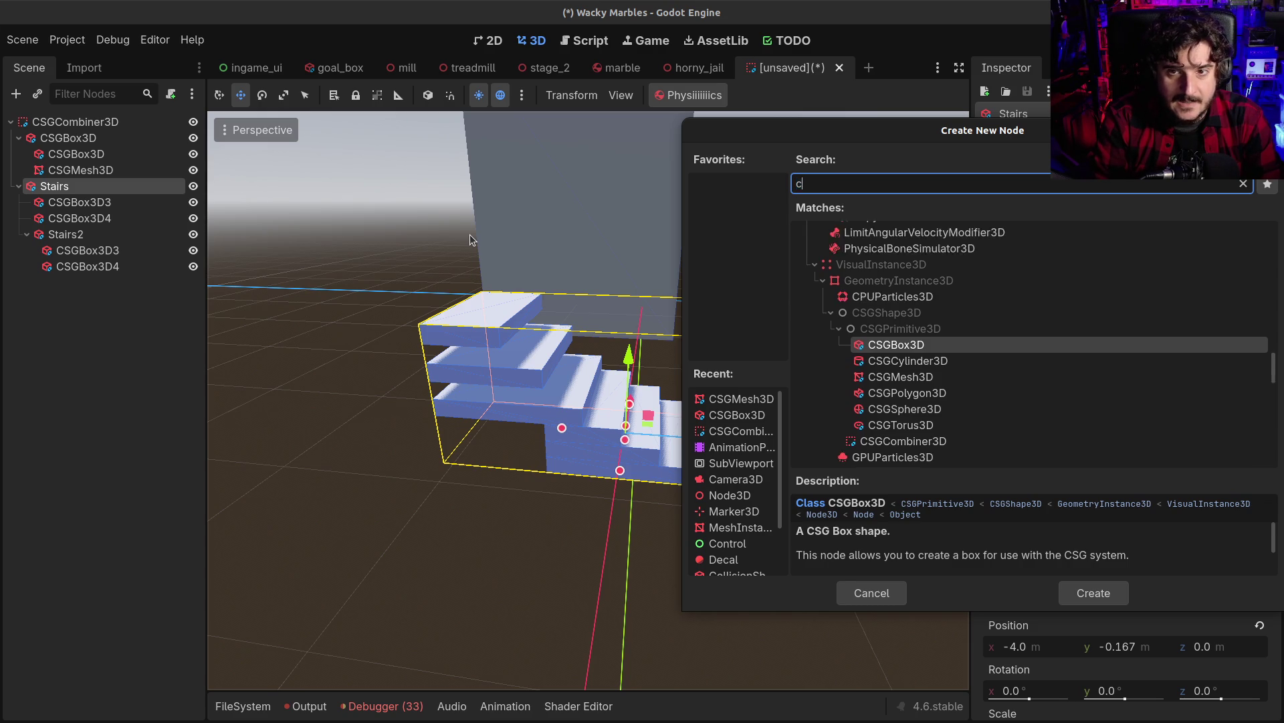
pyautogui.press('BackSpace')
pyautogui.write('static')
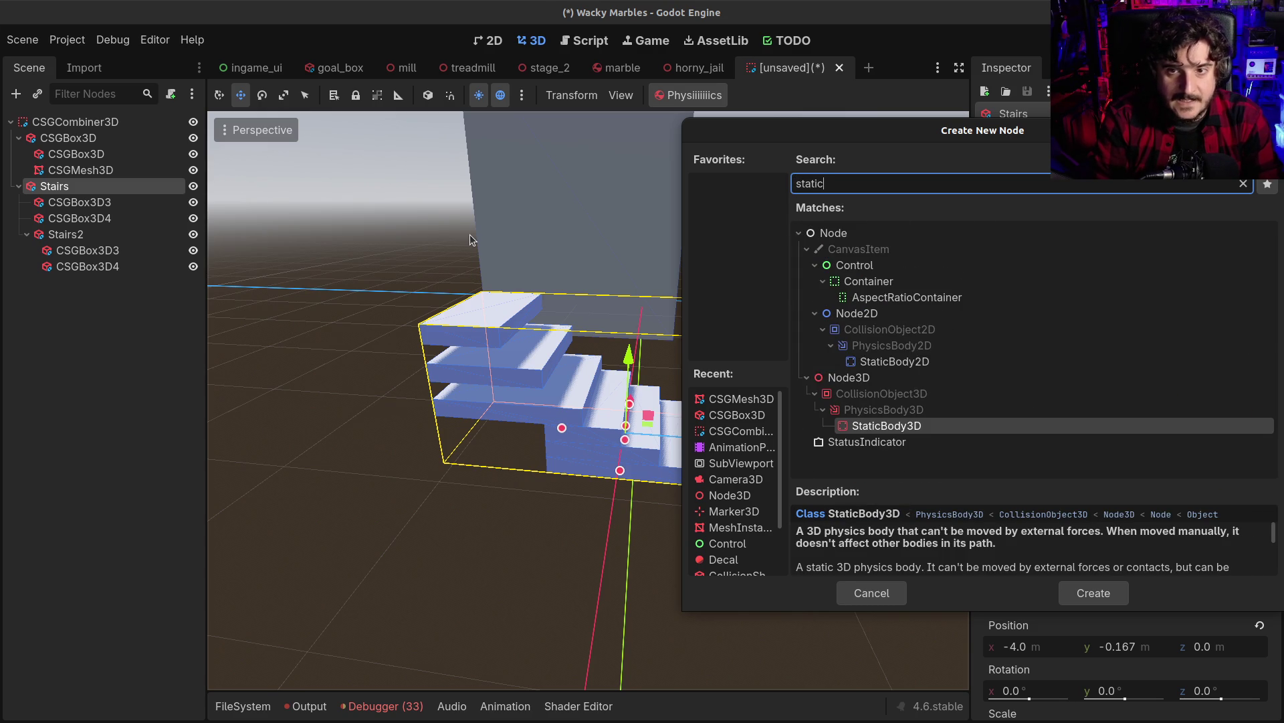
pyautogui.press('Return')
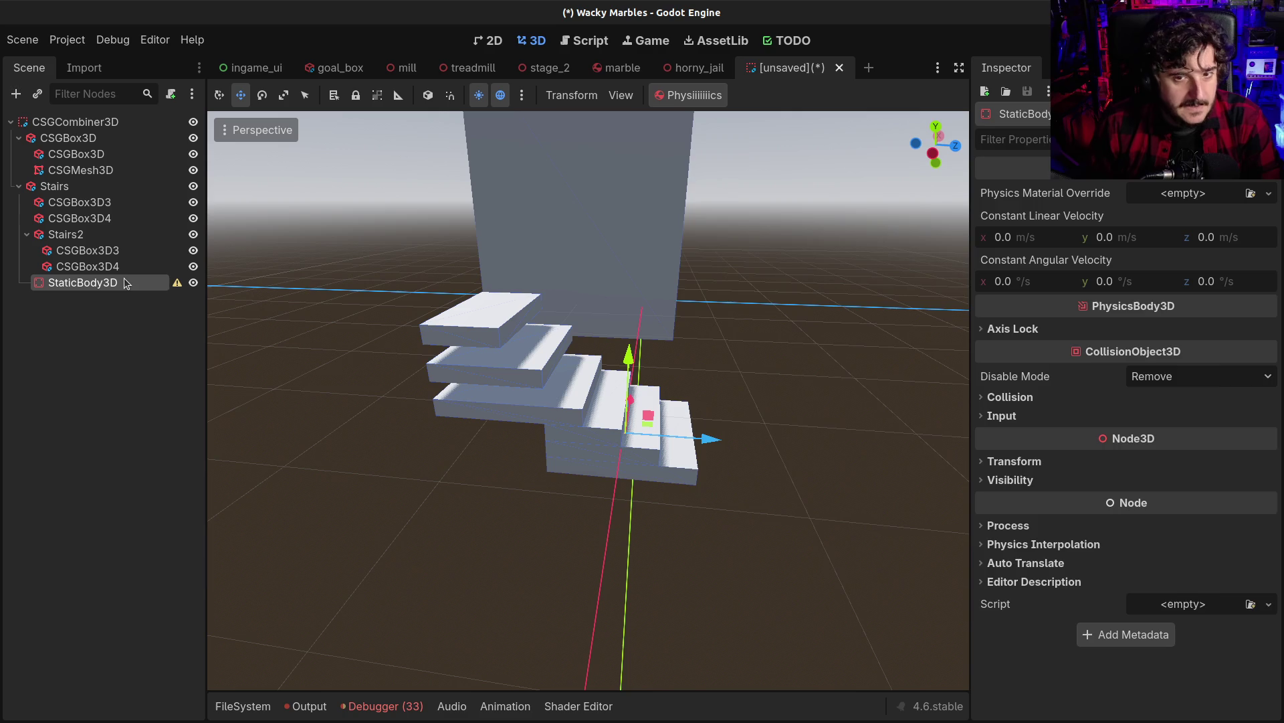
# Give the StaticBody3D a CollisionShape3D child with a New BoxShape3D shape
pyautogui.hotkey('ctrl', 'a')
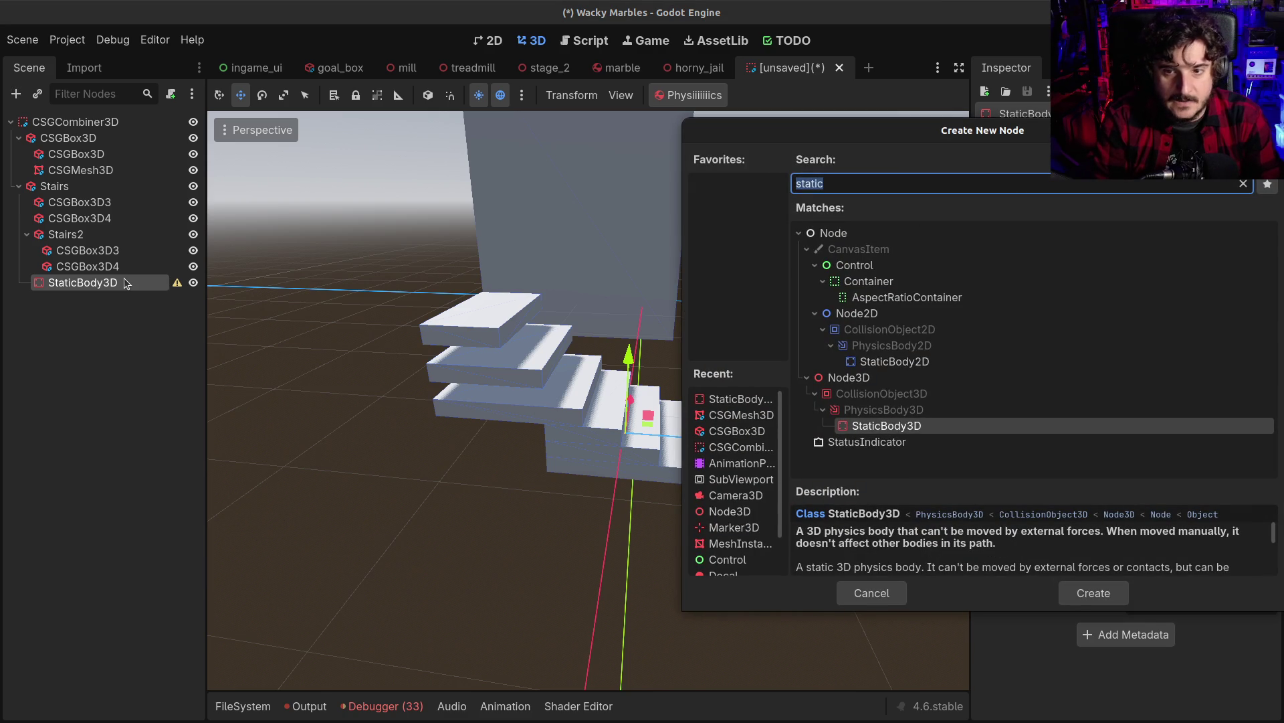
pyautogui.write('colls')
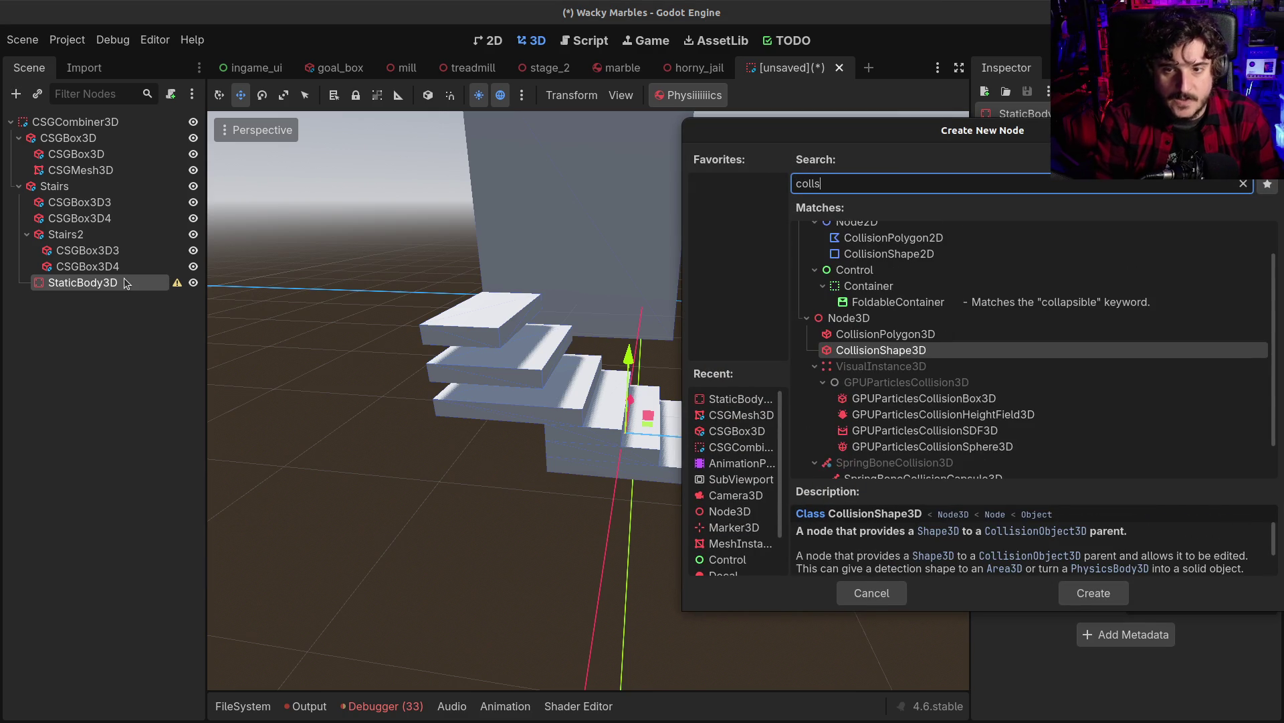
pyautogui.press('Return')
pyautogui.scroll(-2, 652, 405)
pyautogui.click(1228, 194)
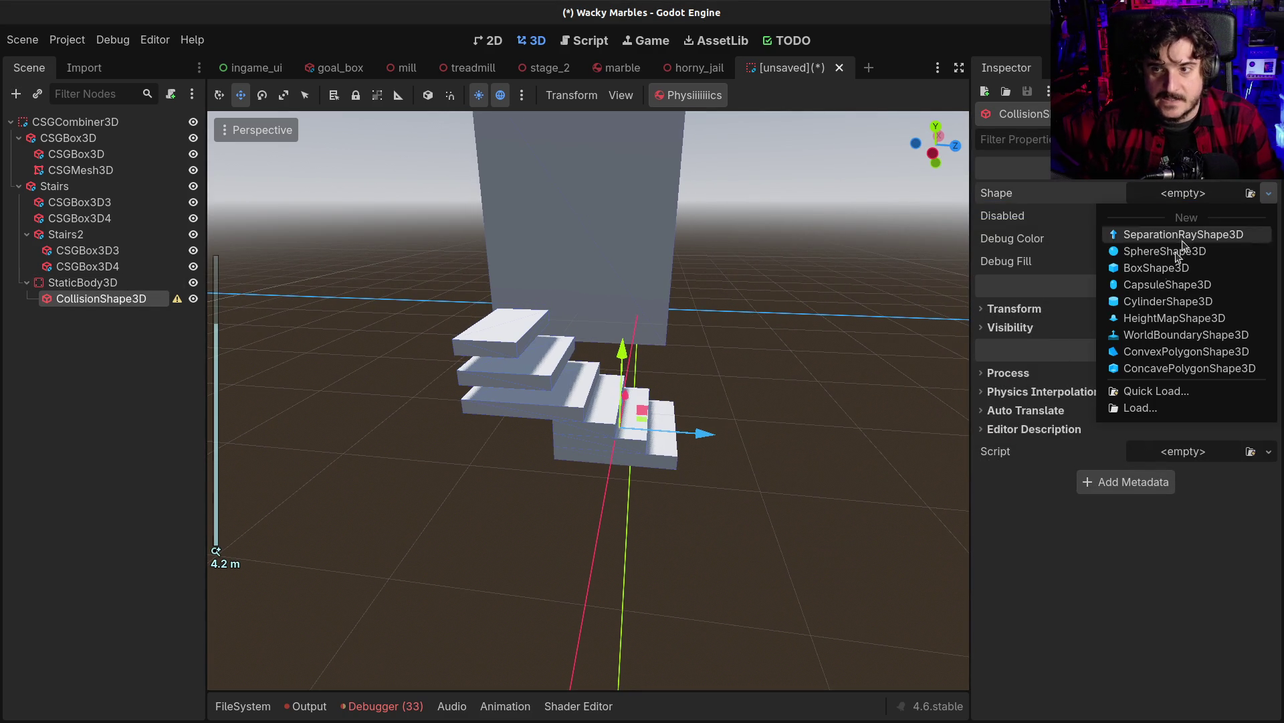
pyautogui.click(1157, 266)
pyautogui.scroll(4, 628, 410)
pyautogui.press('e')
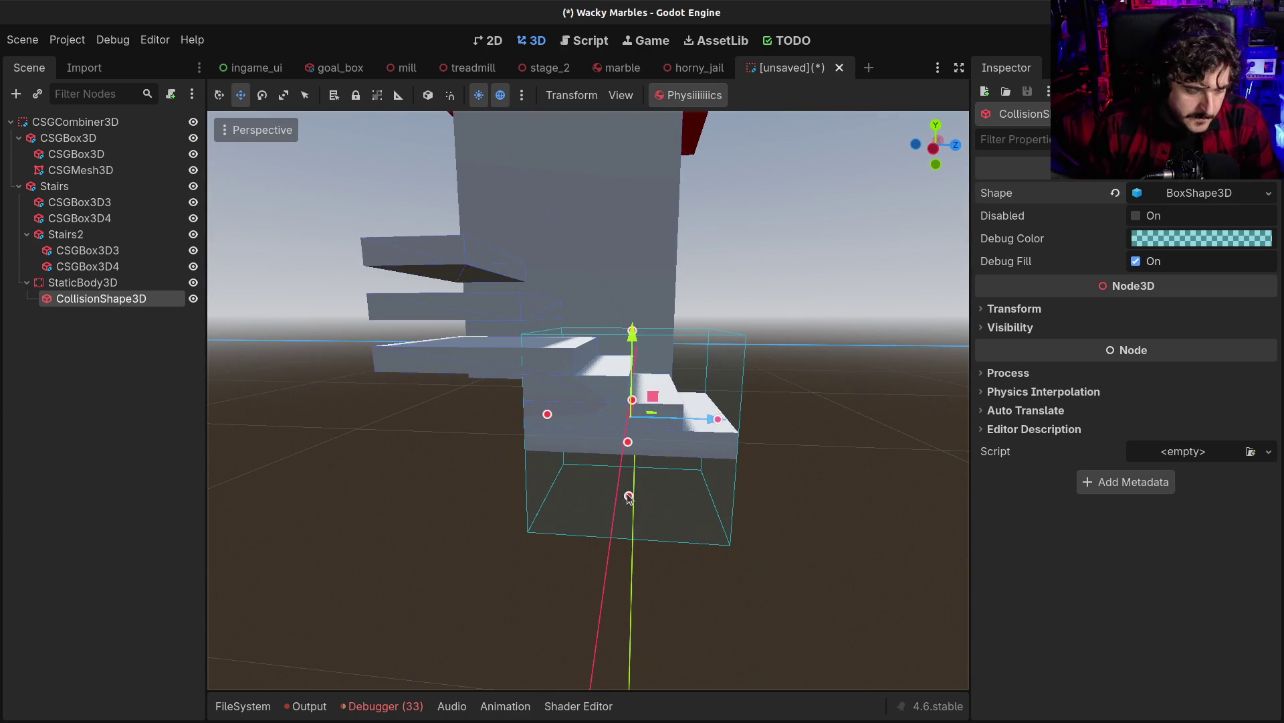
# Flatten the collision box, stretch it to 1.73 m along Z, tilt it 45°, and move it onto the steps
pyautogui.moveTo(629, 497); pyautogui.dragTo(631, 436)
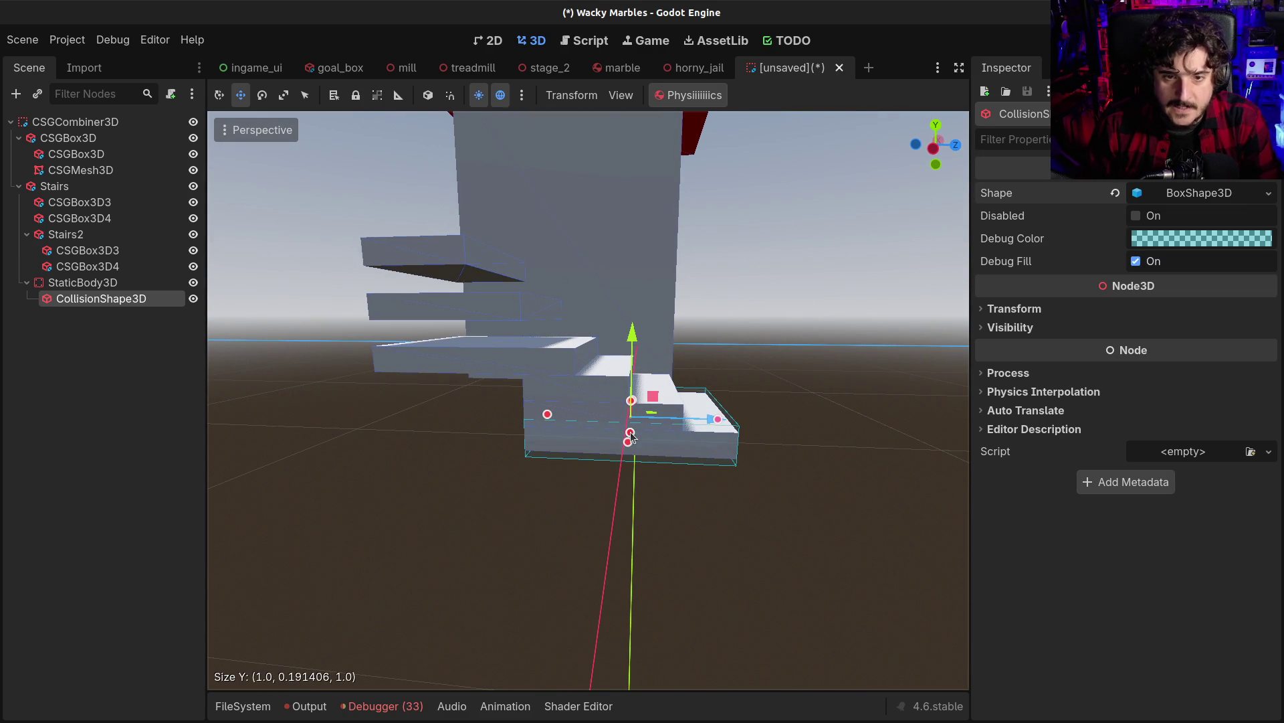
pyautogui.moveTo(547, 414); pyautogui.dragTo(523, 409)
pyautogui.press('e')
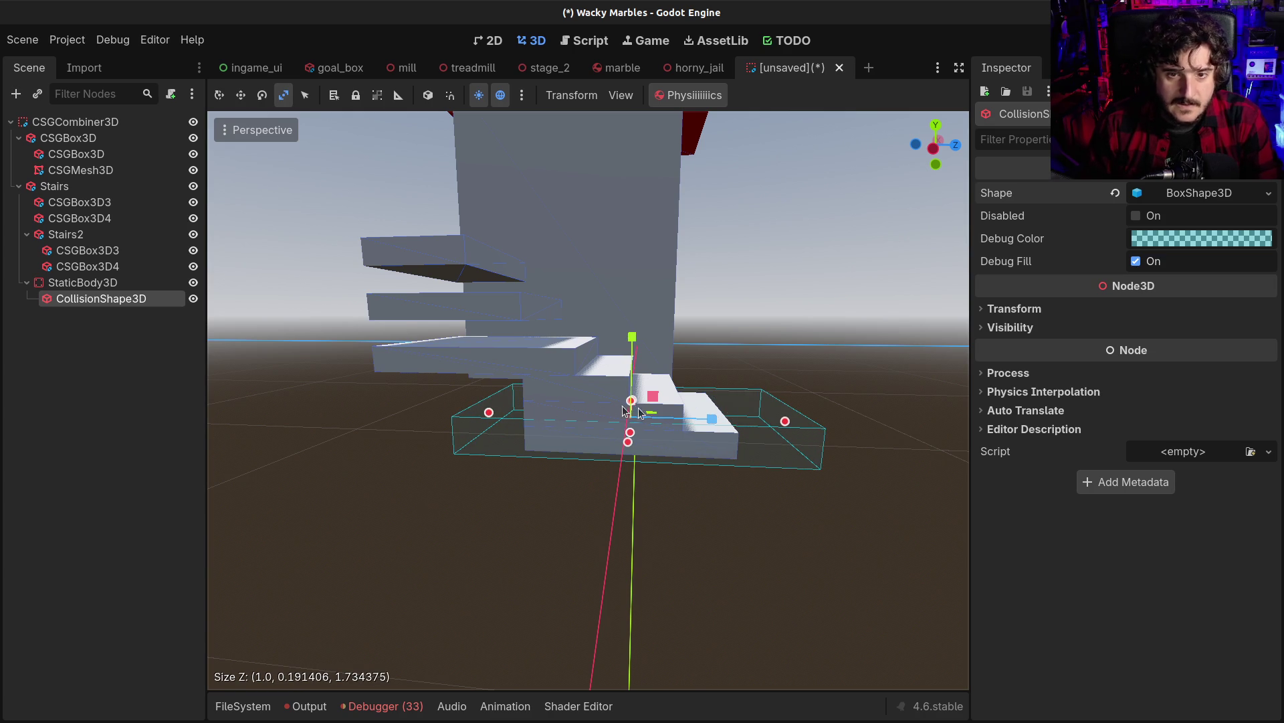
pyautogui.moveTo(677, 411)
pyautogui.mouseDown()
pyautogui.moveTo(694, 435)
pyautogui.moveTo(689, 408)
pyautogui.mouseUp()
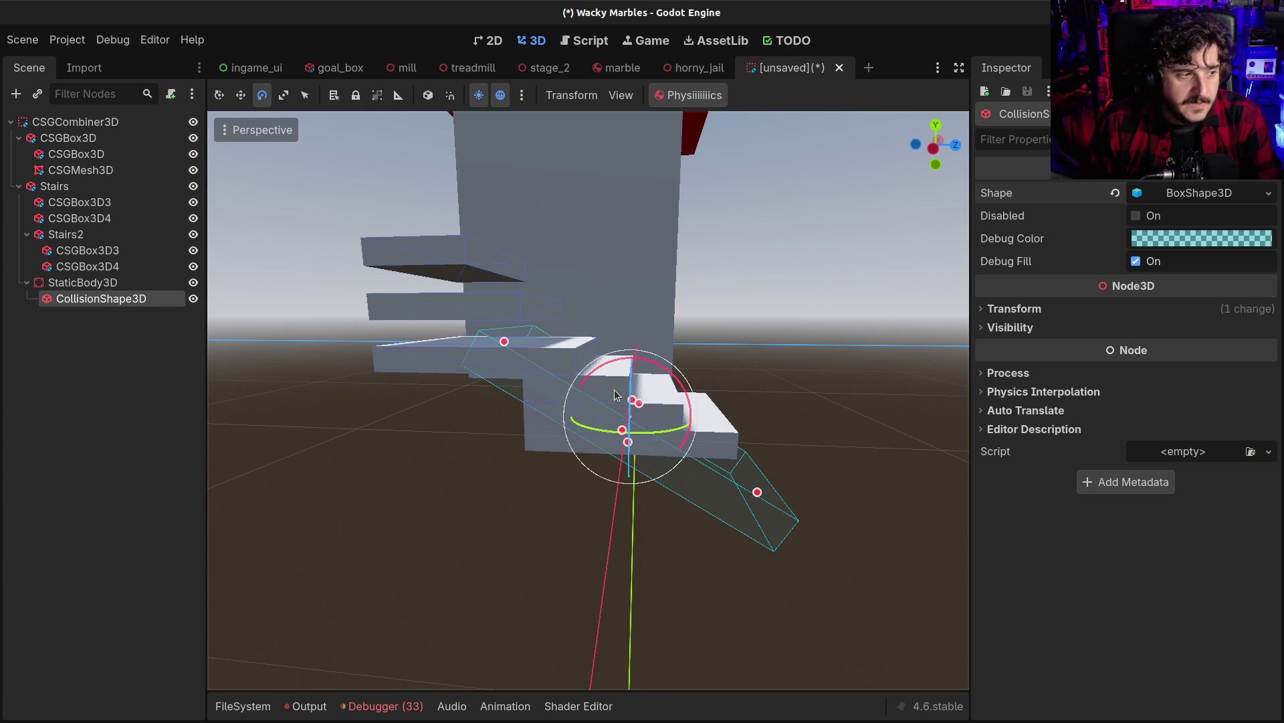
pyautogui.press('w')
pyautogui.moveTo(634, 338); pyautogui.dragTo(633, 277)
pyautogui.moveTo(728, 355); pyautogui.dragTo(669, 356)
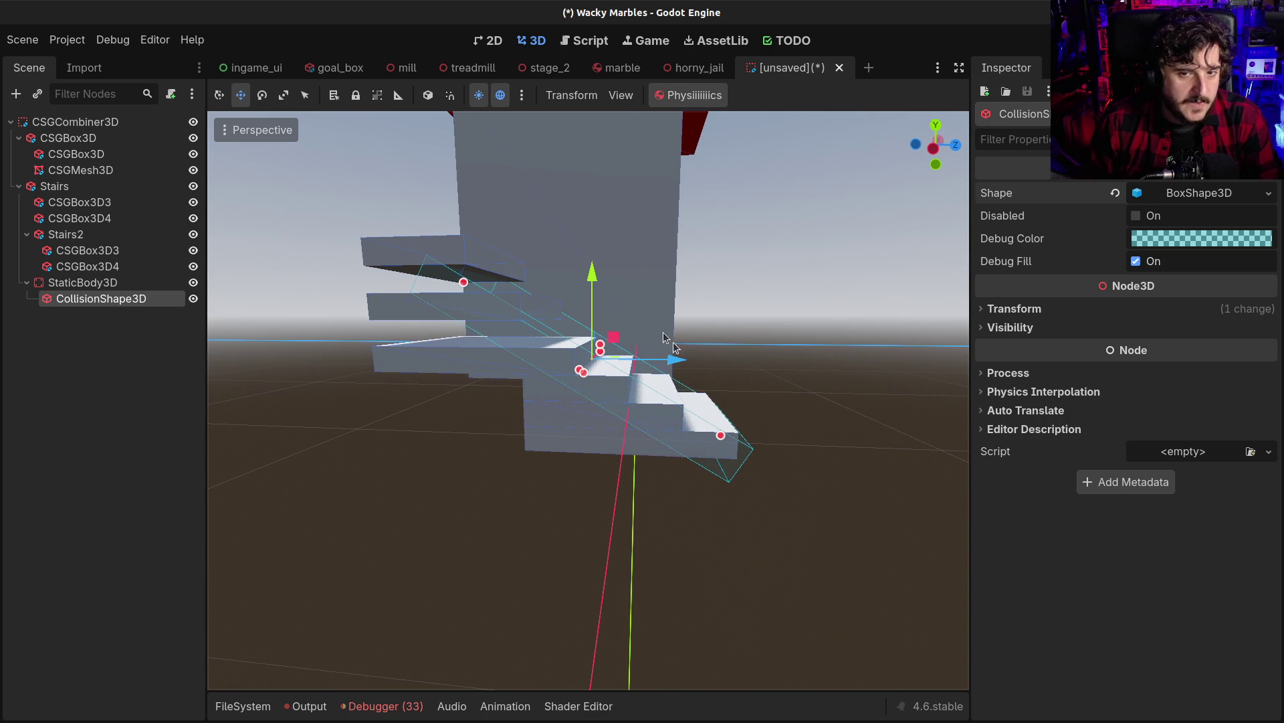
pyautogui.click(604, 281)
pyautogui.click(729, 461)
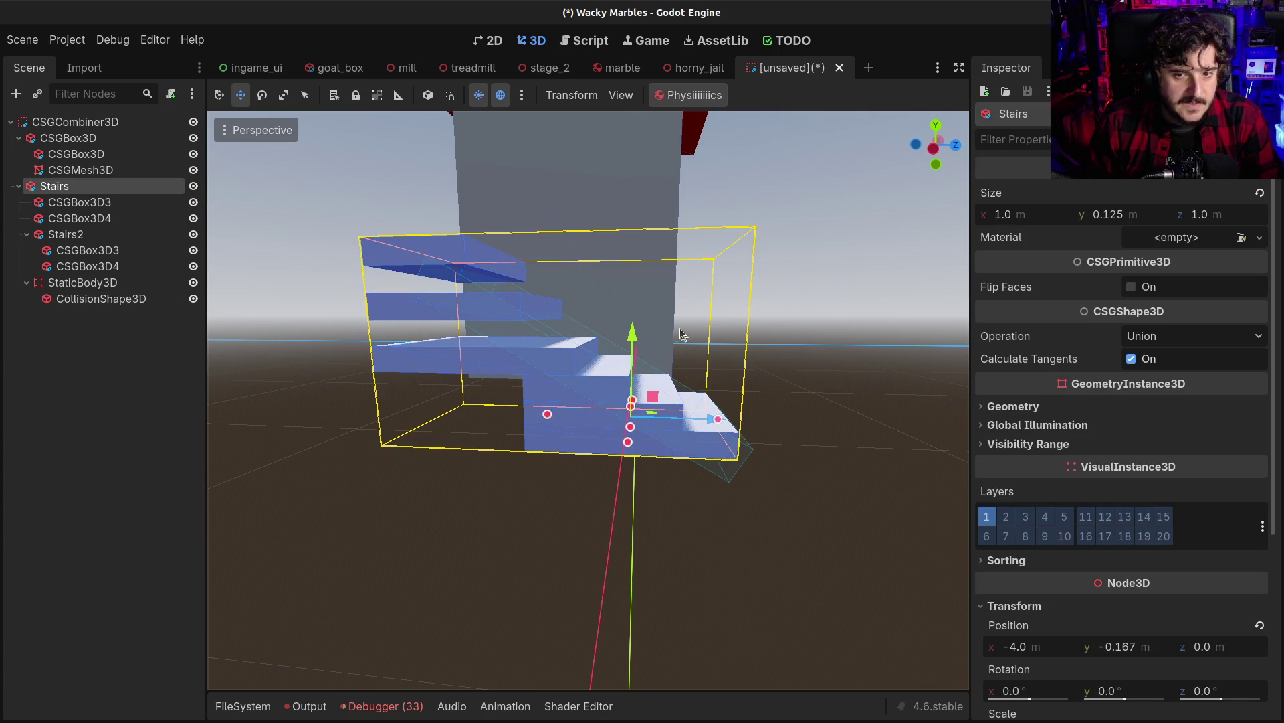
# After a trial move of CSGBox3D3, drag CSGBox3D4 down onto the top of the Stairs2 steps
pyautogui.click(724, 481)
pyautogui.click(508, 271)
pyautogui.moveTo(477, 231); pyautogui.dragTo(476, 271)
pyautogui.click(94, 240)
pyautogui.click(94, 266)
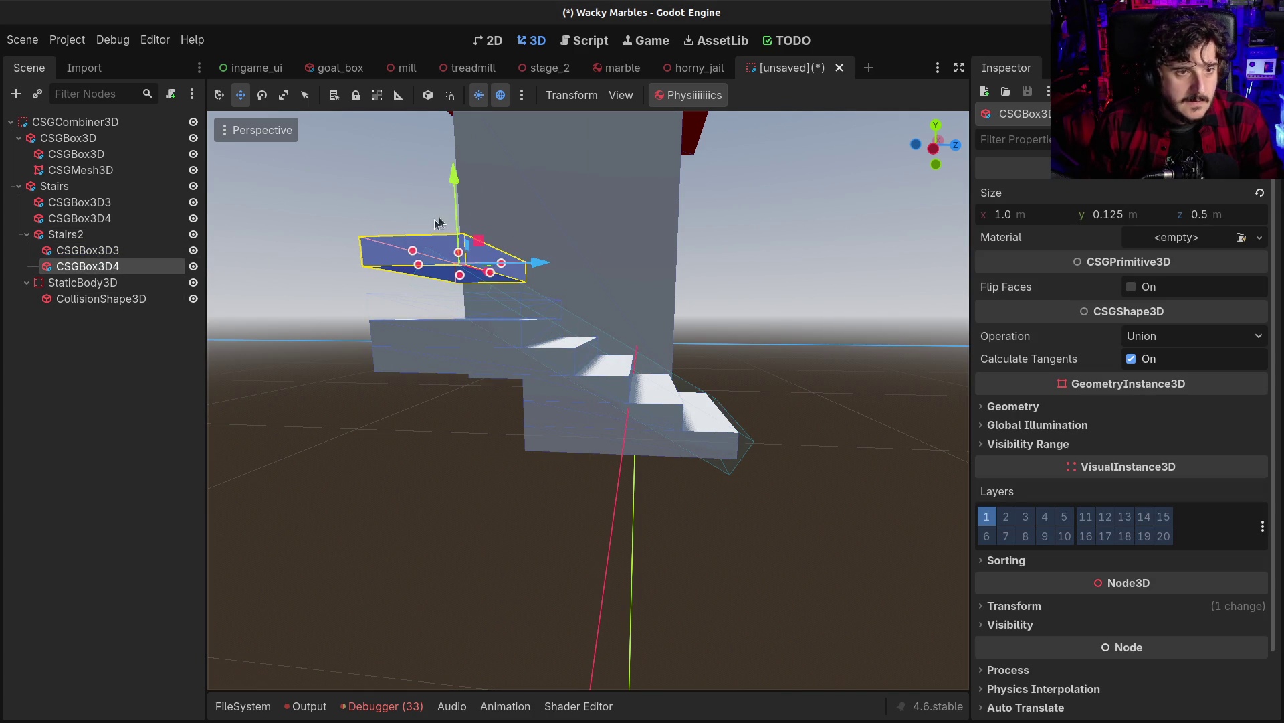
pyautogui.moveTo(455, 172); pyautogui.dragTo(468, 226)
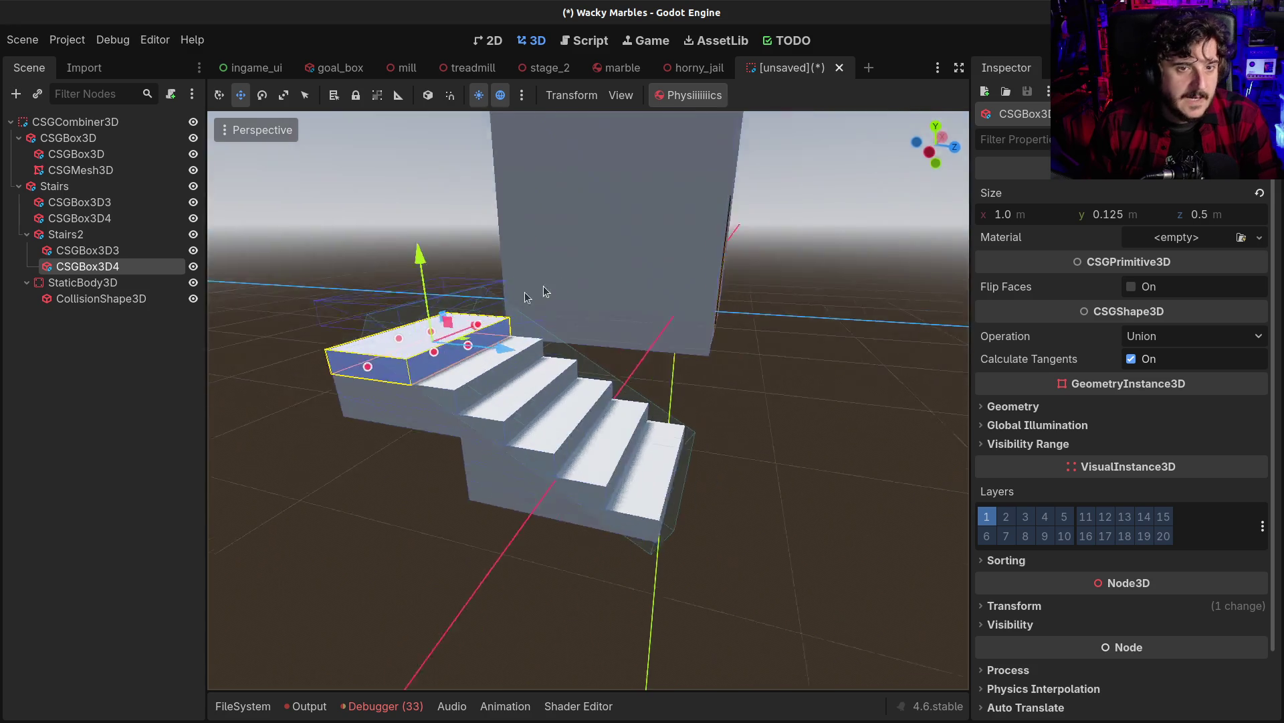
pyautogui.scroll(-2, 553, 287)
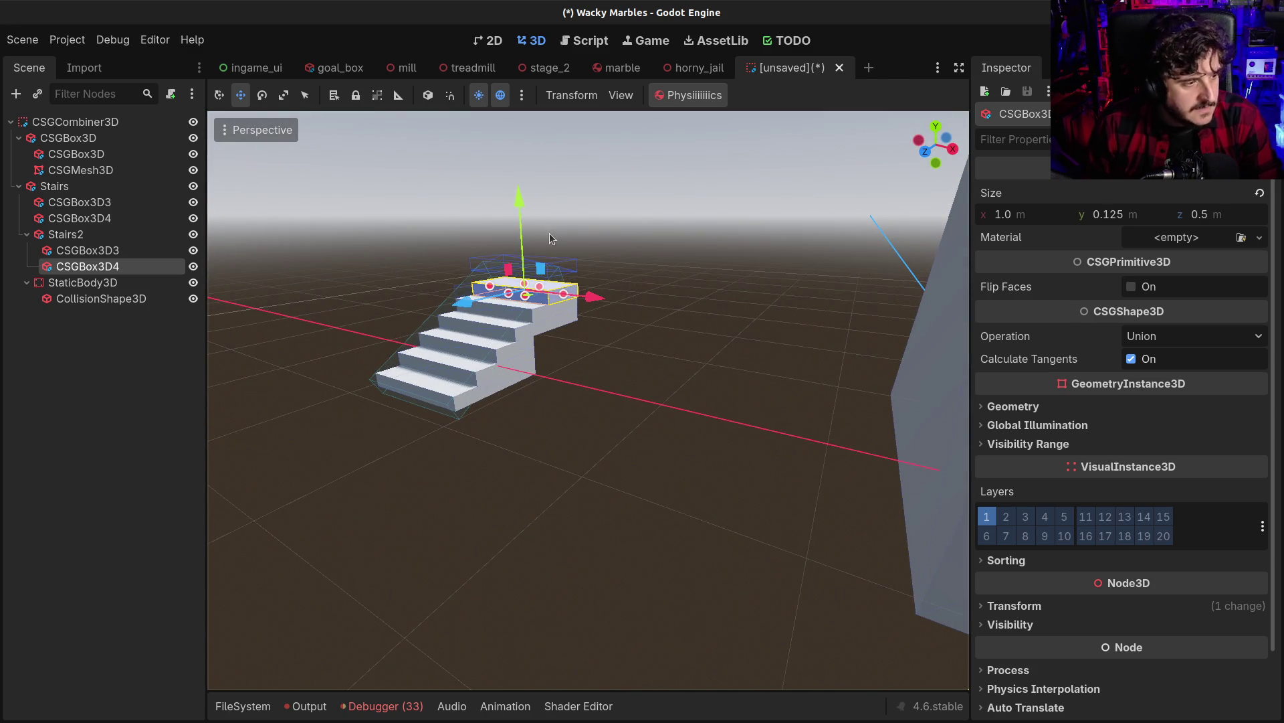
pyautogui.moveTo(520, 194); pyautogui.dragTo(517, 194)
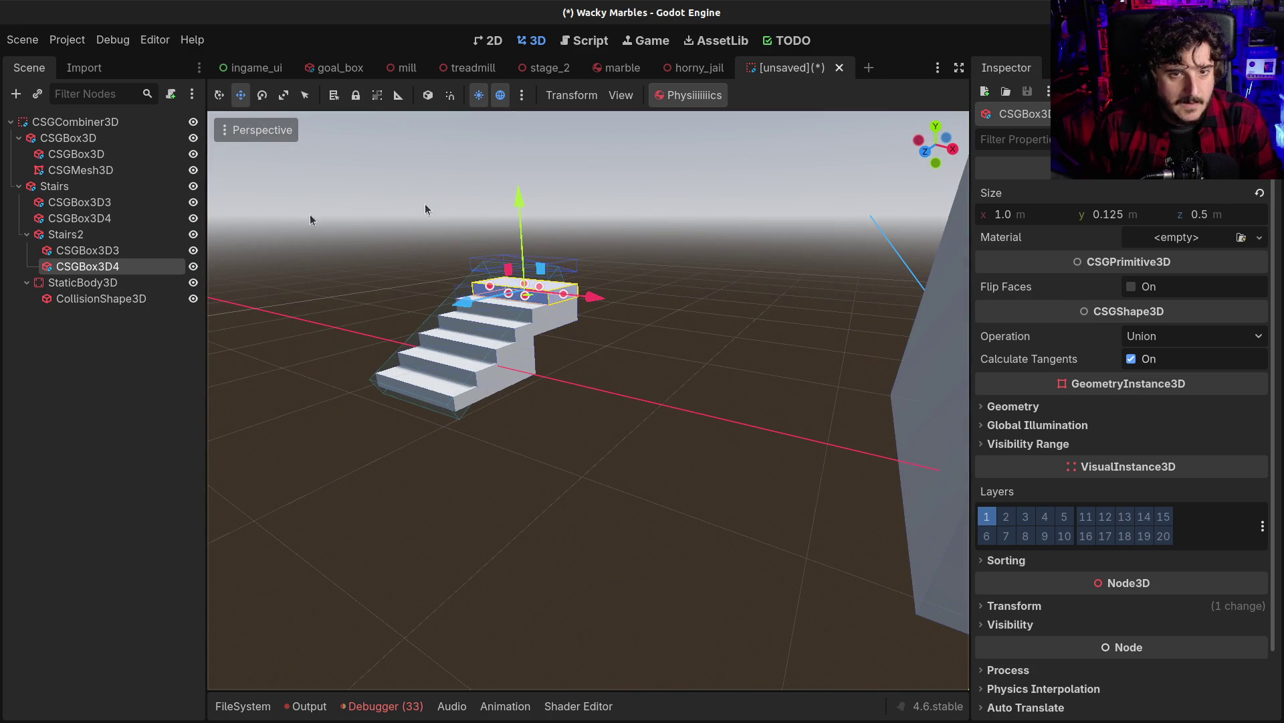
# Select the StaticBody3D and lift it slightly upward
pyautogui.click(73, 285)
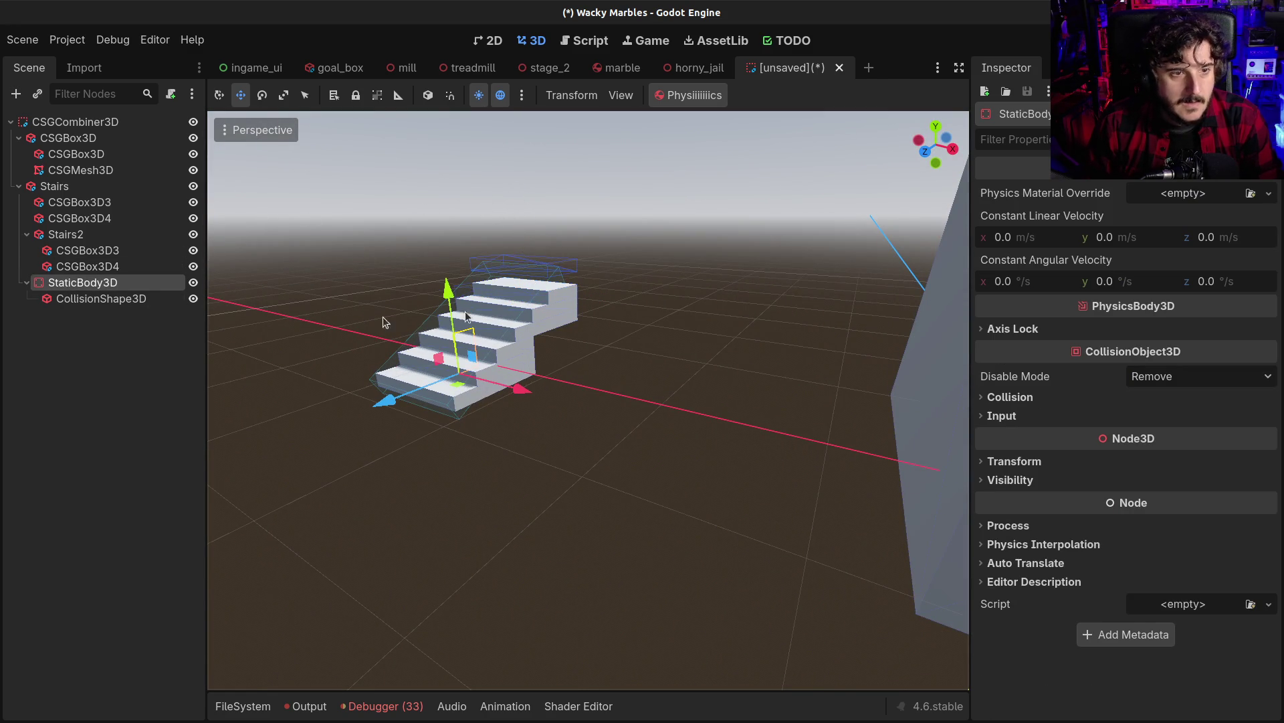
pyautogui.moveTo(449, 295)
pyautogui.mouseDown()
pyautogui.moveTo(645, 298)
pyautogui.moveTo(659, 315)
pyautogui.mouseUp()
pyautogui.scroll(3, 608, 321)
pyautogui.moveTo(606, 383); pyautogui.dragTo(610, 386)
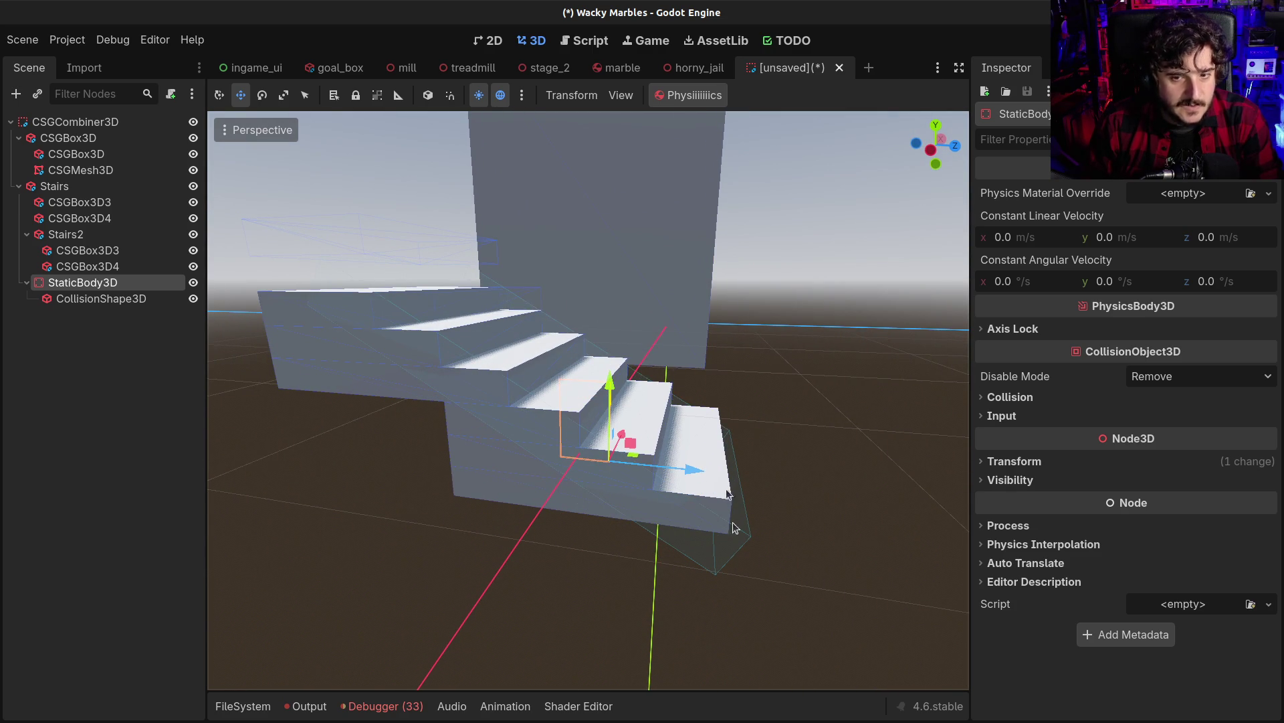
# In Left Orthogonal view, hide the large CSGBox3D, reset the StaticBody3D height, and return to perspective
pyautogui.click(931, 150)
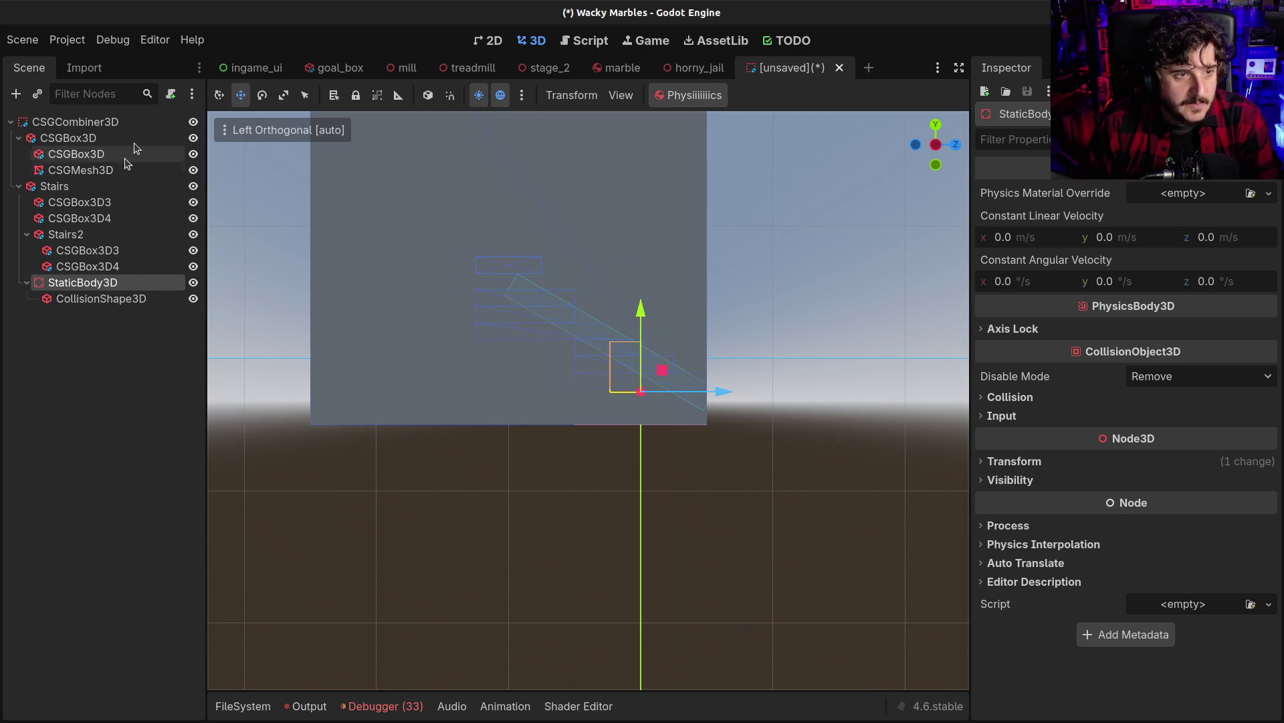
pyautogui.click(194, 138)
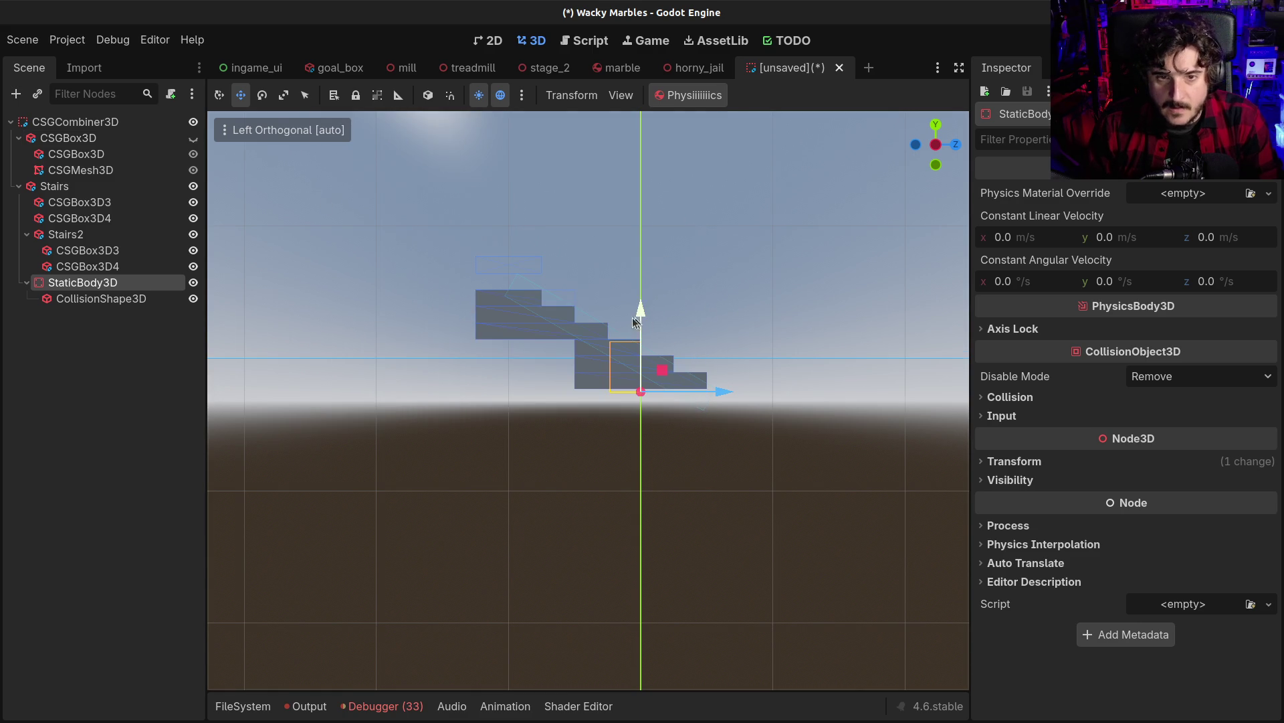
pyautogui.scroll(3, 636, 321)
pyautogui.moveTo(659, 309); pyautogui.dragTo(658, 306)
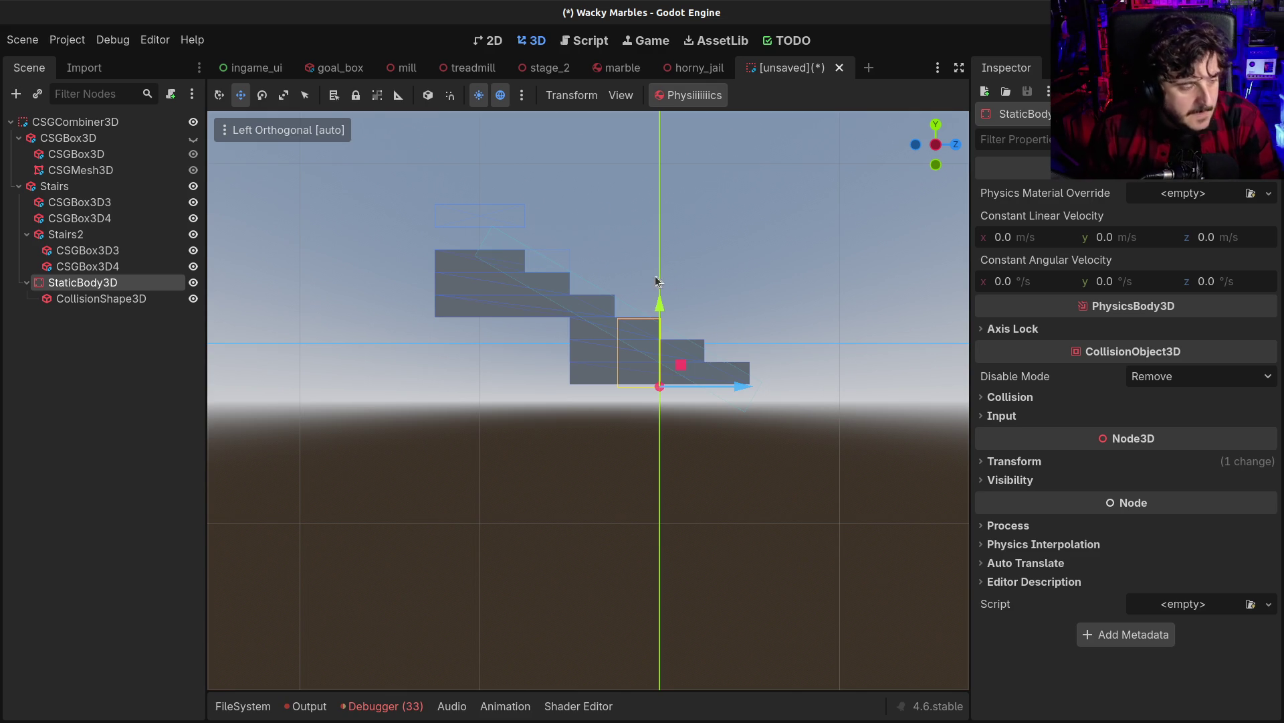
pyautogui.moveTo(617, 262); pyautogui.dragTo(486, 359)
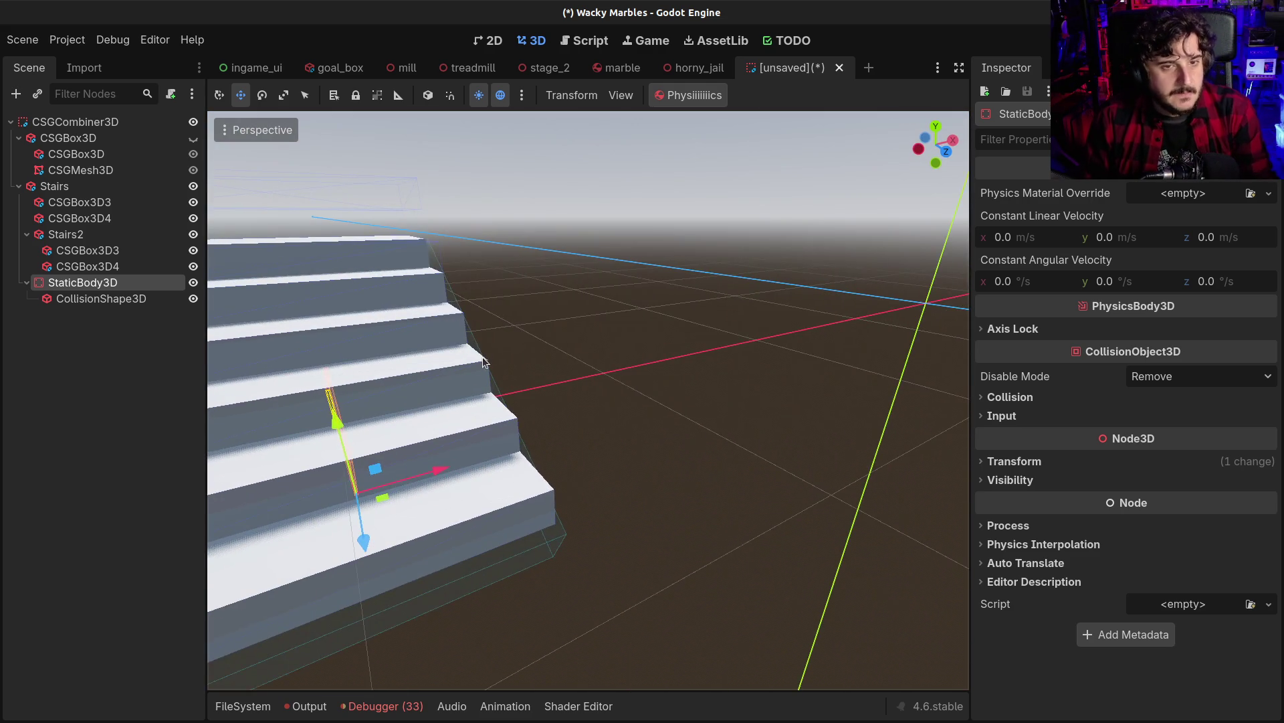
pyautogui.scroll(-6, 215, 551)
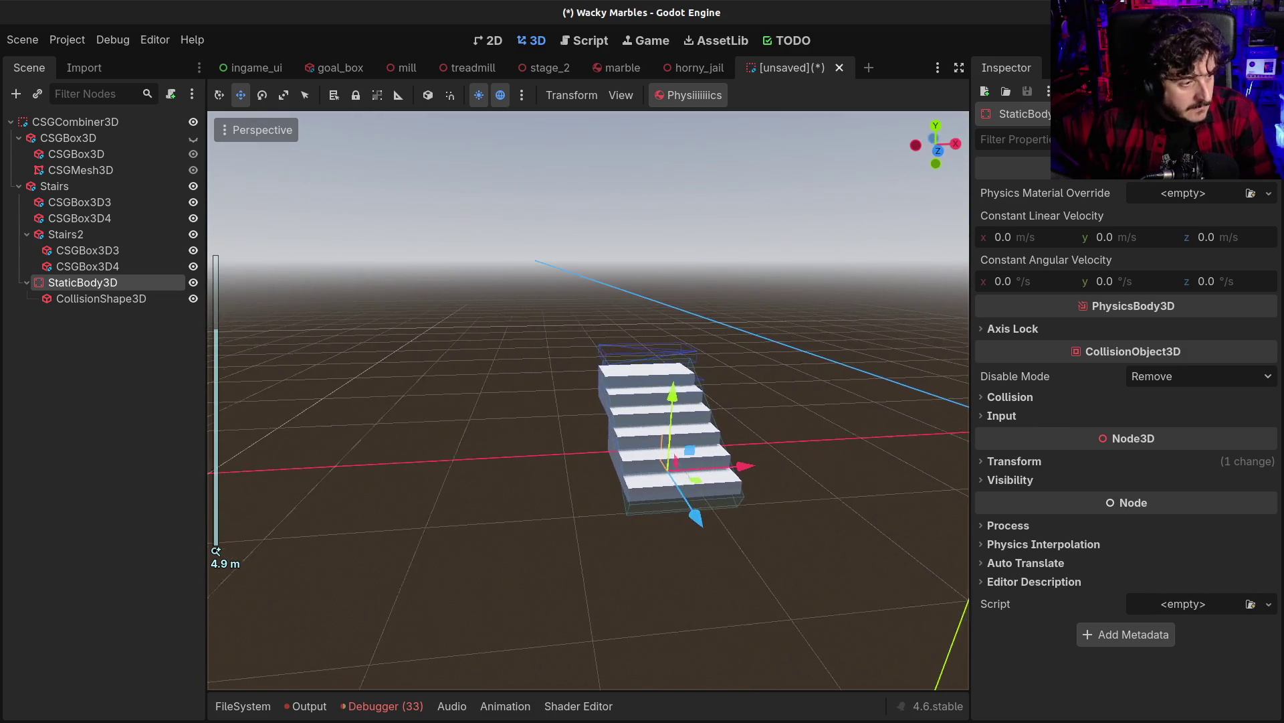
pyautogui.moveTo(216, 551); pyautogui.dragTo(542, 351)
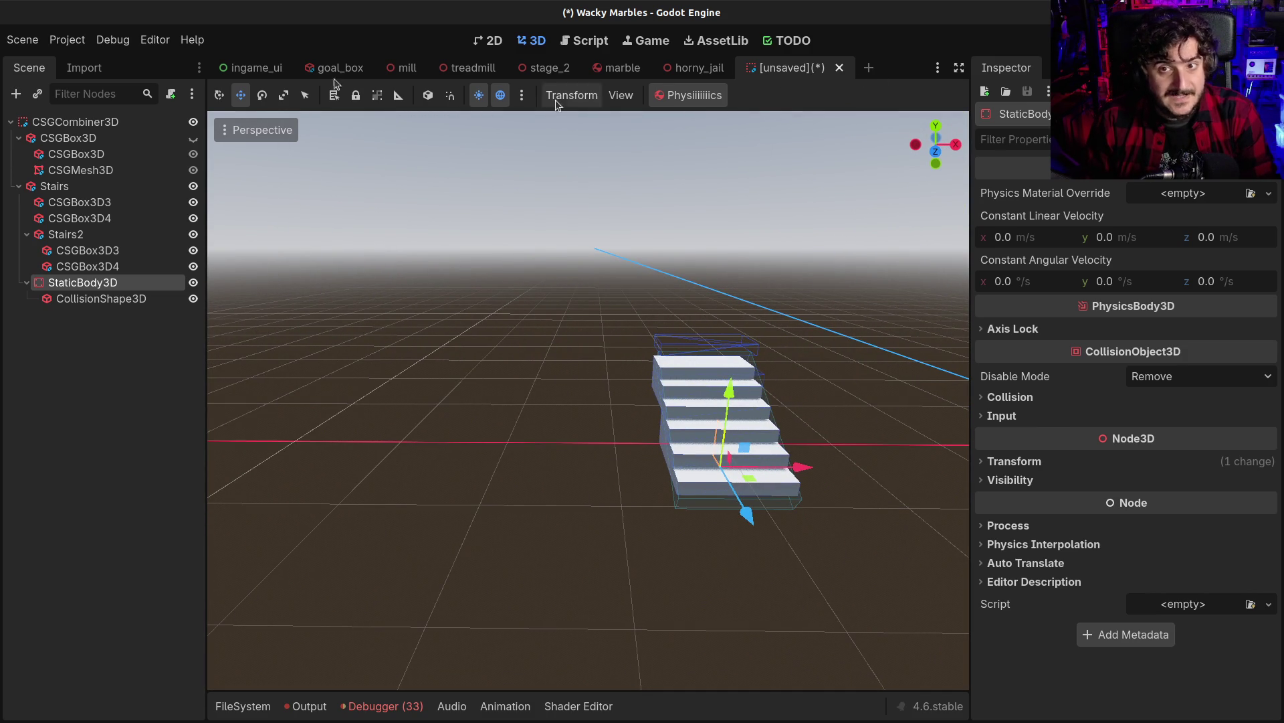
pyautogui.click(22, 40)
pyautogui.click(108, 536)
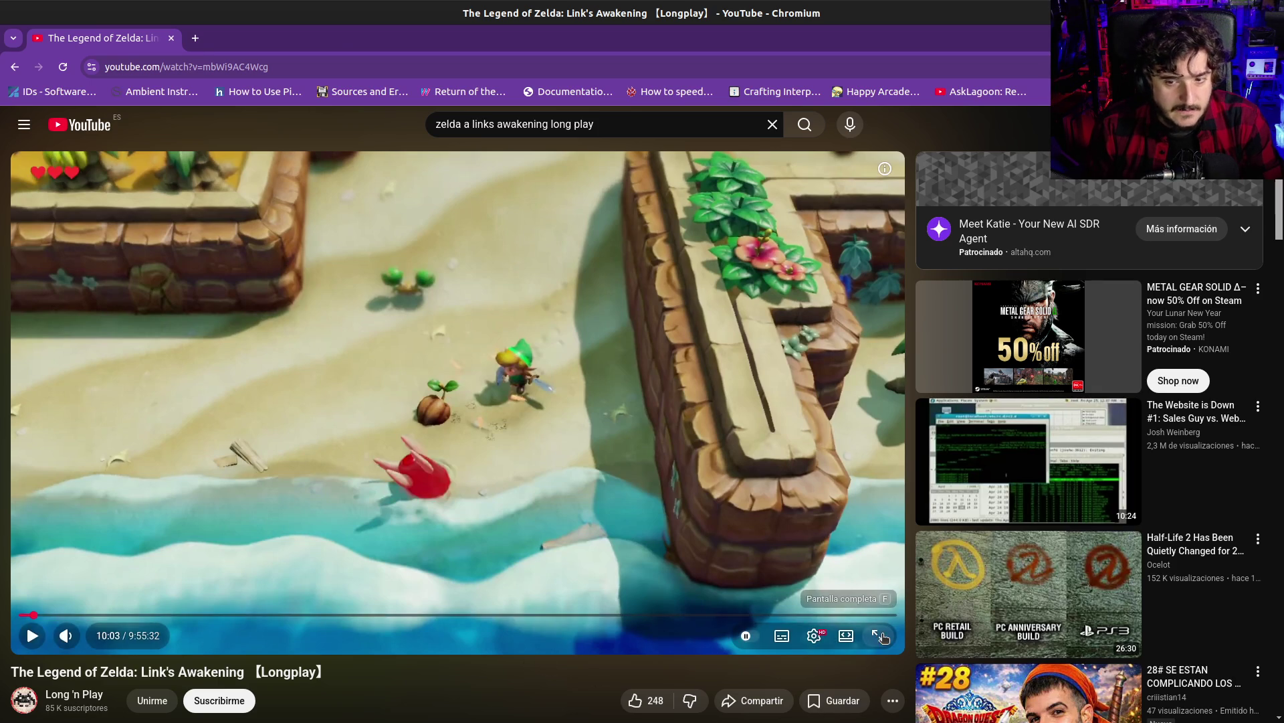
# Put the Link's Awakening longplay, paused at 10:03, into fullscreen
pyautogui.click(882, 636)
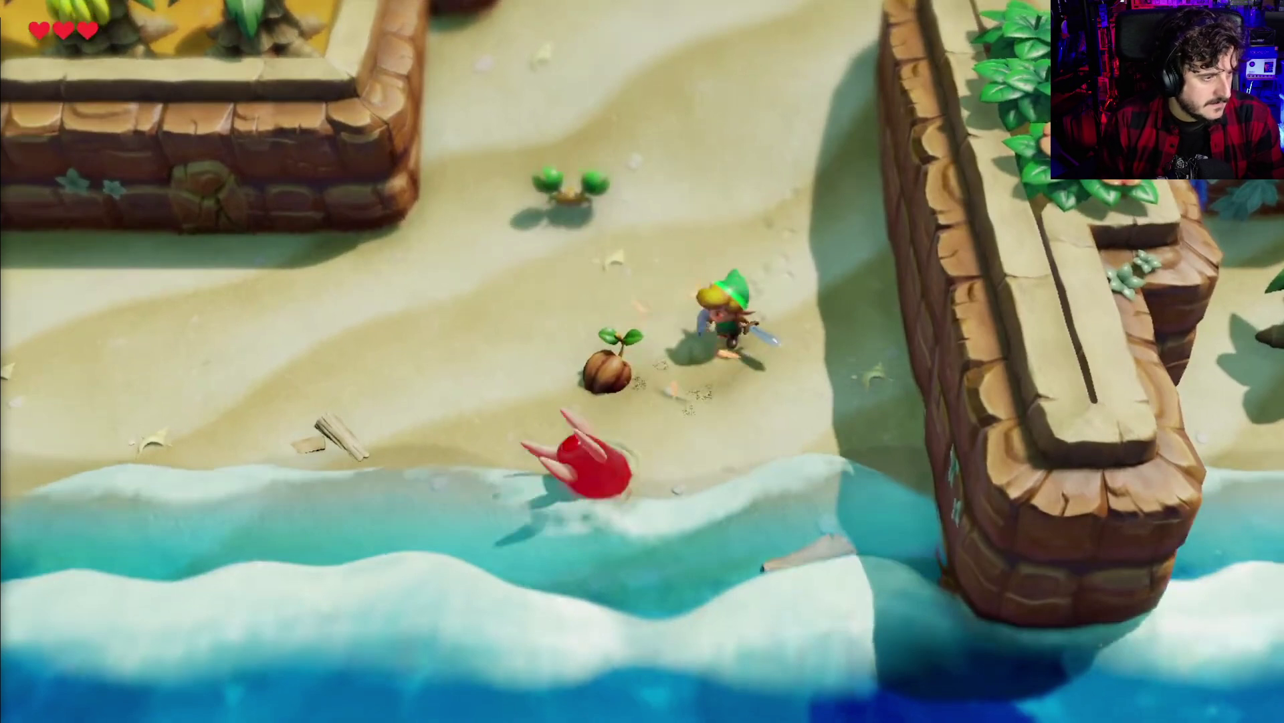
# Play the Link's Awakening longplay briefly and pause it at 10:06
pyautogui.moveTo(749, 512)
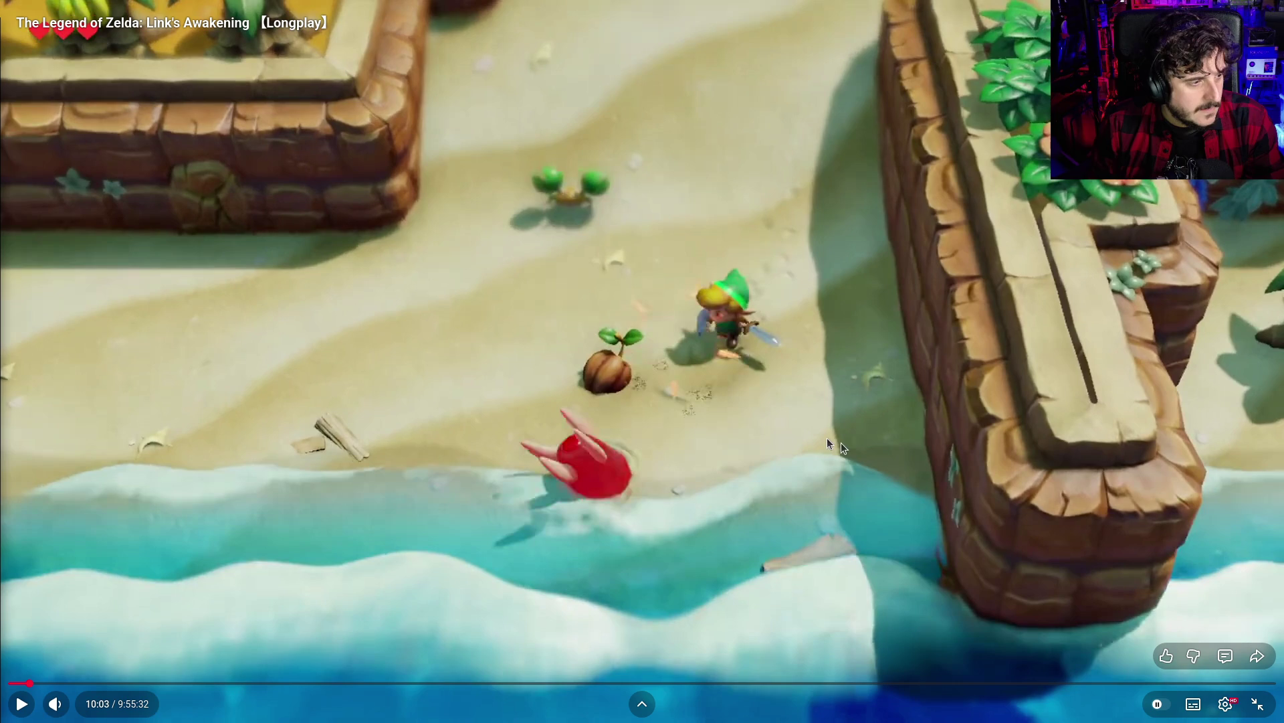
pyautogui.click(848, 388)
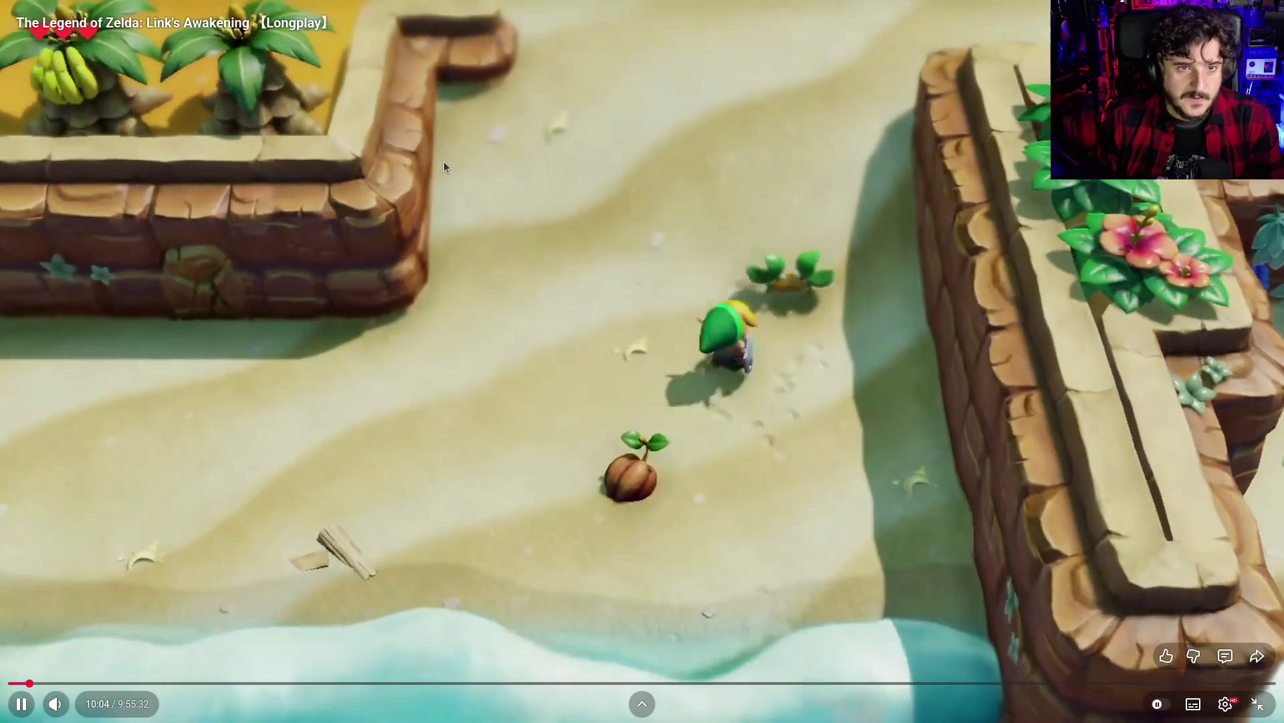
pyautogui.click(410, 155)
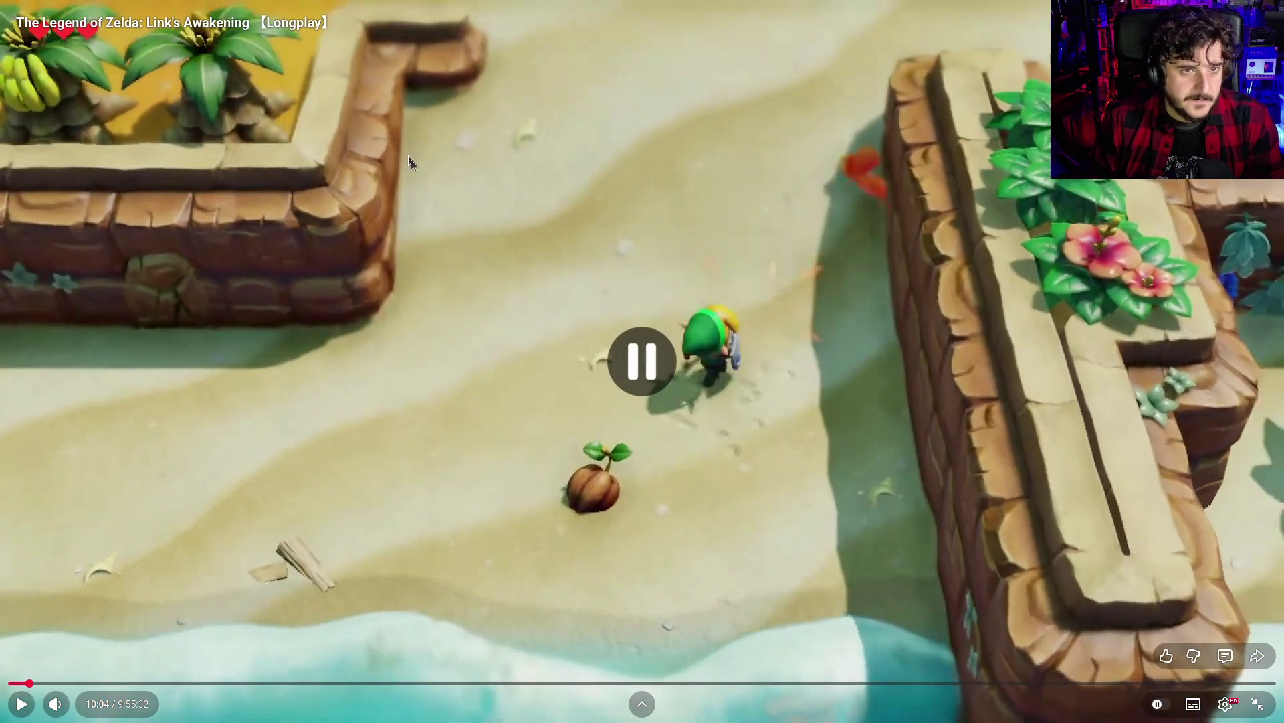
pyautogui.click(483, 187)
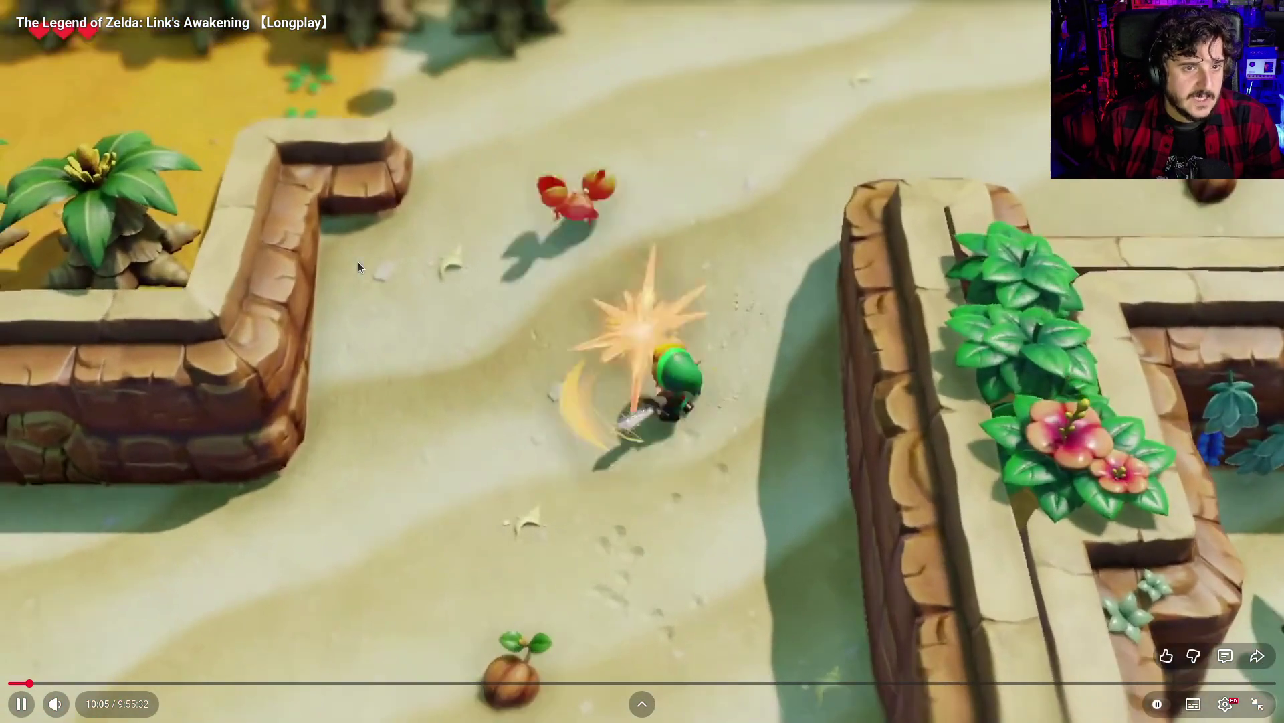
pyautogui.click(360, 476)
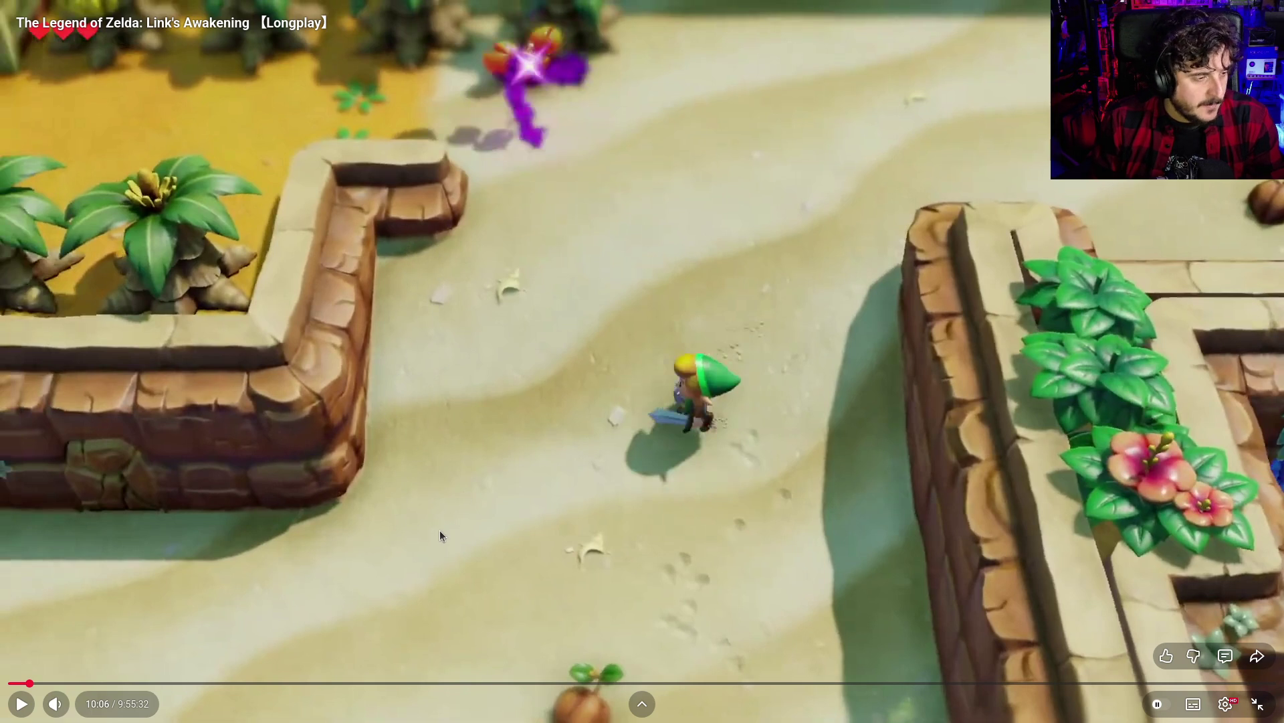
# Resume from 10:06, pause at 10:11, then skip ahead to the beach footage near 10:17
pyautogui.scroll(-2, 564, 558)
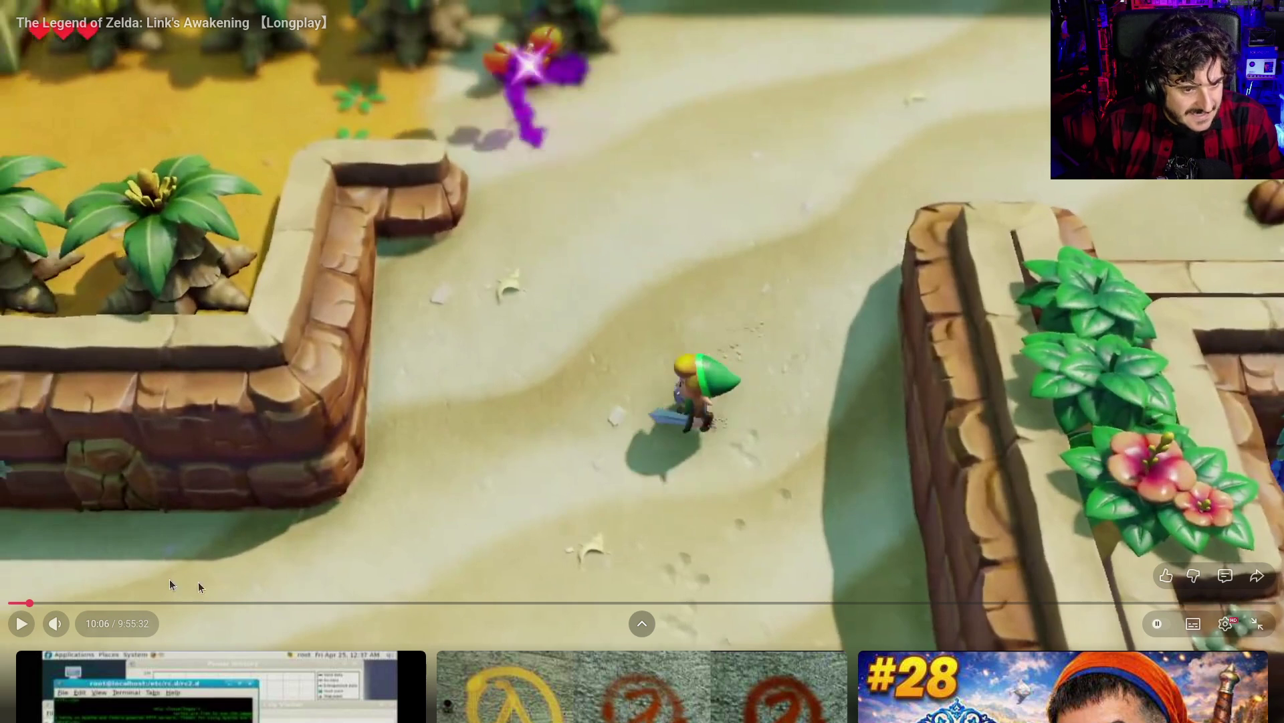
pyautogui.click(743, 394)
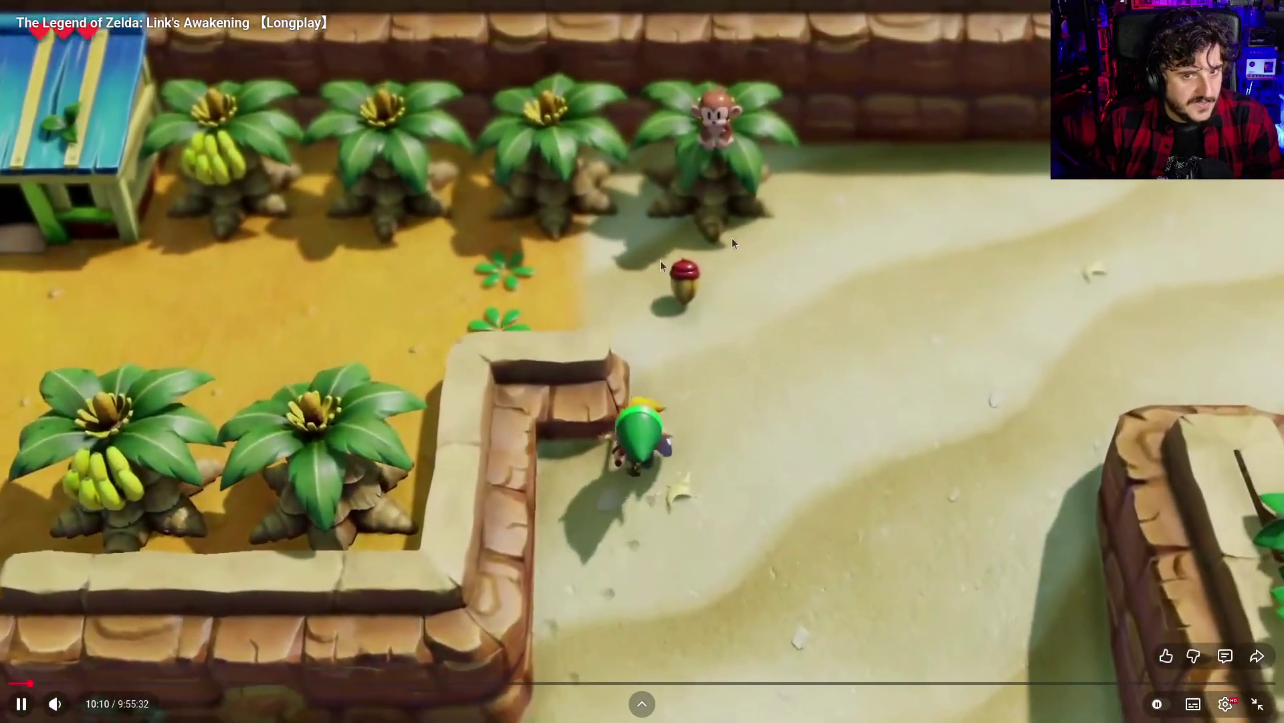
pyautogui.click(605, 279)
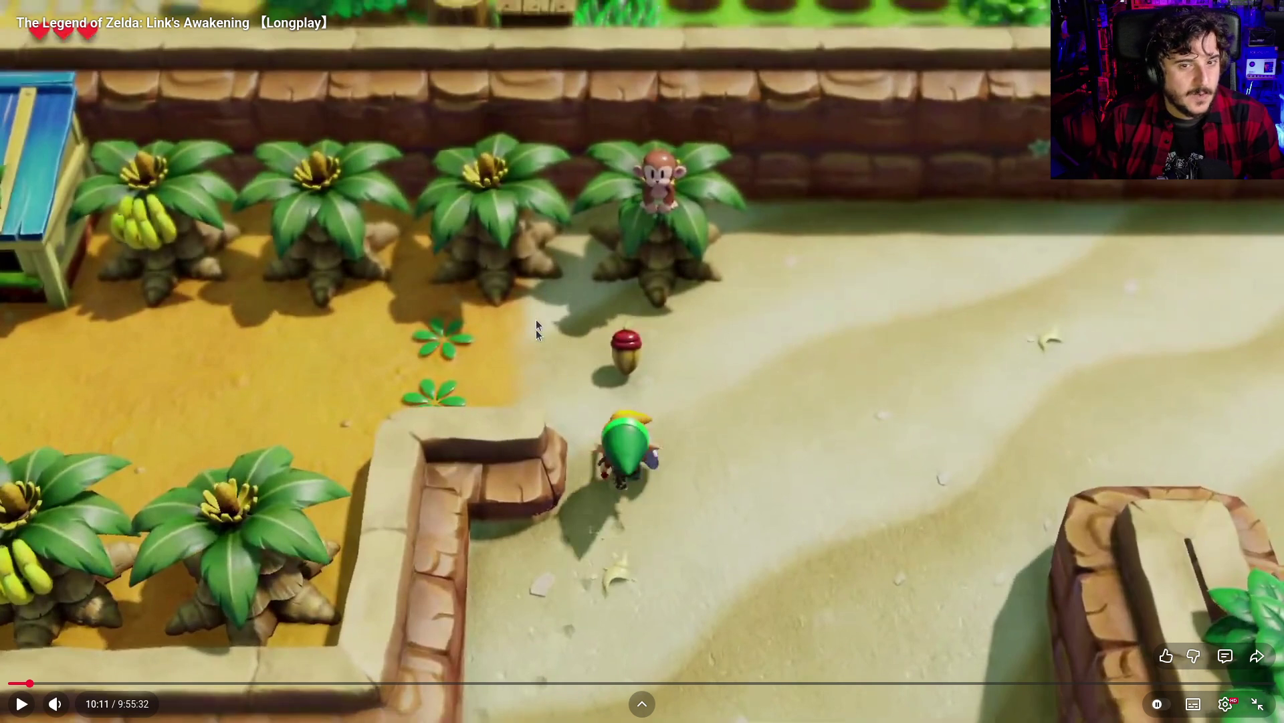
pyautogui.click(686, 364)
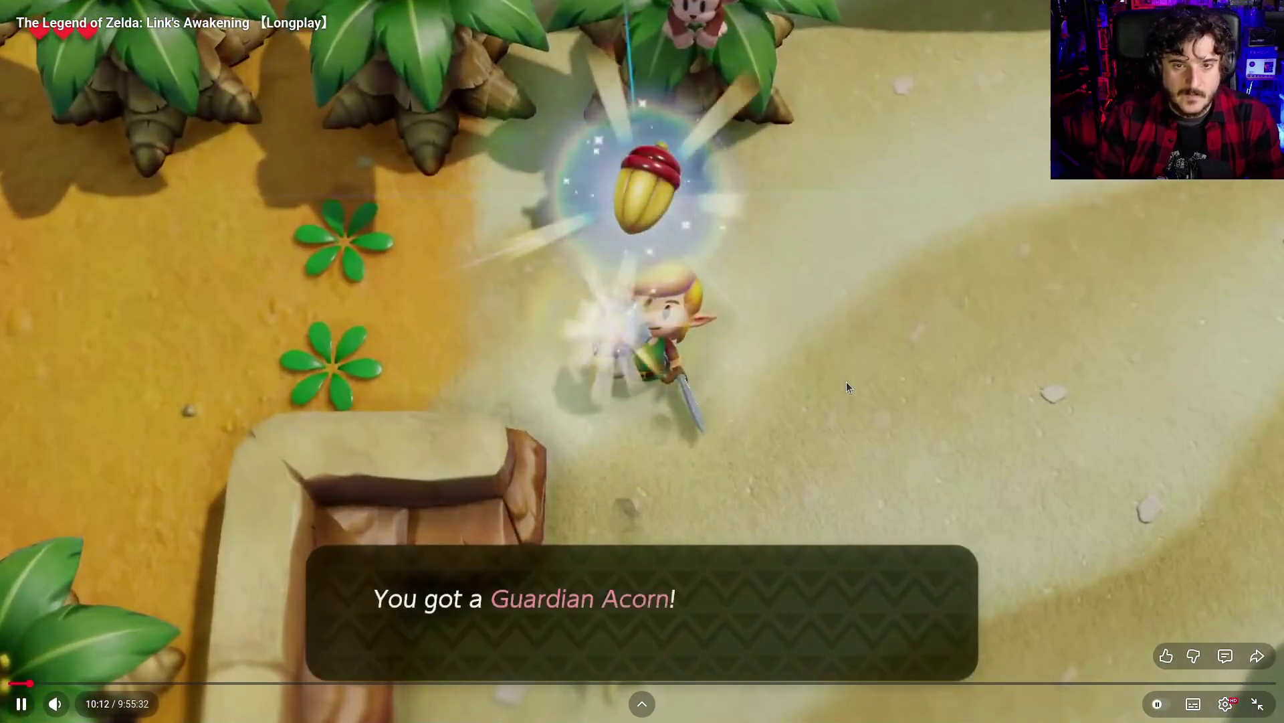
pyautogui.press('Right')
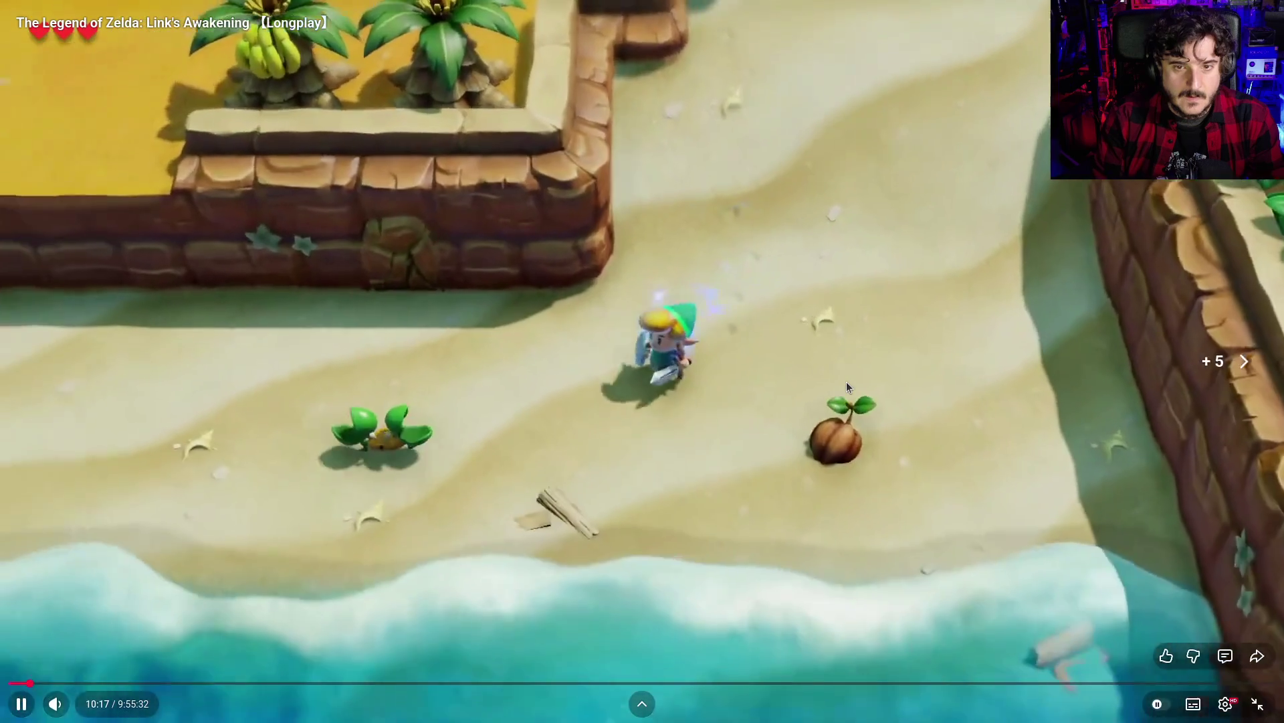
# Seek forward through the beach footage in 5-second jumps and hold the video paused at 11:16
pyautogui.press('Right')
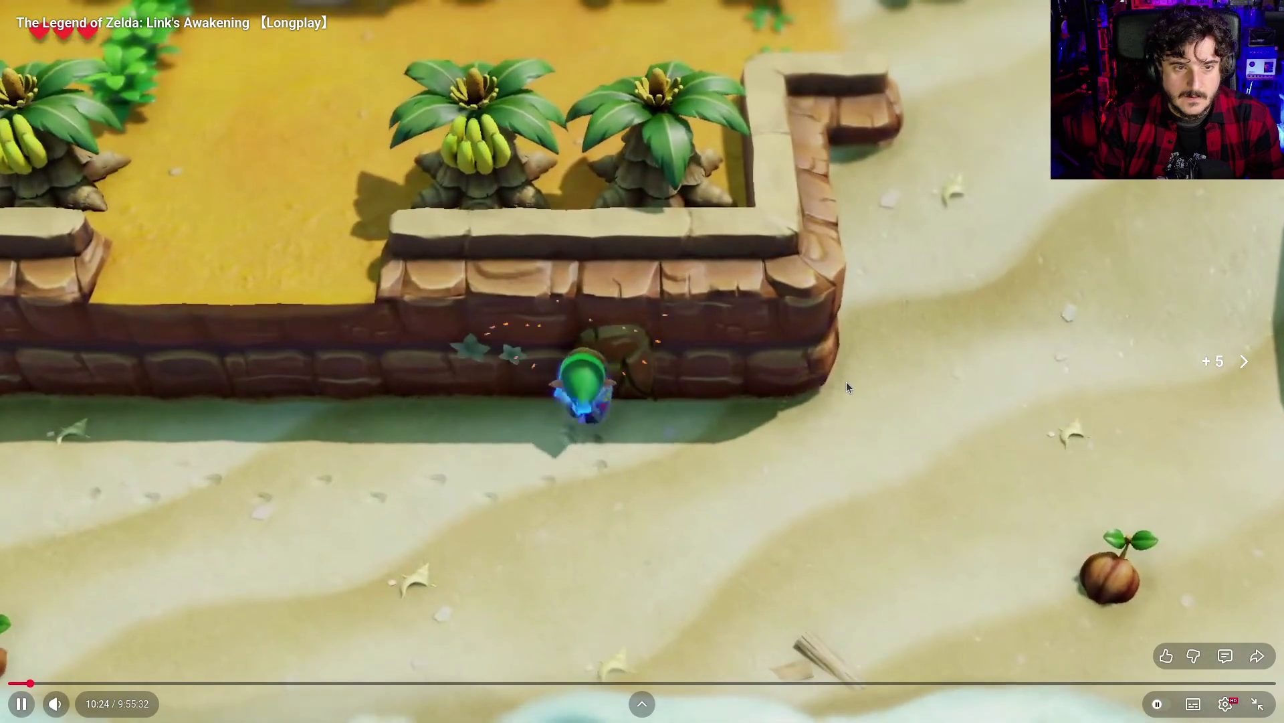
pyautogui.press('Right')
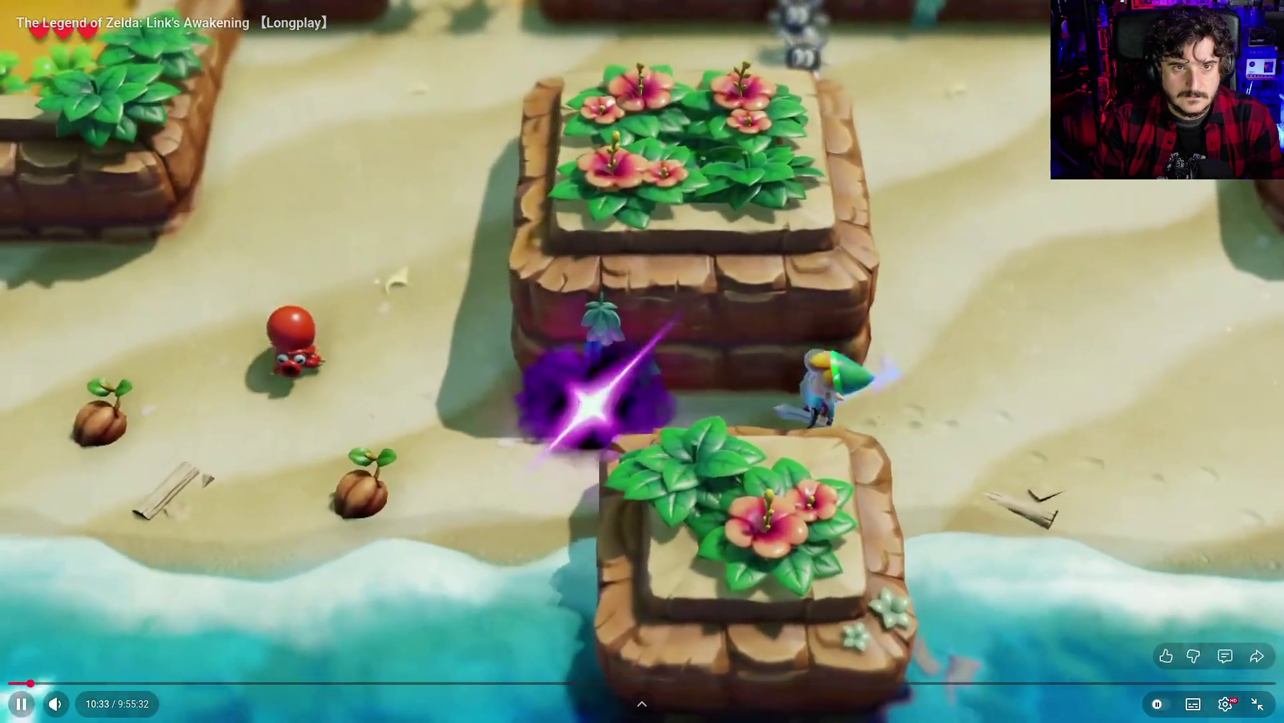
pyautogui.press('Right')
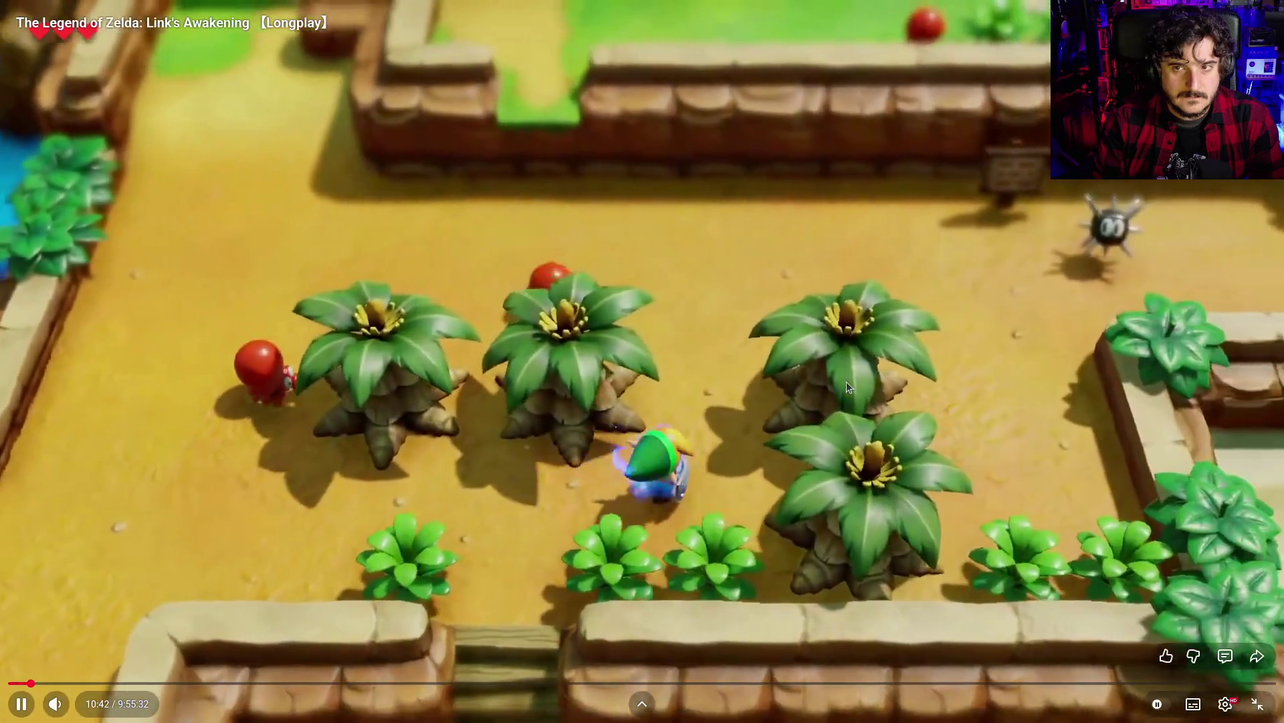
pyautogui.press('Right')
pyautogui.press('Right')
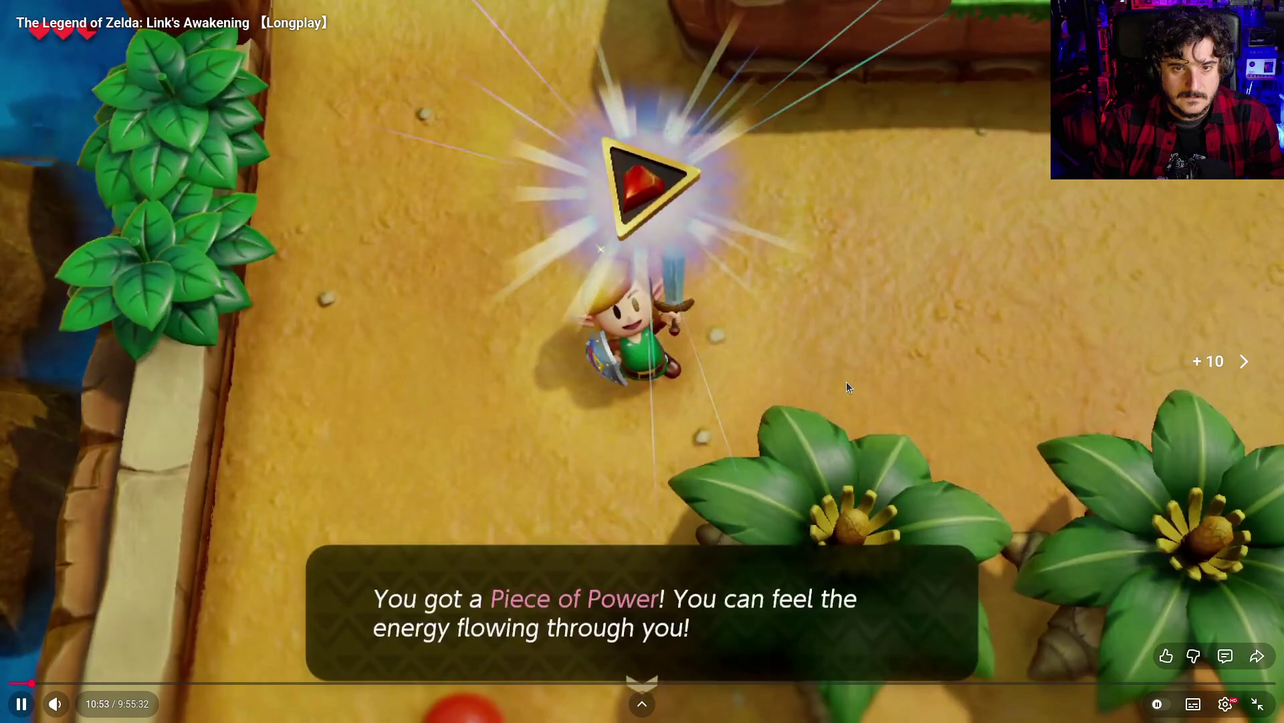
pyautogui.press('Right')
pyautogui.press('Right')
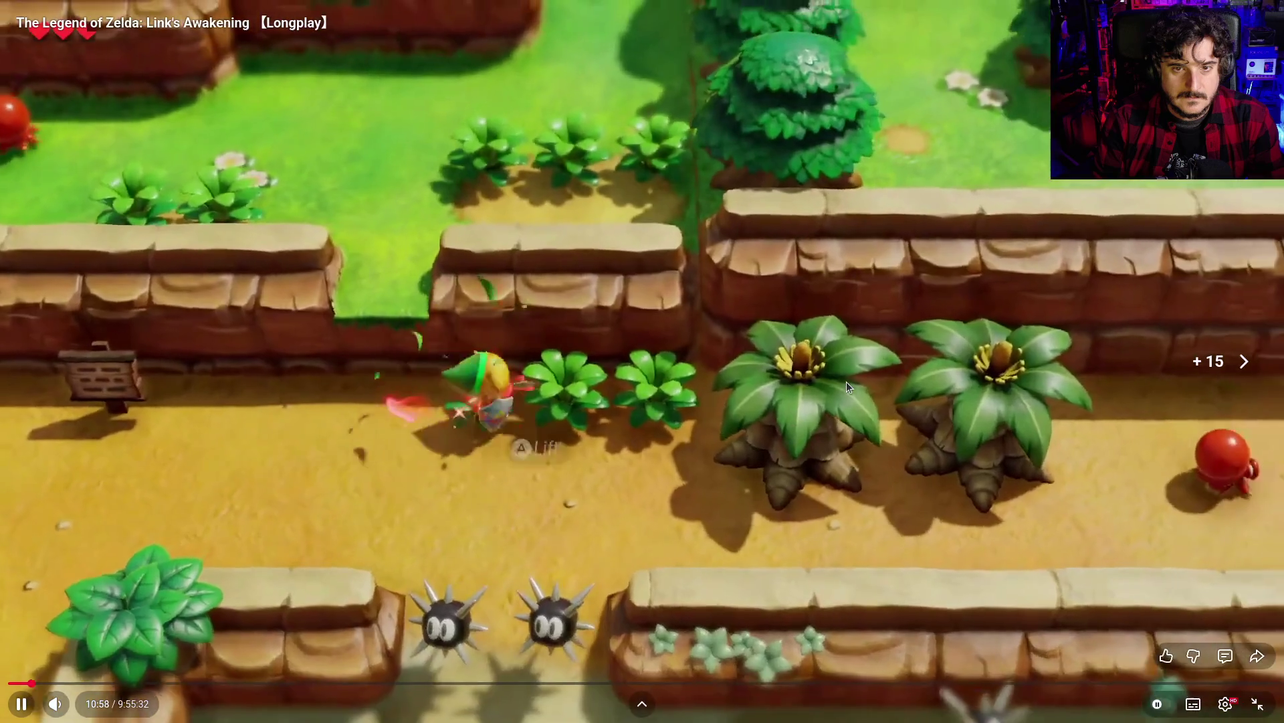
pyautogui.press('Right')
pyautogui.press('Right')
pyautogui.press('Right')
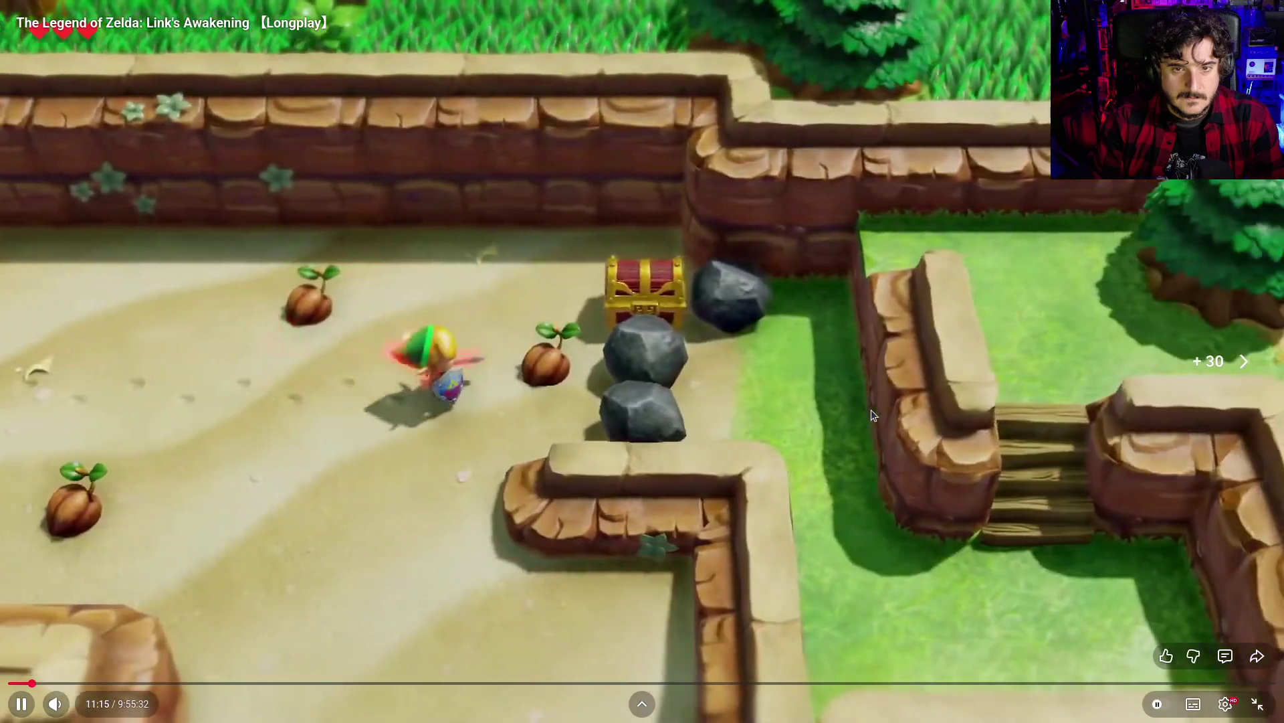
pyautogui.press('Left')
pyautogui.press('space')
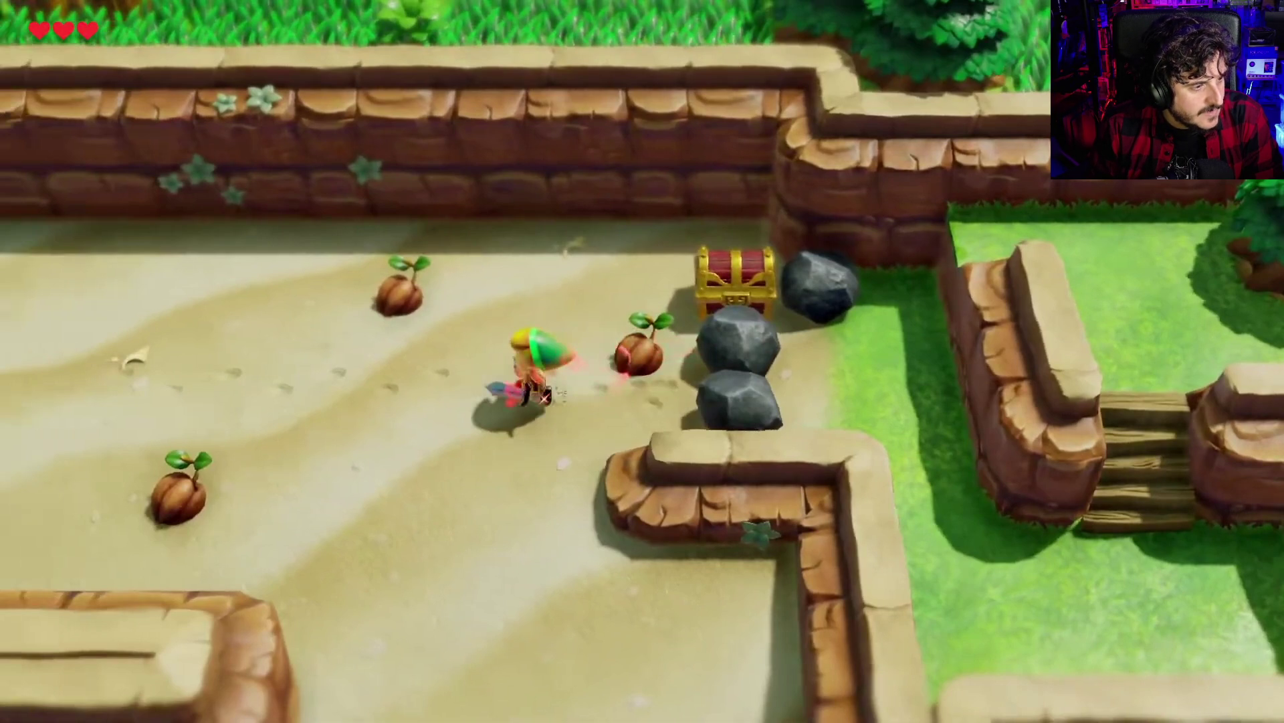
# Resume, skip ahead 10 seconds, pause at 11:31, and leave the video playing past the signpost at 11:32
pyautogui.click(772, 560)
pyautogui.press('l')
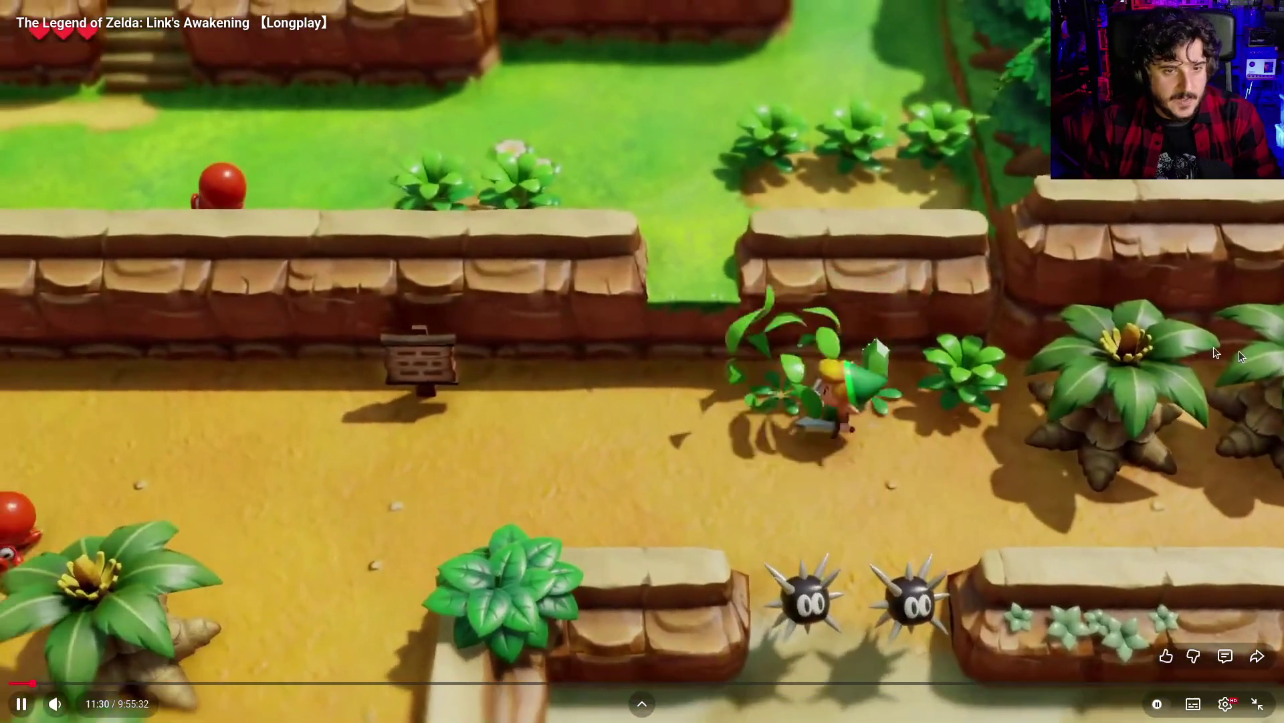
pyautogui.click(1128, 353)
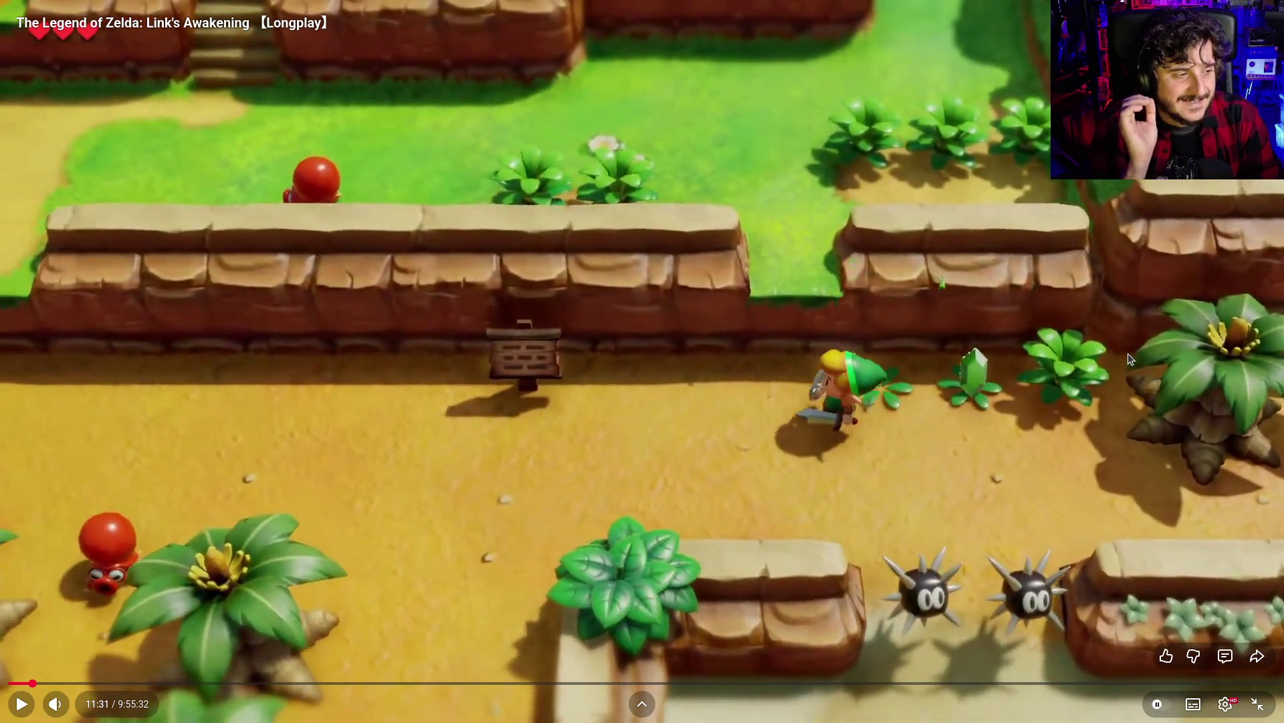
pyautogui.click(1128, 359)
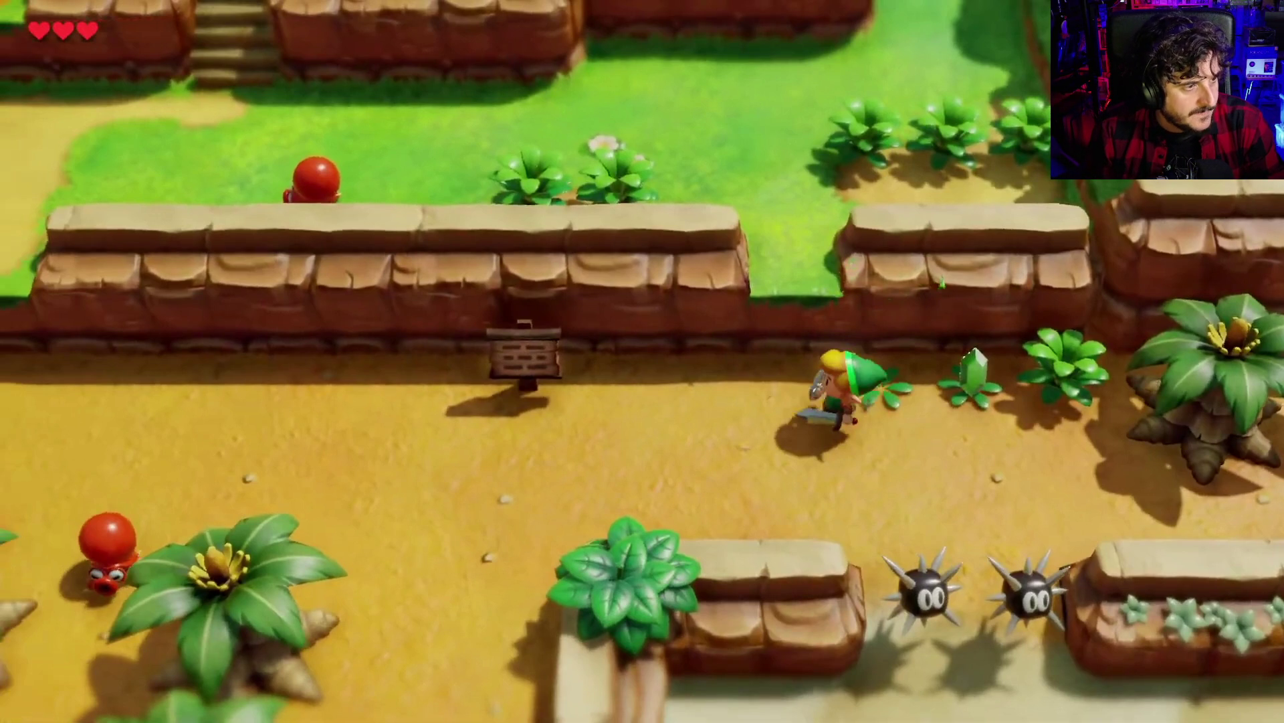
pyautogui.moveTo(1137, 359)
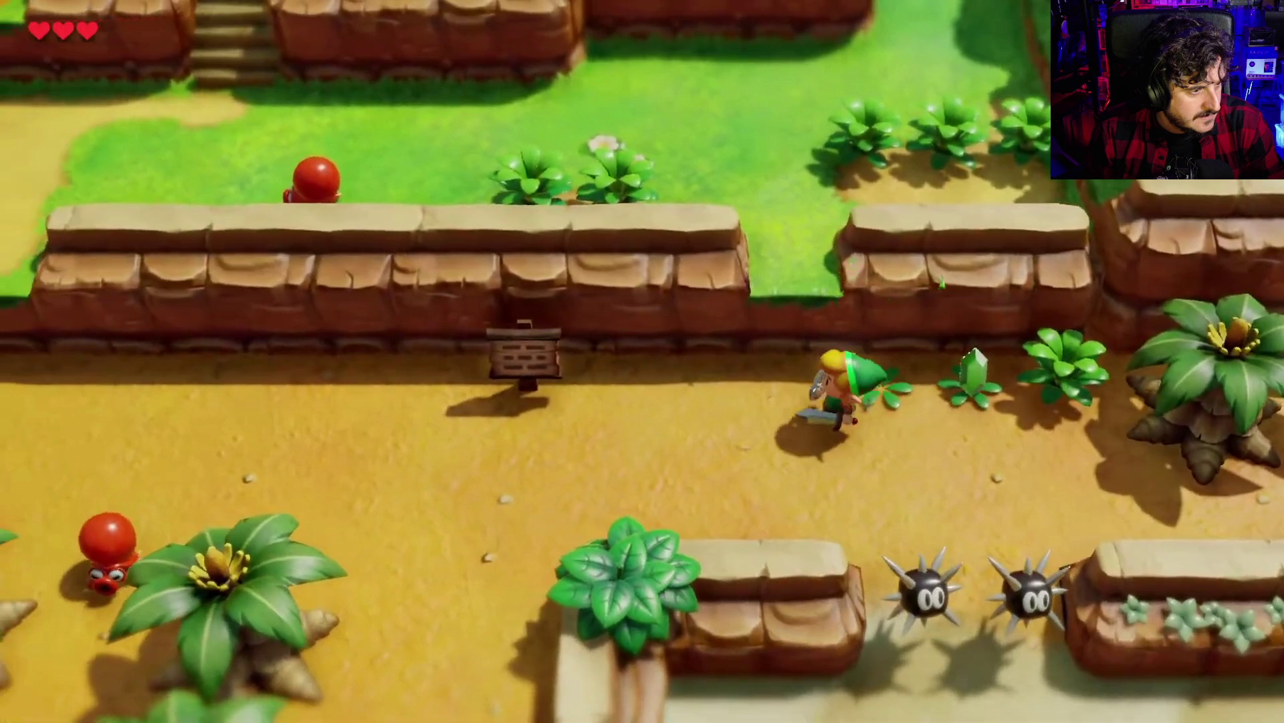
pyautogui.press('space')
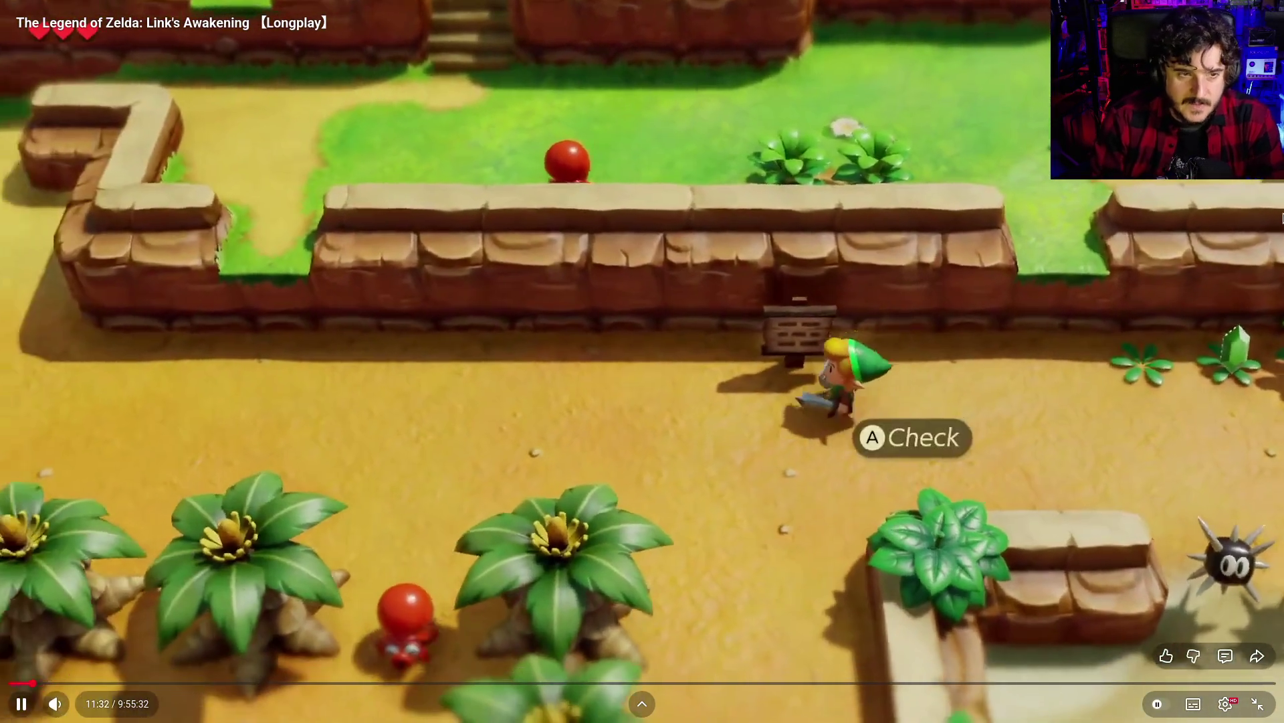
# Pause the longplay to study the layout, then pause again on the grassy area with walls
pyautogui.press('space')
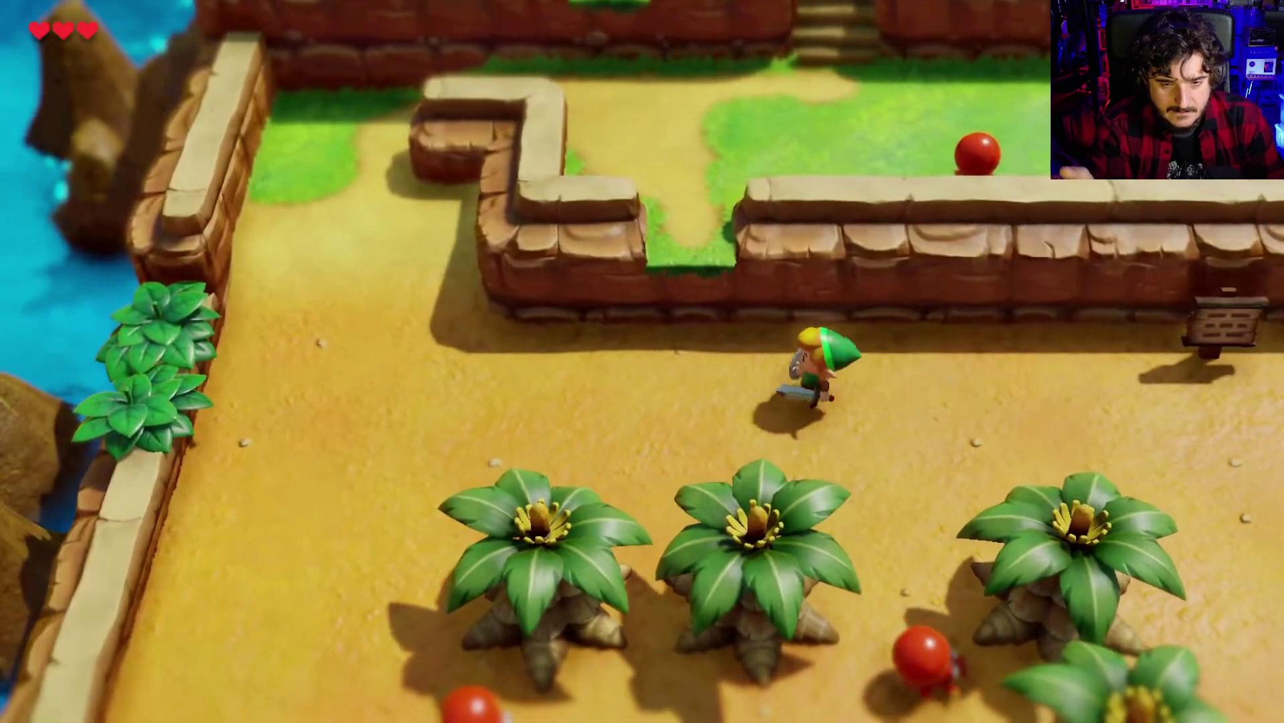
pyautogui.moveTo(1250, 302)
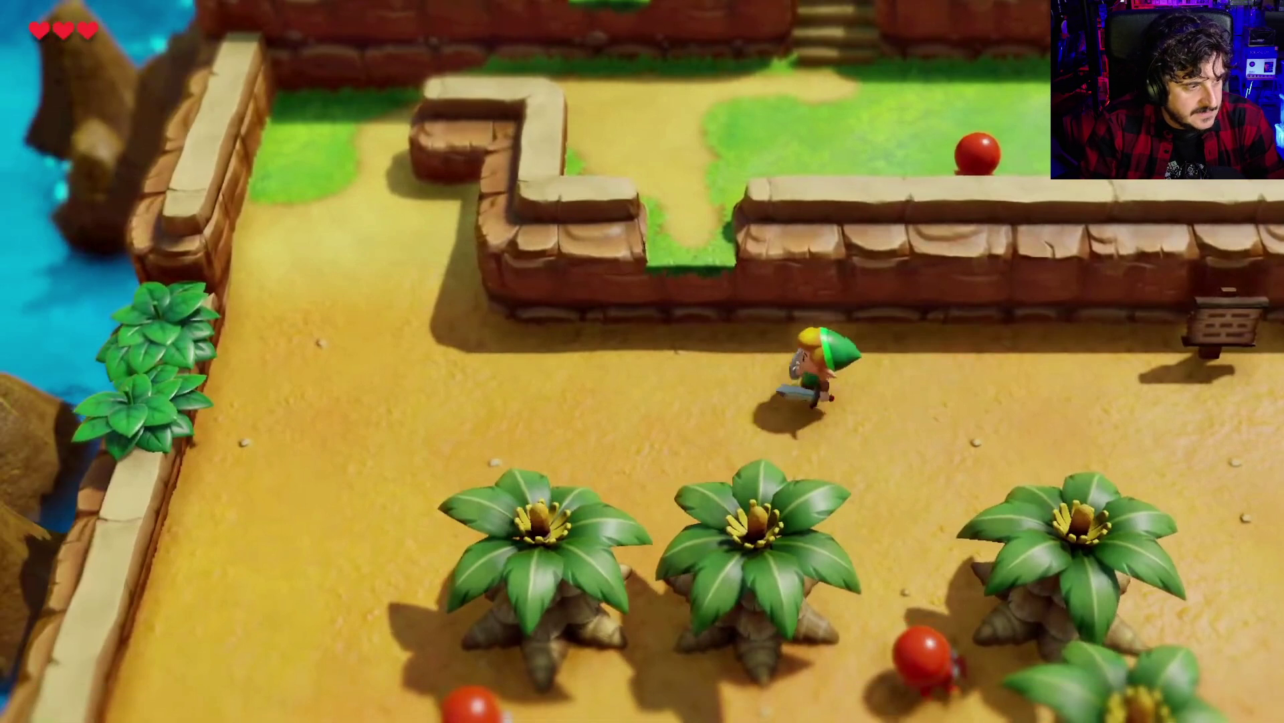
pyautogui.press('space')
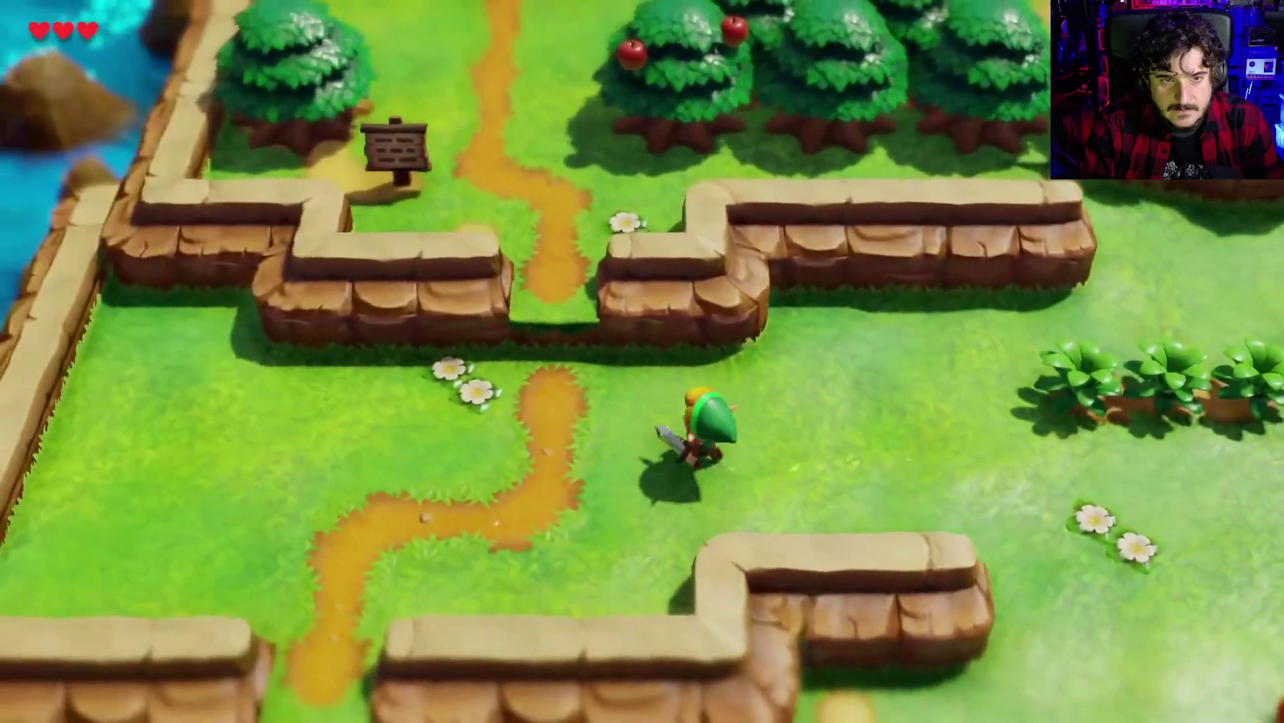
pyautogui.click(739, 22)
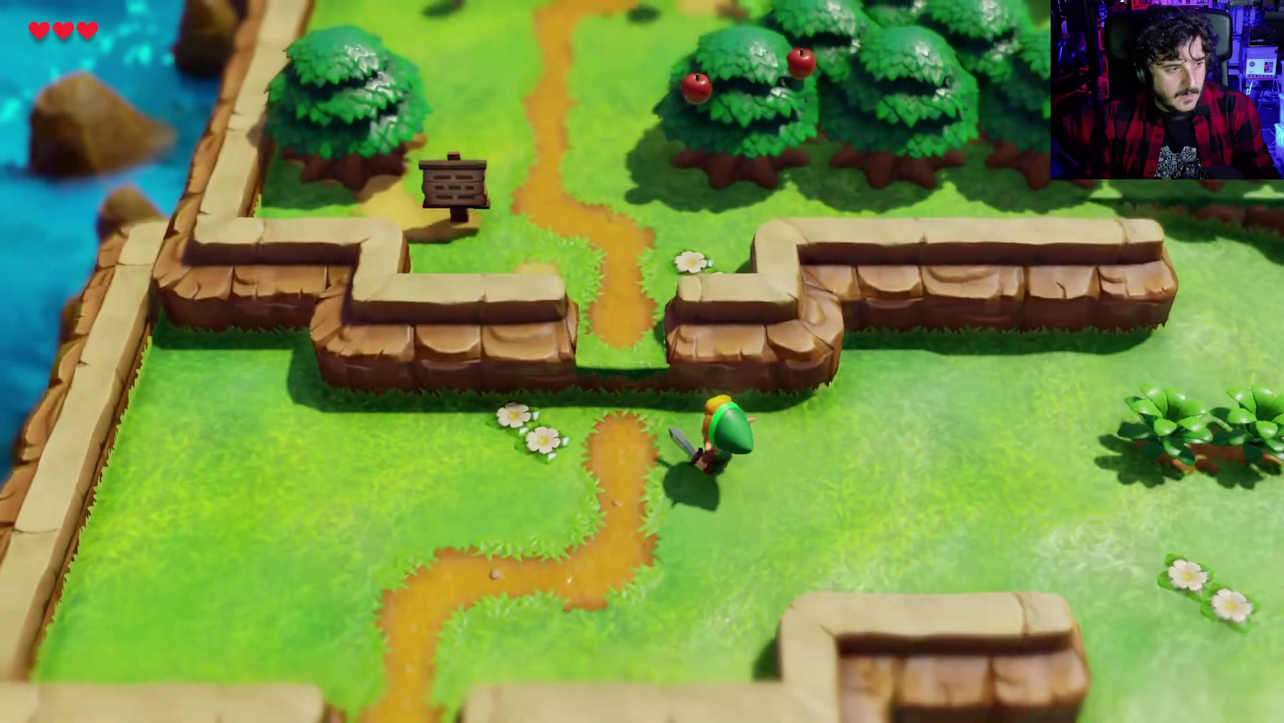
pyautogui.click(680, 351)
# Step through the footage with pauses at 11:45, 11:47, 11:49 and 11:54
pyautogui.press('space')
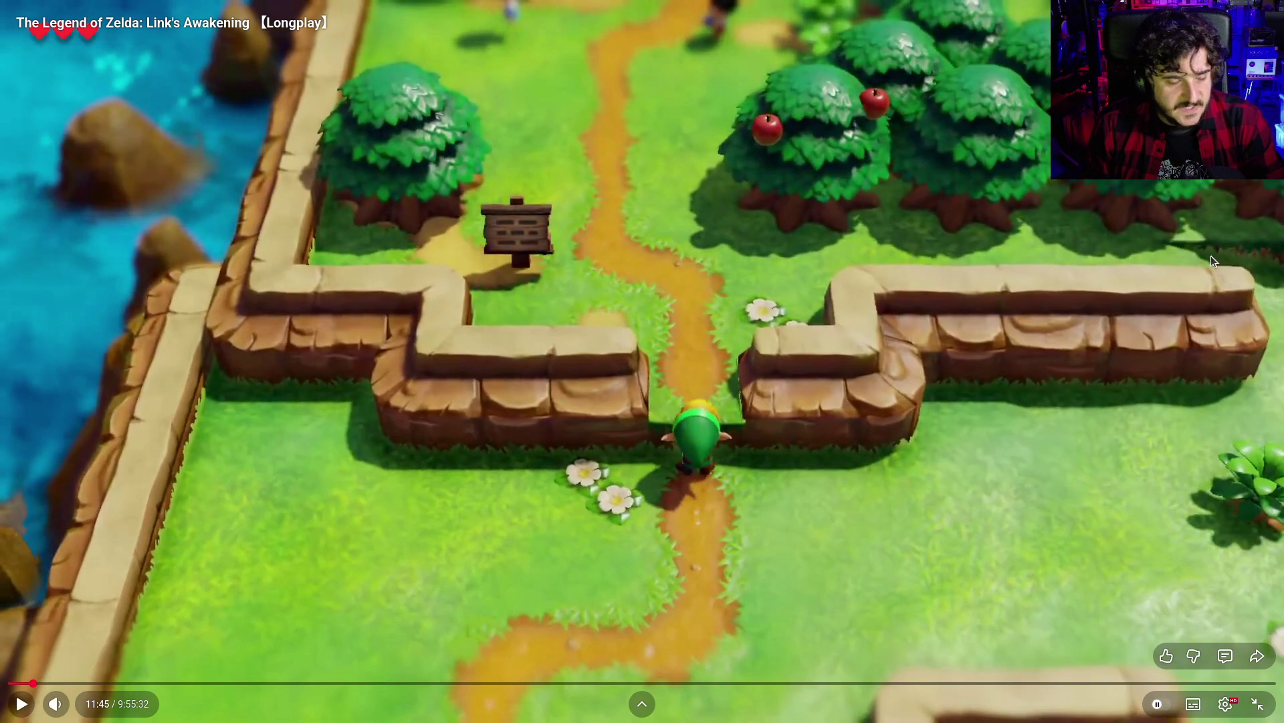
pyautogui.click(921, 382)
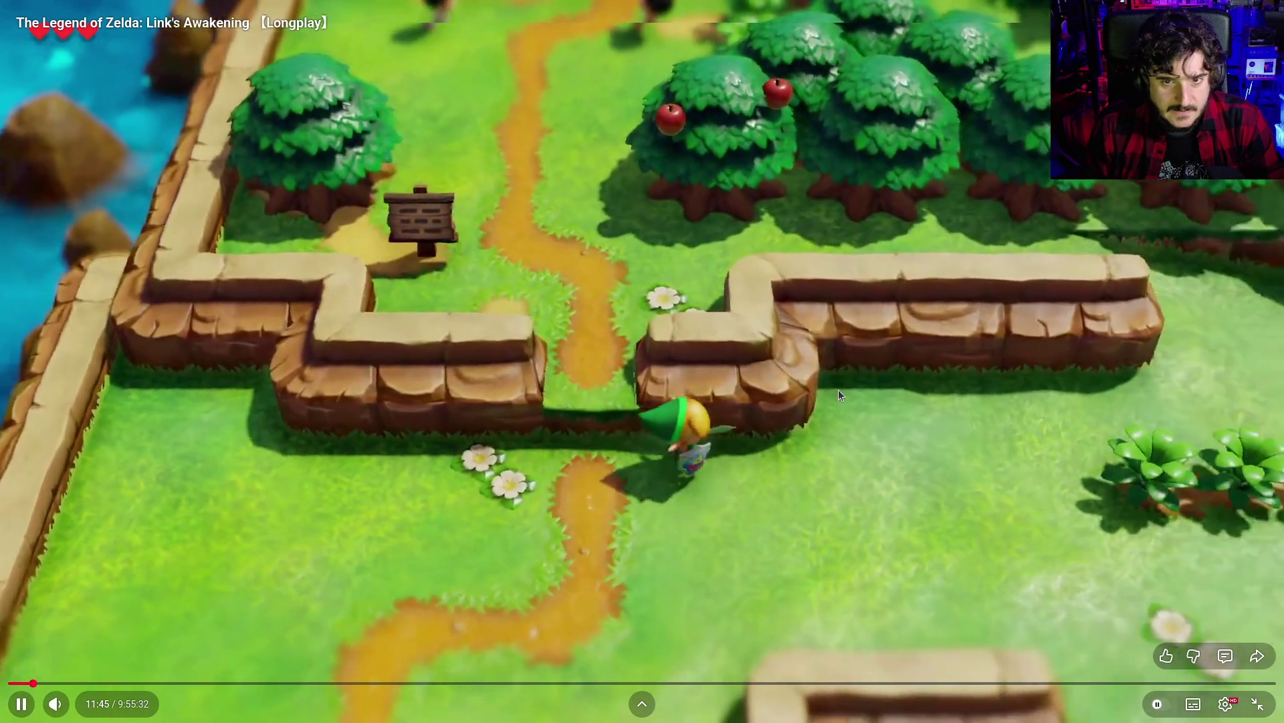
pyautogui.press('space')
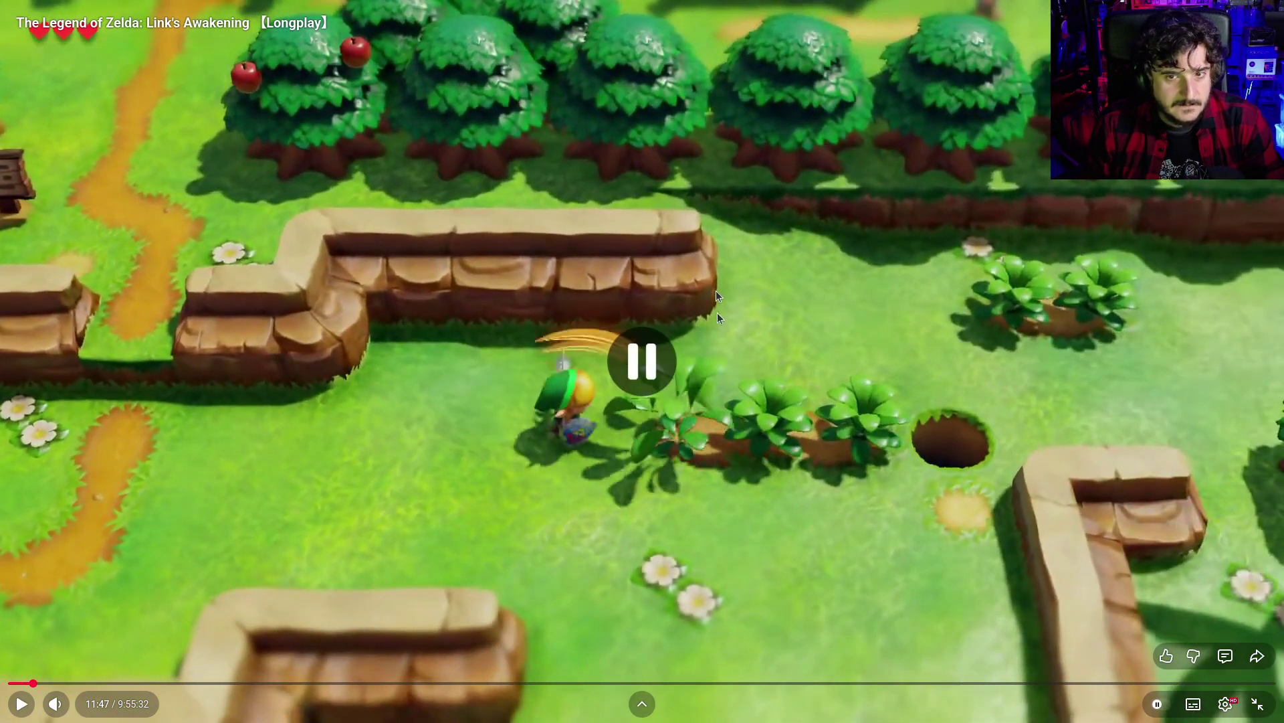
pyautogui.click(787, 343)
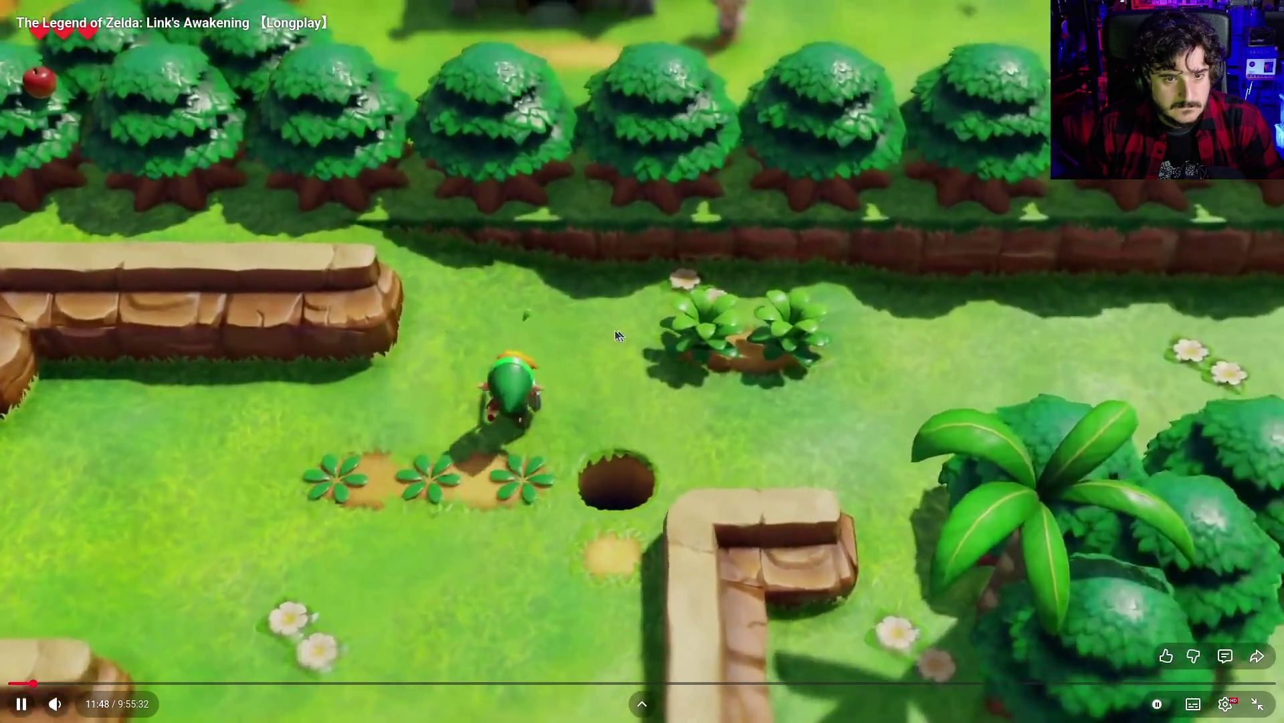
pyautogui.click(544, 344)
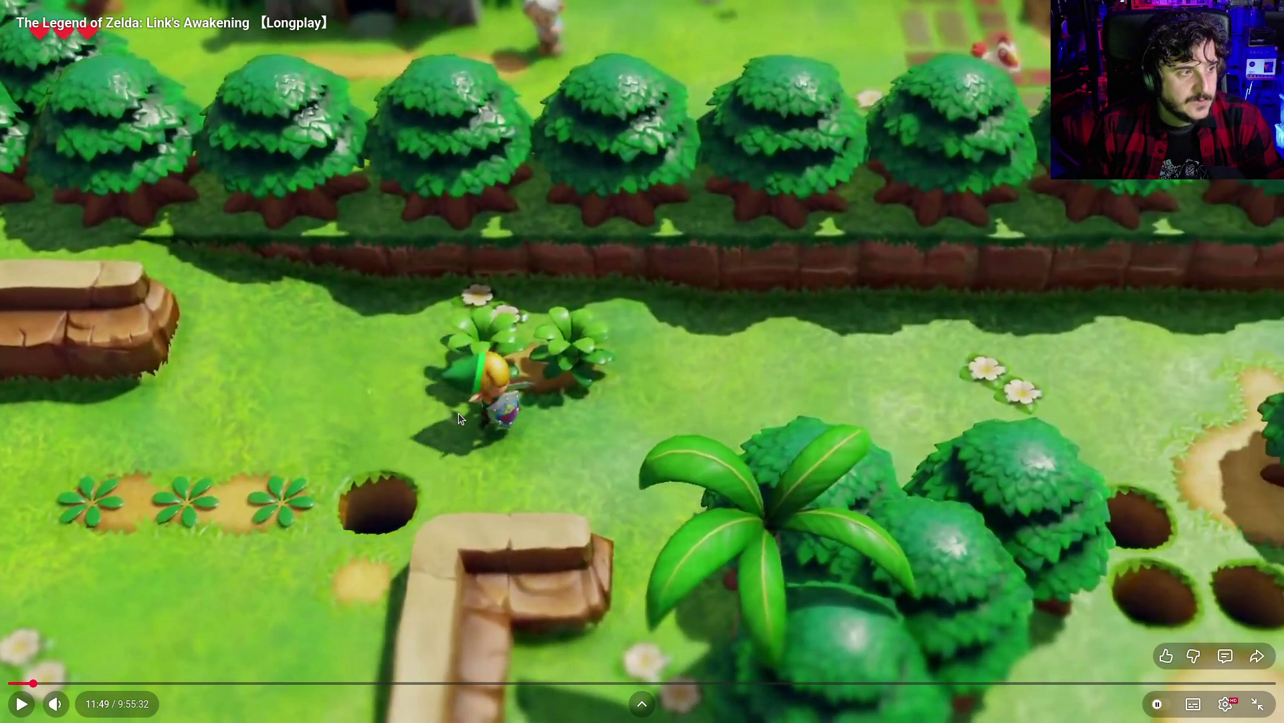
pyautogui.click(487, 459)
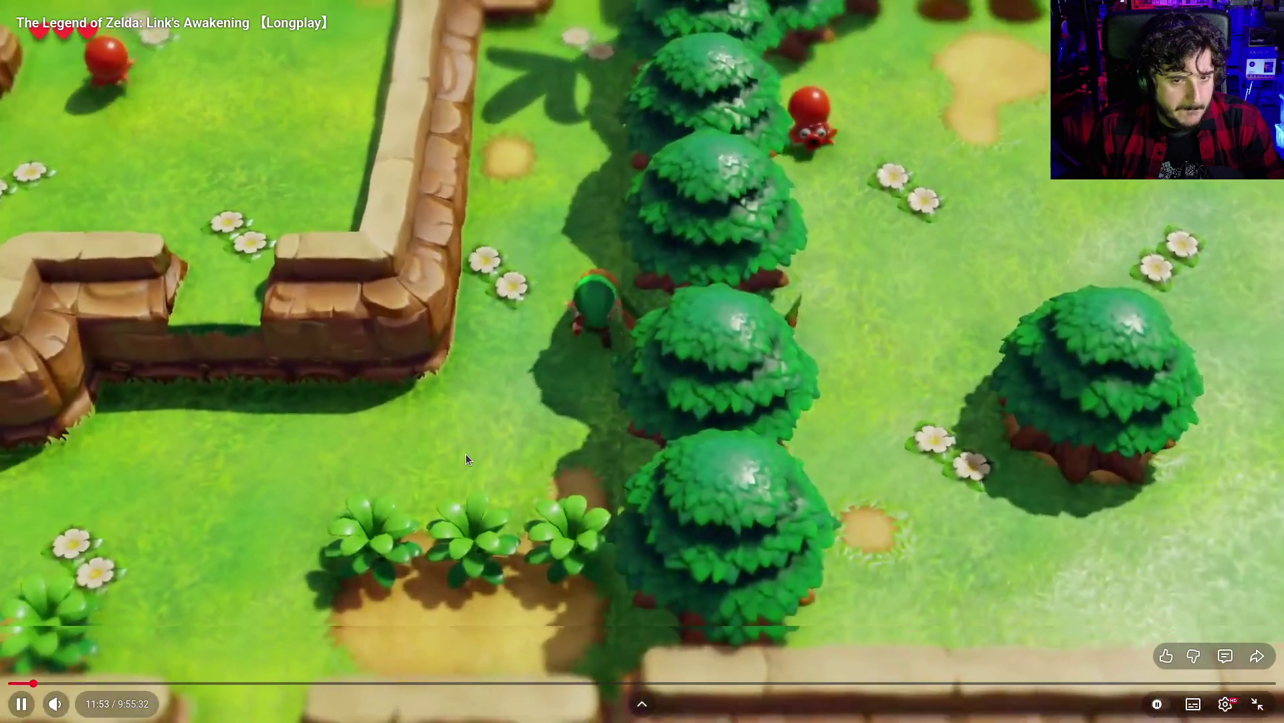
pyautogui.click(492, 411)
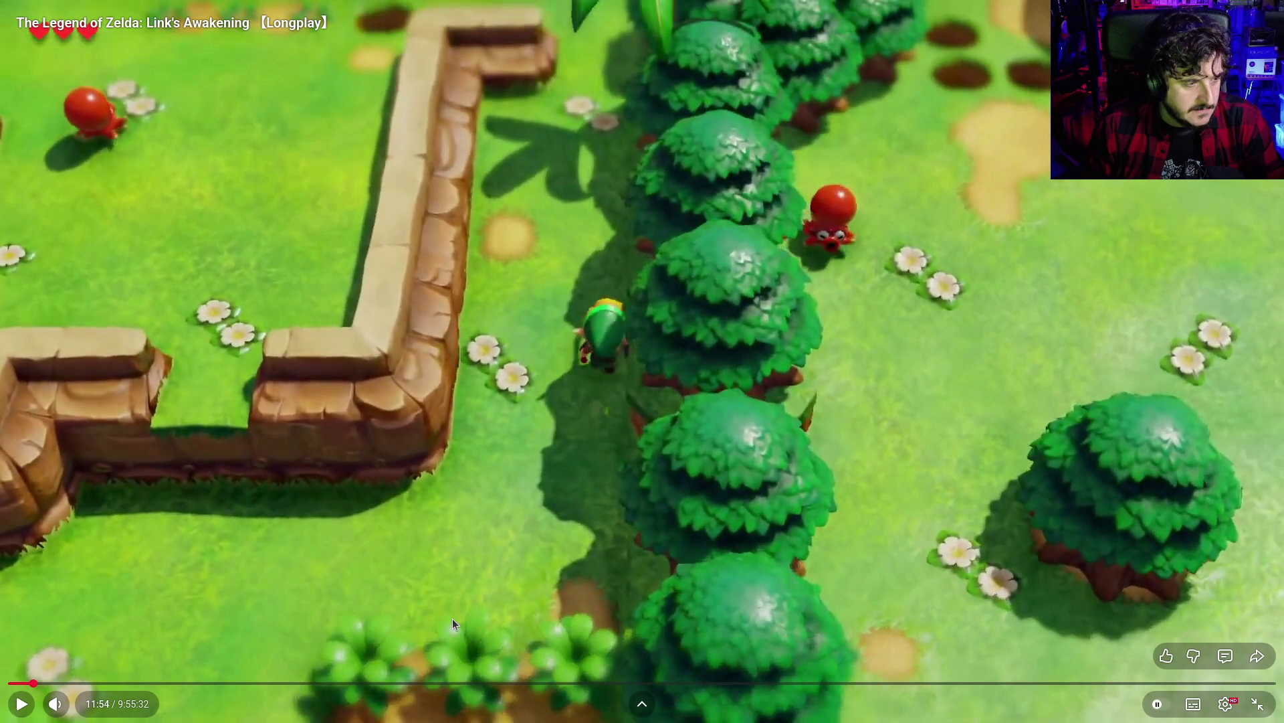
pyautogui.click(436, 575)
# Seek to the keyhole scene at 12:23, pause there, and exit fullscreen
pyautogui.press('Right')
pyautogui.press('Right')
pyautogui.press('Right')
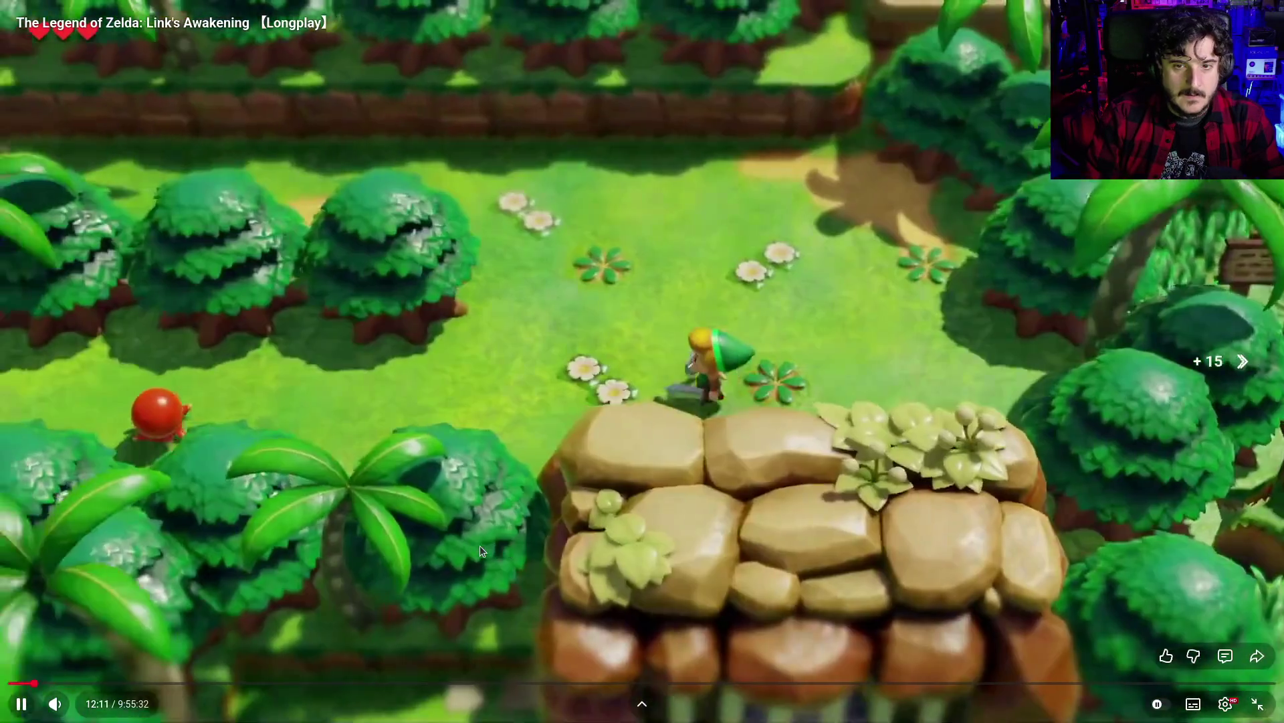
pyautogui.press('Right')
pyautogui.press('Right')
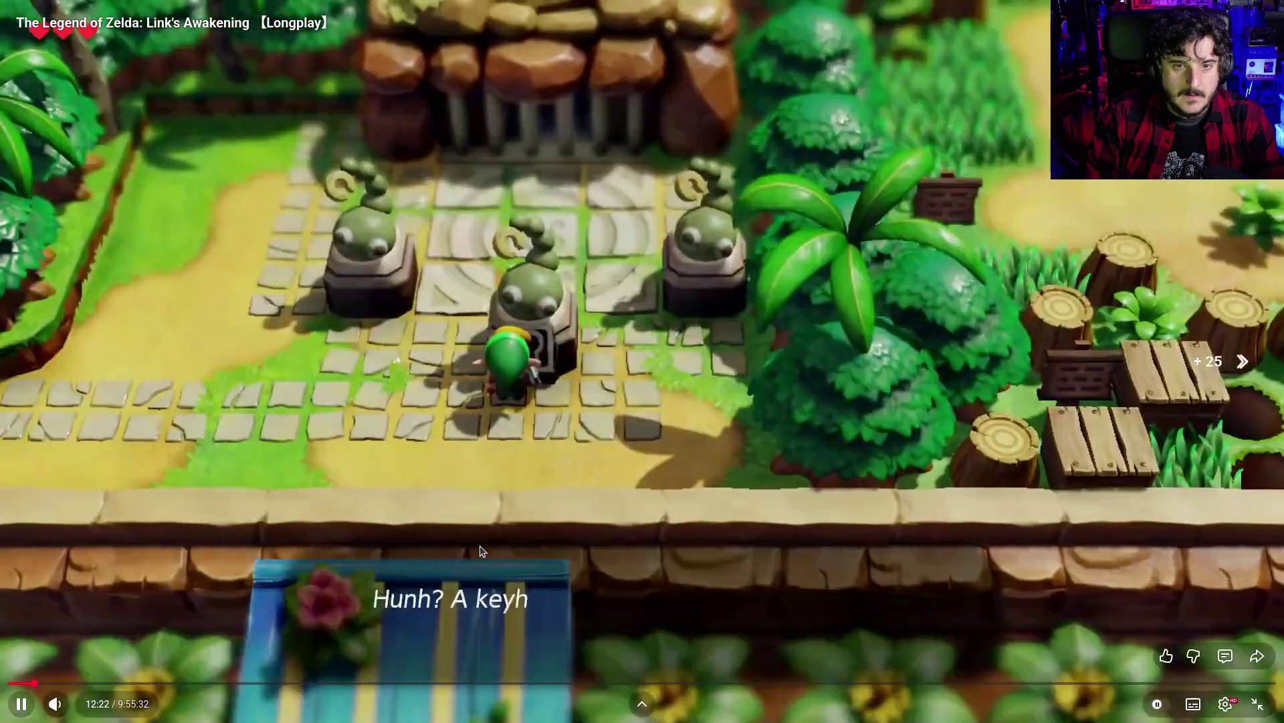
pyautogui.press('Left')
pyautogui.click(411, 567)
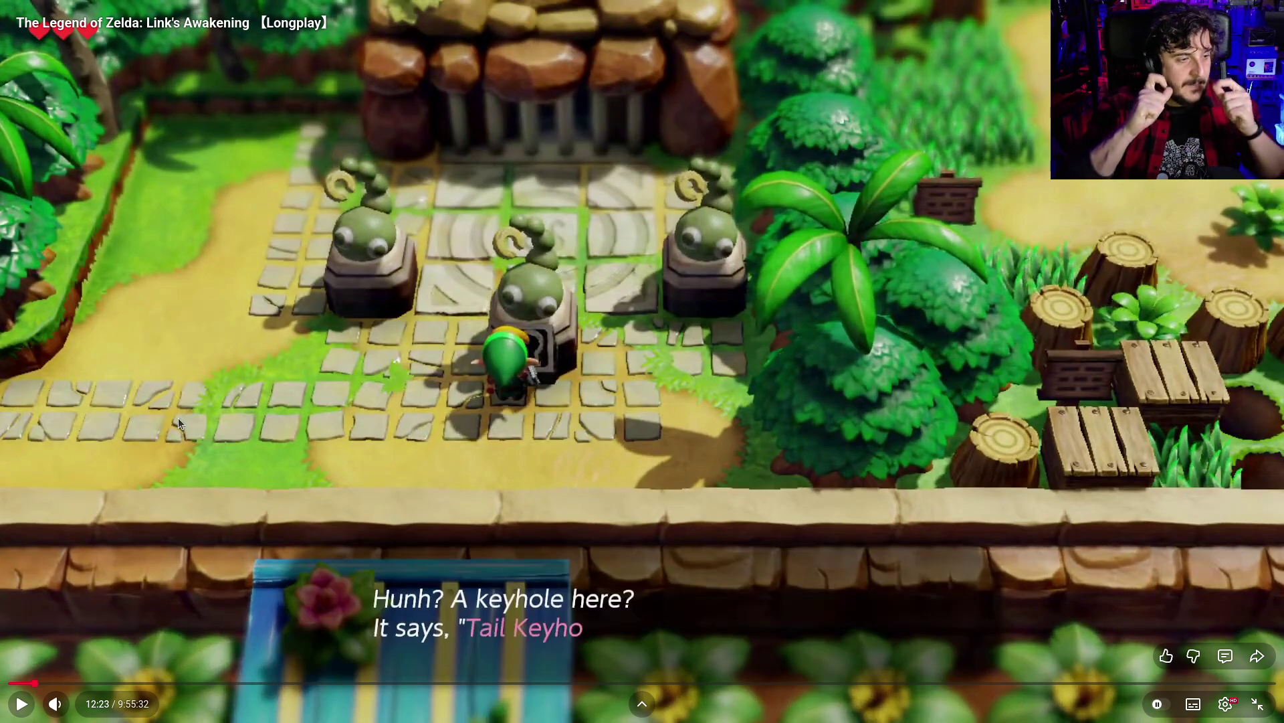
pyautogui.press('Escape')
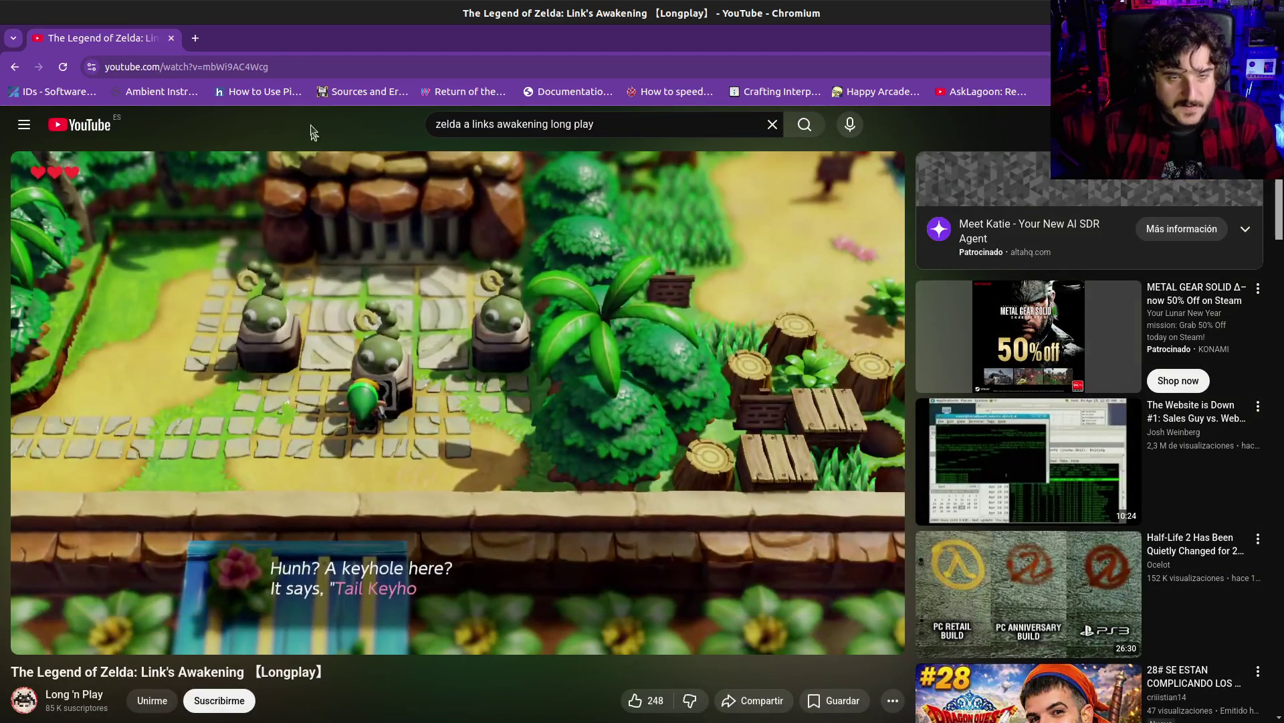
# In Godot, start a new scene with a GridMap root found by searching 'grid'
pyautogui.hotkey('alt', 'Tab')
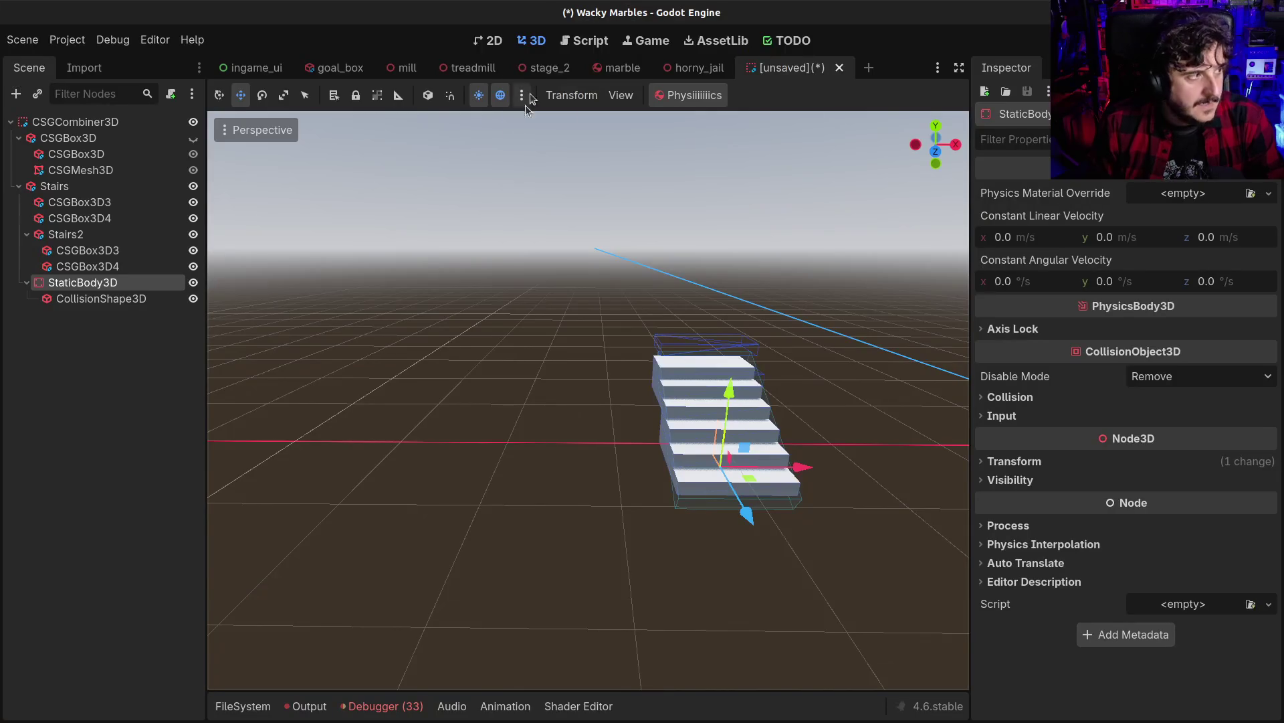
pyautogui.hotkey('ctrl', 'a')
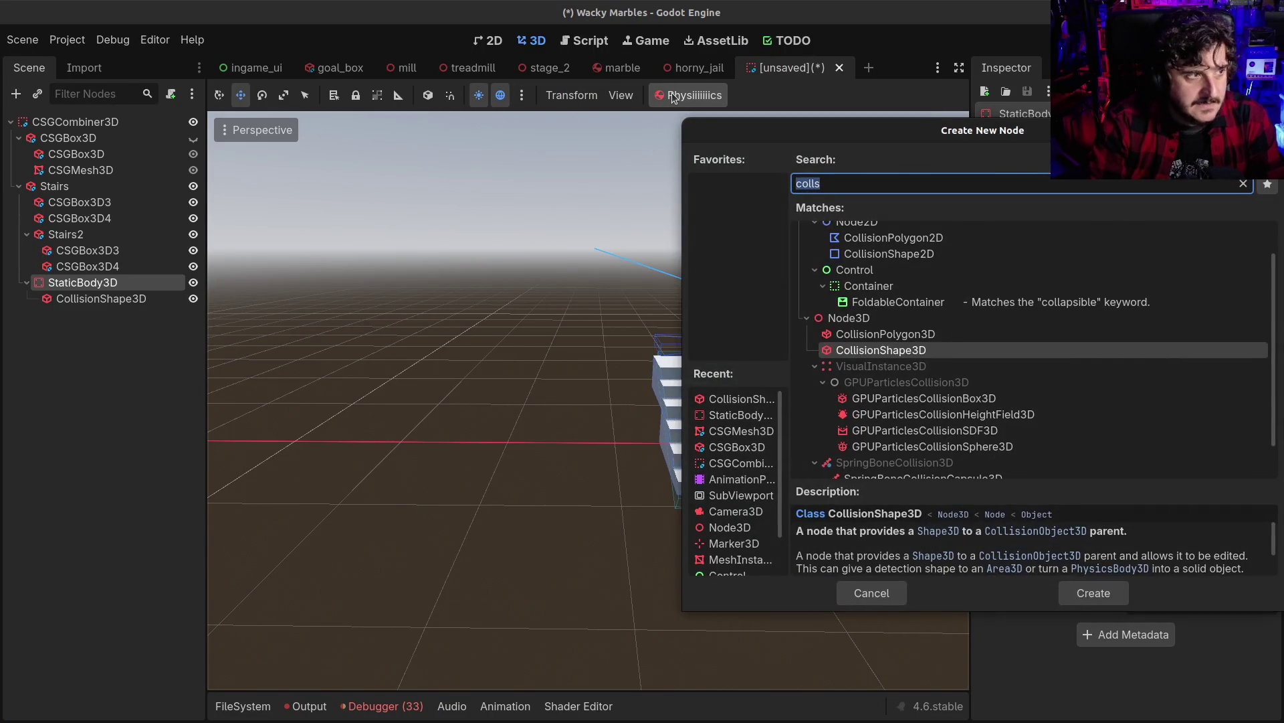
pyautogui.press('Escape')
pyautogui.click(869, 68)
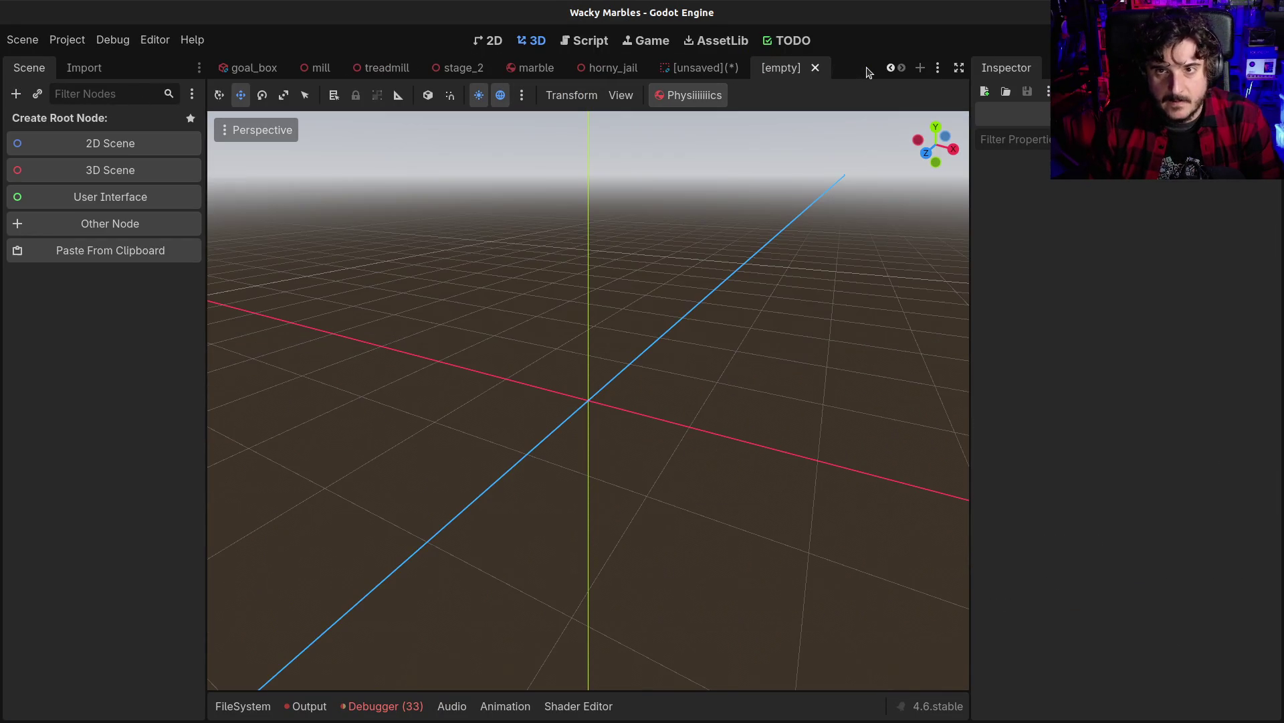
pyautogui.click(127, 225)
pyautogui.write('grid')
pyautogui.press('Return')
# Add a second GridMap as a child of the root GridMap
pyautogui.scroll(5, 588, 314)
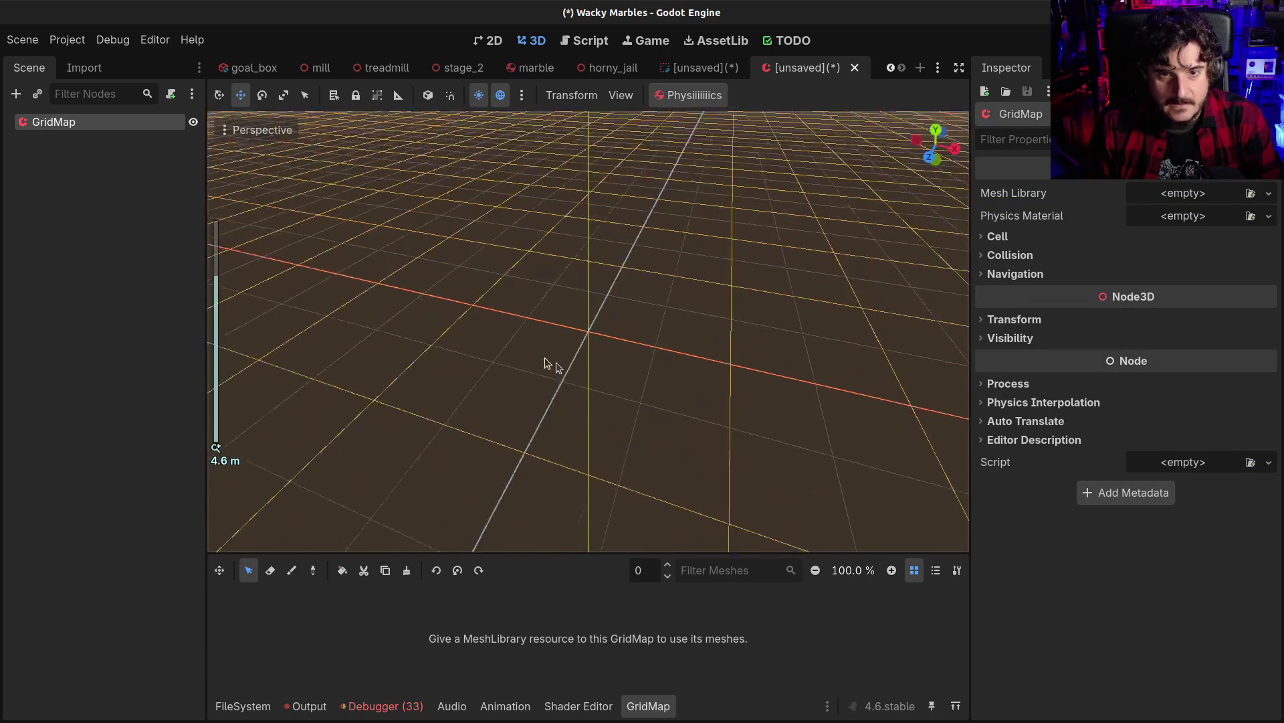
pyautogui.hotkey('ctrl', 'a')
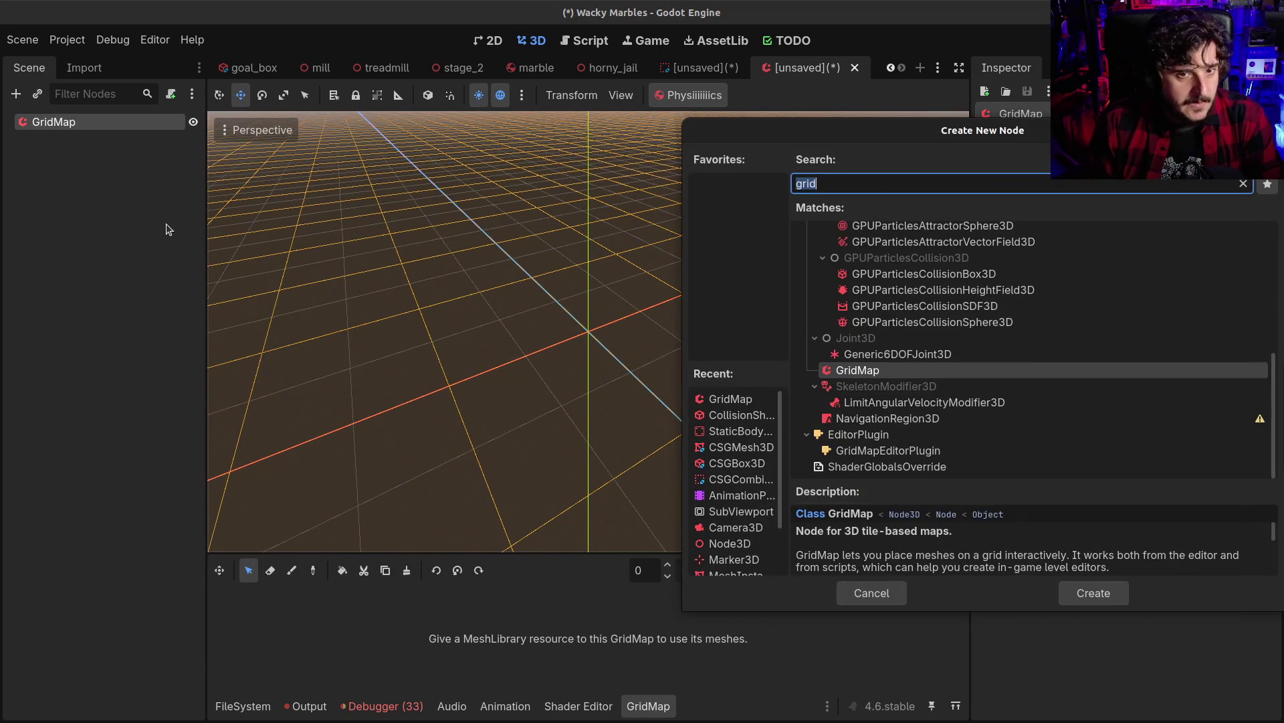
pyautogui.press('Return')
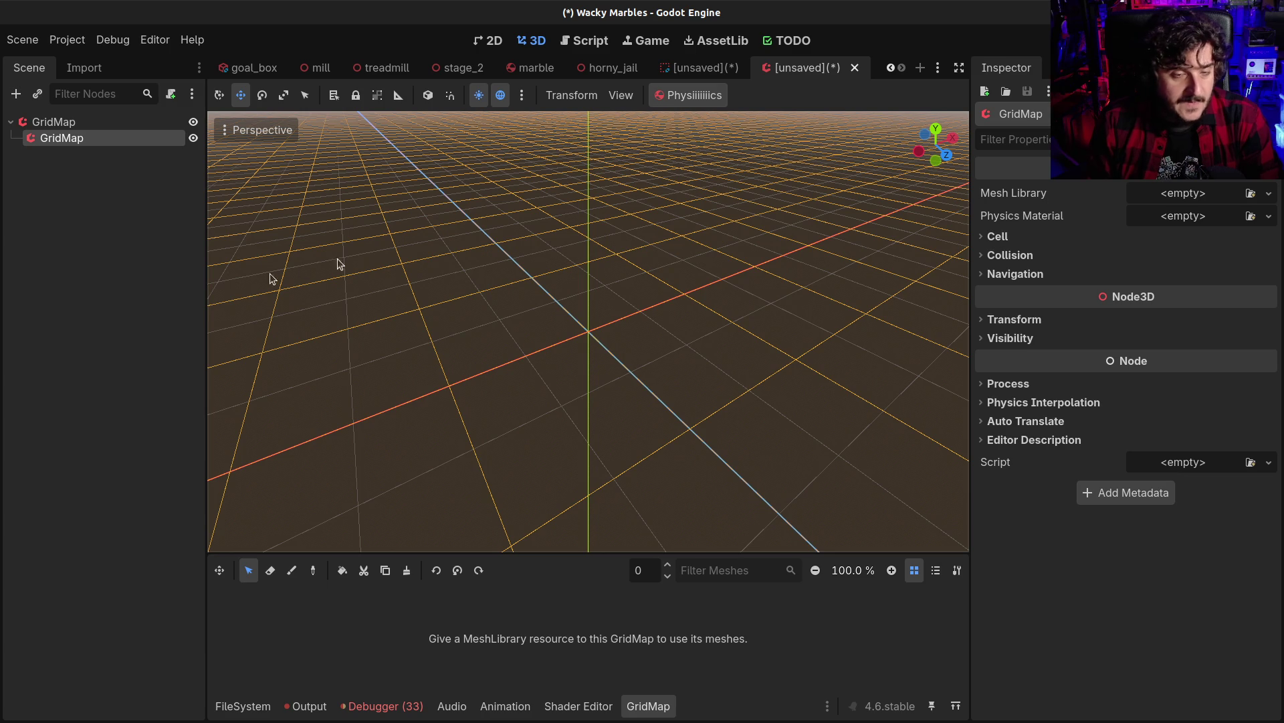
pyautogui.click(59, 120)
pyautogui.click(997, 236)
pyautogui.click(1041, 279)
pyautogui.write('0.')
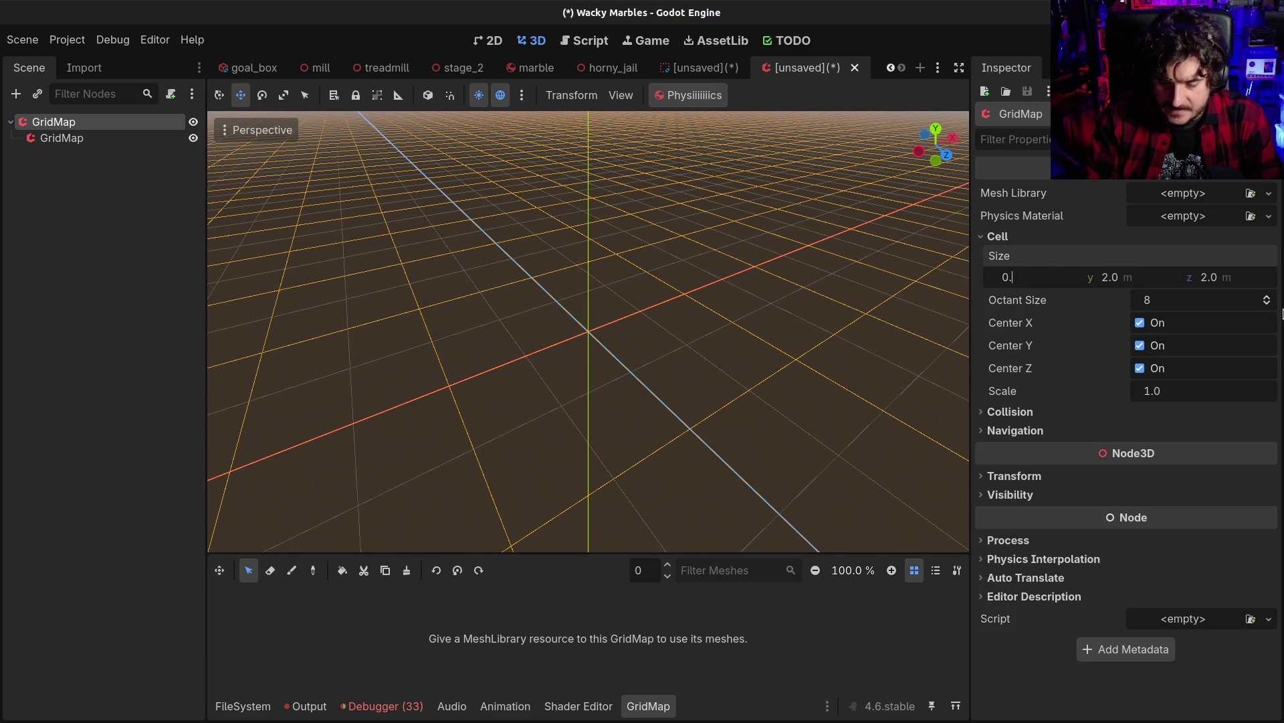
pyautogui.press('Tab')
pyautogui.write('0.5')
pyautogui.press('Tab')
pyautogui.write('0.5')
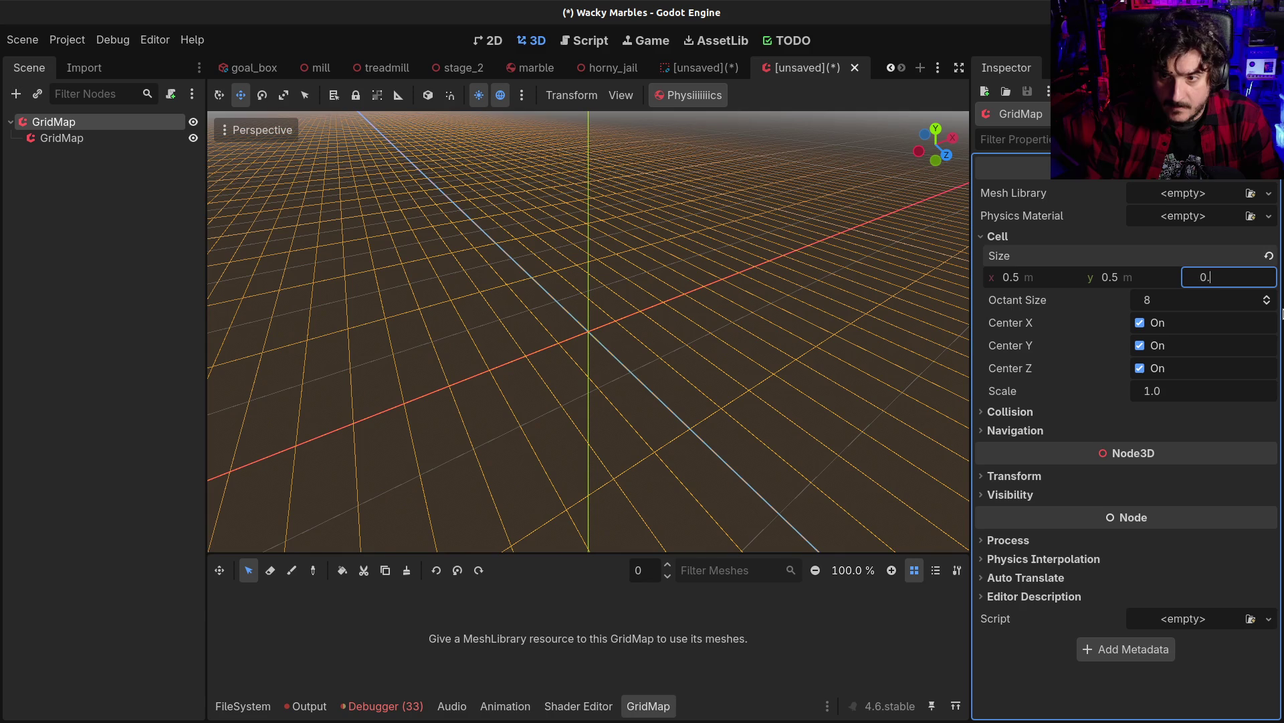
pyautogui.press('Return')
pyautogui.click(56, 135)
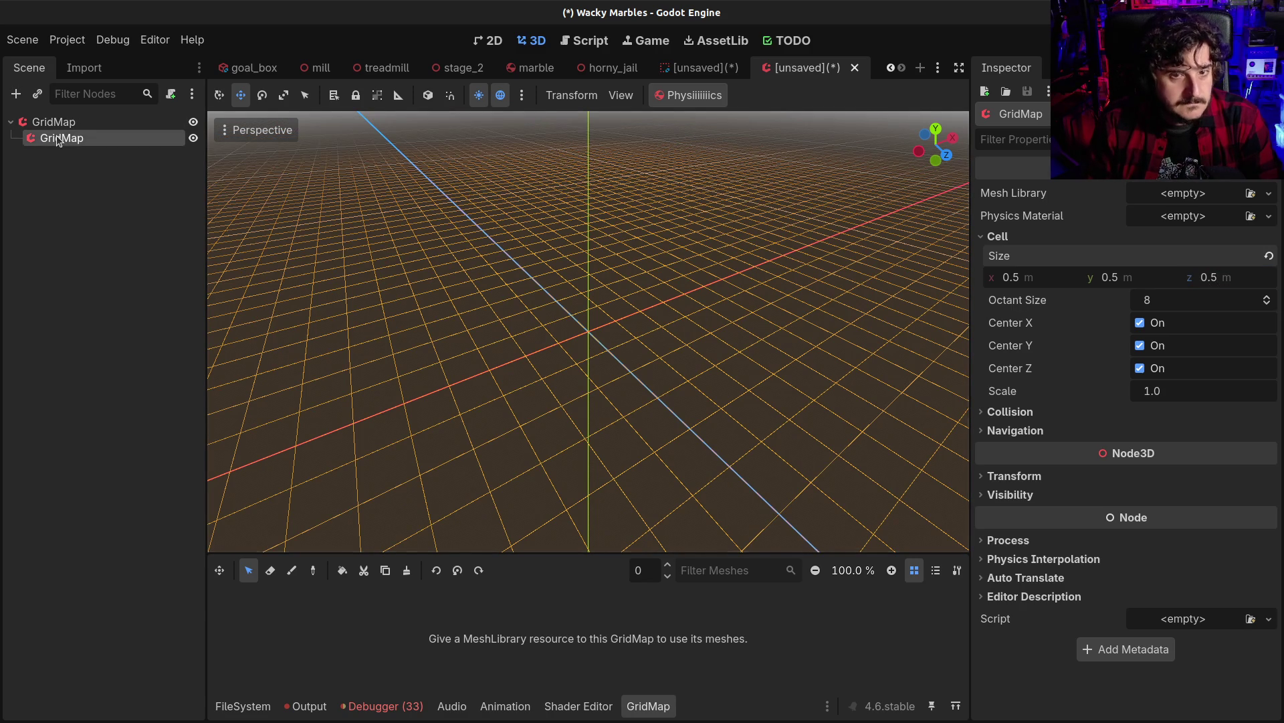
pyautogui.click(56, 127)
pyautogui.hotkey('ctrl', 'z')
pyautogui.hotkey('ctrl', 'z')
pyautogui.hotkey('ctrl', 'z')
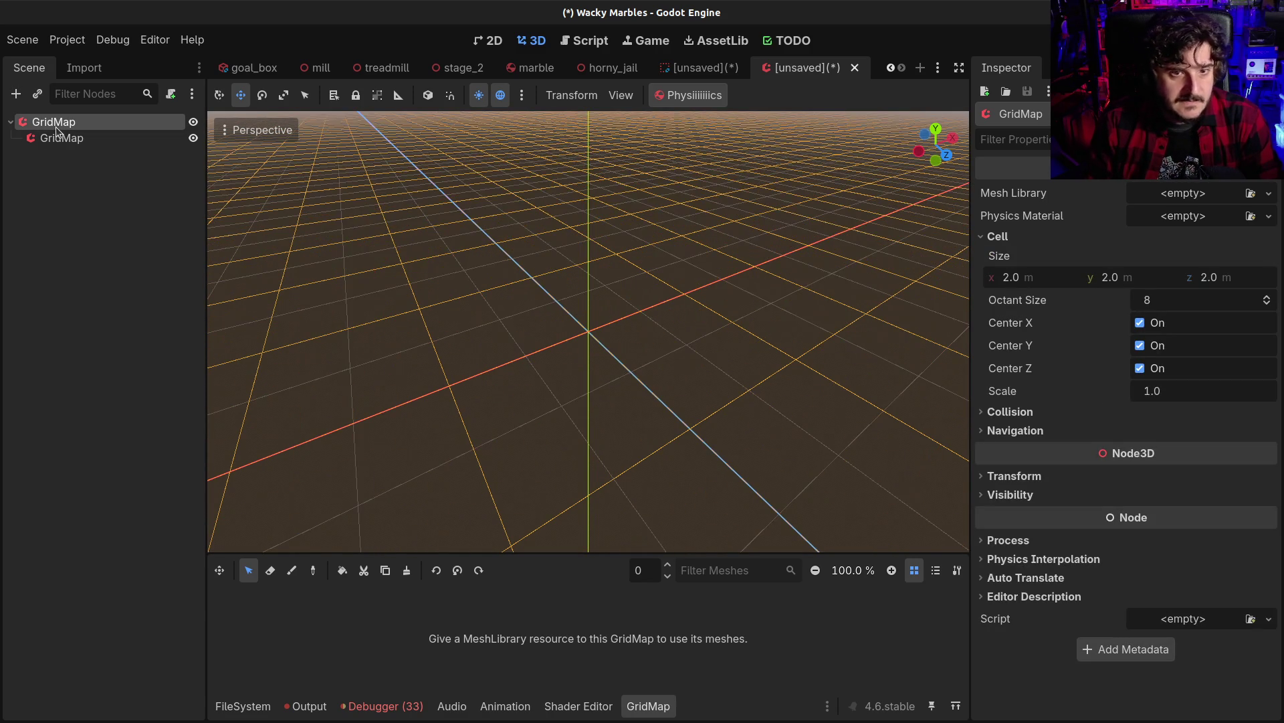
pyautogui.hotkey('ctrl', 'z')
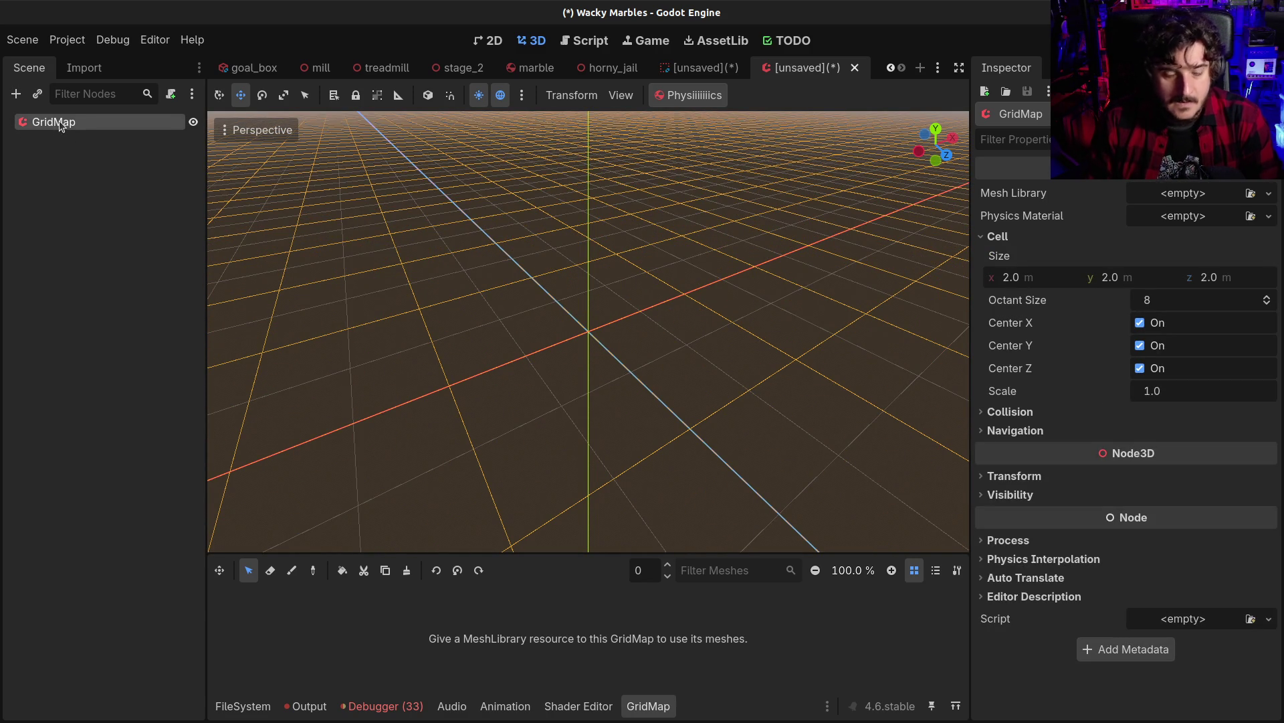
pyautogui.hotkey('ctrl', 'shift', 'z')
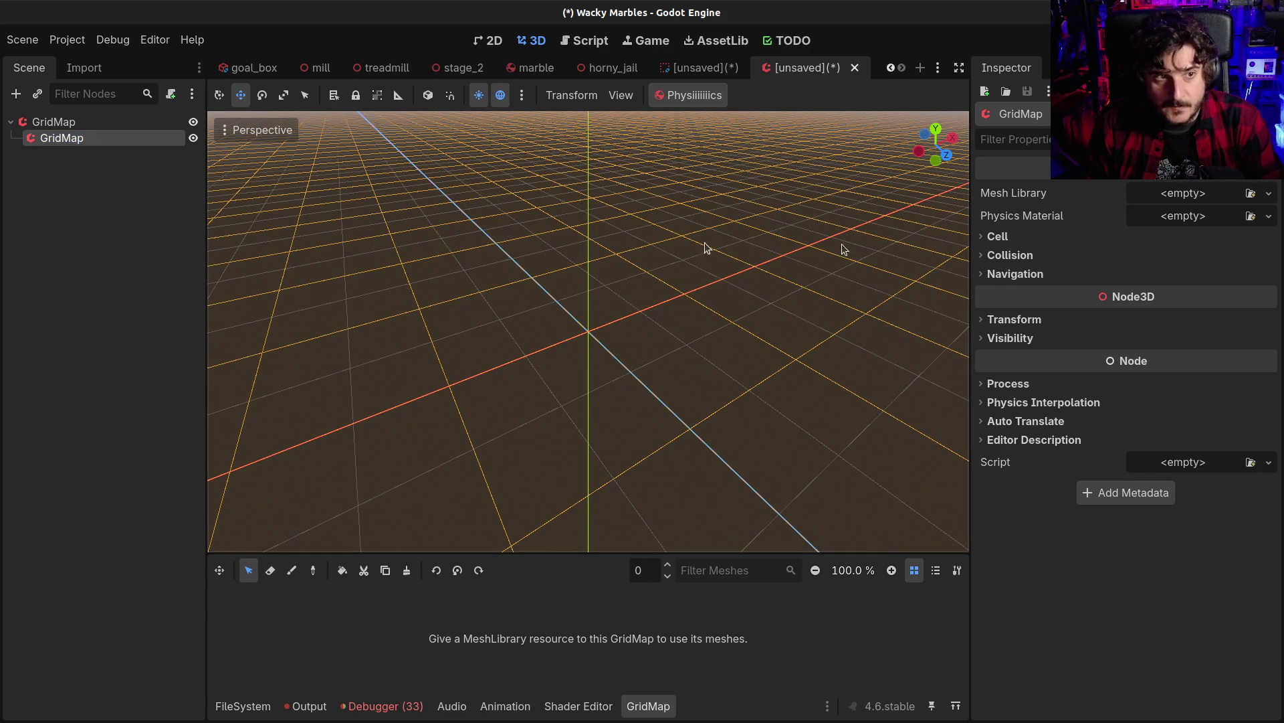
pyautogui.scroll(-4, 626, 252)
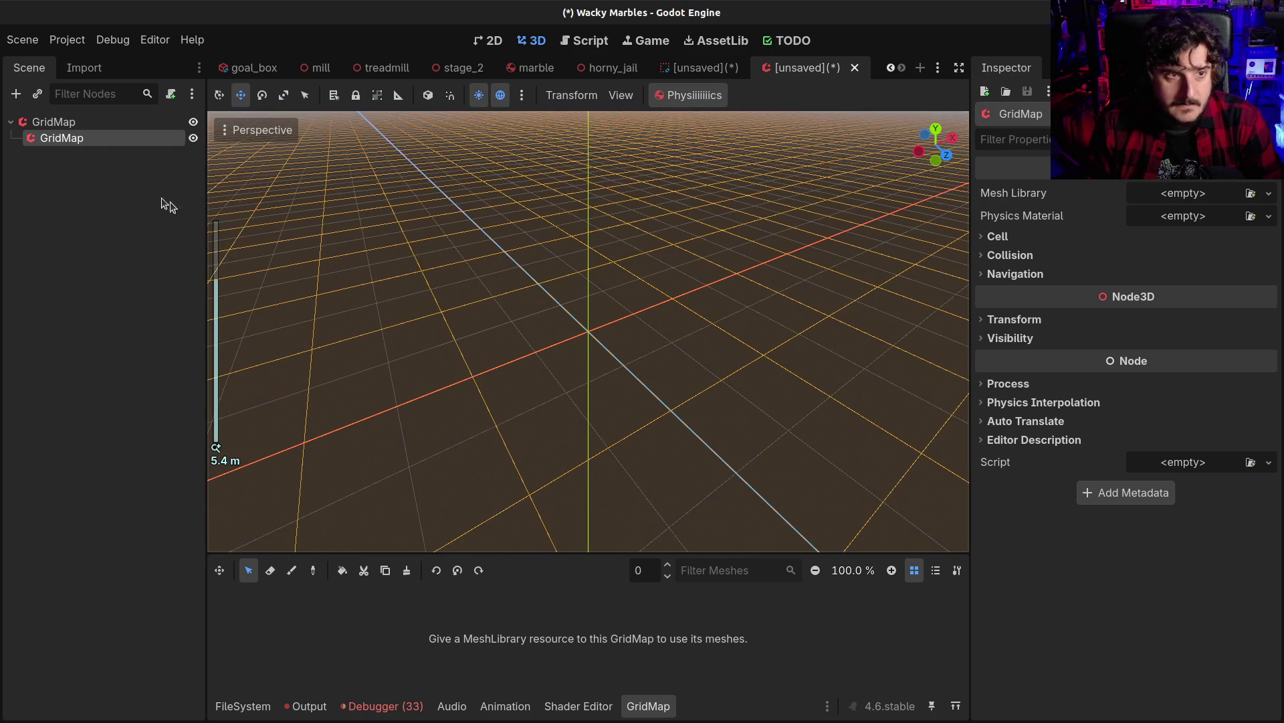
pyautogui.press('F2')
pyautogui.write('Pu')
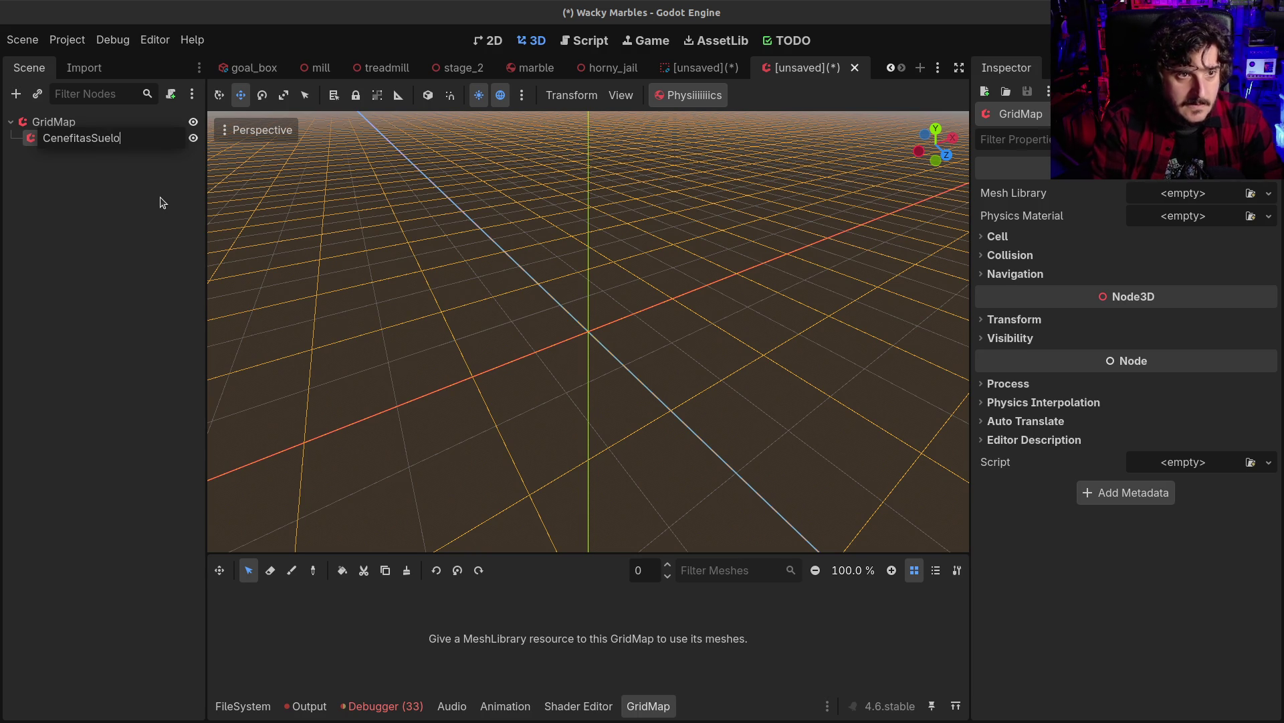
# Name the child CenefitasSuelo and set its cell size to 0.5 on x, y and z
pyautogui.press('Return')
pyautogui.scroll(-3, 785, 278)
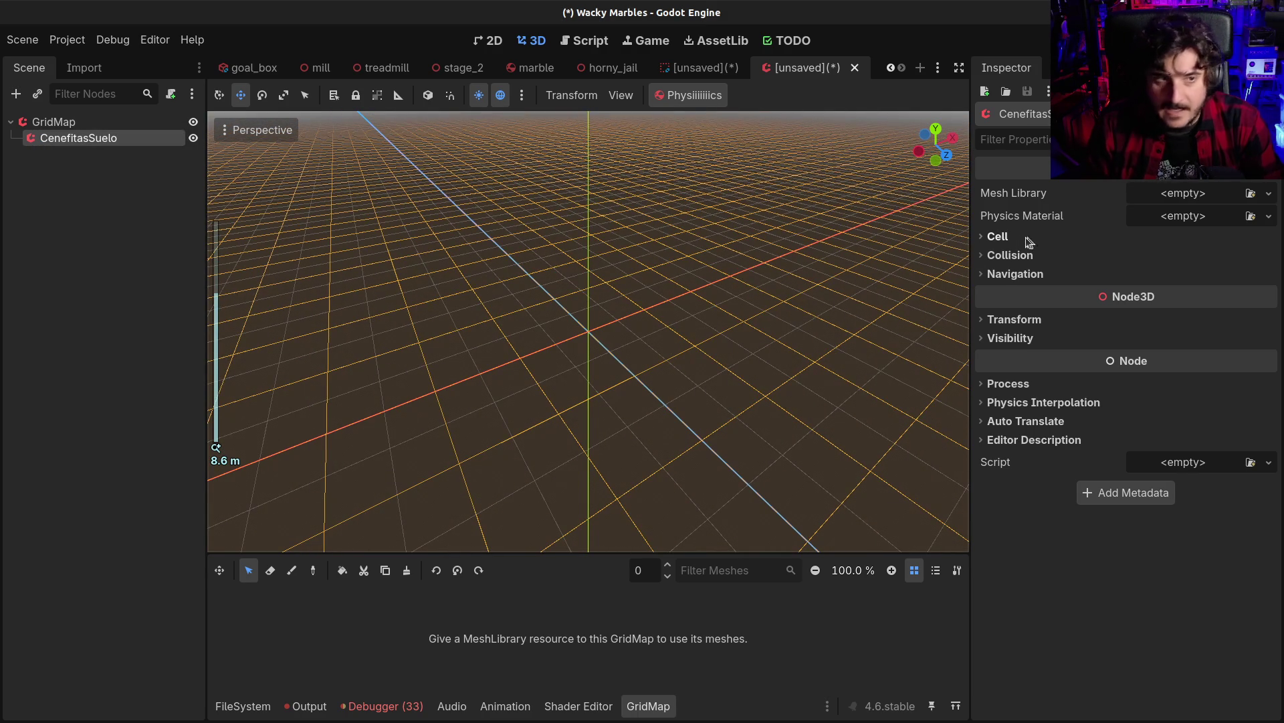
pyautogui.click(989, 241)
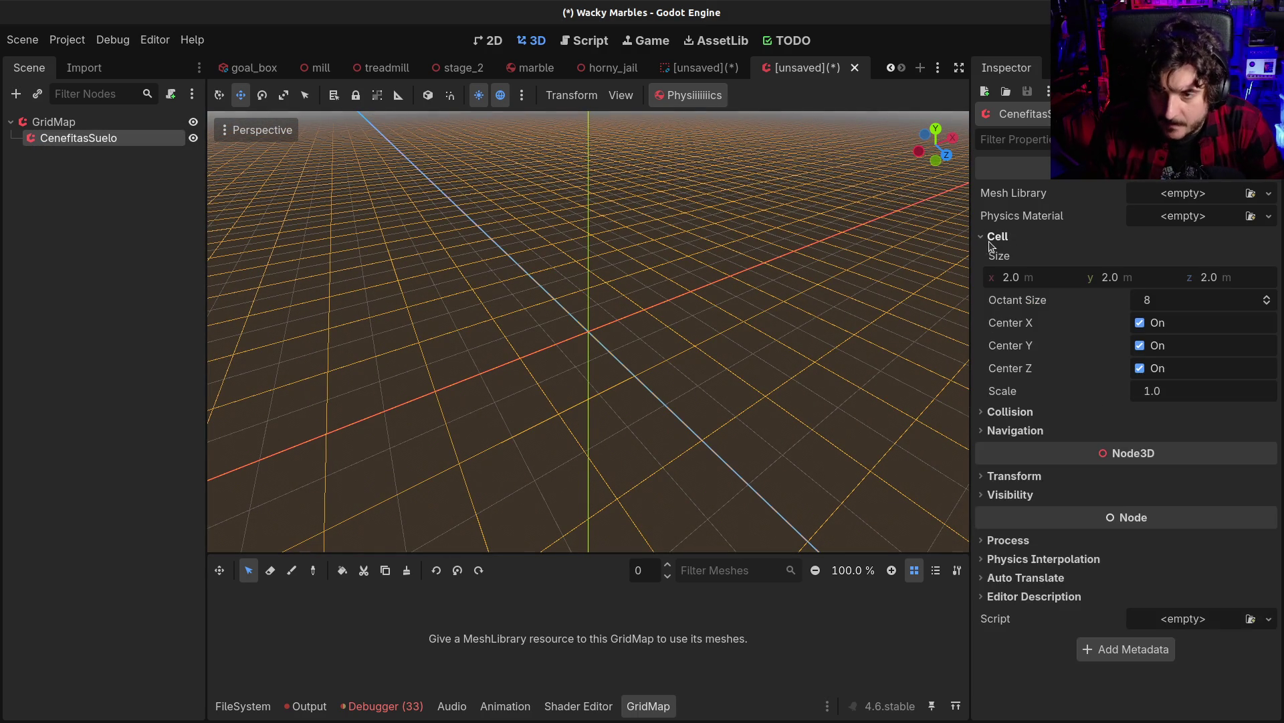
pyautogui.click(1015, 277)
pyautogui.write('0.')
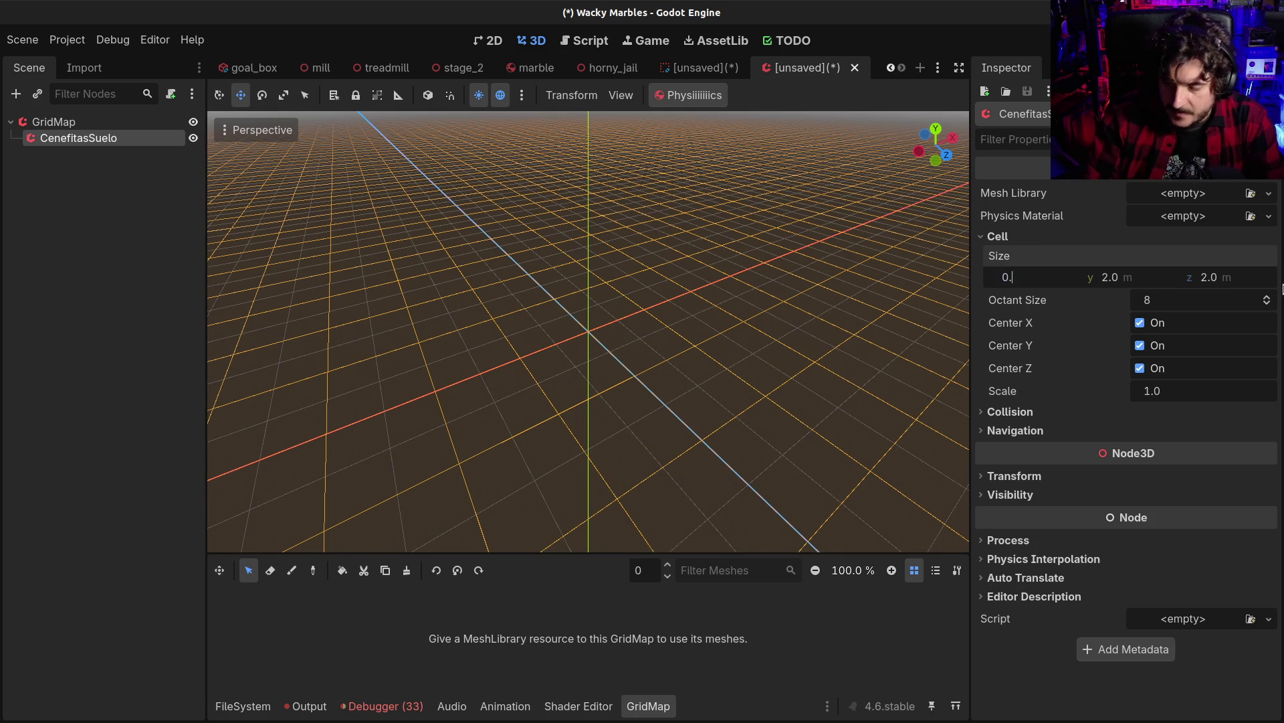
pyautogui.write('5')
pyautogui.press('Tab')
pyautogui.write('0')
pyautogui.press('Tab')
pyautogui.write('0.5')
pyautogui.press('Return')
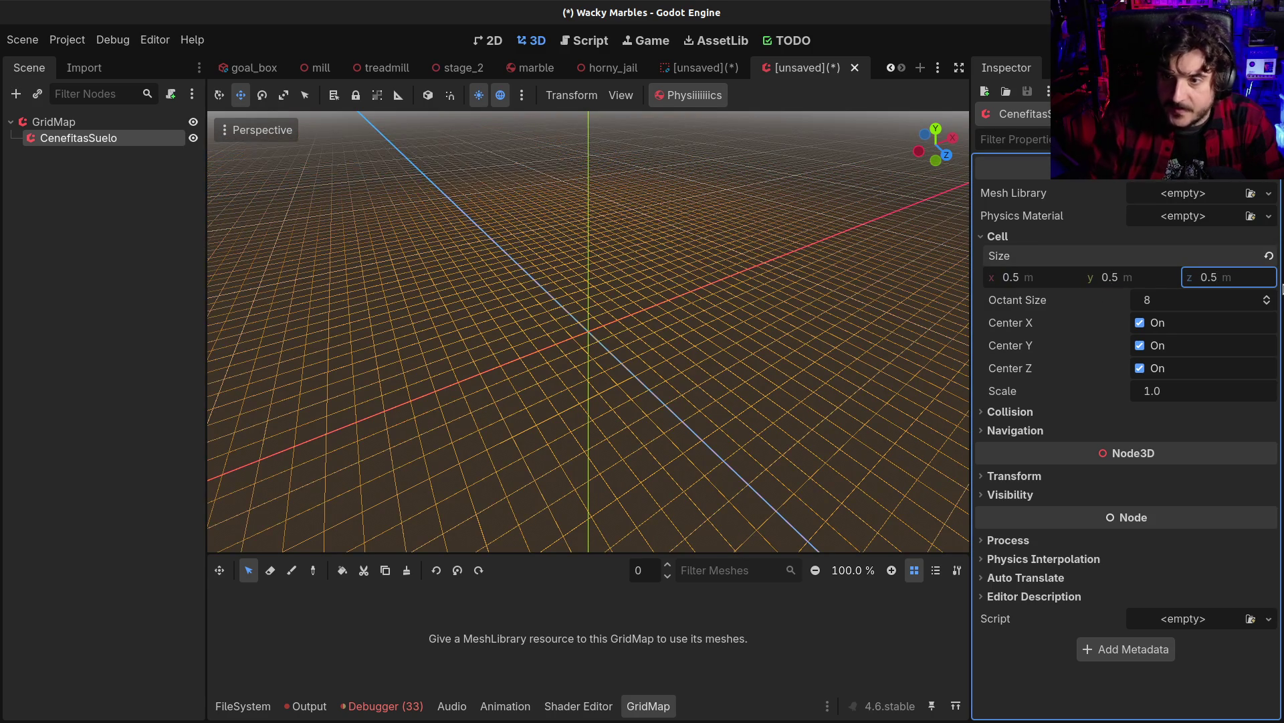
# Check the navigation and collision settings, compare CenefitasSuelo's cells with the root GridMap, and orbit the view
pyautogui.click(1027, 425)
pyautogui.click(1026, 425)
pyautogui.click(1029, 414)
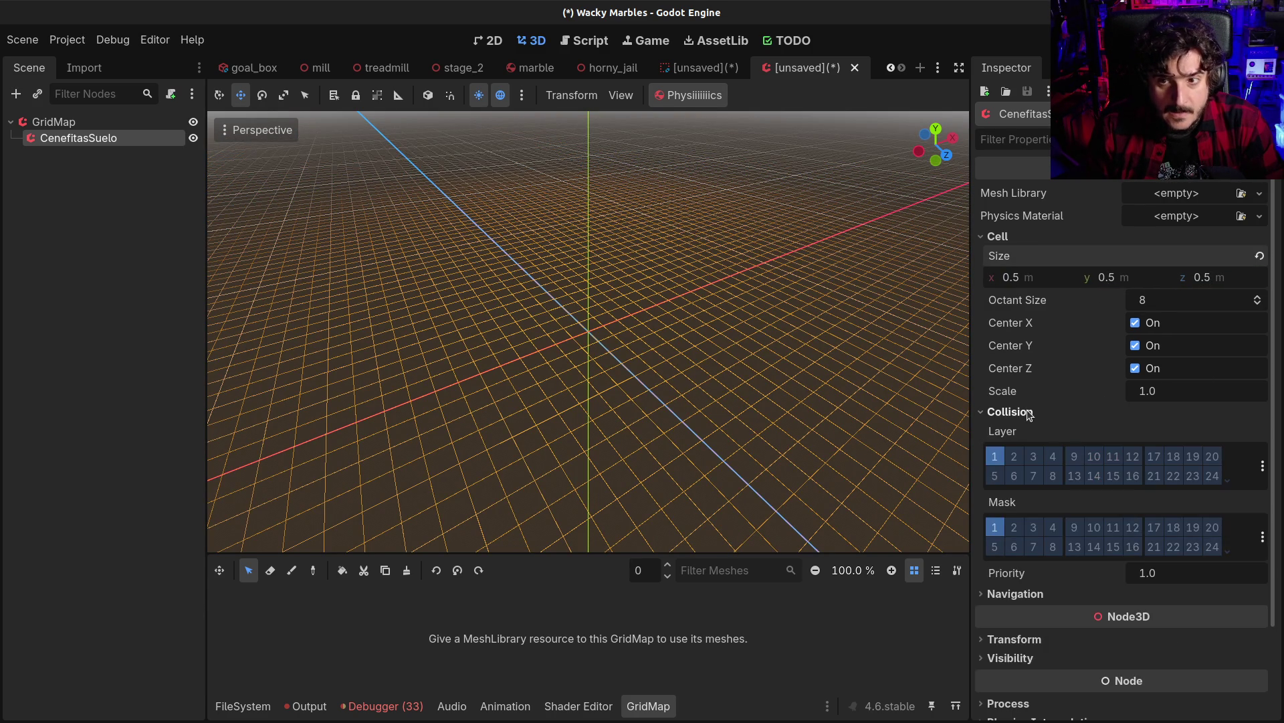
pyautogui.click(1029, 413)
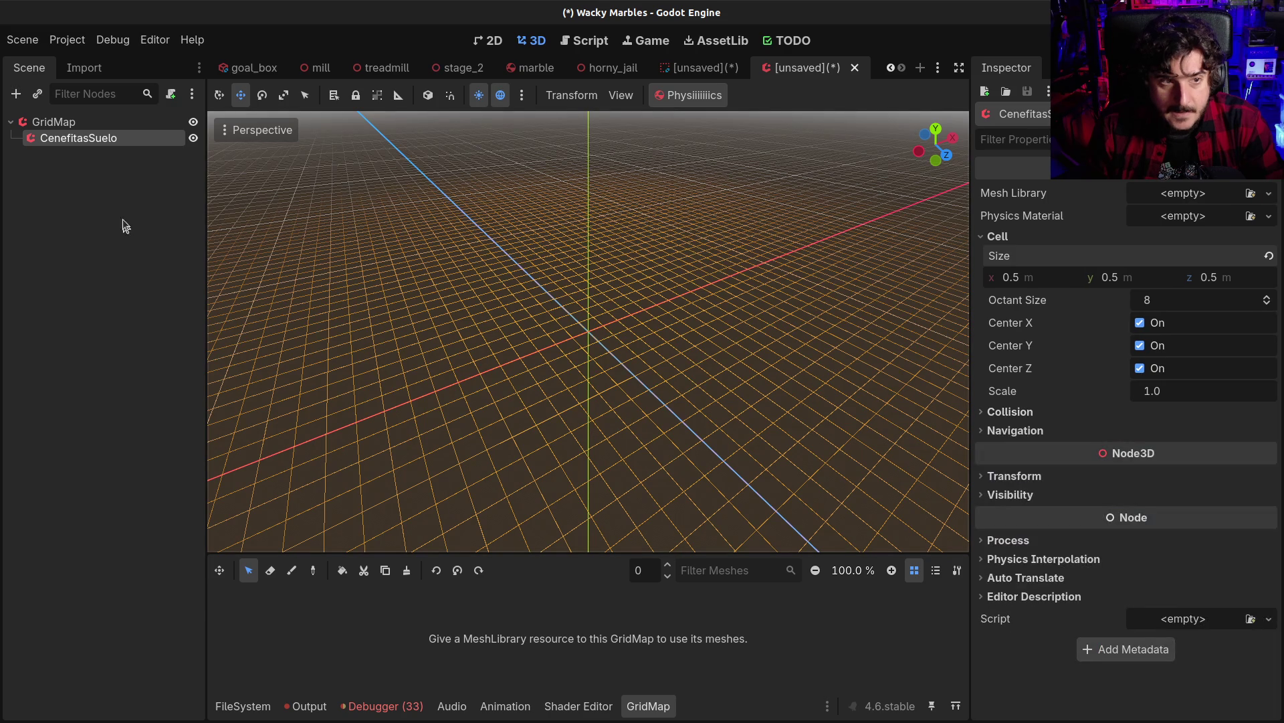
pyautogui.click(64, 127)
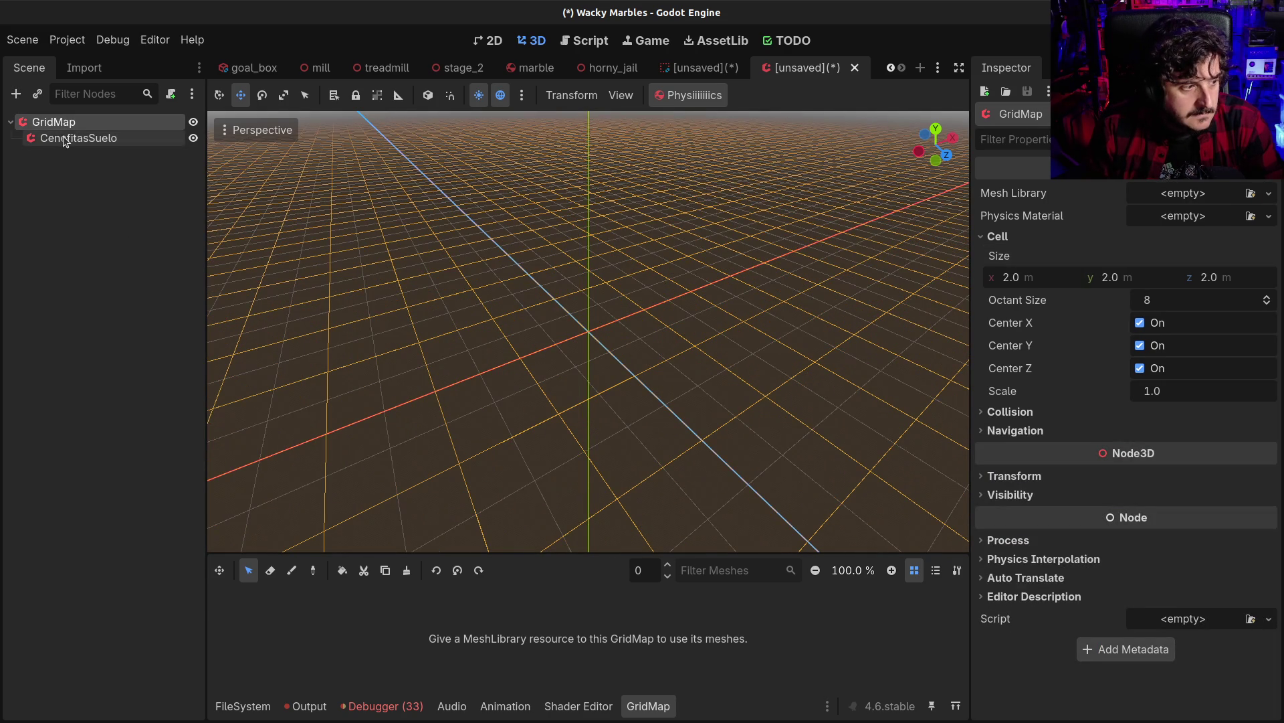
pyautogui.click(63, 139)
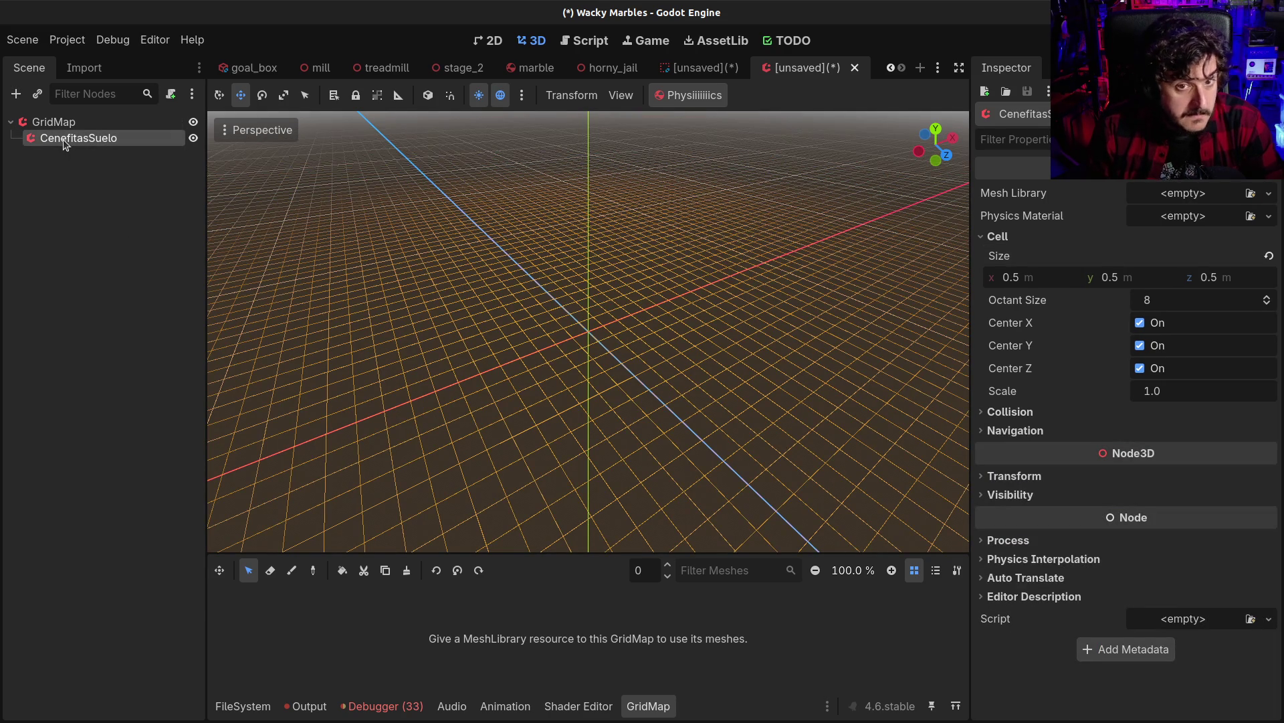
pyautogui.moveTo(565, 330)
pyautogui.mouseDown()
pyautogui.moveTo(502, 364)
pyautogui.moveTo(502, 388)
pyautogui.mouseUp()
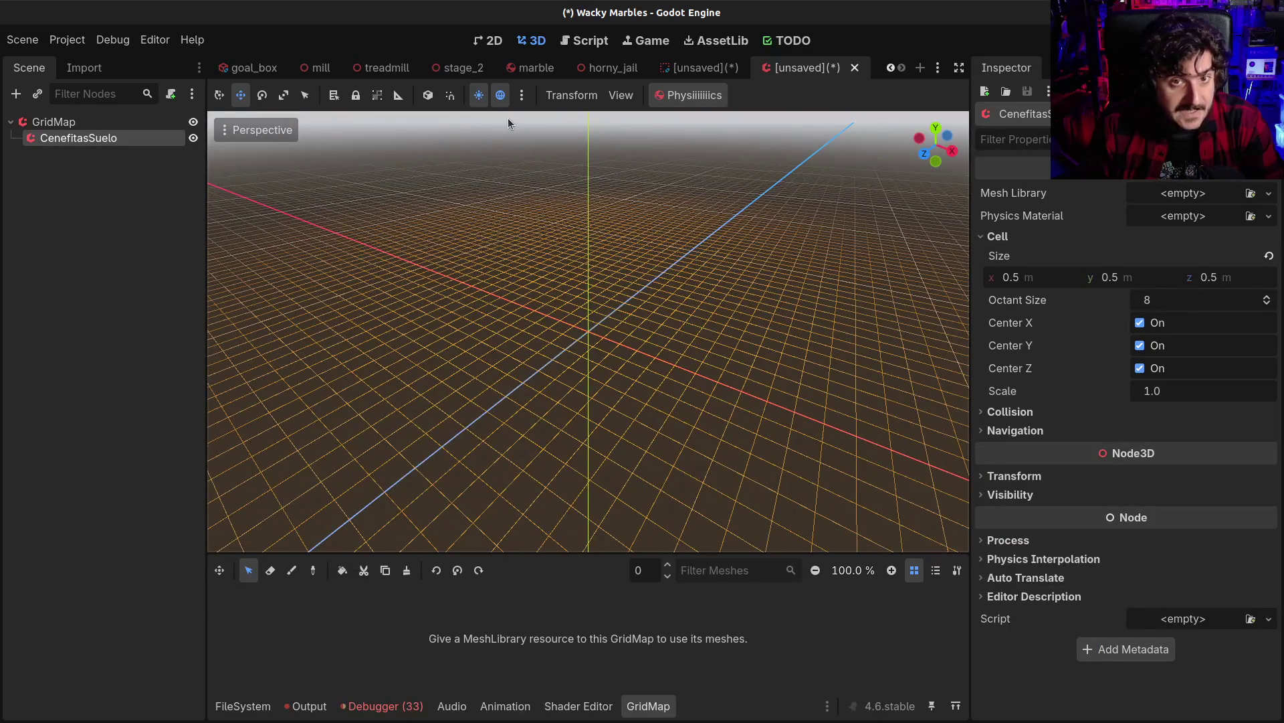
pyautogui.hotkey('alt', 'Tab')
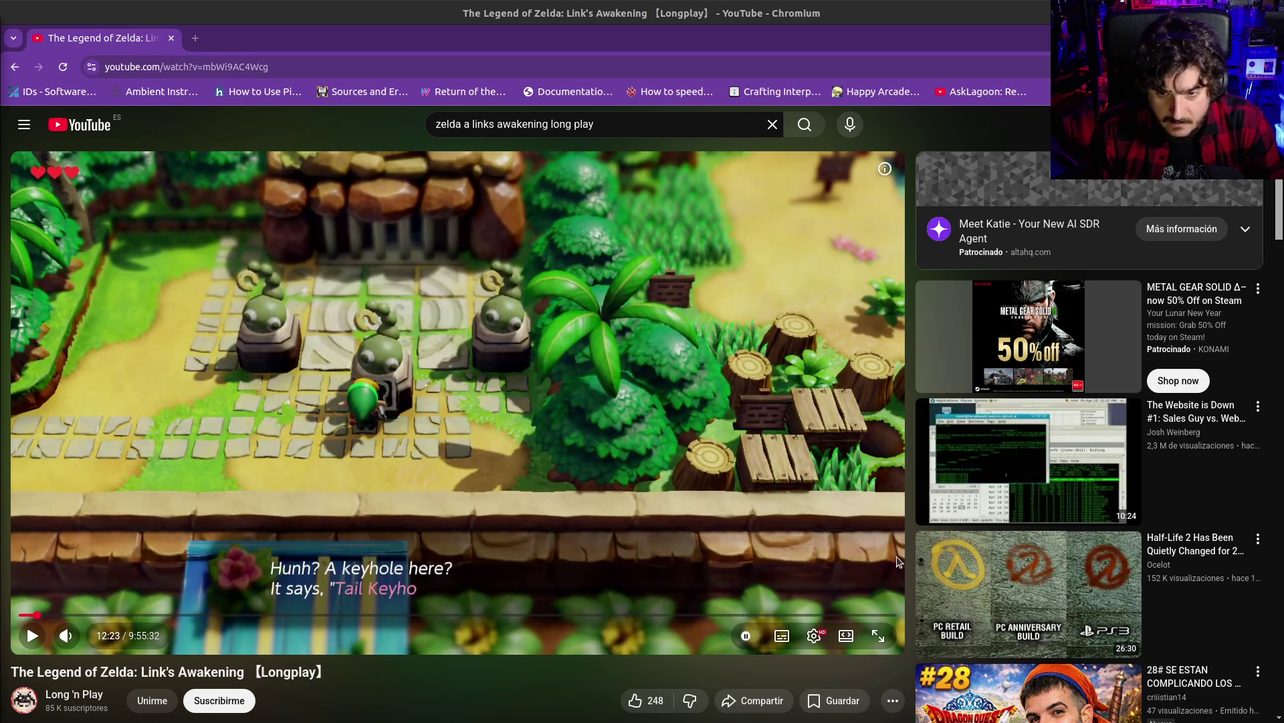
# Make the Zelda video fullscreen, pause on the keyhole statues, and rewind five seconds
pyautogui.click(878, 636)
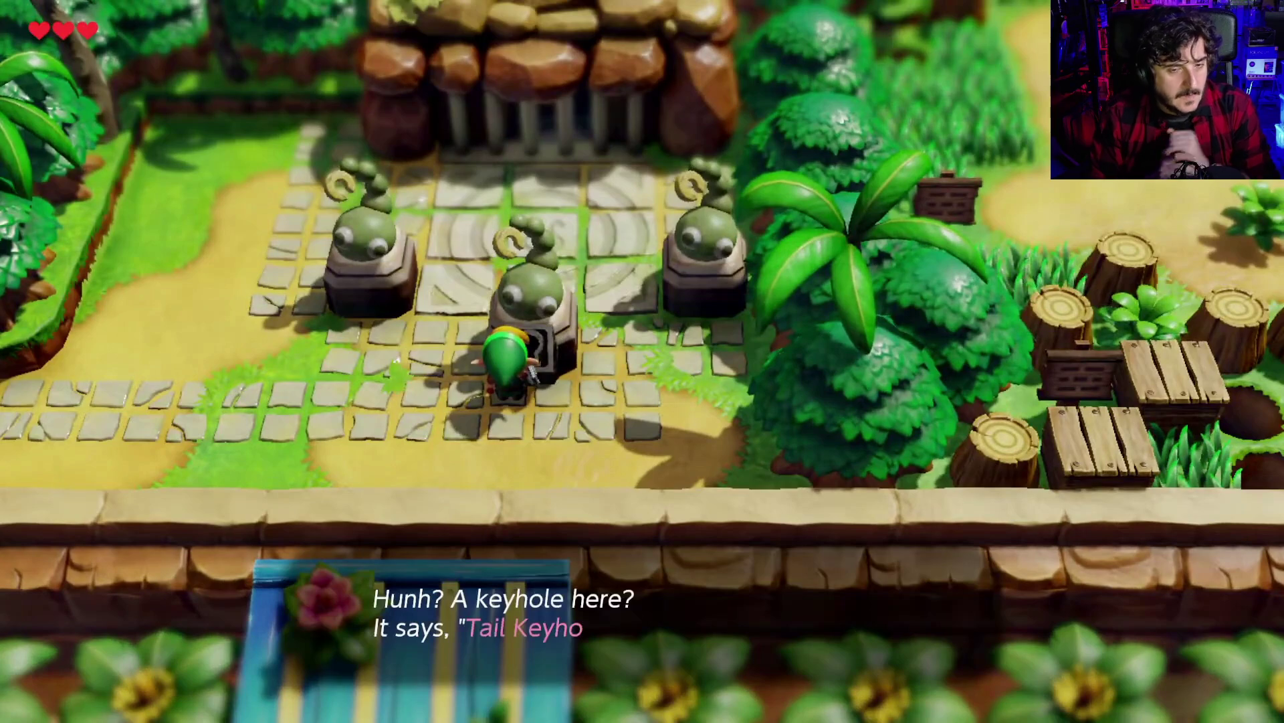
pyautogui.click(556, 316)
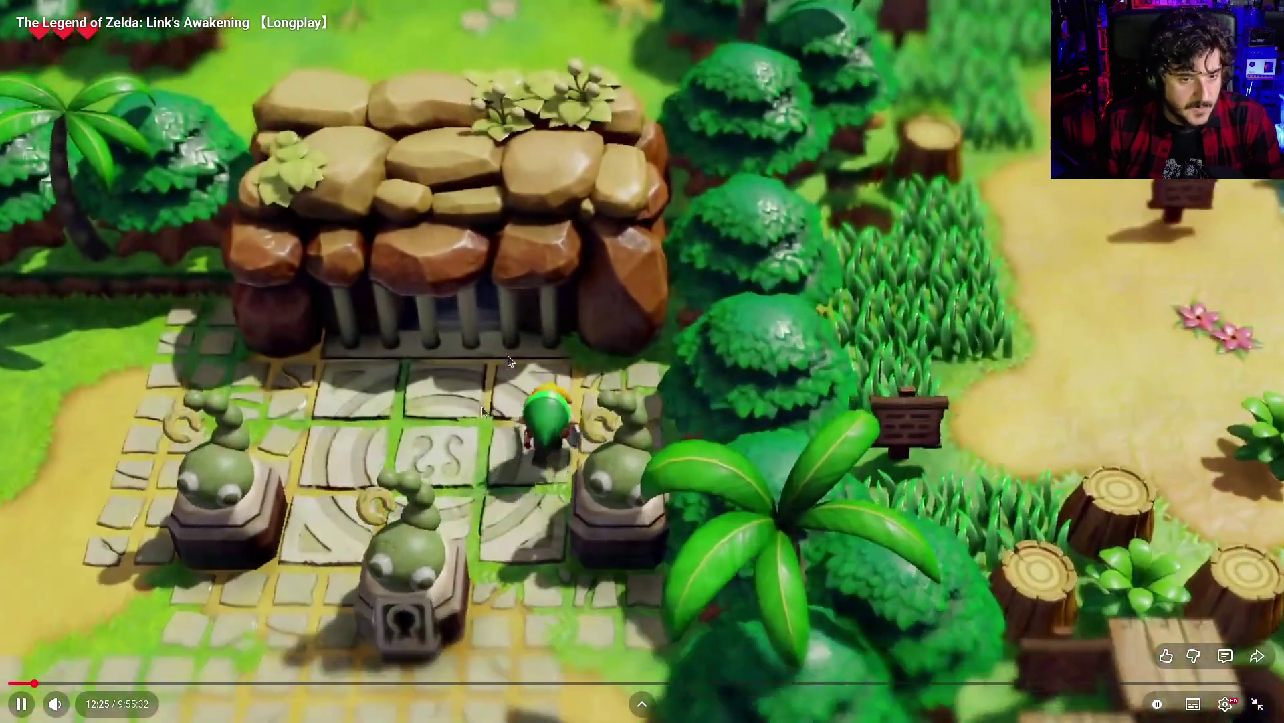
pyautogui.click(508, 356)
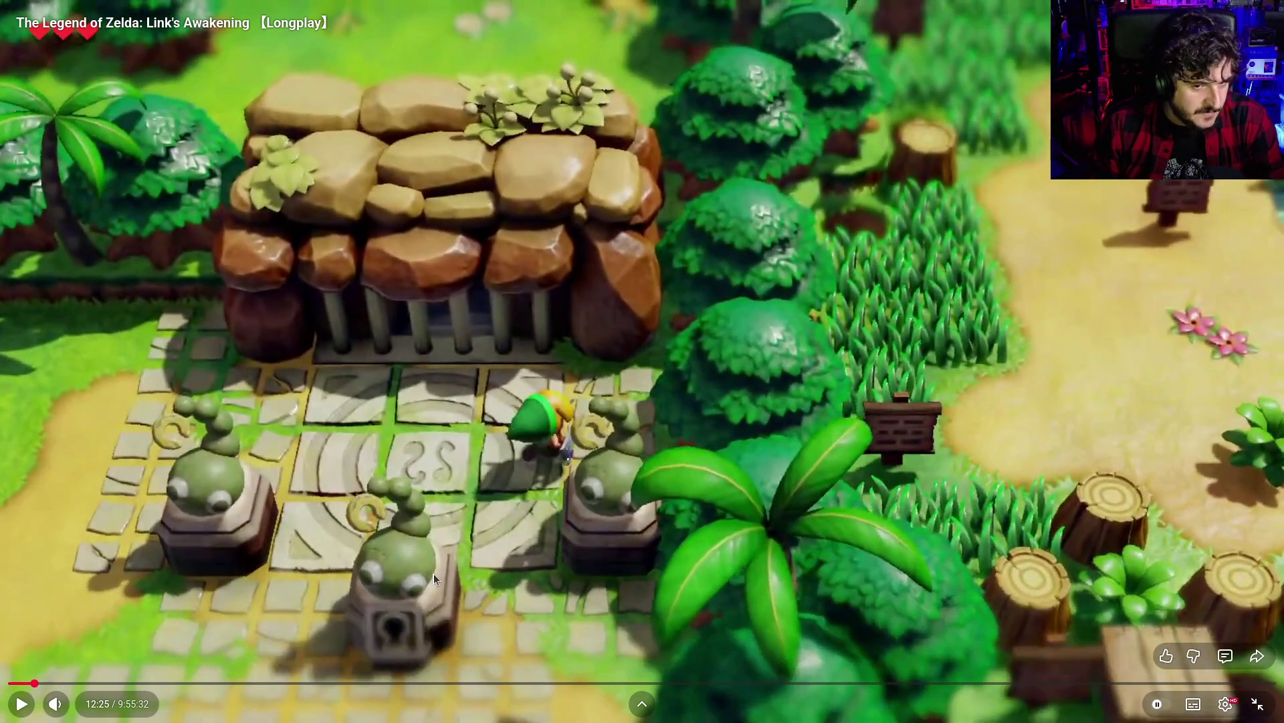
pyautogui.press('Left')
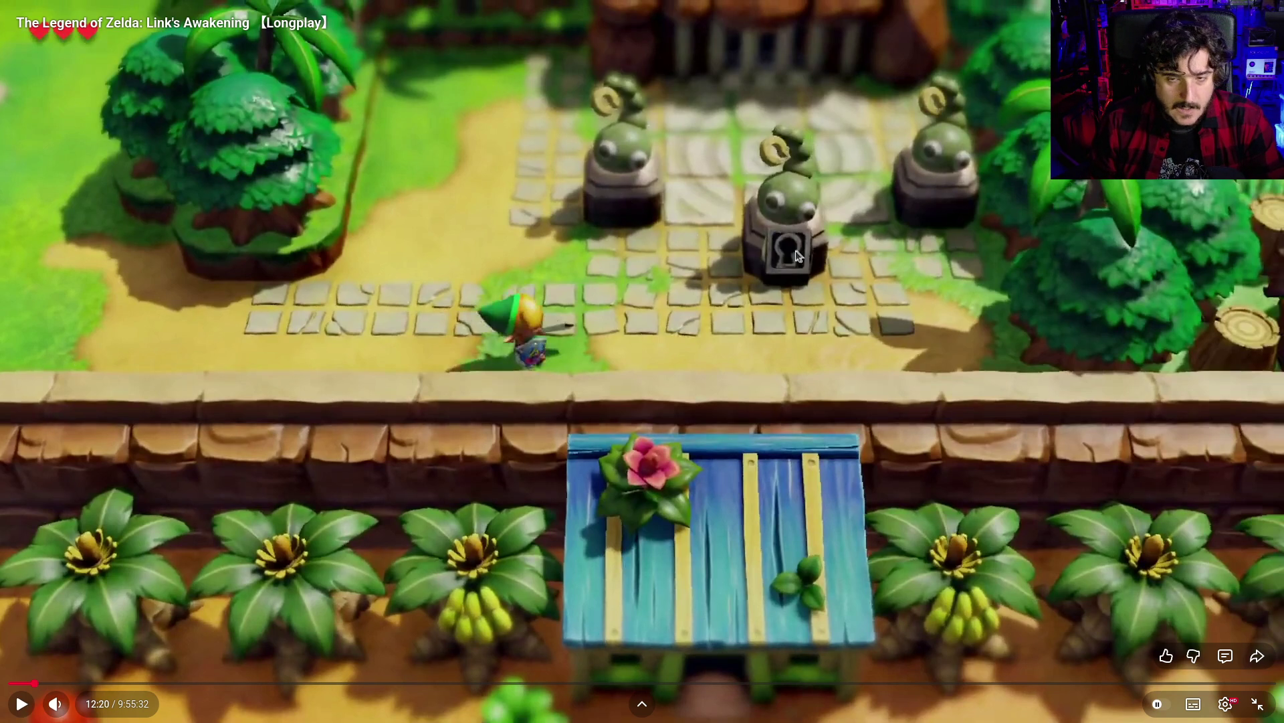
# Inch the video forward to the statue and pause on the 'Hunh? A keyhole here?' dialogue
pyautogui.click(634, 206)
pyautogui.click(634, 203)
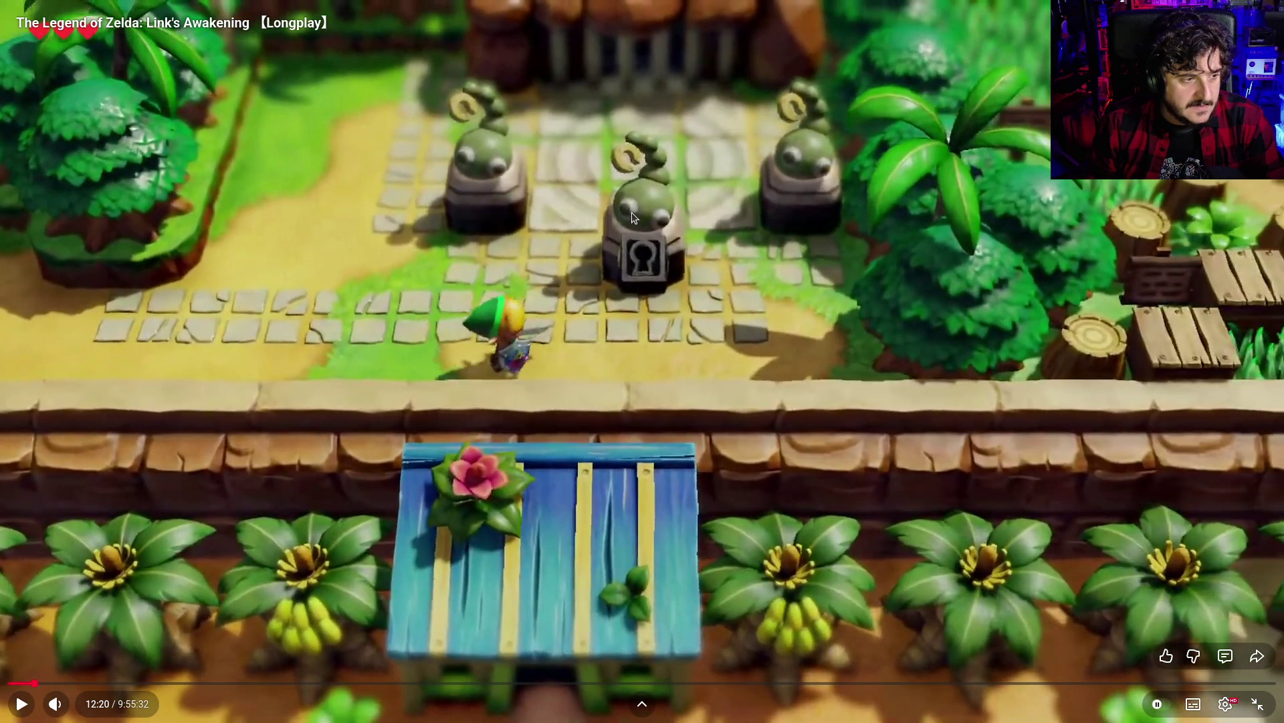
pyautogui.click(629, 219)
pyautogui.click(623, 223)
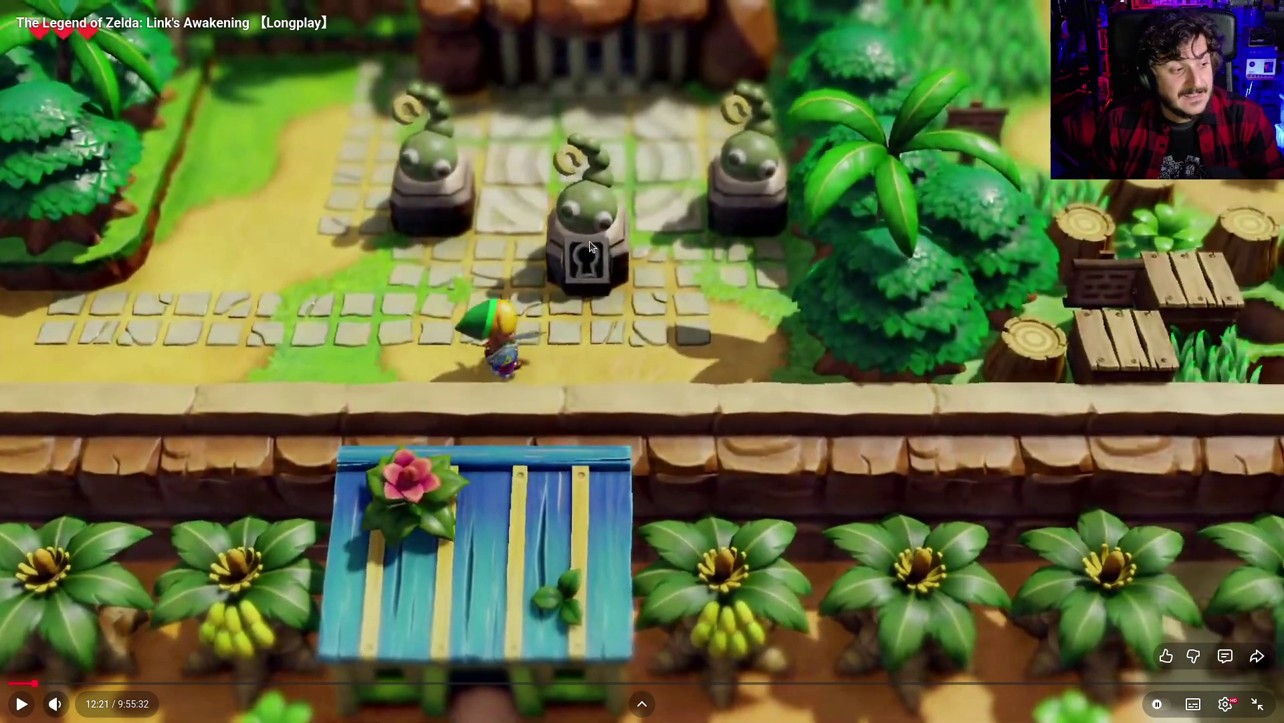
pyautogui.click(589, 241)
pyautogui.click(556, 358)
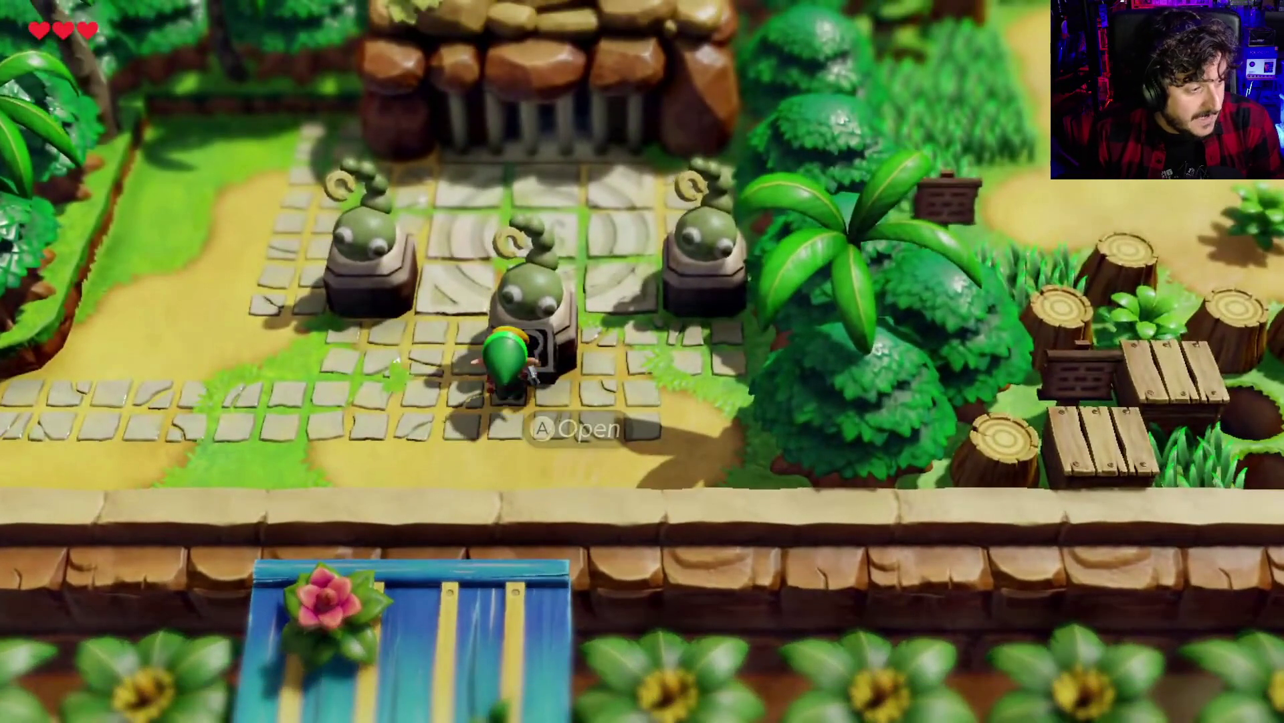
pyautogui.click(480, 292)
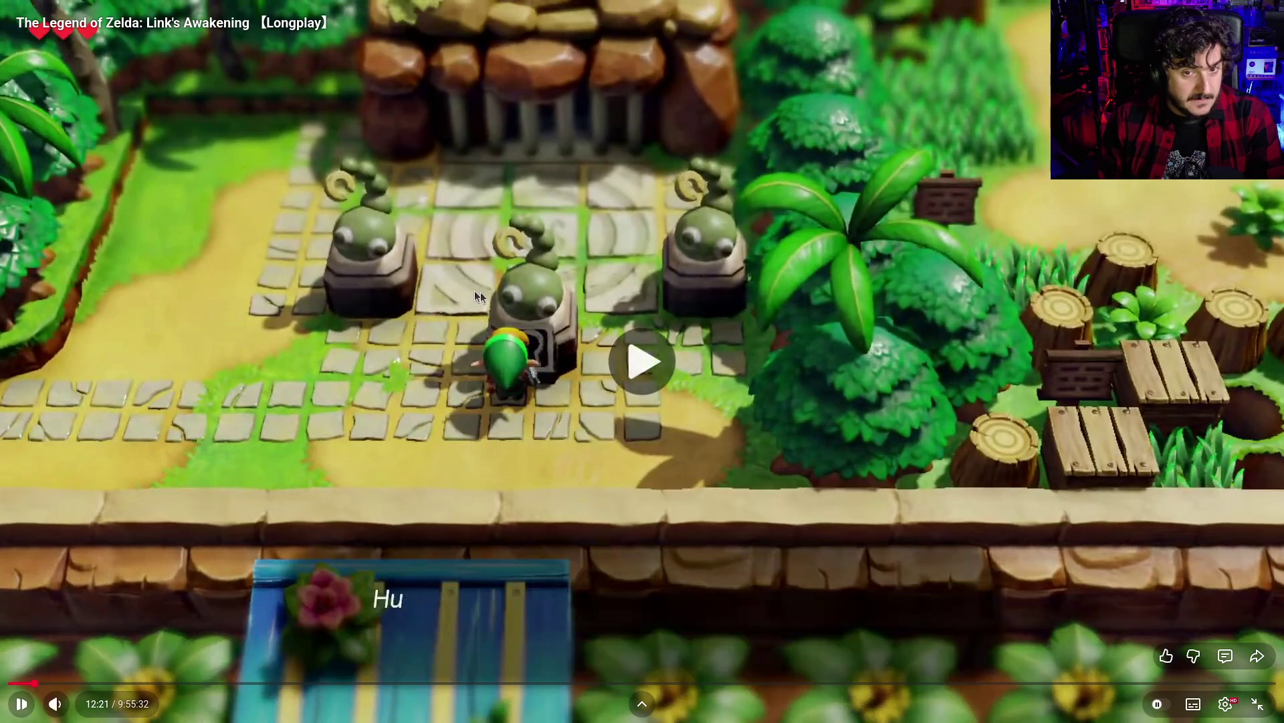
pyautogui.click(764, 235)
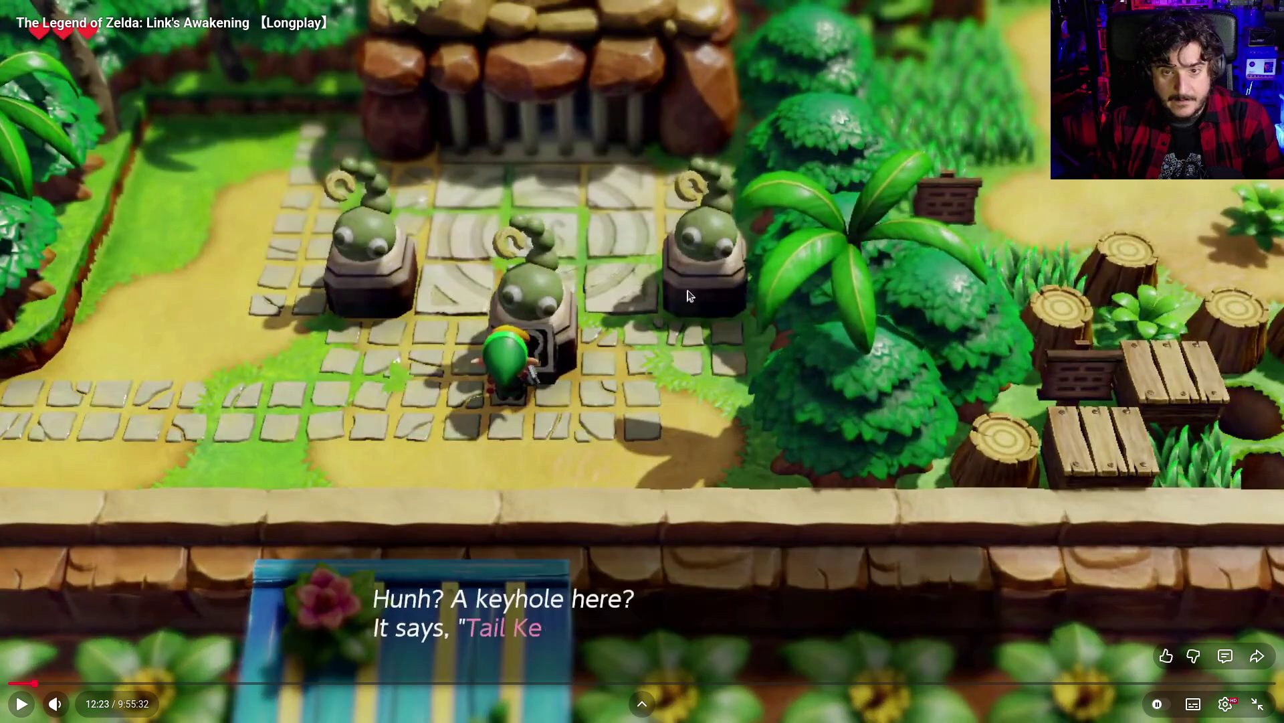
pyautogui.hotkey('alt', 'Tab')
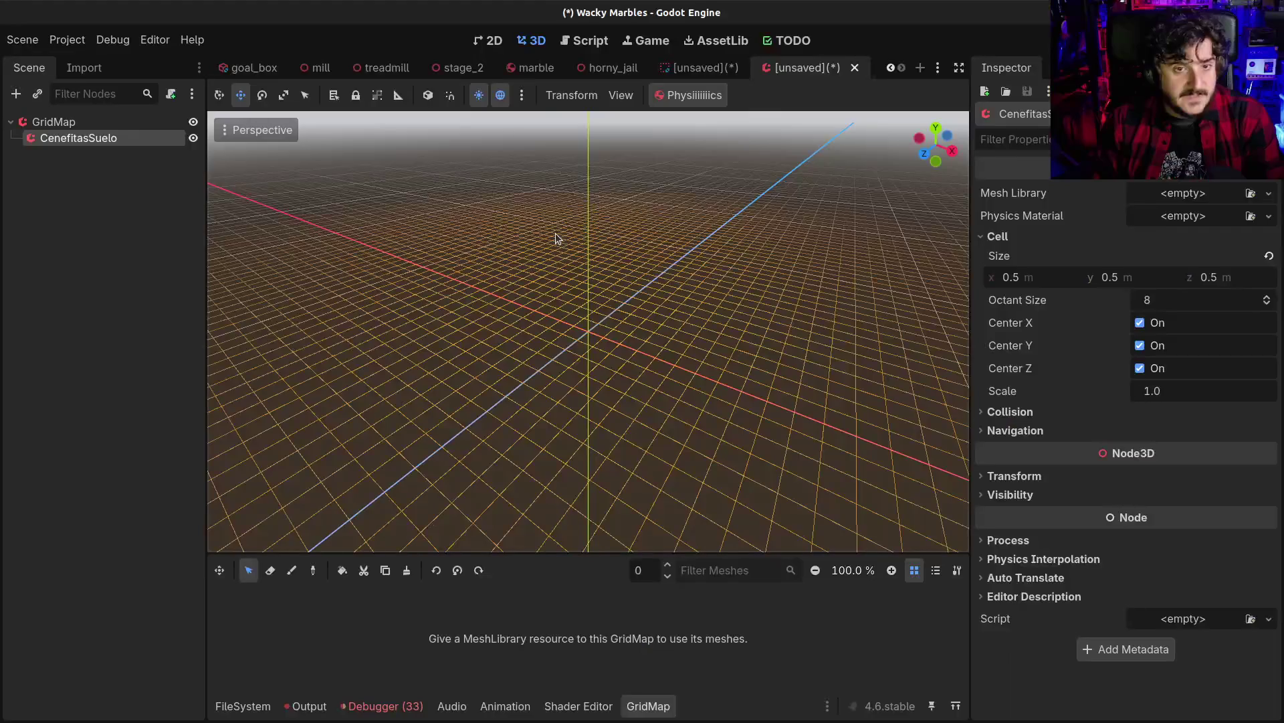
# Browse VisibleOnScreenNotifier3D and VisibleOnScreenEnabler3D without adding either, then switch to the unsaved stairs scene
pyautogui.hotkey('ctrl', 'a')
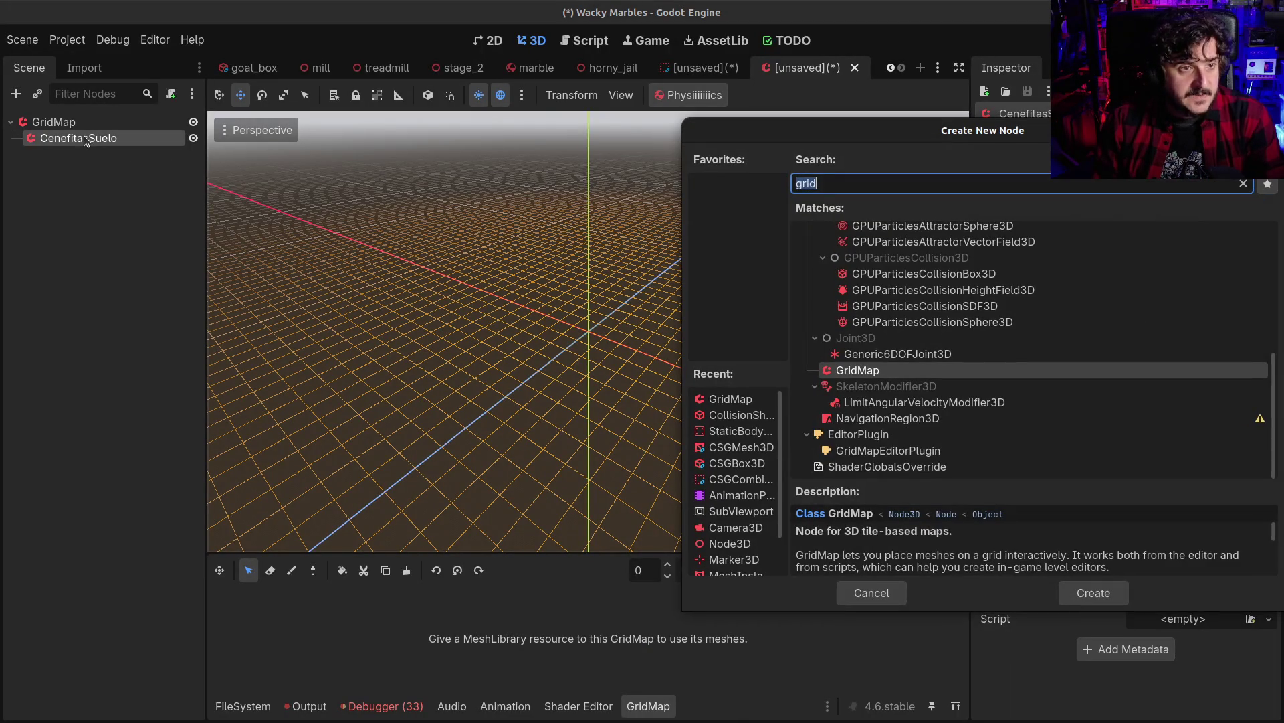
pyautogui.write('visible')
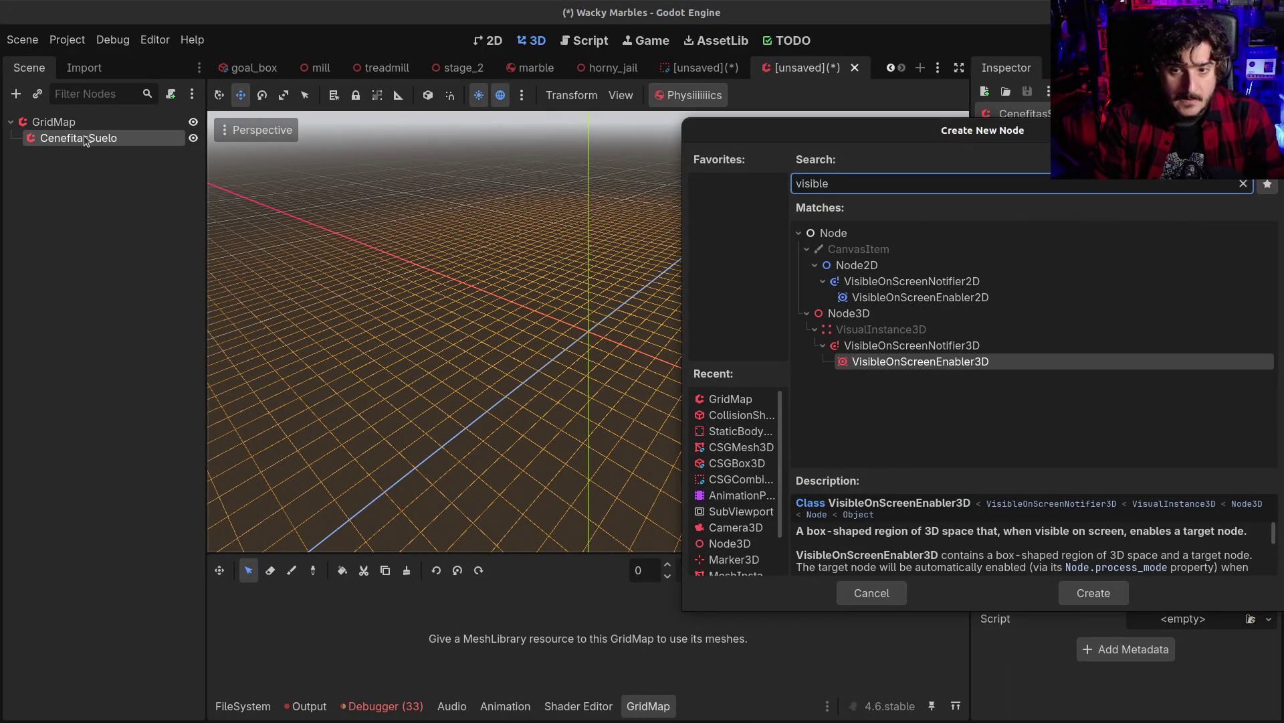
pyautogui.press('Up')
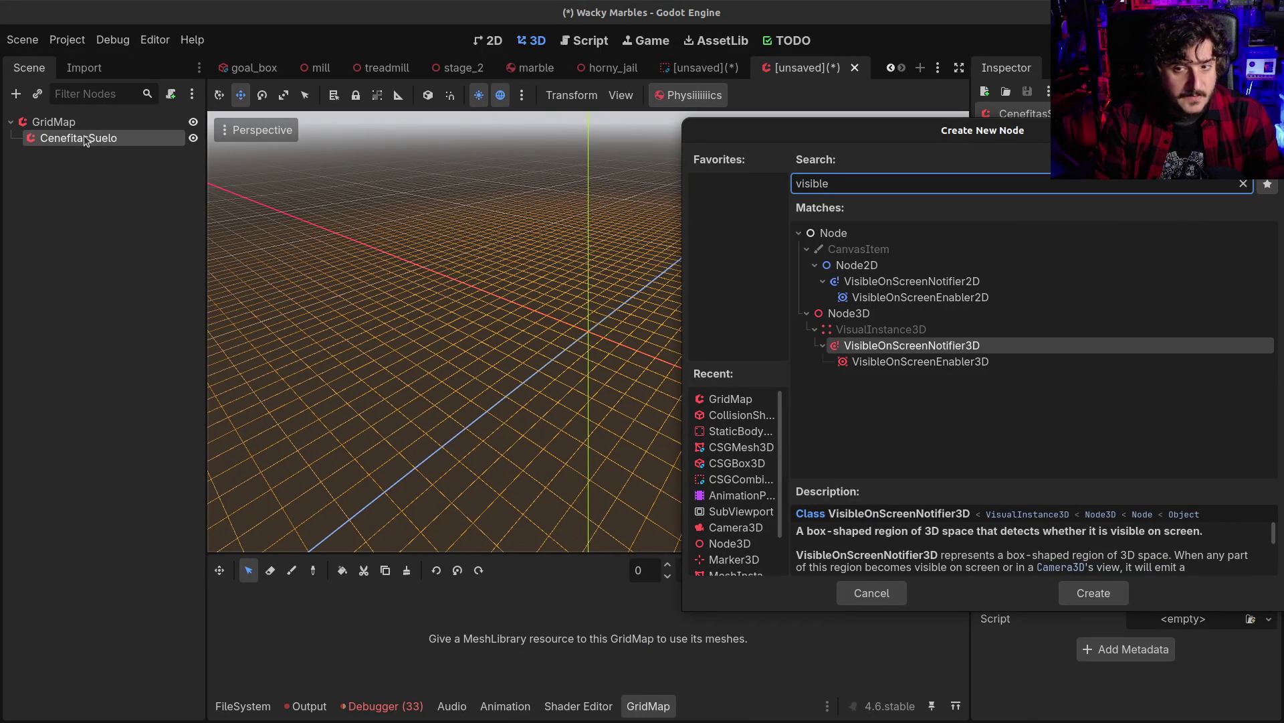
pyautogui.press('Down')
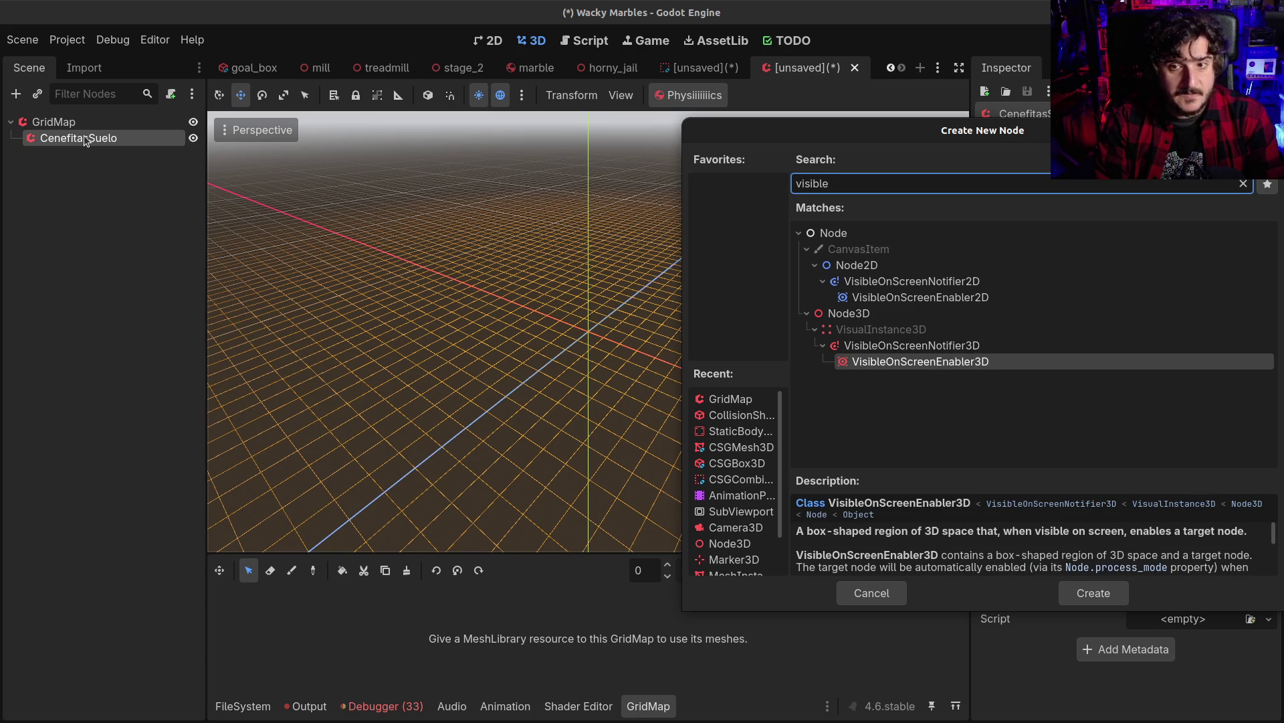
pyautogui.press('Escape')
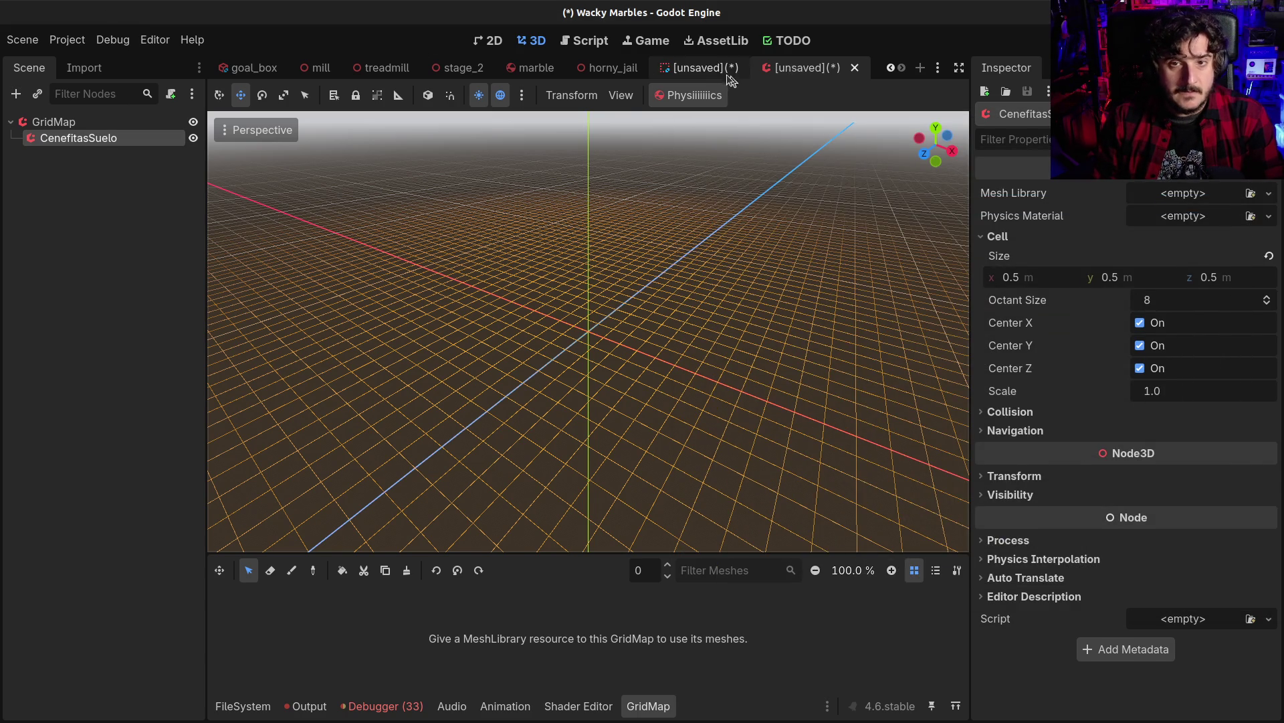
pyautogui.click(732, 77)
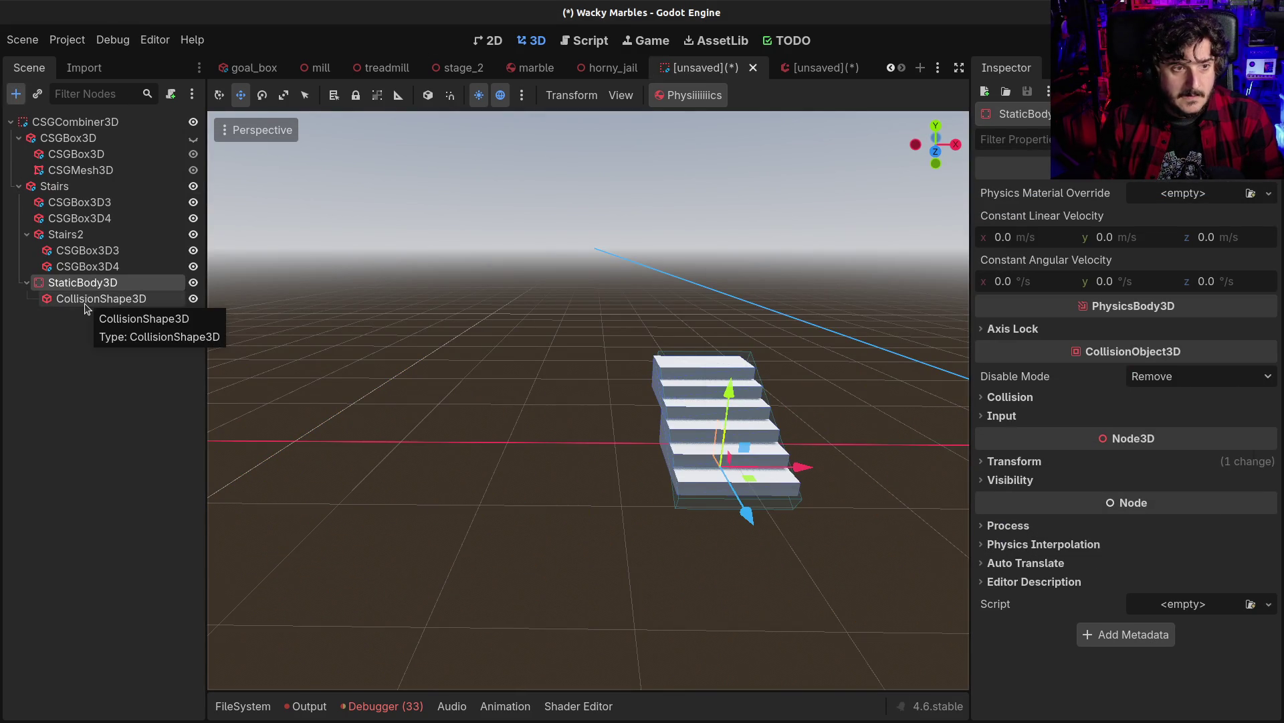
# Reopen and cancel the Create New Node dialog, leaving the stairs scene unchanged
pyautogui.hotkey('ctrl', 'a')
pyautogui.press('Escape')
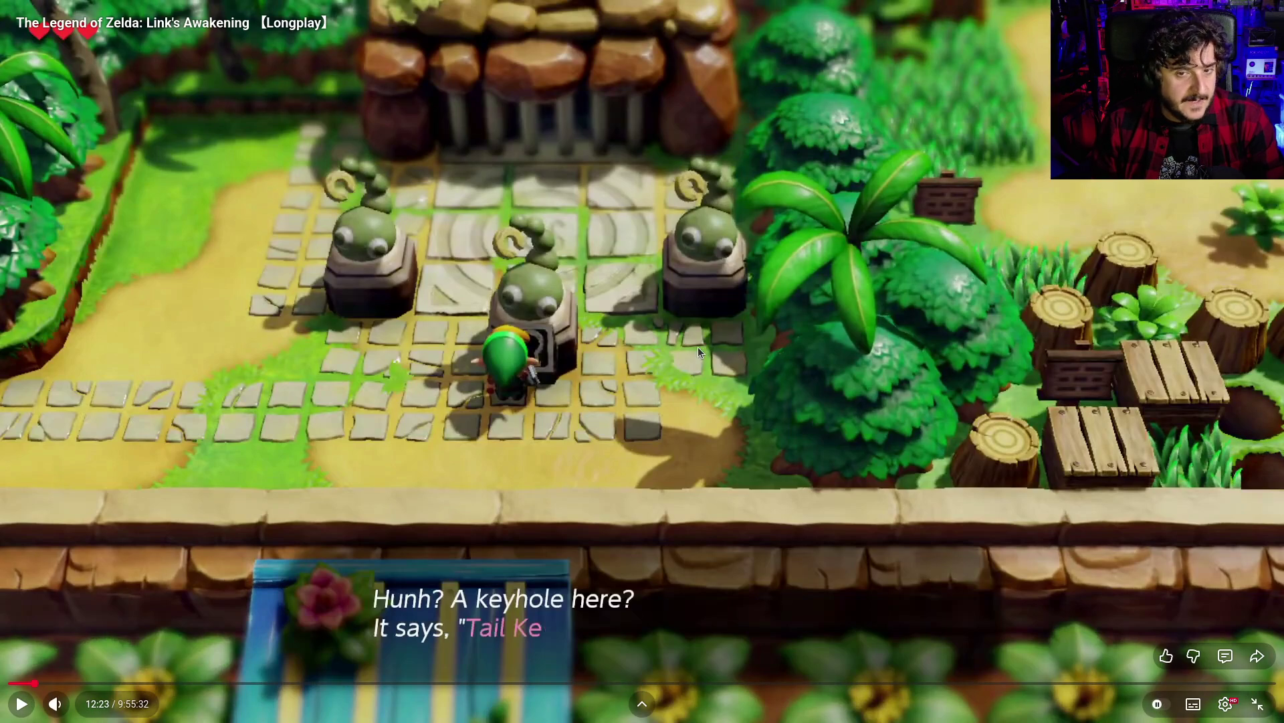
# Play the longplay, skip 5 seconds ahead, and pause at 12:33 in the grassy field
pyautogui.click(693, 349)
pyautogui.press('Right')
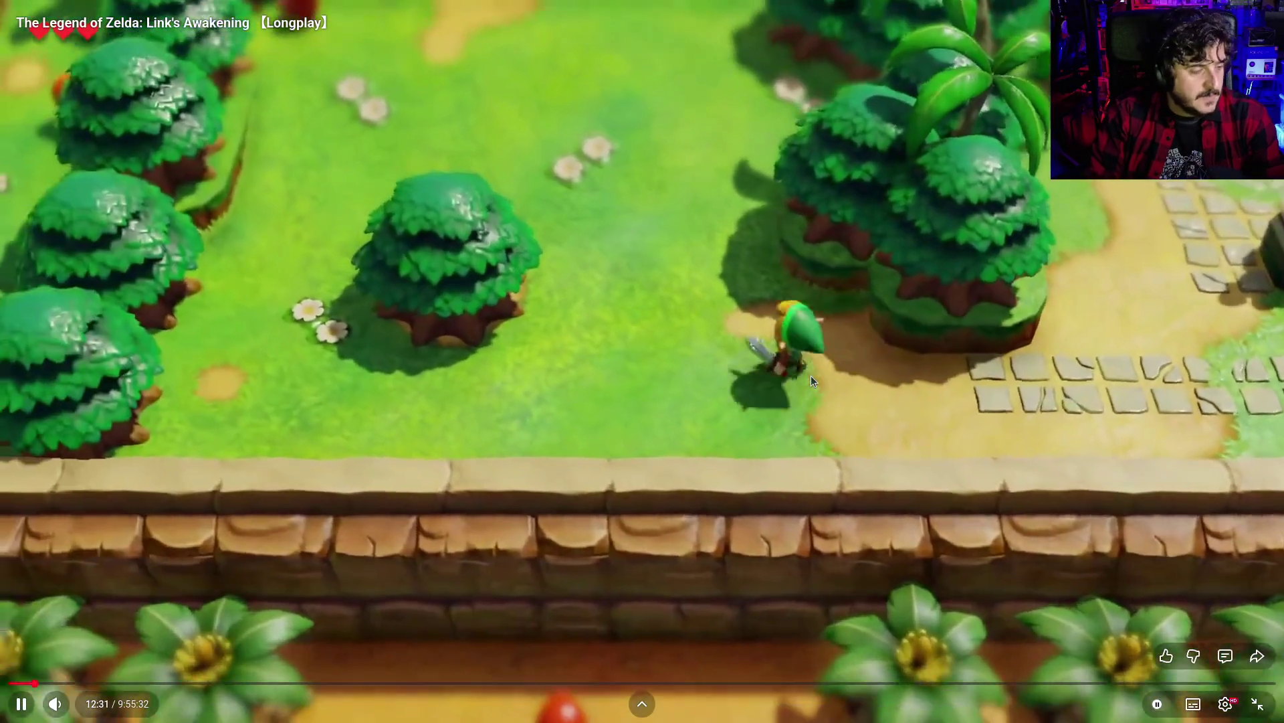
pyautogui.click(810, 375)
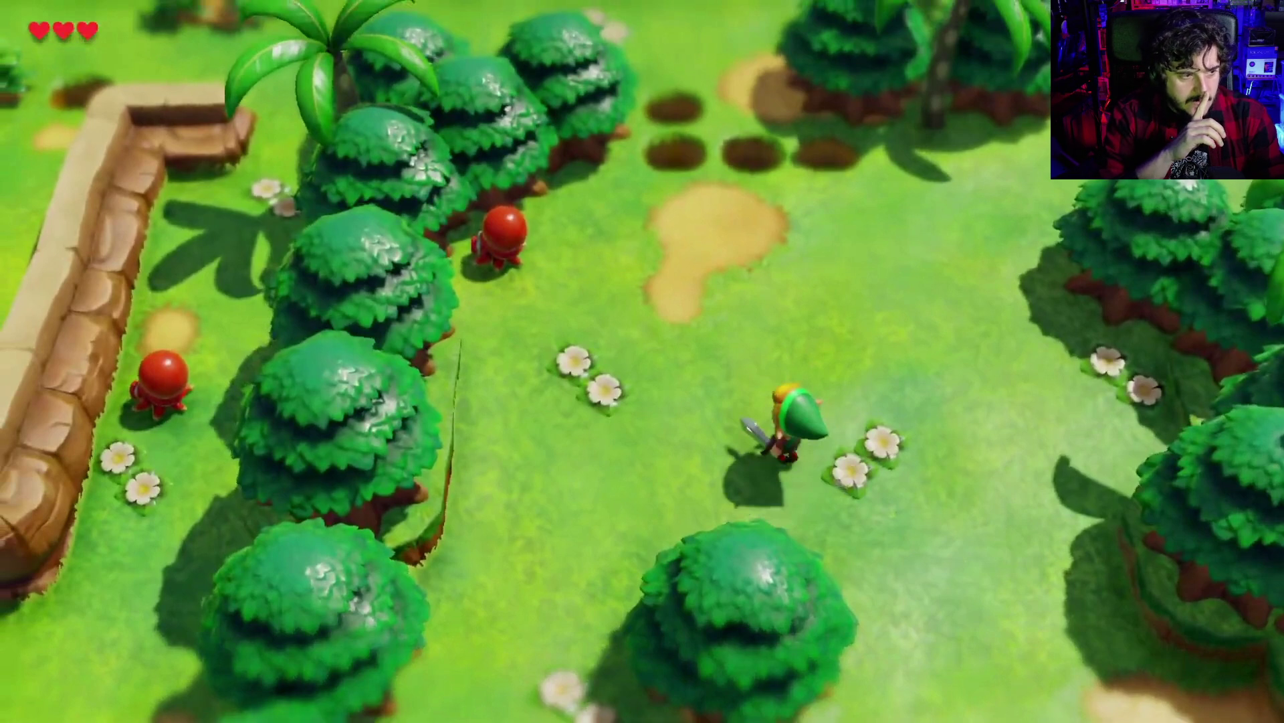
# Skip ahead and back to 12:33, pause on the field scene, exit fullscreen, and return to Godot
pyautogui.press('Right')
pyautogui.press('Right')
pyautogui.press('Right')
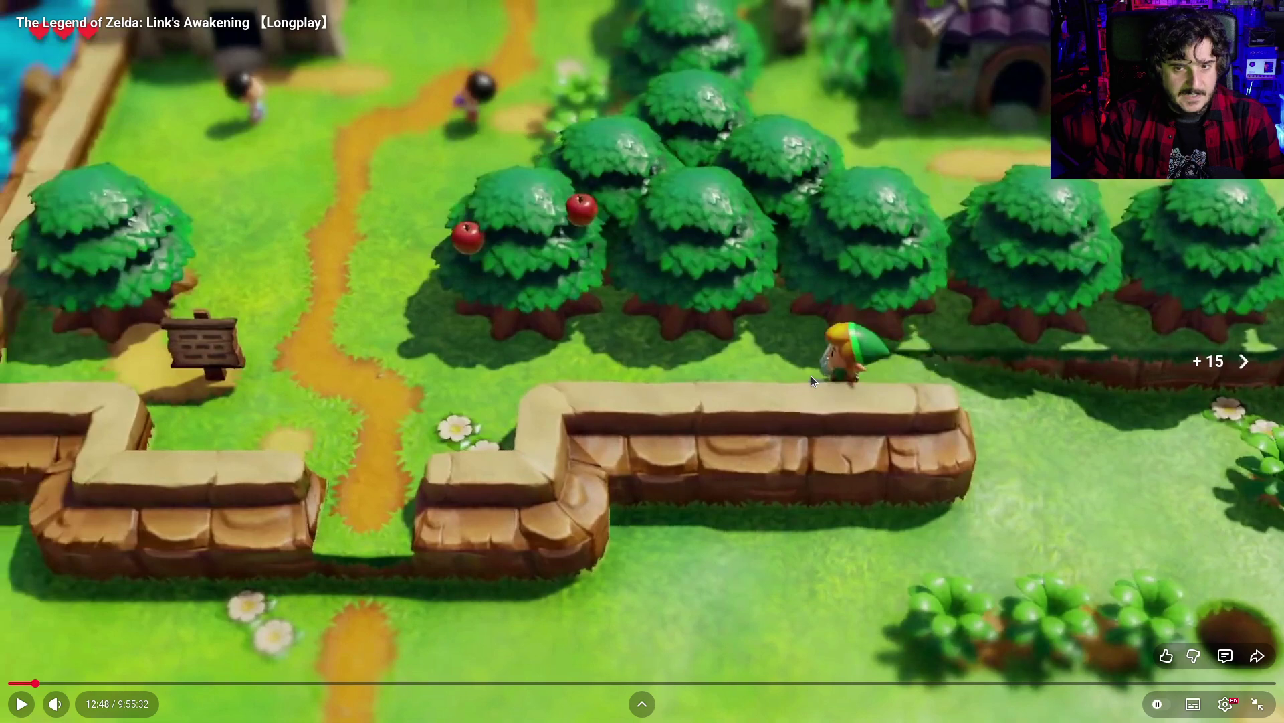
pyautogui.press('Left')
pyautogui.press('Left')
pyautogui.press('Left')
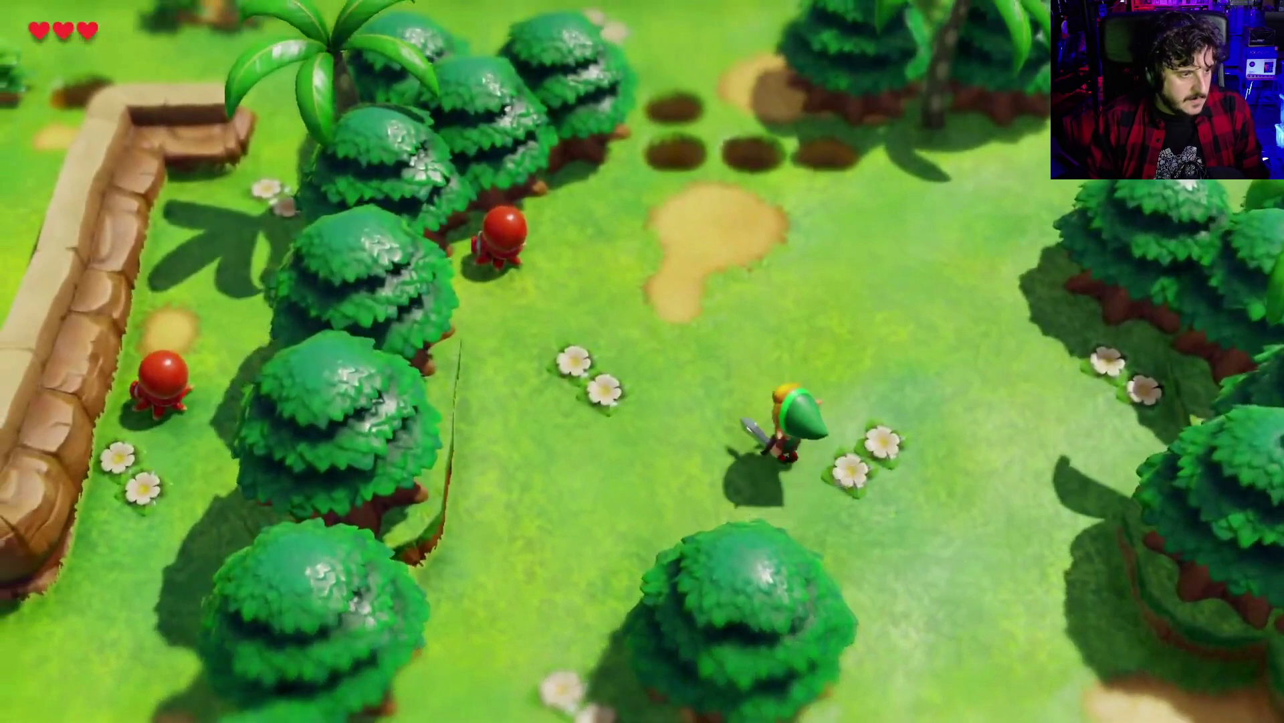
pyautogui.moveTo(276, 562)
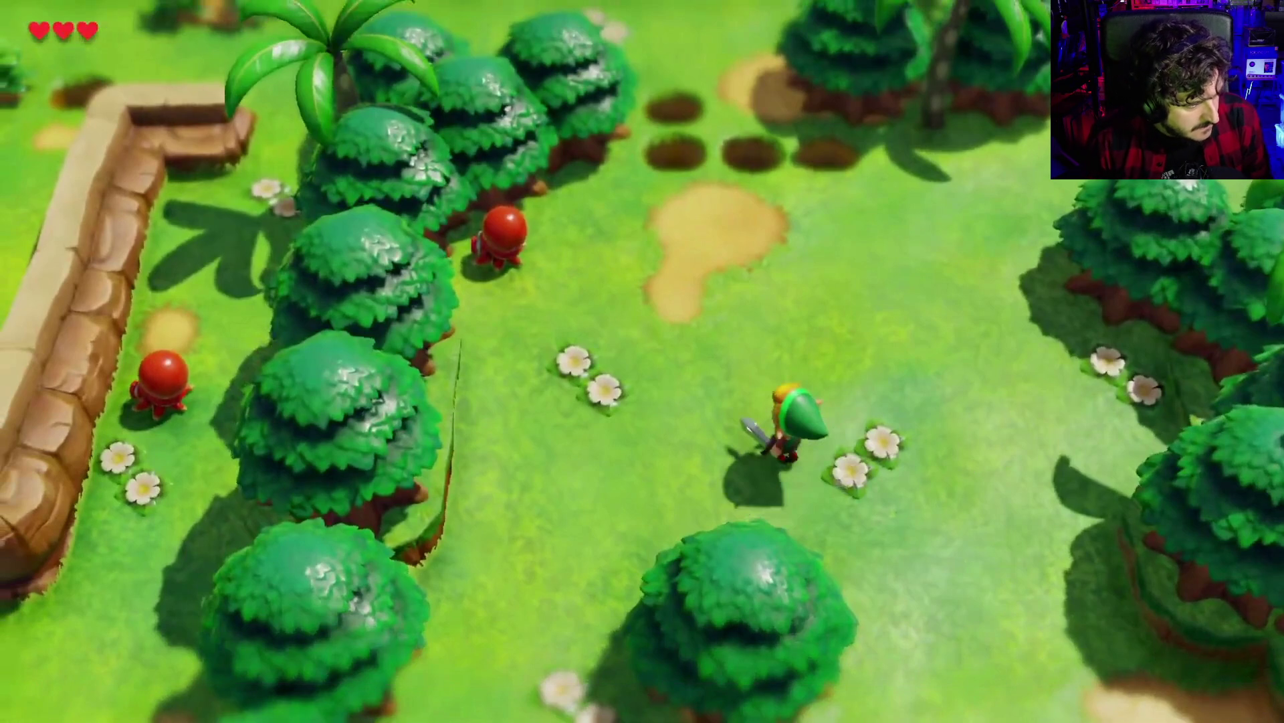
pyautogui.click(913, 457)
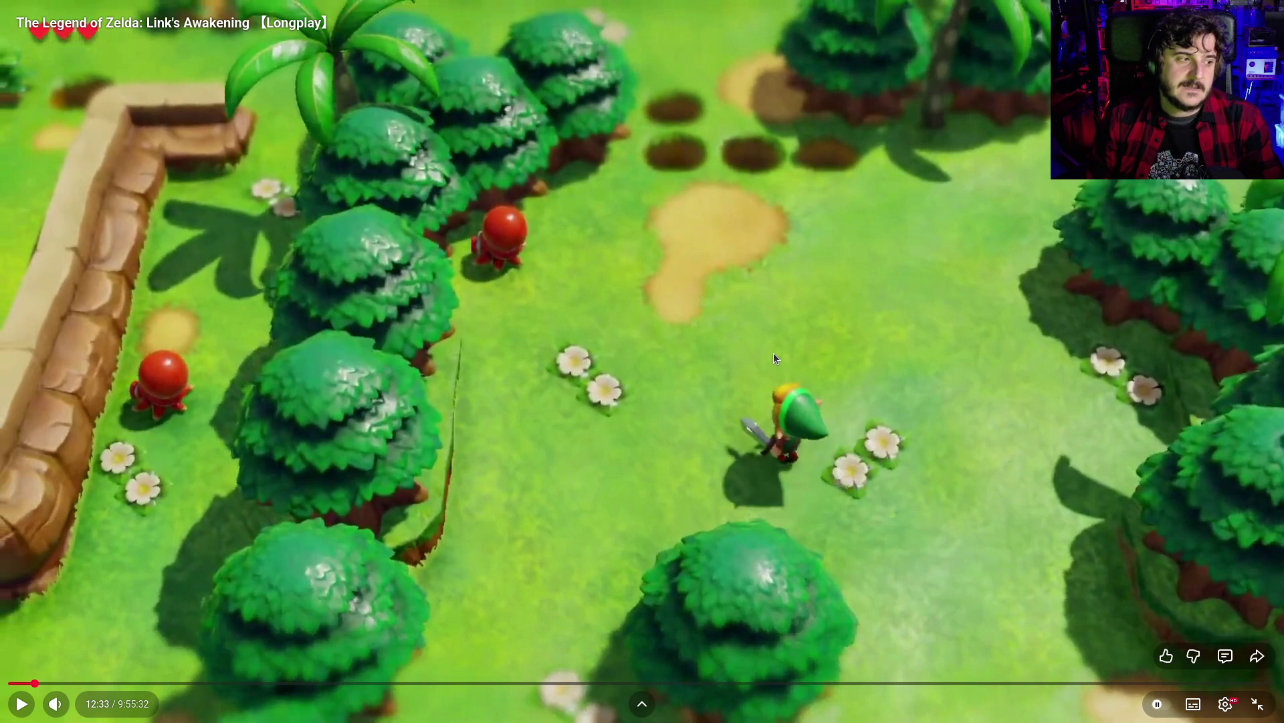
pyautogui.press('Escape')
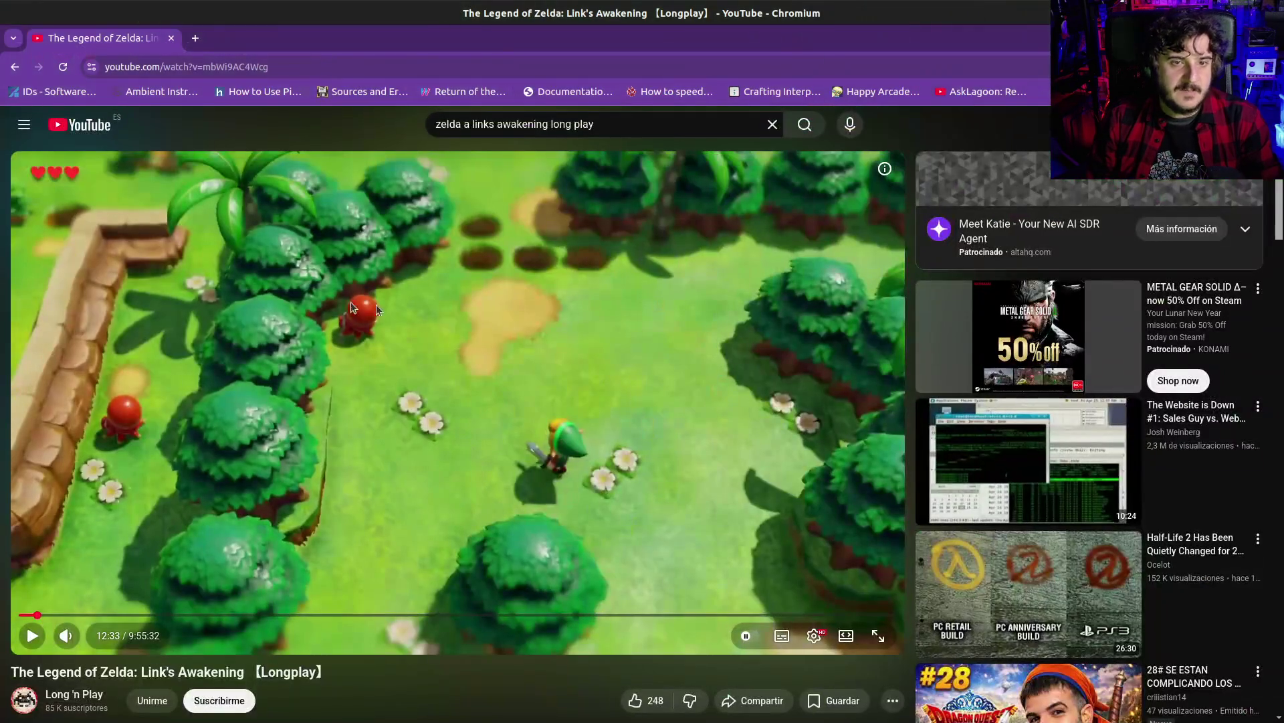
pyautogui.hotkey('alt', 'Tab')
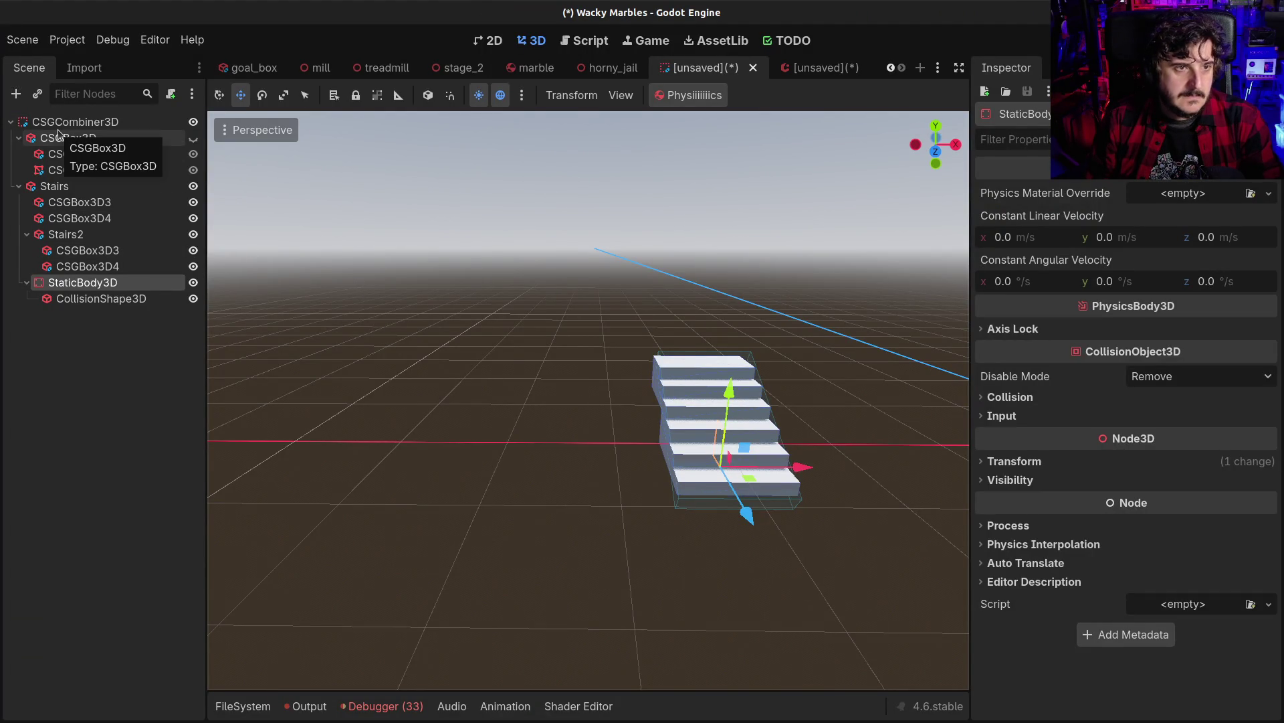
# In the GridMap scene, give the CenefitasSuelo grid map a new physics material
pyautogui.click(822, 68)
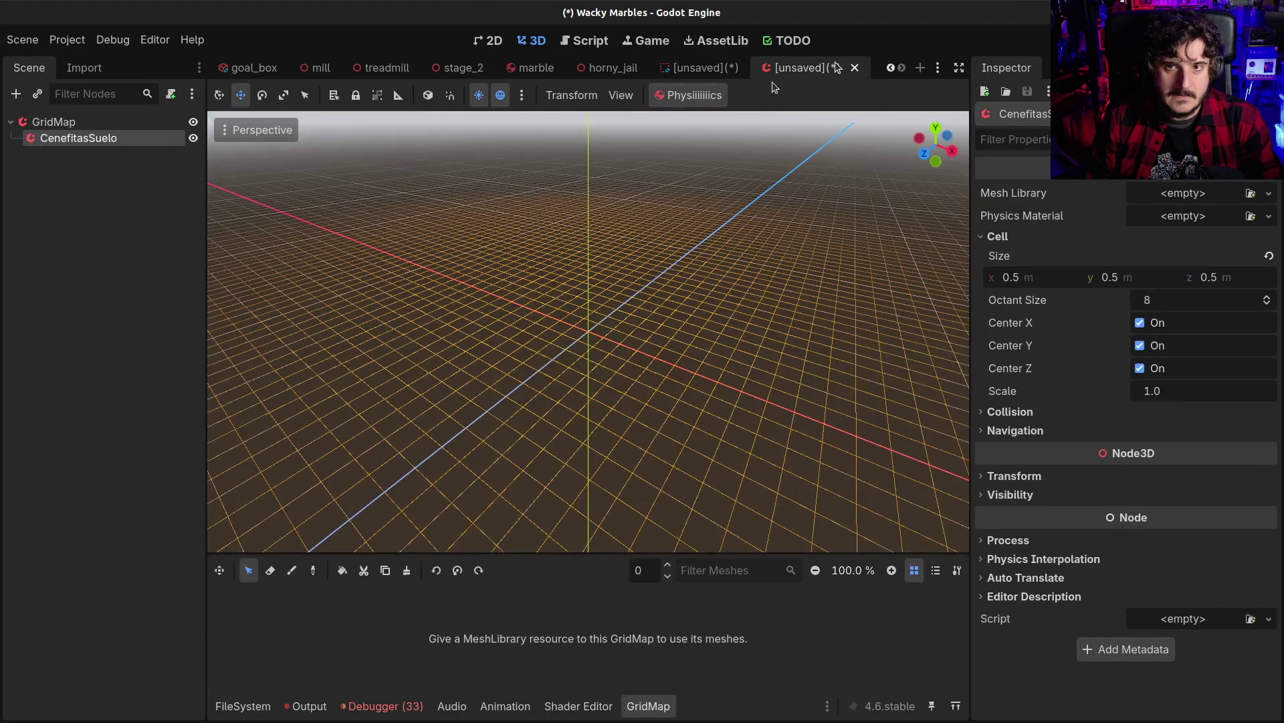
pyautogui.click(74, 138)
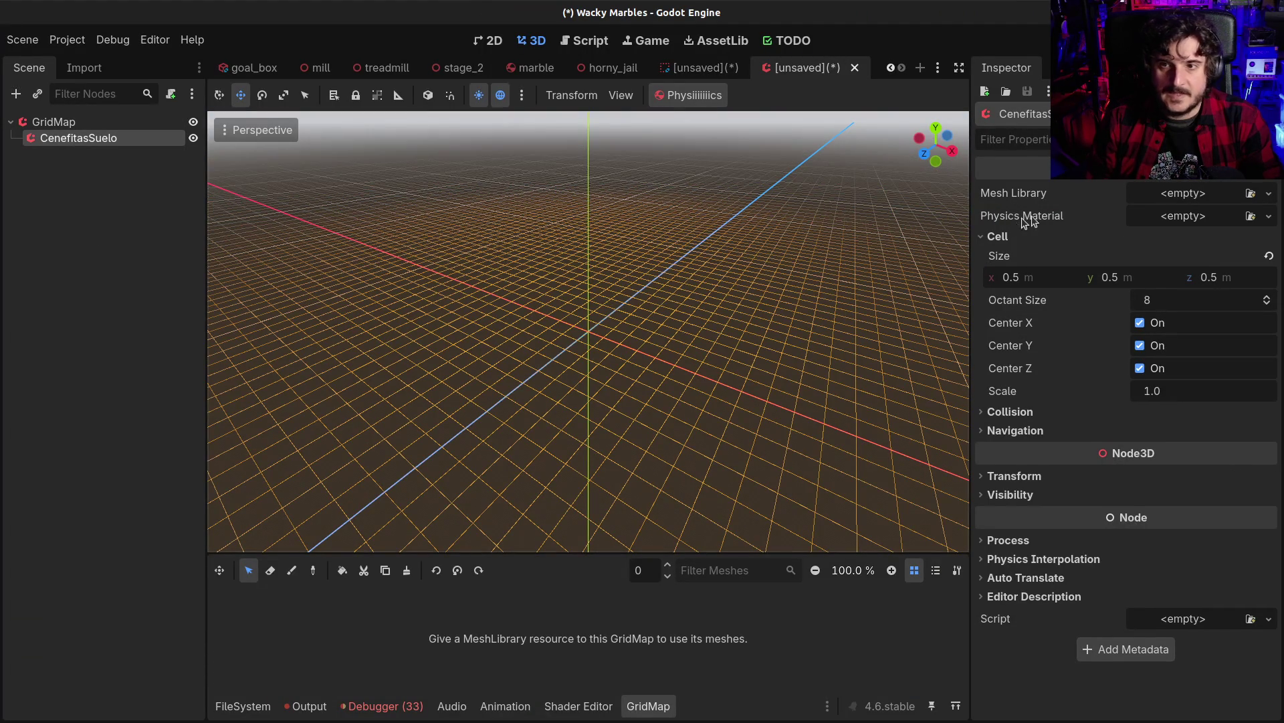
pyautogui.click(1177, 209)
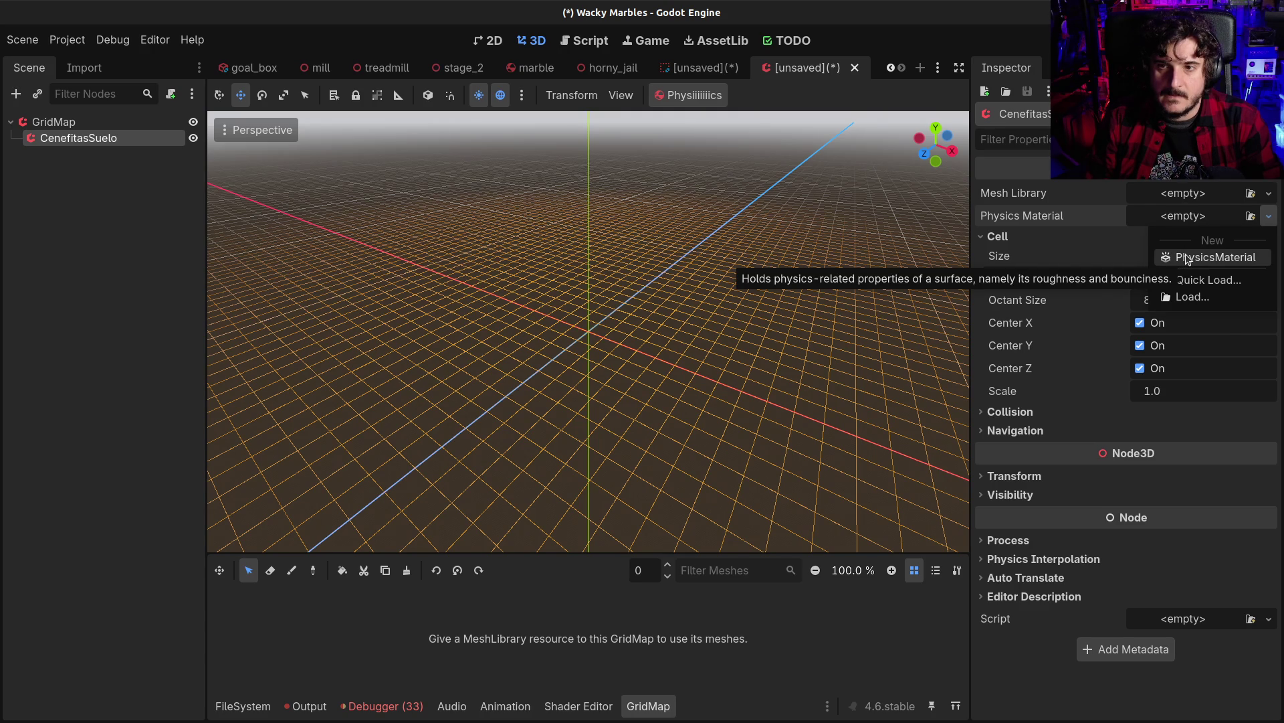
pyautogui.click(1186, 259)
pyautogui.click(1194, 220)
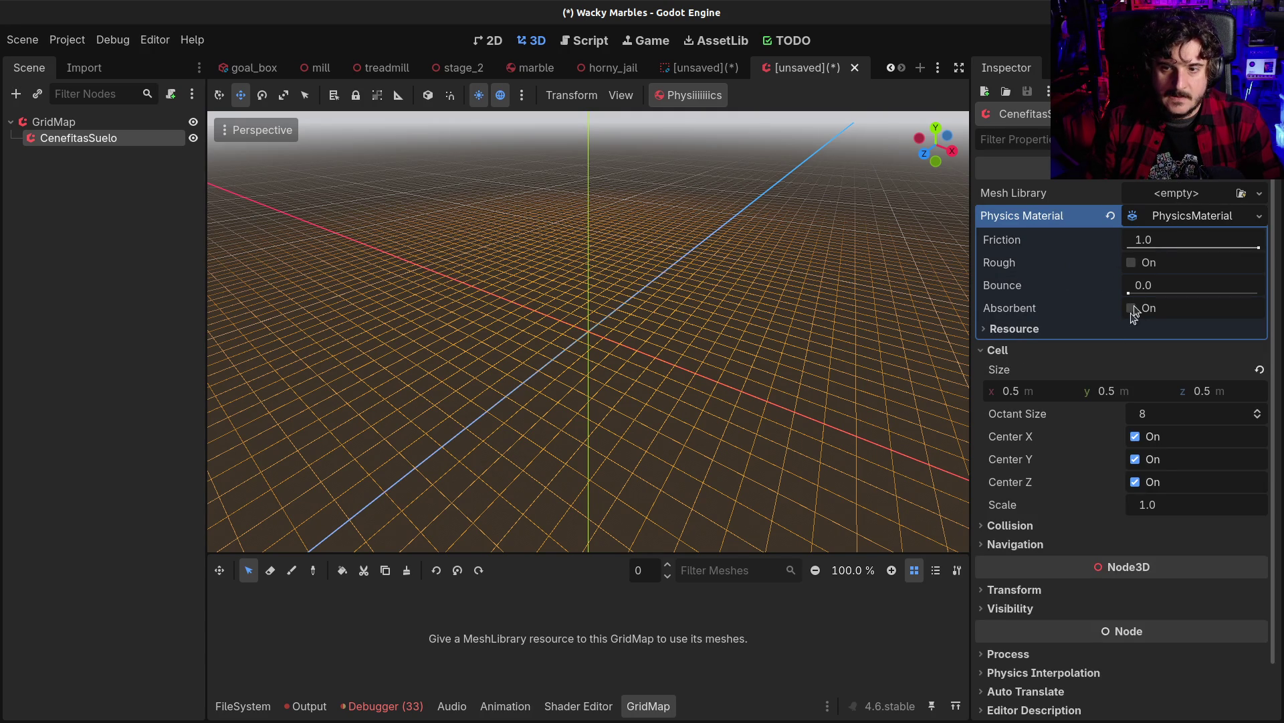
# Expand CenefitasSuelo's collision layer/mask and navigation settings to inspect them
pyautogui.click(1055, 524)
pyautogui.scroll(-3, 1055, 525)
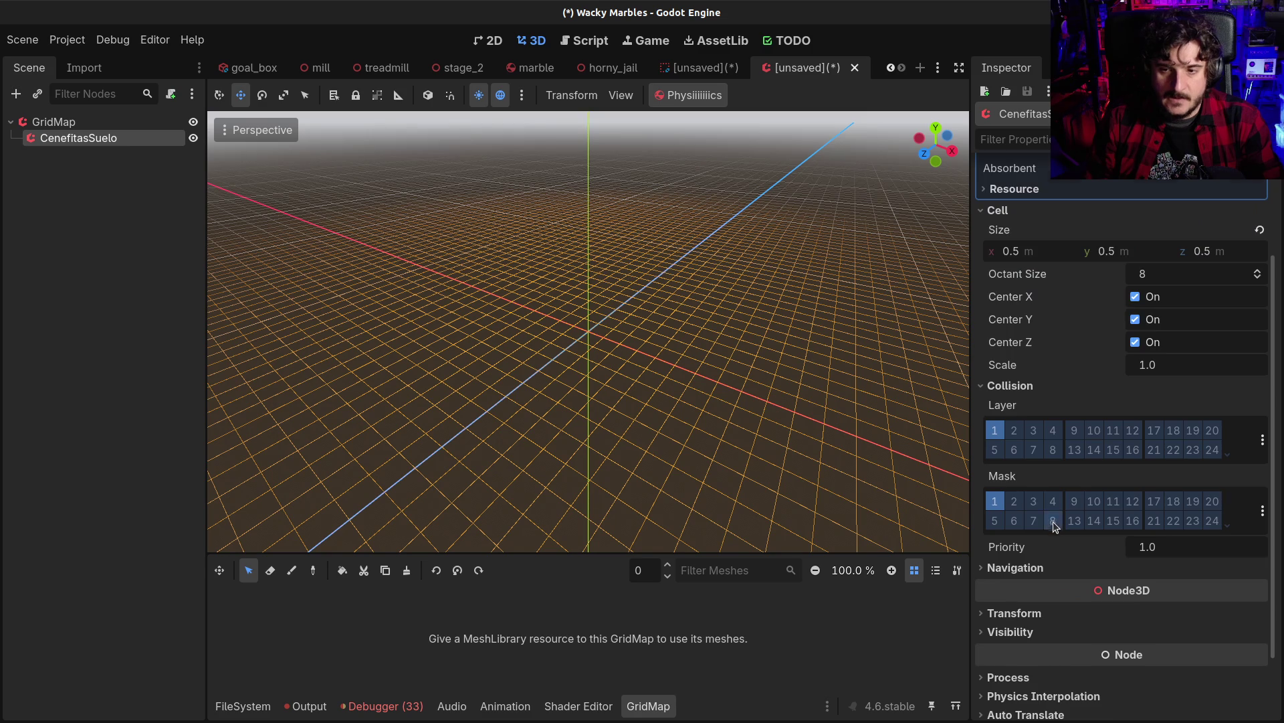
pyautogui.scroll(-2, 1053, 529)
pyautogui.click(1038, 507)
pyautogui.click(1038, 507)
pyautogui.click(1039, 507)
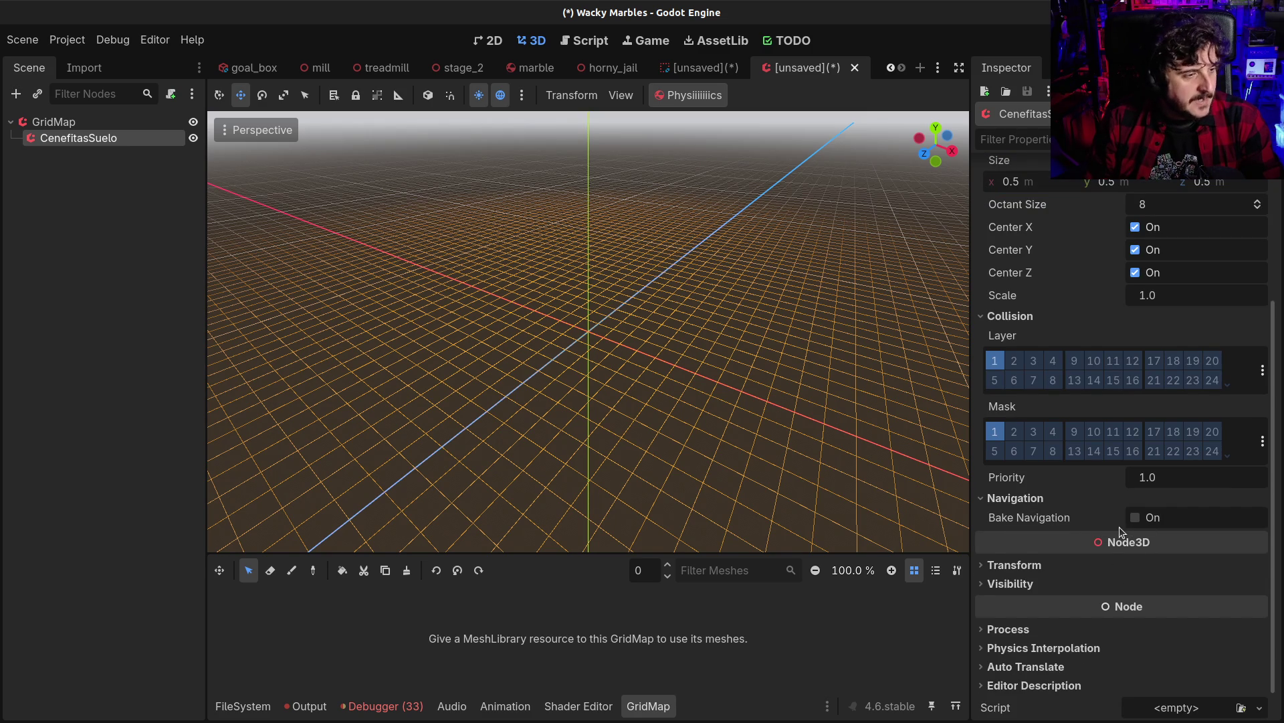
pyautogui.moveTo(1120, 529)
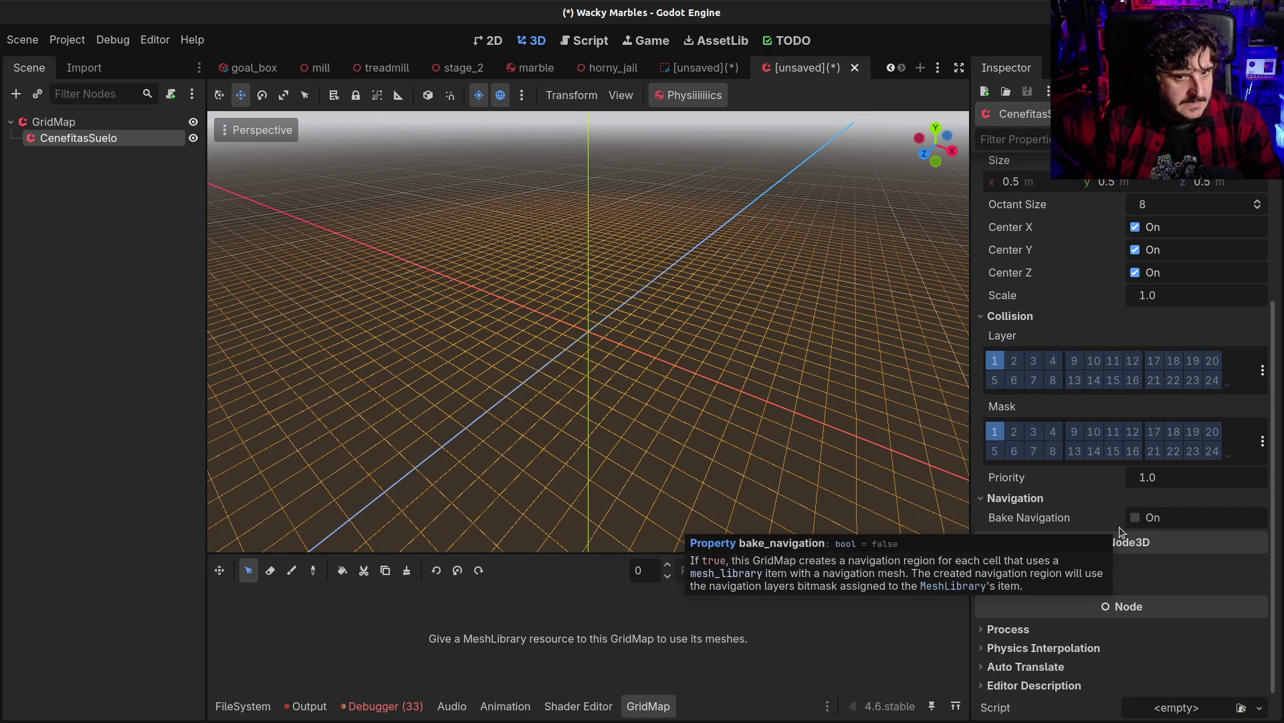
pyautogui.scroll(3, 1119, 527)
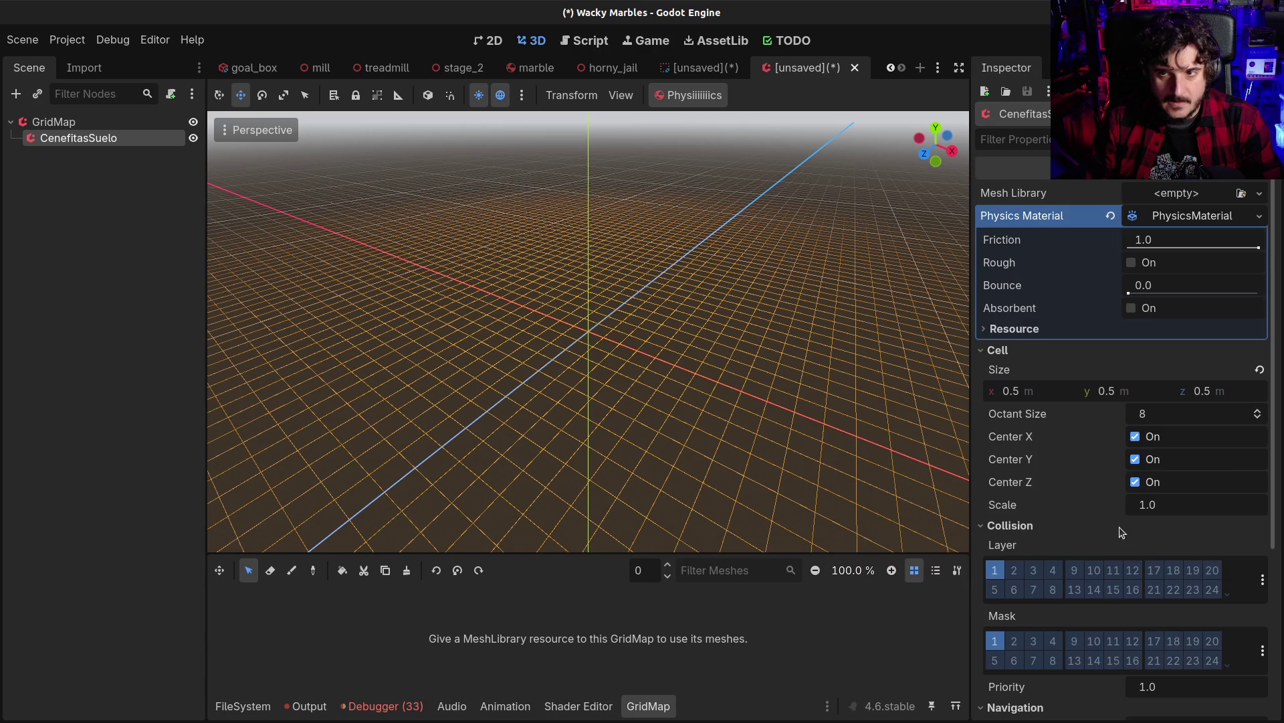
pyautogui.scroll(-1, 1122, 531)
pyautogui.scroll(1, 1122, 532)
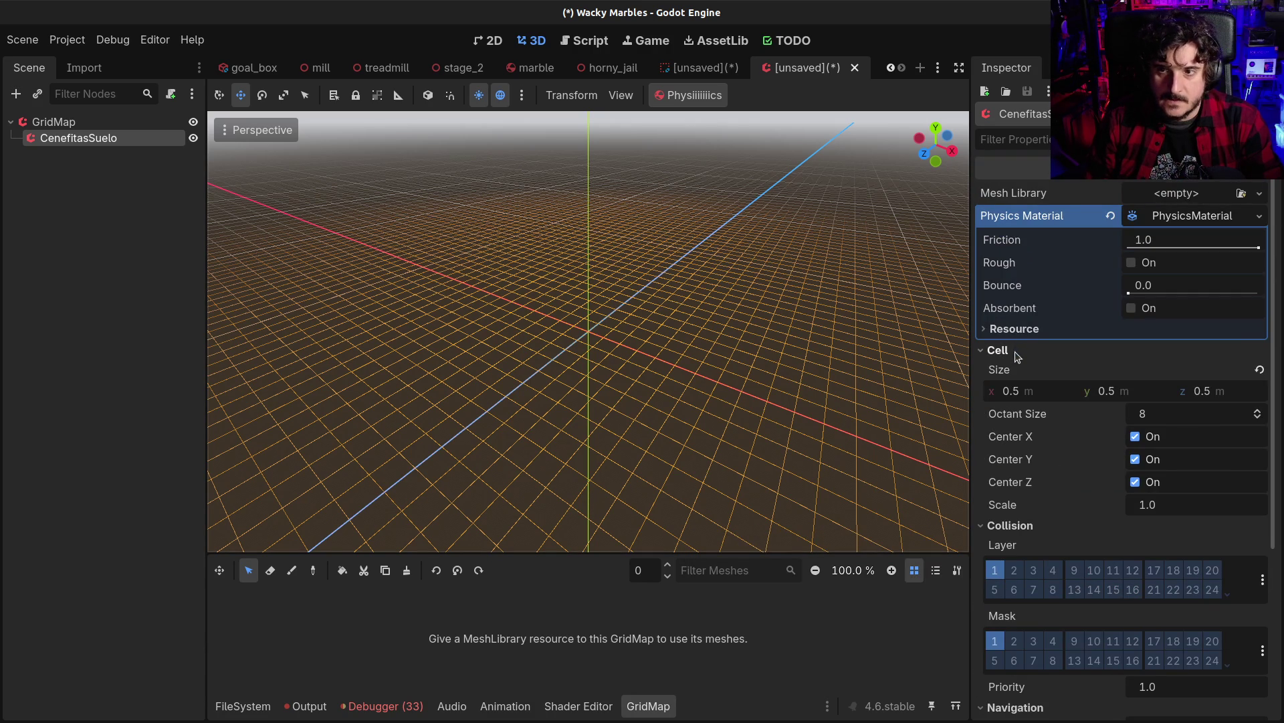
# Leave the mesh library unset, revert Physics Material to <empty>, and return to the Zelda video fullscreen
pyautogui.click(1191, 195)
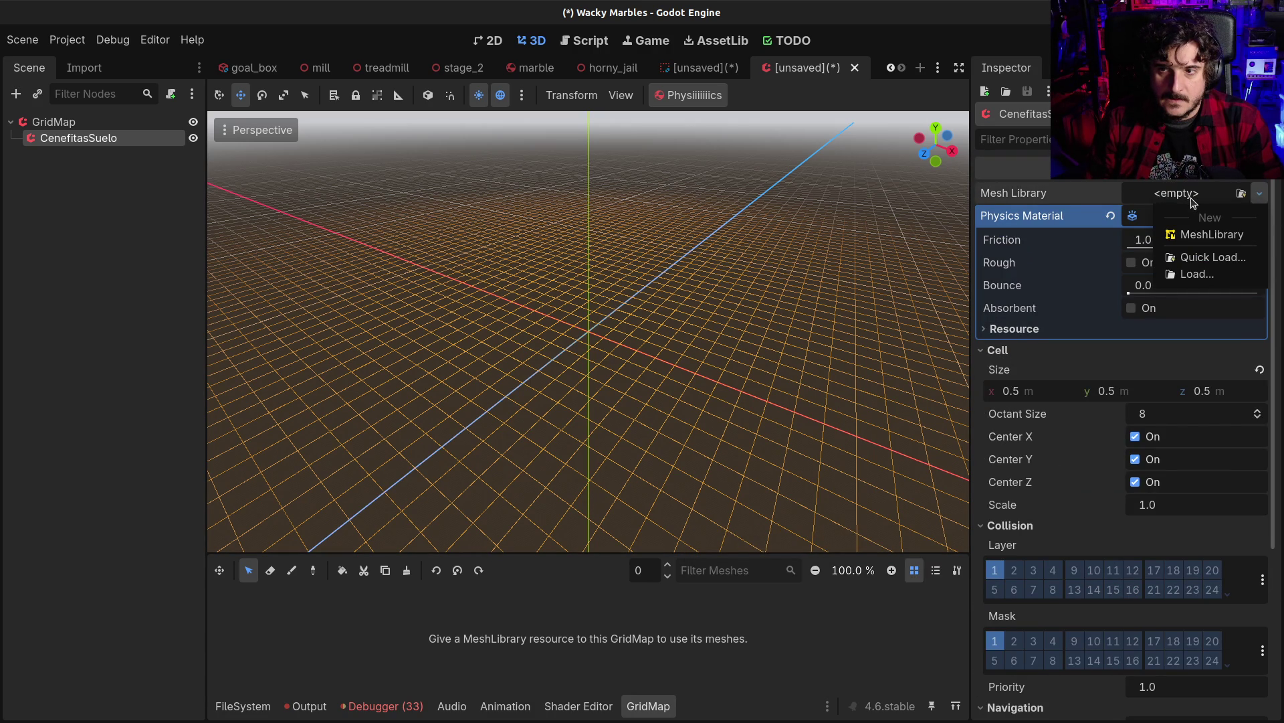
pyautogui.click(1188, 194)
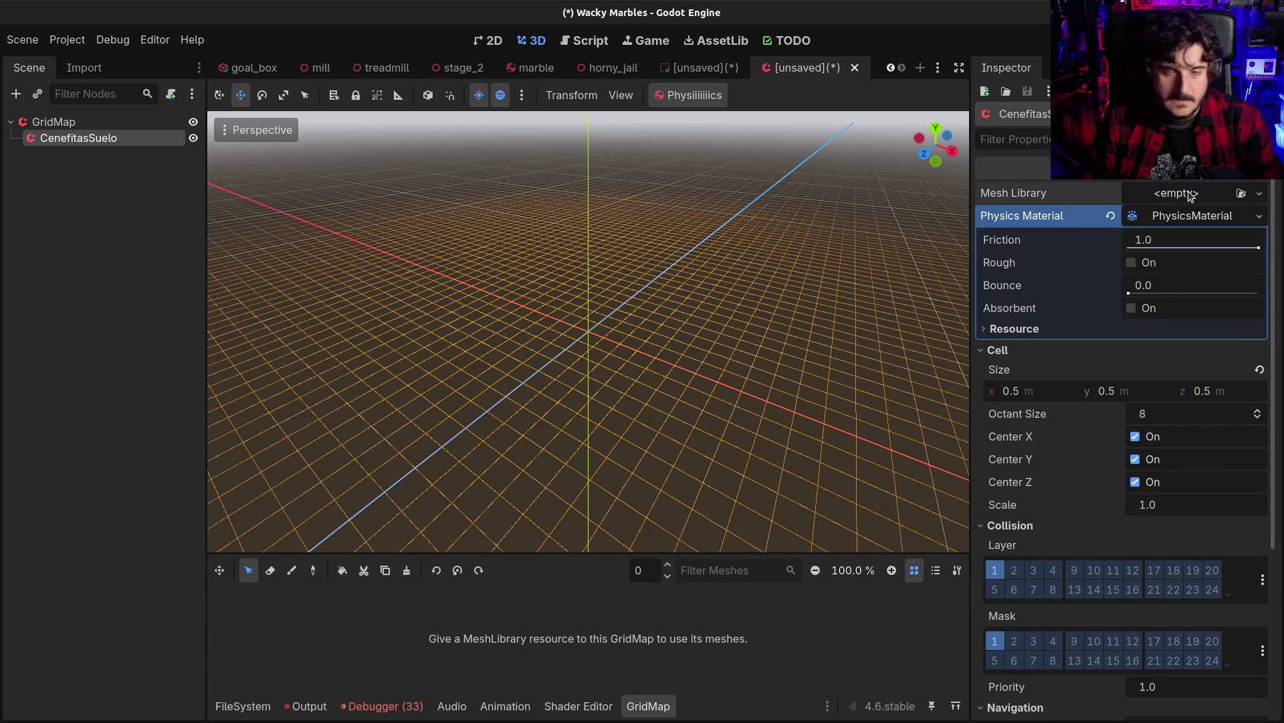
pyautogui.click(1109, 219)
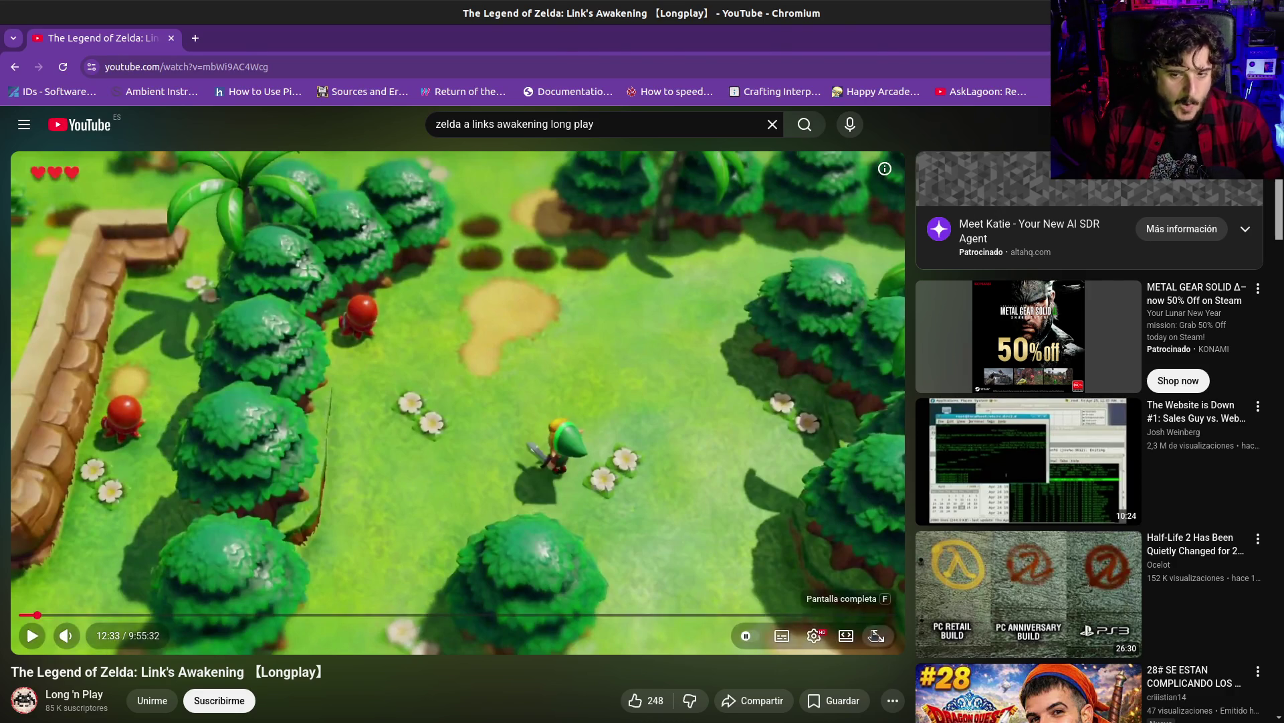
pyautogui.click(876, 636)
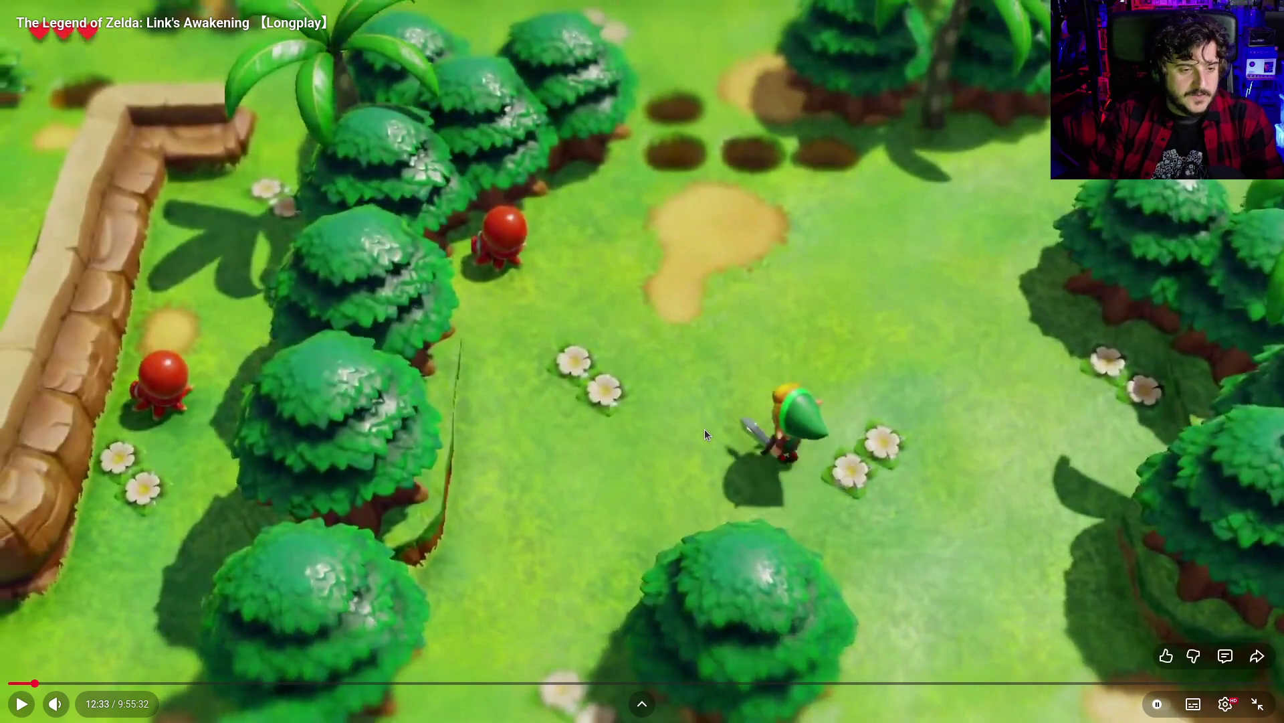
# Seek the Link's Awakening longplay to 22:55 in the boulder-filled cave room, then exit fullscreen
pyautogui.click(57, 682)
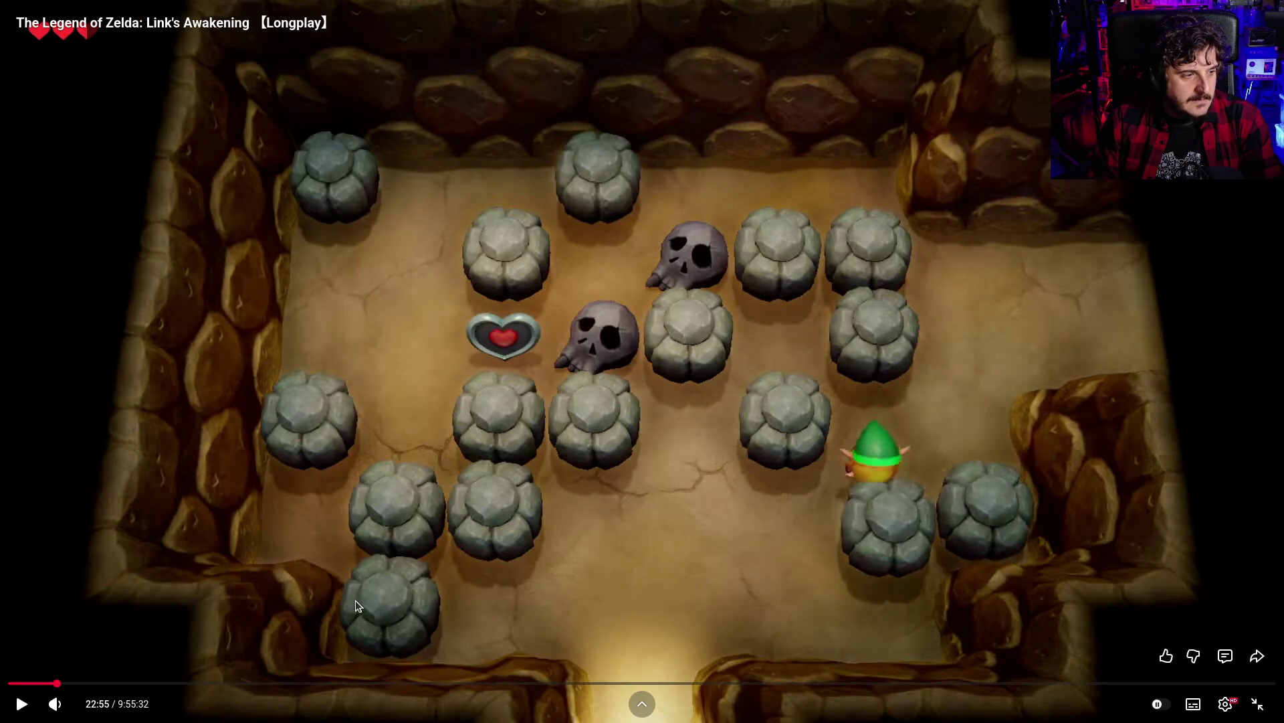
pyautogui.press('Escape')
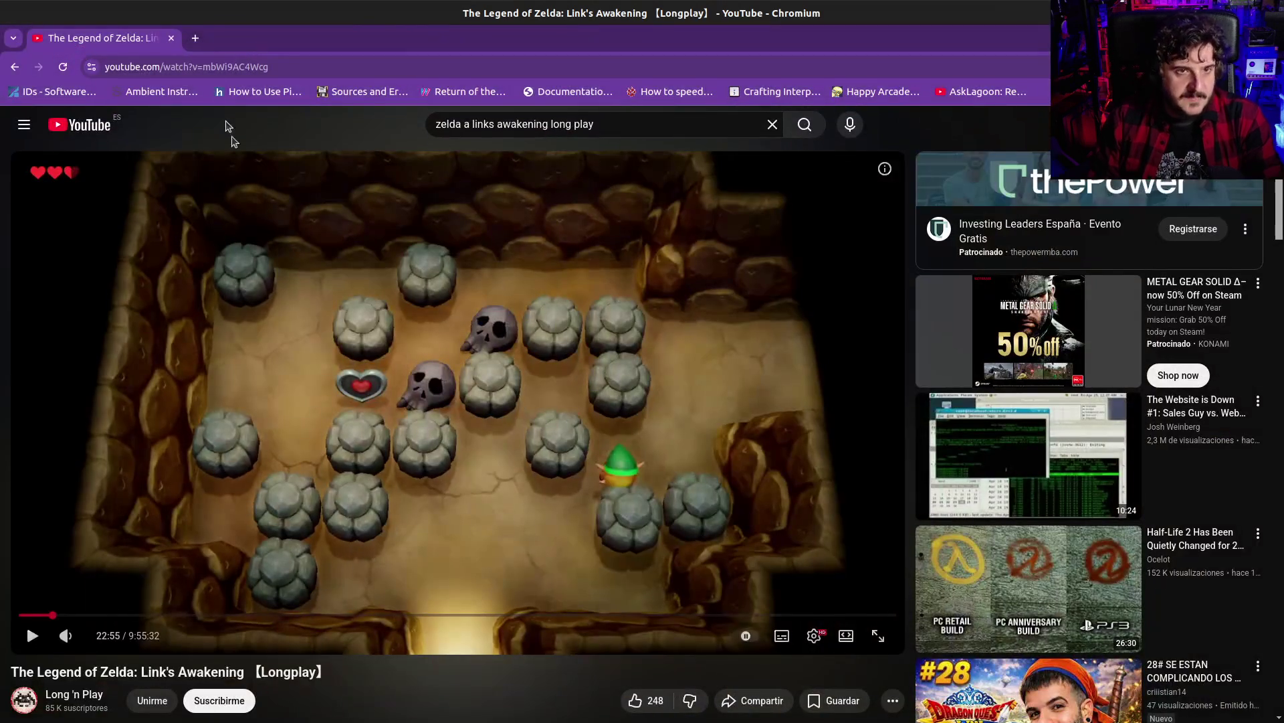
# Open YouTube in a new tab and search for 'casset beast'
pyautogui.middleClick(84, 128)
pyautogui.click(256, 42)
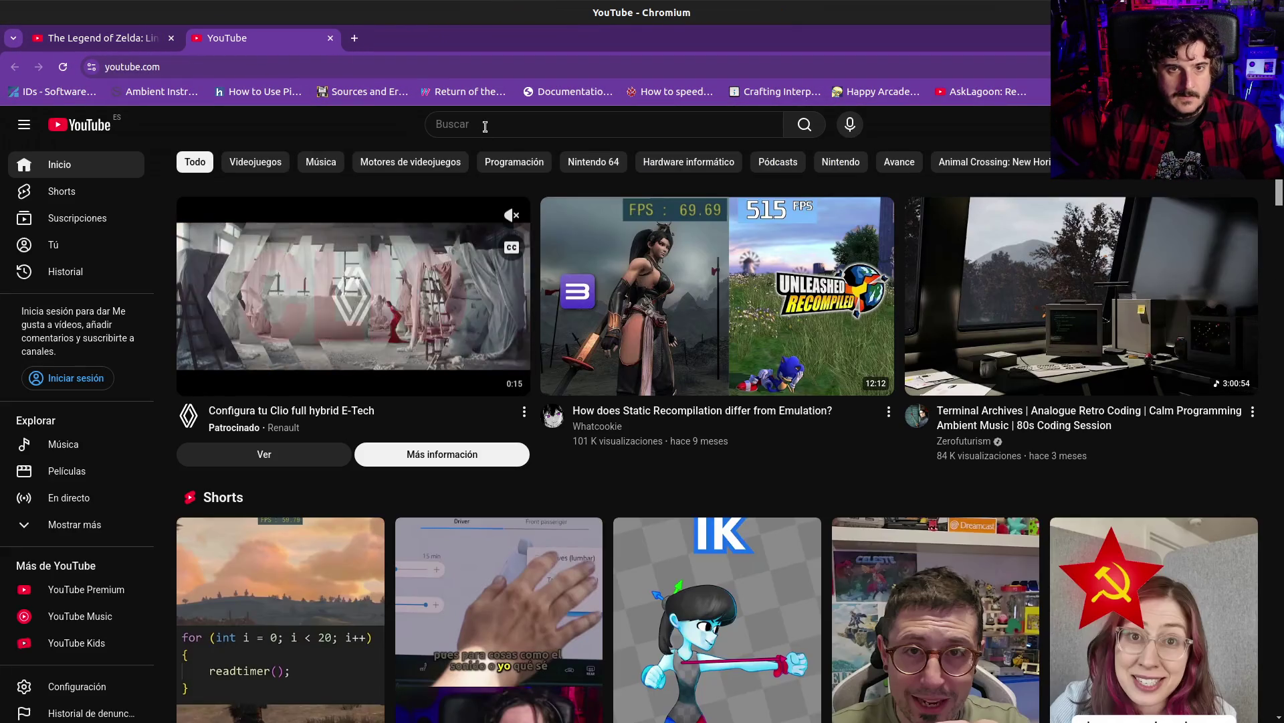
pyautogui.click(483, 124)
pyautogui.write('casset beast')
pyautogui.press('Return')
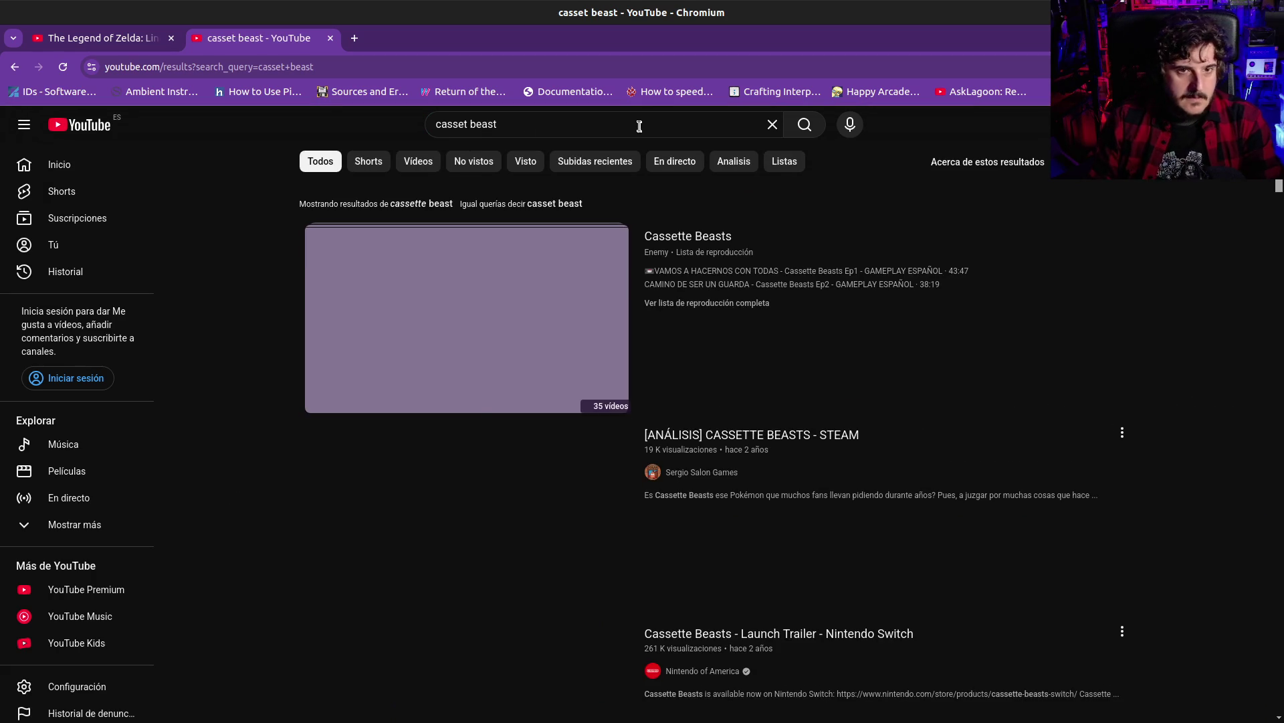
# Refine the search to 'casset beast long play' and open the 10:04:43 full-game walkthrough
pyautogui.click(639, 125)
pyautogui.write('lon')
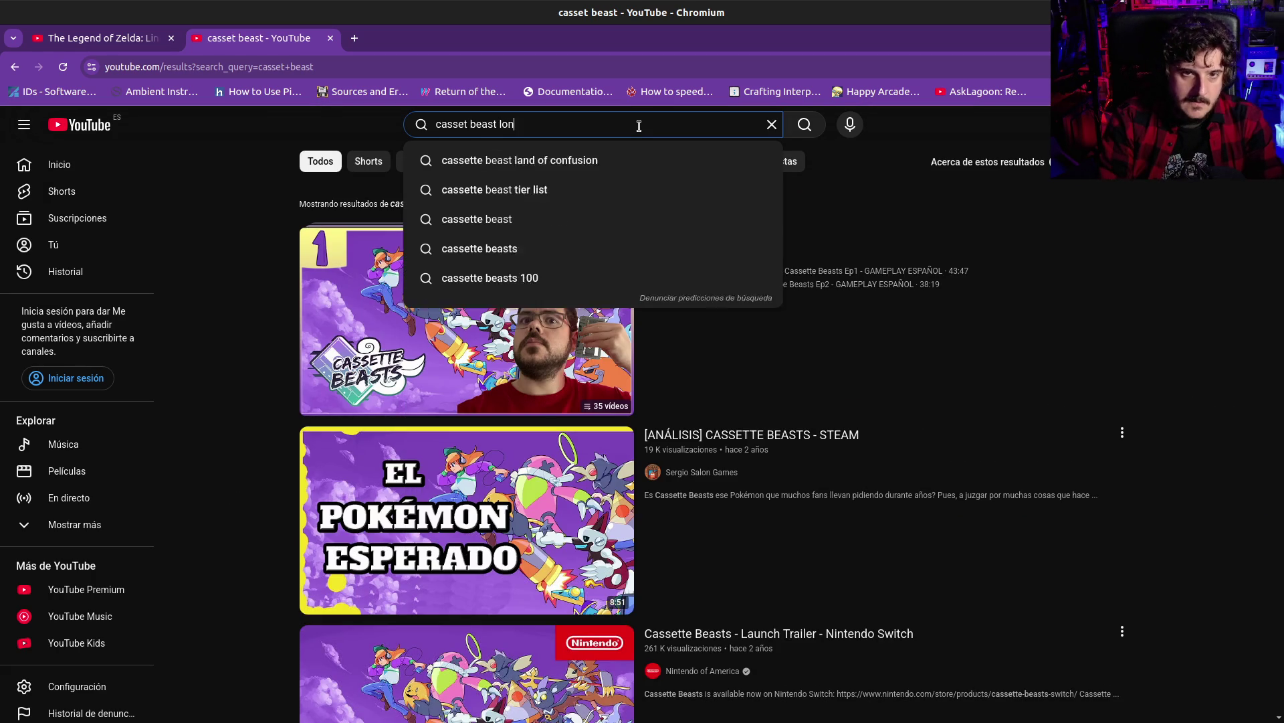
pyautogui.write('g play')
pyautogui.press('Return')
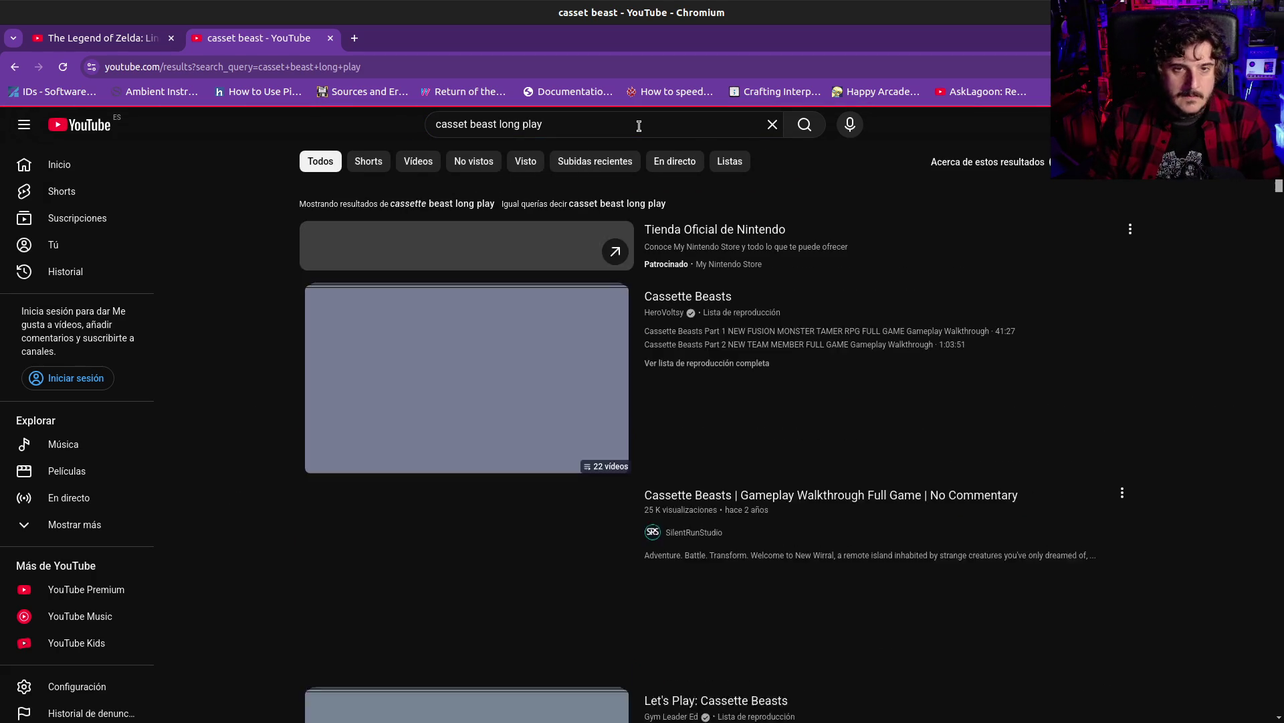
pyautogui.scroll(-2, 535, 396)
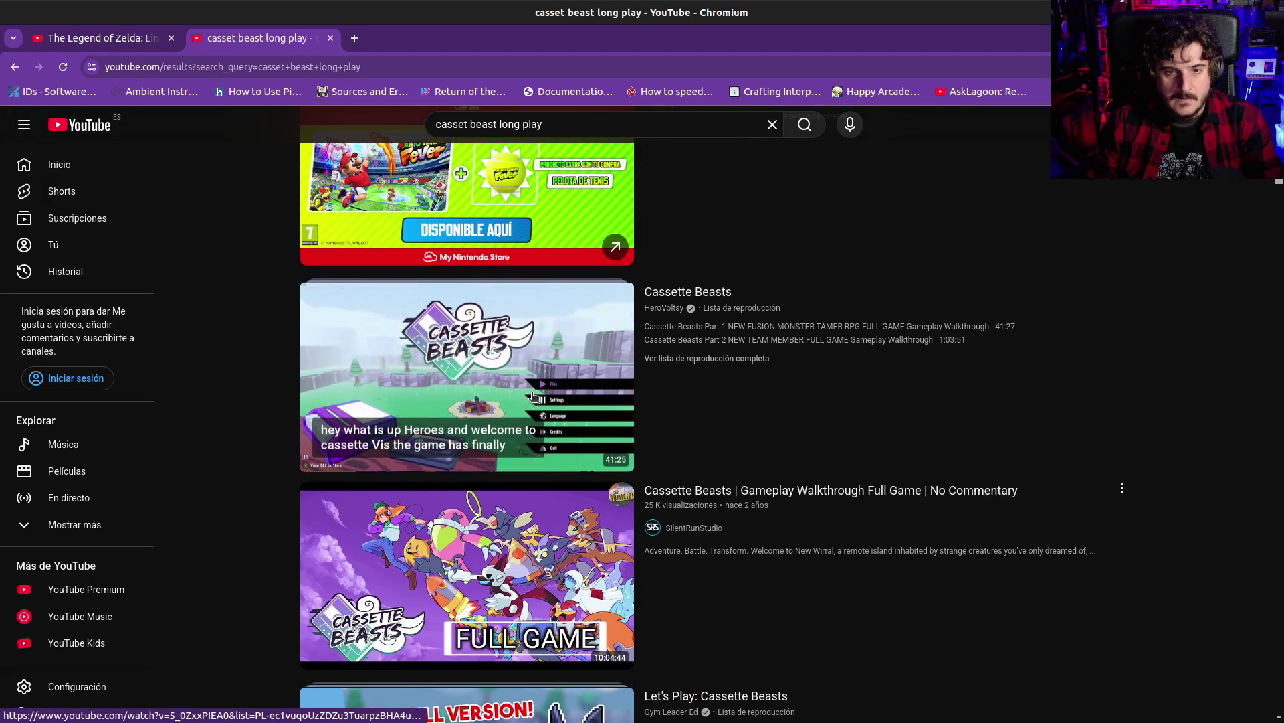
pyautogui.click(518, 542)
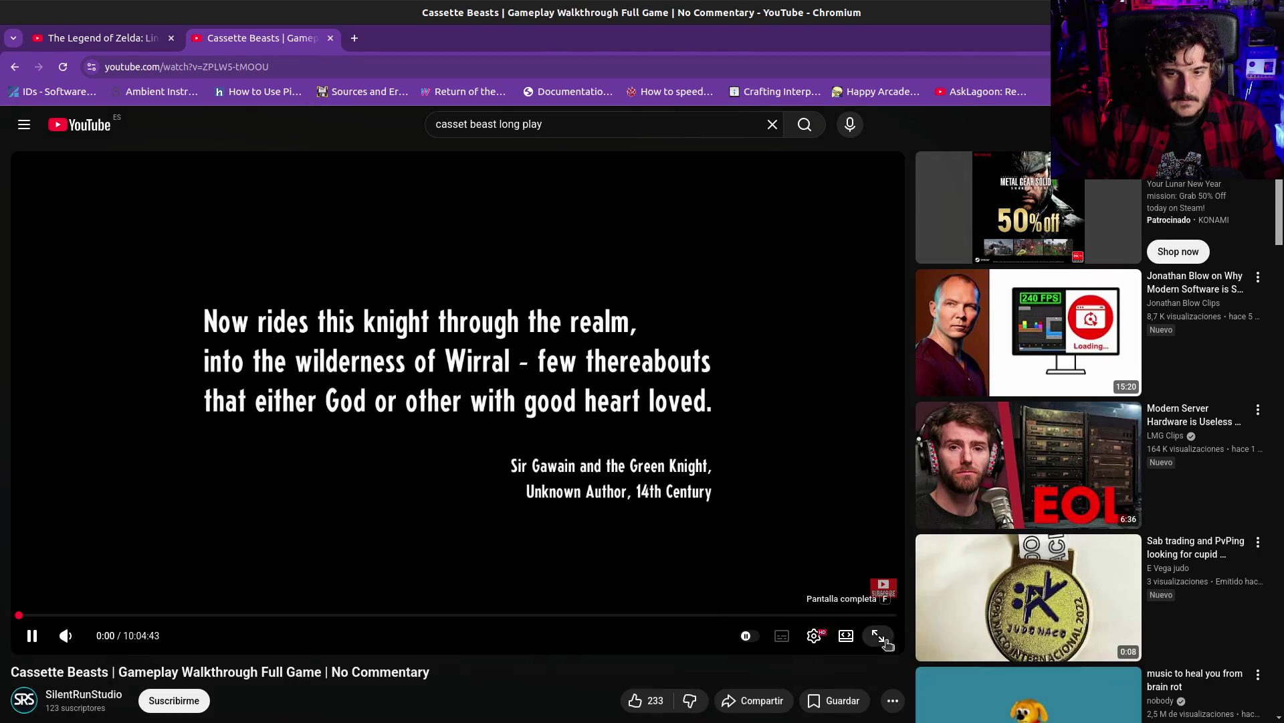
# Play the walkthrough fullscreen from about 1:15 and pause on the rocky cliff-walled mine
pyautogui.click(885, 641)
pyautogui.click(166, 683)
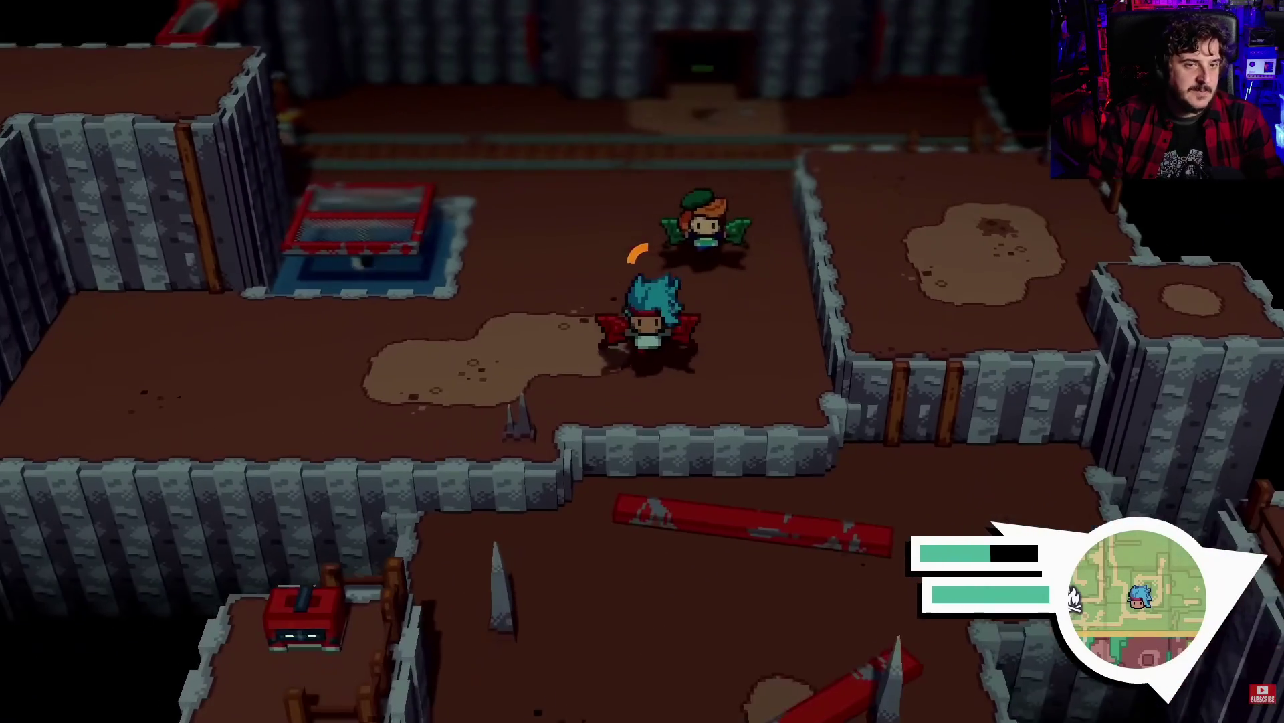
pyautogui.click(53, 85)
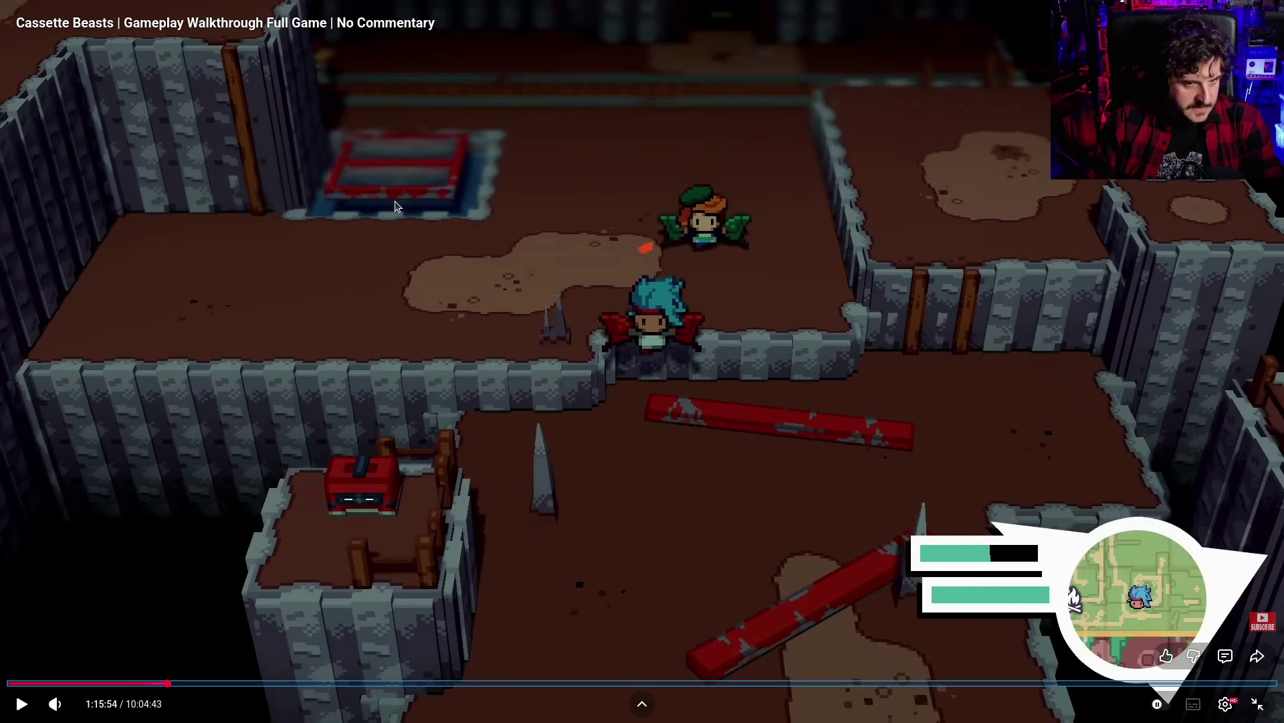
pyautogui.click(655, 490)
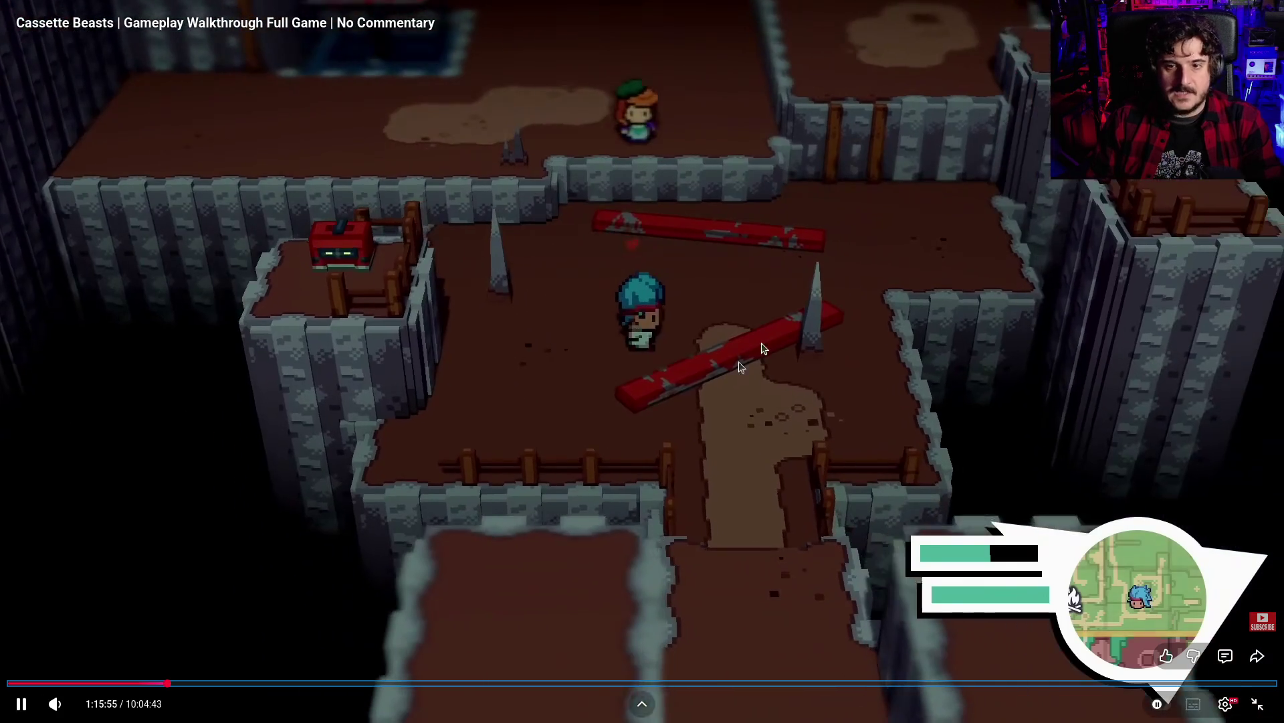
pyautogui.click(844, 315)
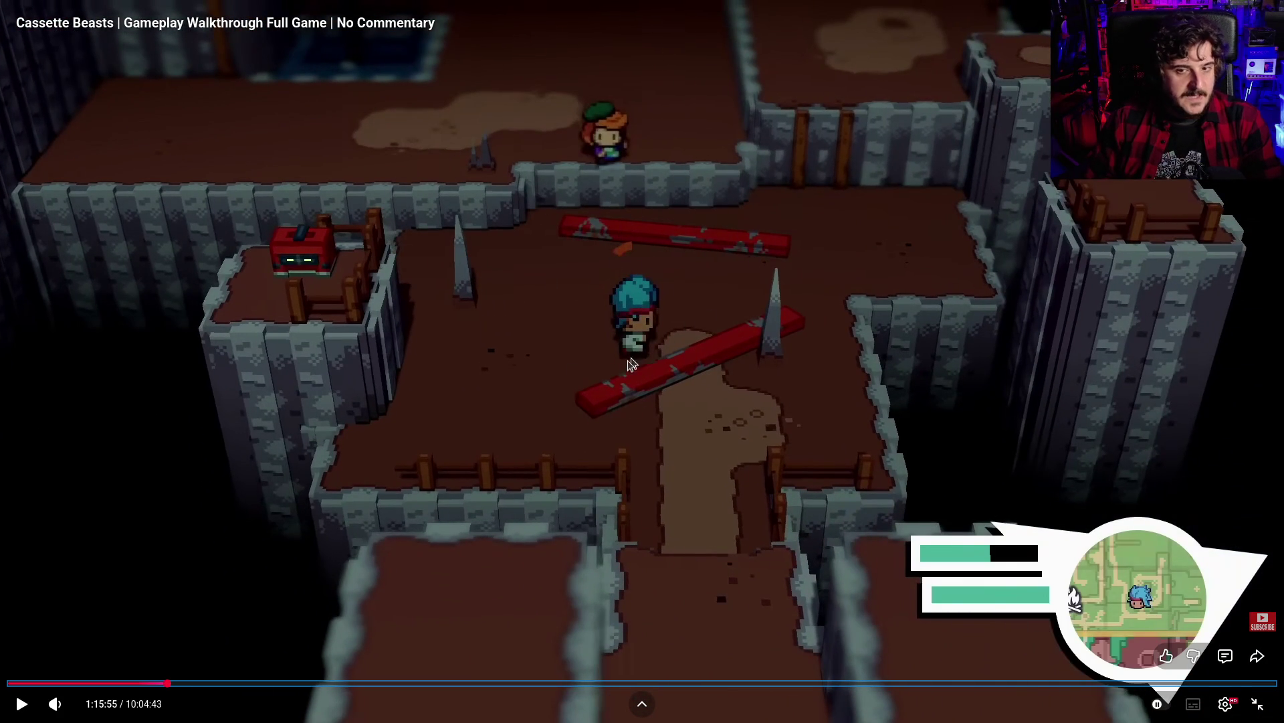
# Pause again at 1:15:58, then skip ahead and pause on the grassy overworld at 1:16:24
pyautogui.click(512, 338)
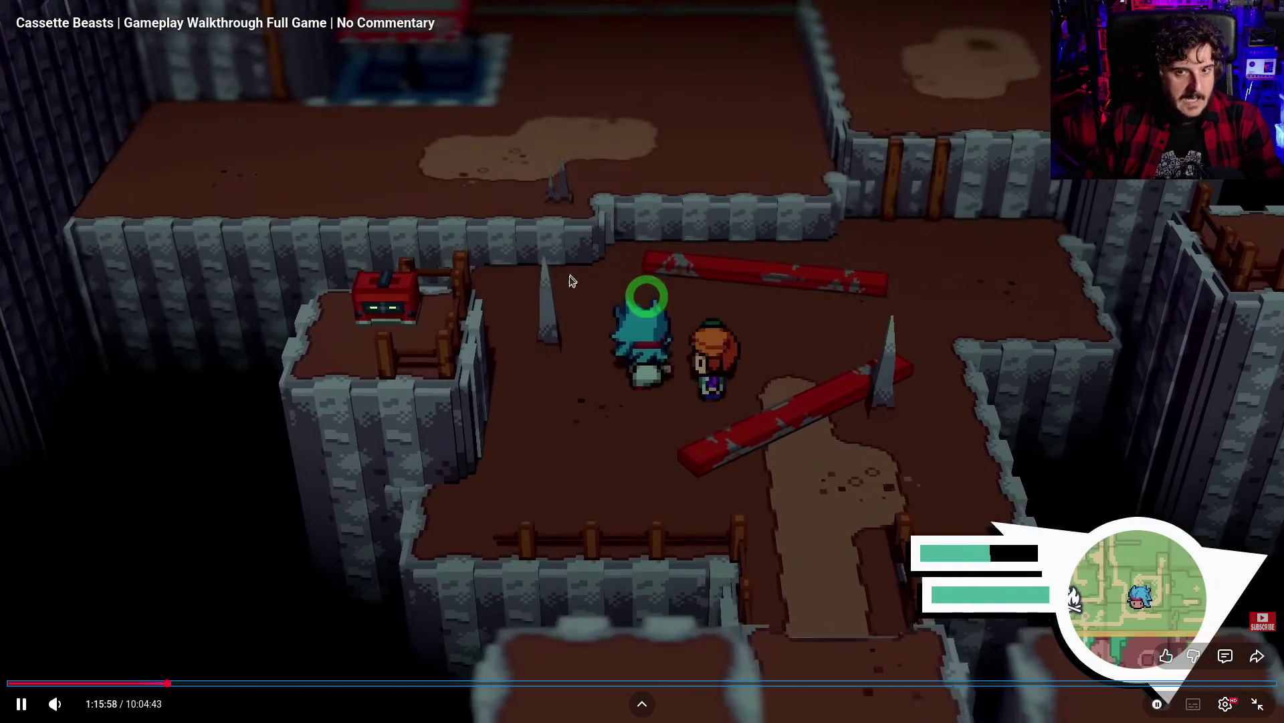
pyautogui.click(612, 281)
pyautogui.click(741, 293)
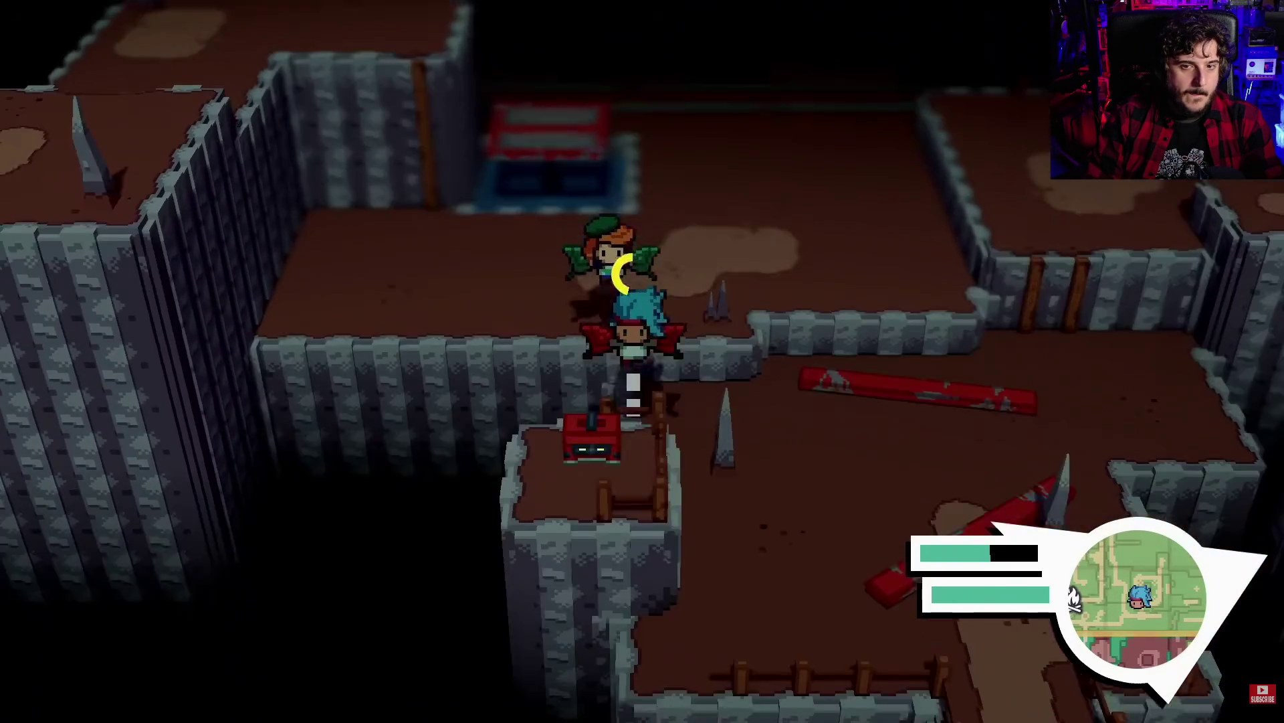
pyautogui.press('Right')
pyautogui.press('Right')
pyautogui.press('Right')
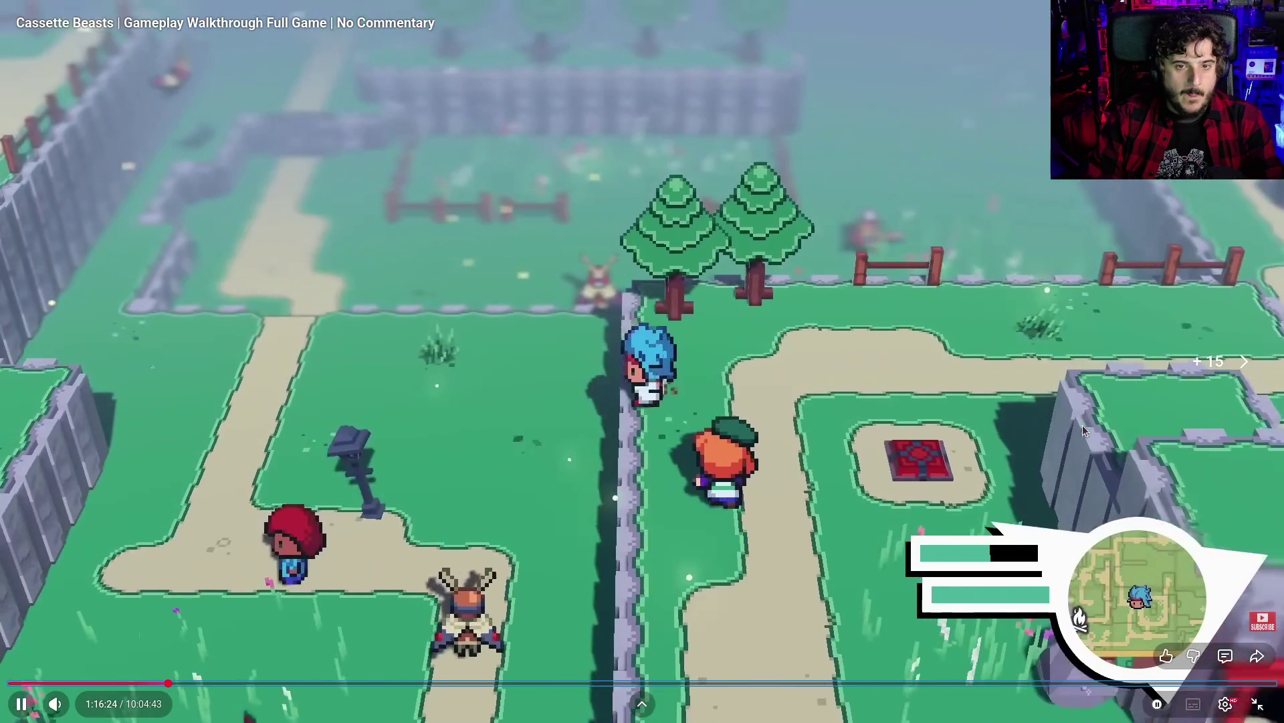
pyautogui.click(1084, 429)
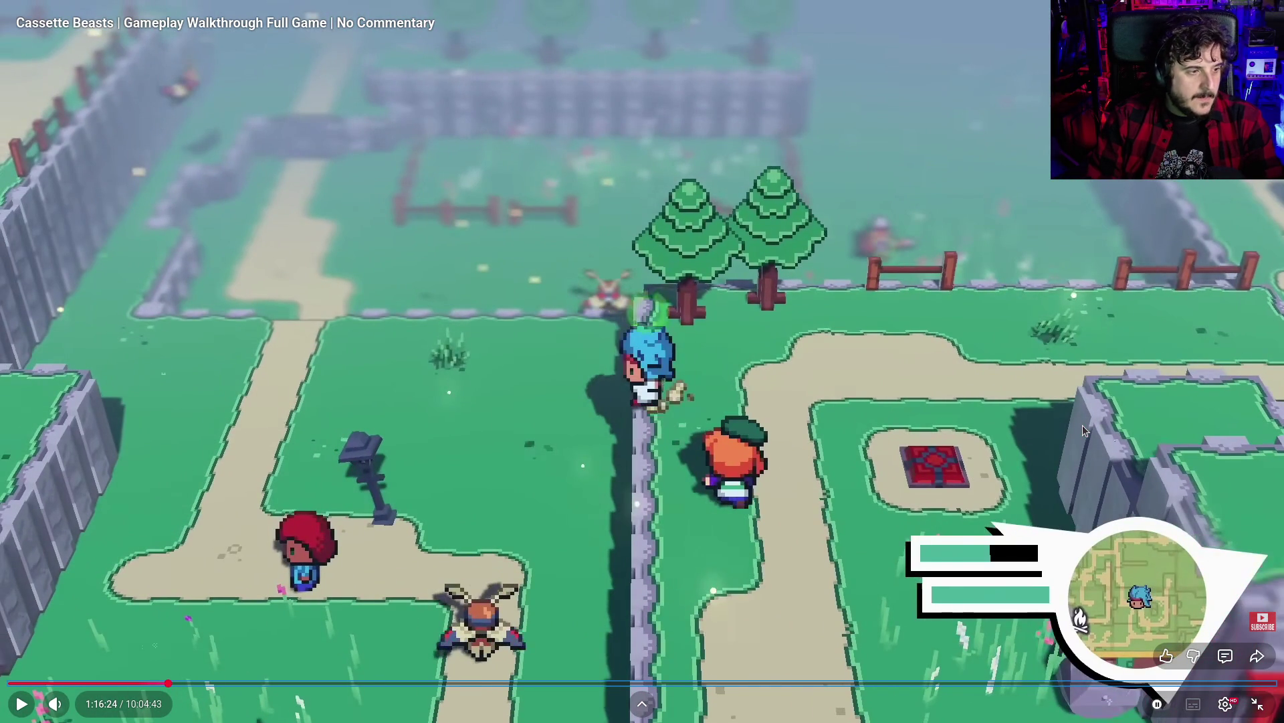
# Play the walkthrough with pauses to study the town layout and the fenced path
pyautogui.click(1082, 424)
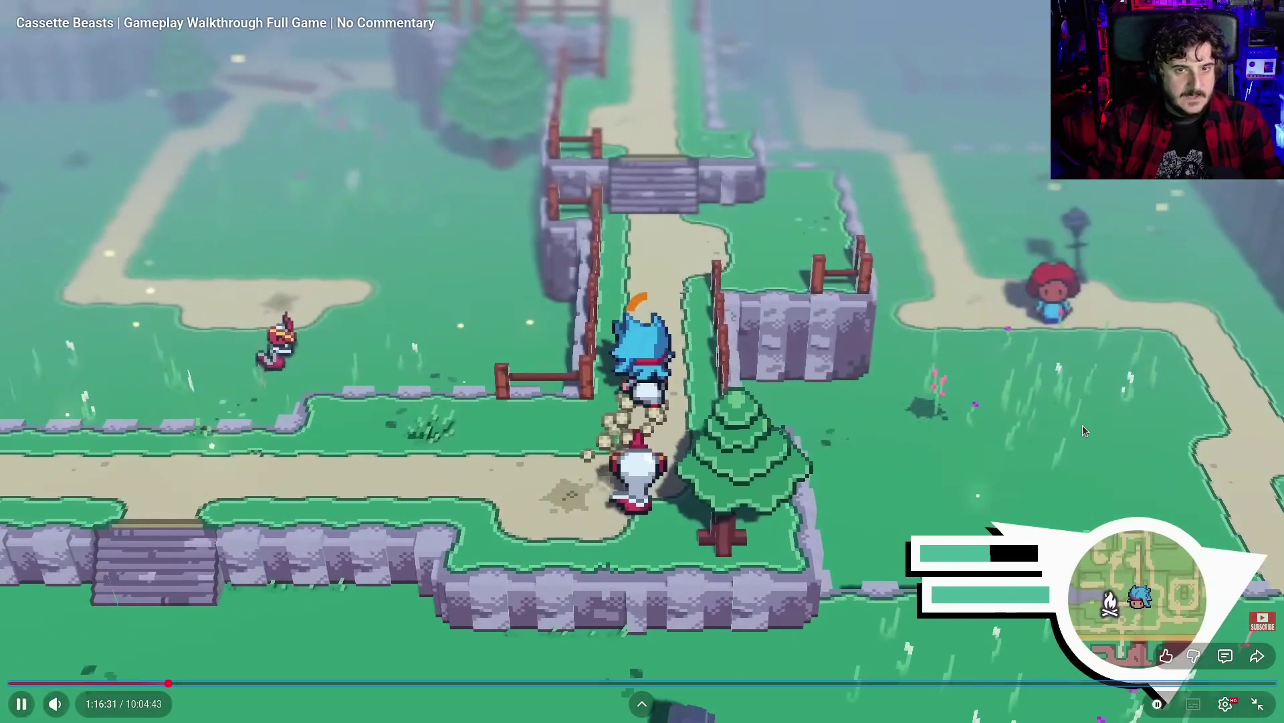
pyautogui.click(1083, 424)
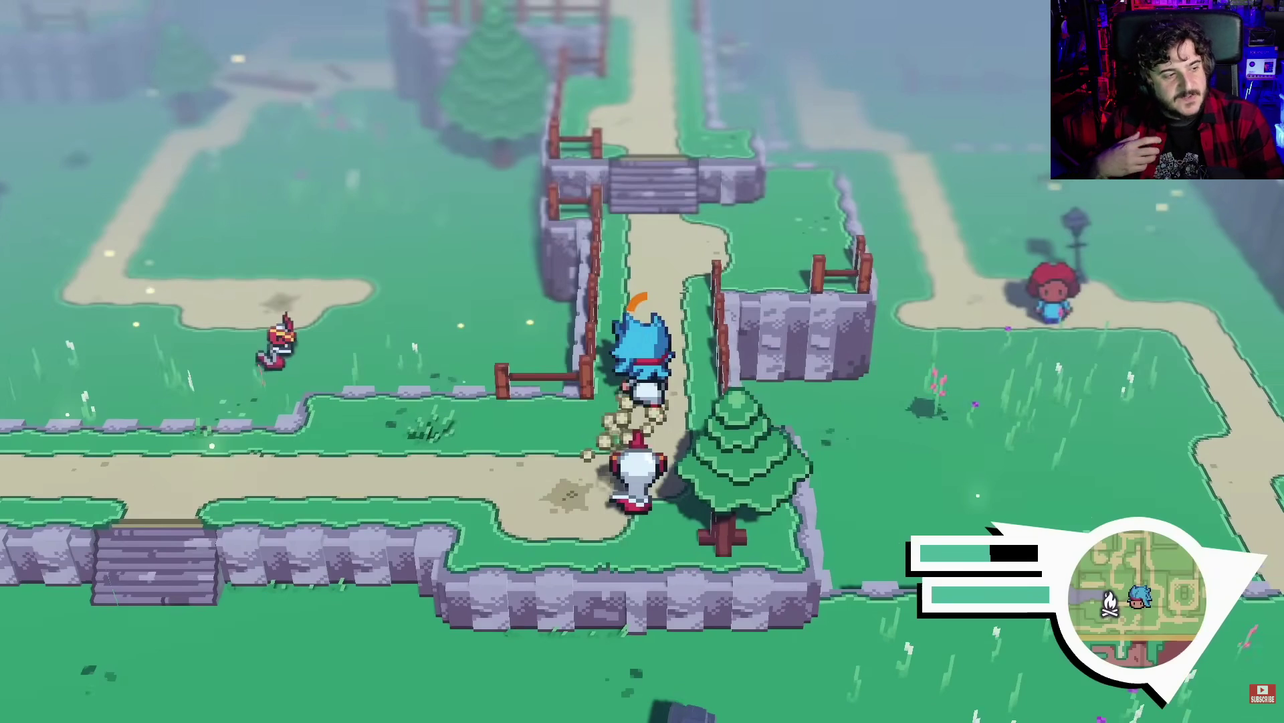
pyautogui.click(1082, 424)
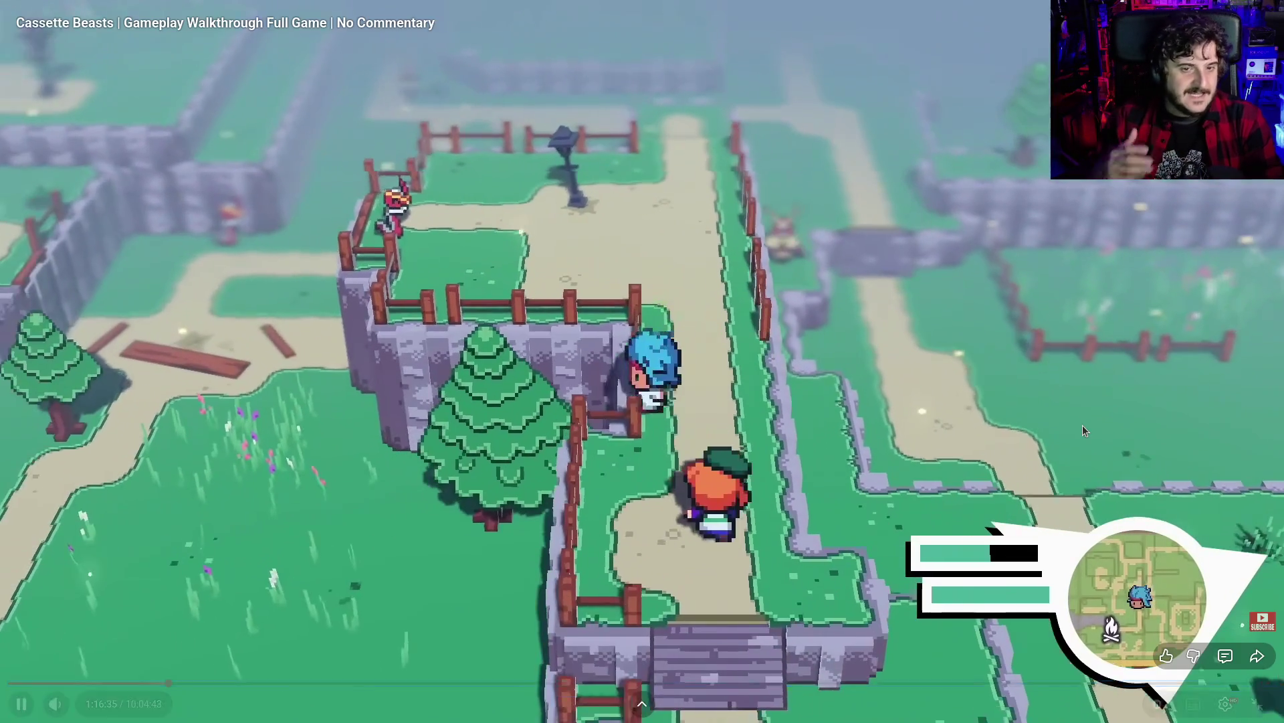
pyautogui.click(1082, 424)
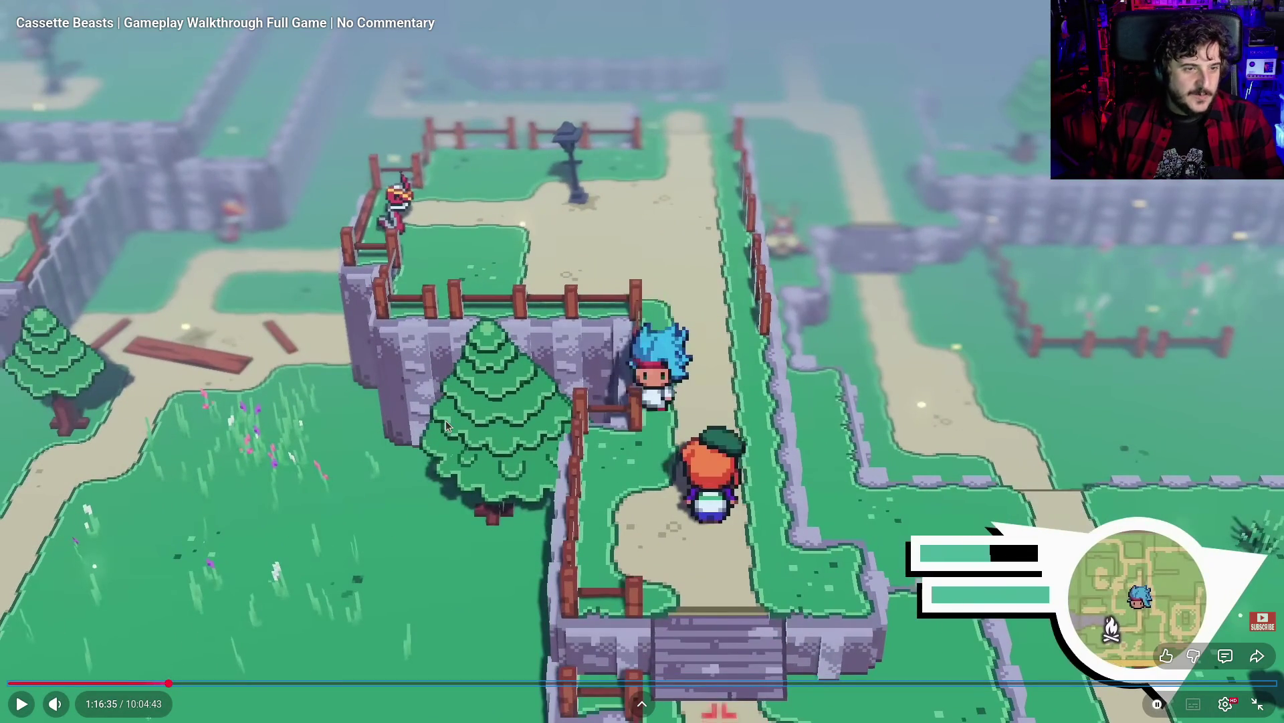
pyautogui.click(479, 468)
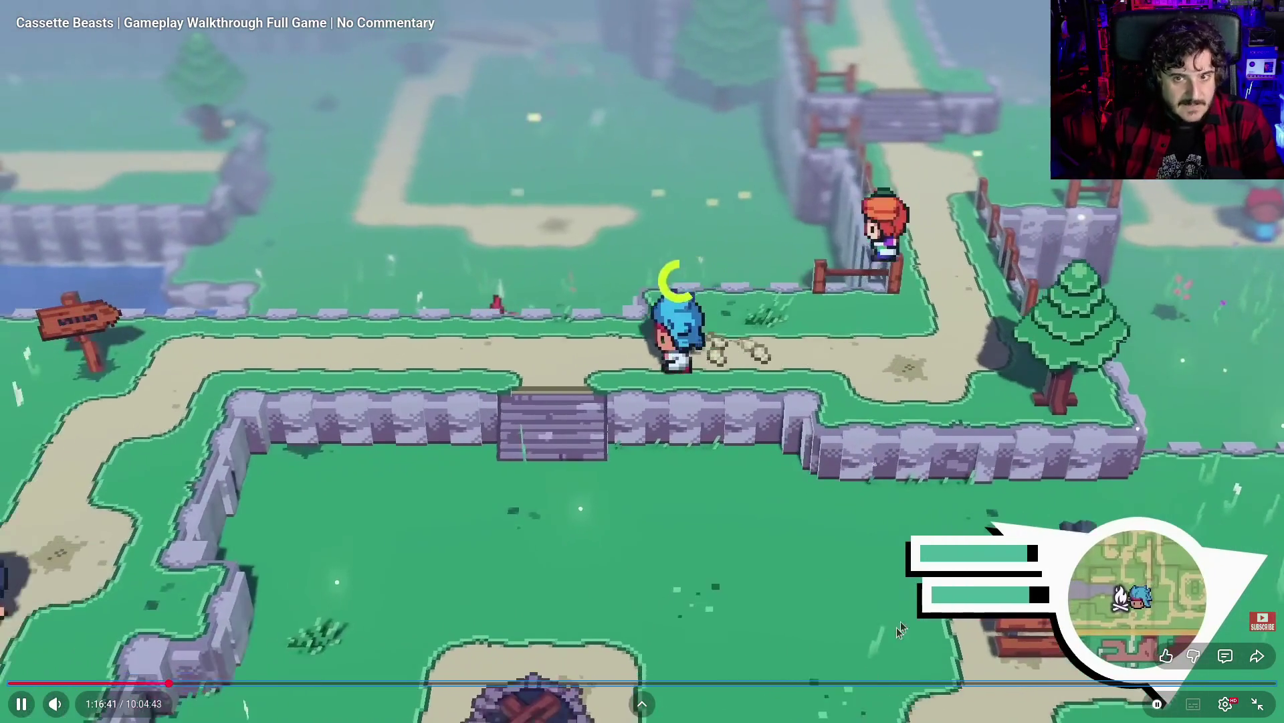
# Step through 1:16:42 to 1:16:49 with pauses on Harbourtown Outskirts, then resume
pyautogui.click(1066, 304)
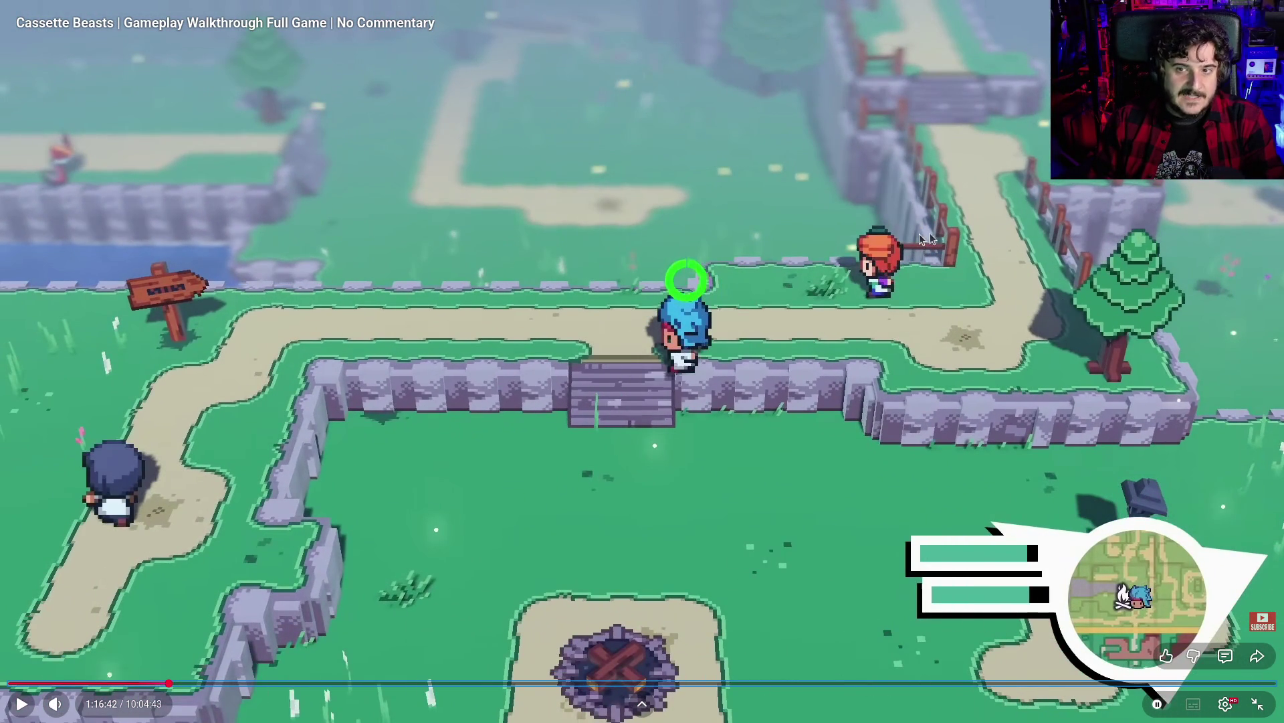
pyautogui.click(922, 241)
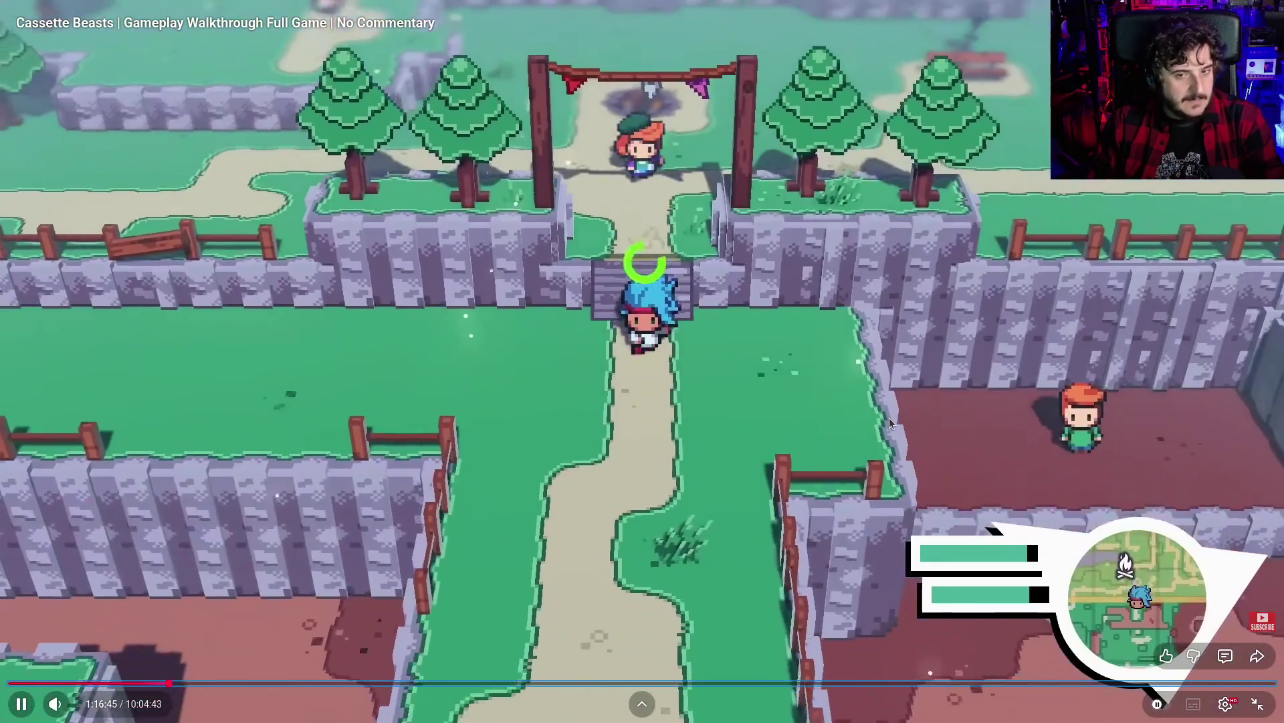
pyautogui.click(622, 424)
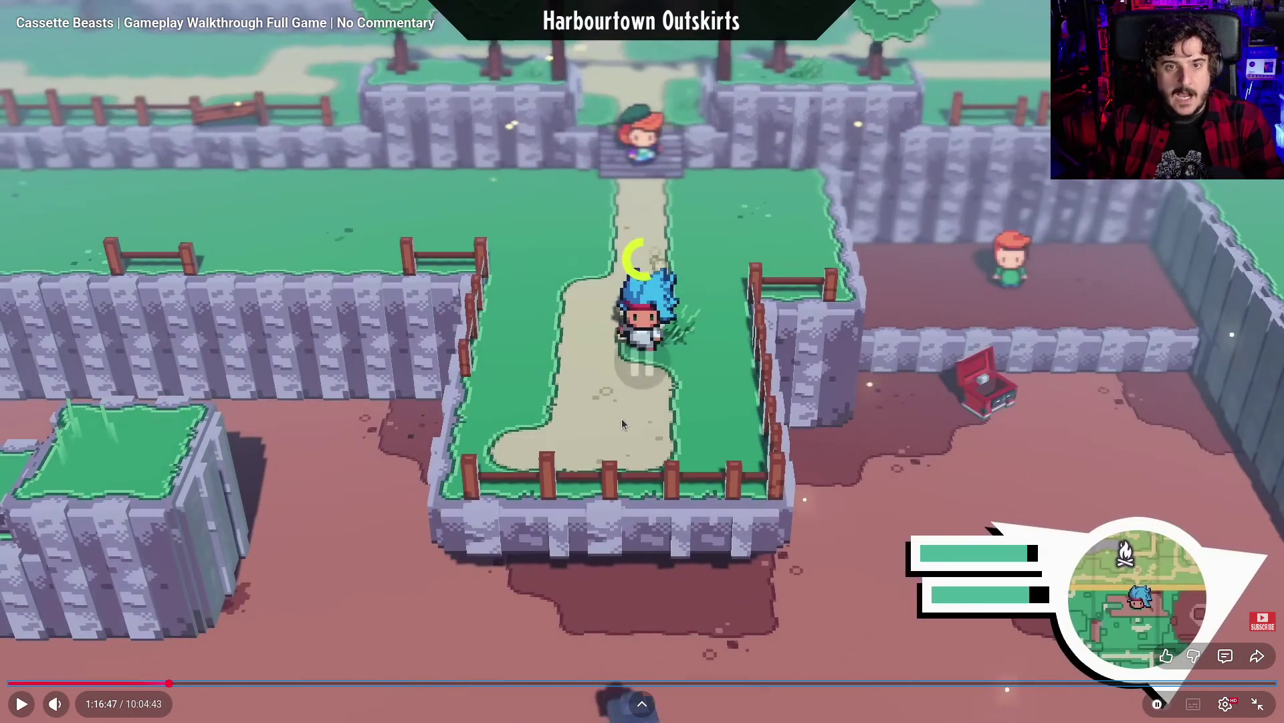
pyautogui.click(593, 328)
pyautogui.click(619, 420)
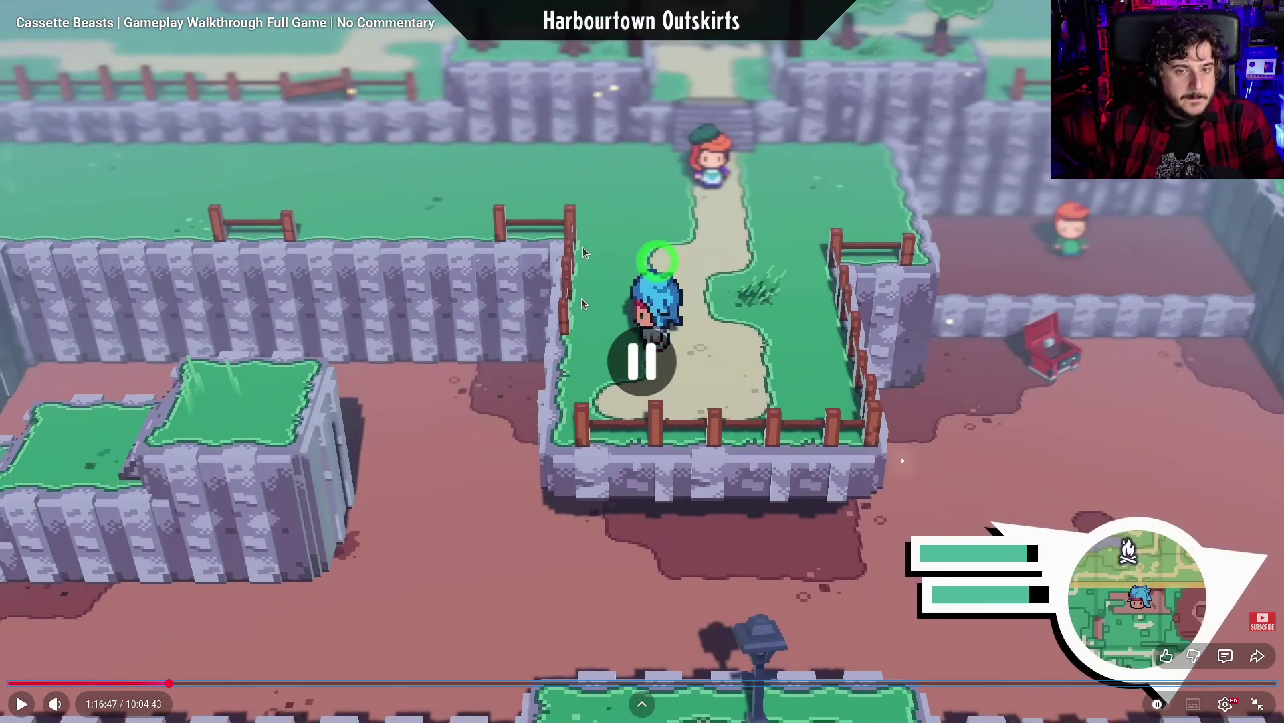
pyautogui.click(602, 432)
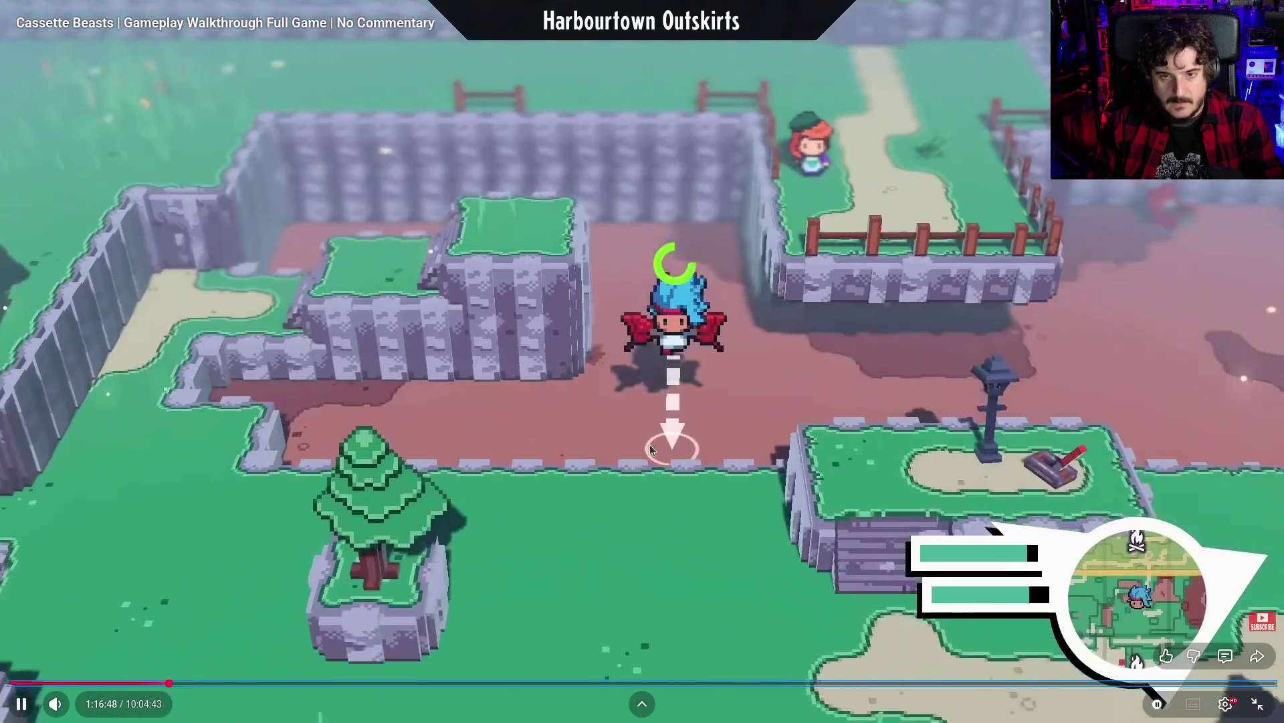
pyautogui.click(649, 444)
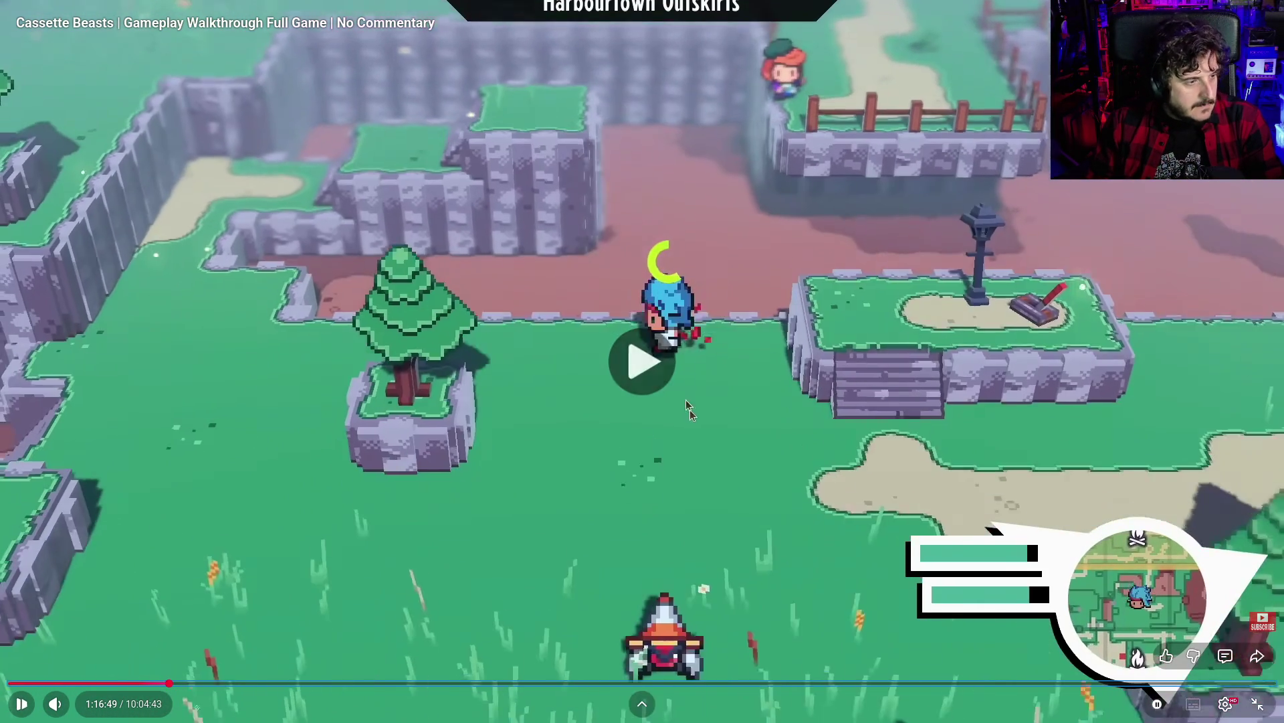
pyautogui.click(689, 410)
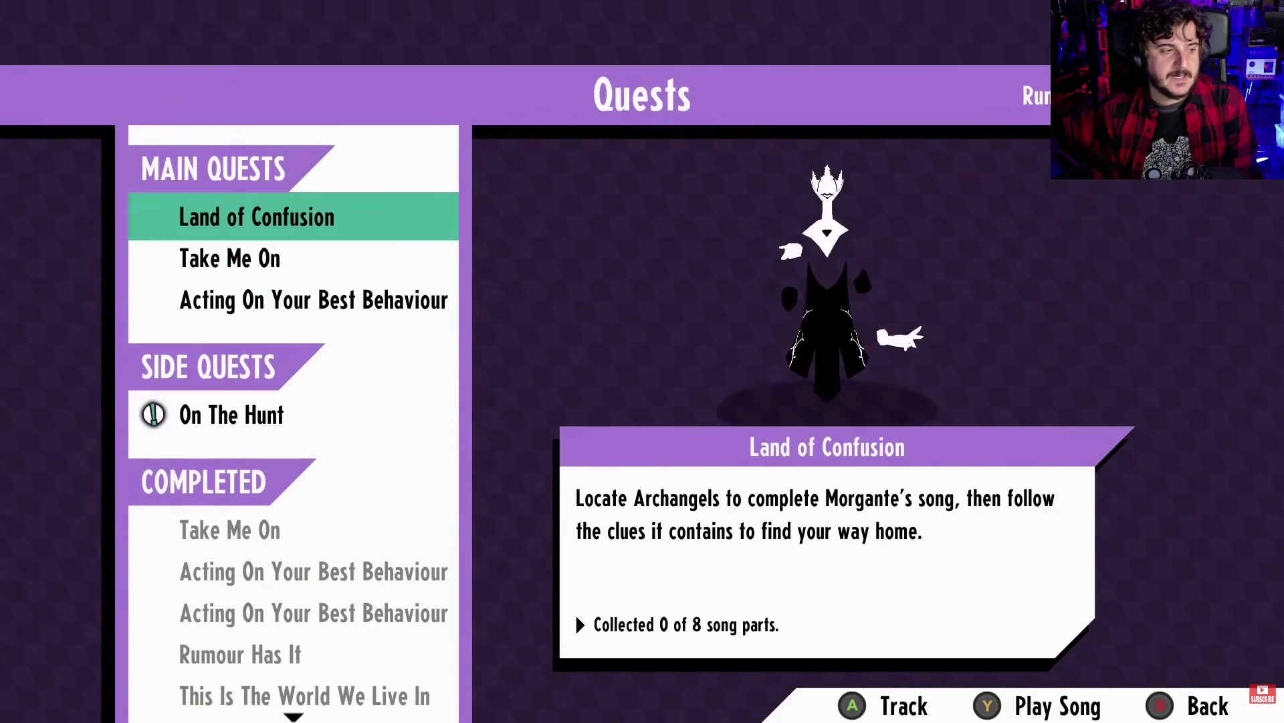
# Let the walkthrough run through the quest log and Harbourtown streets to 1:17:57
pyautogui.press('Escape')
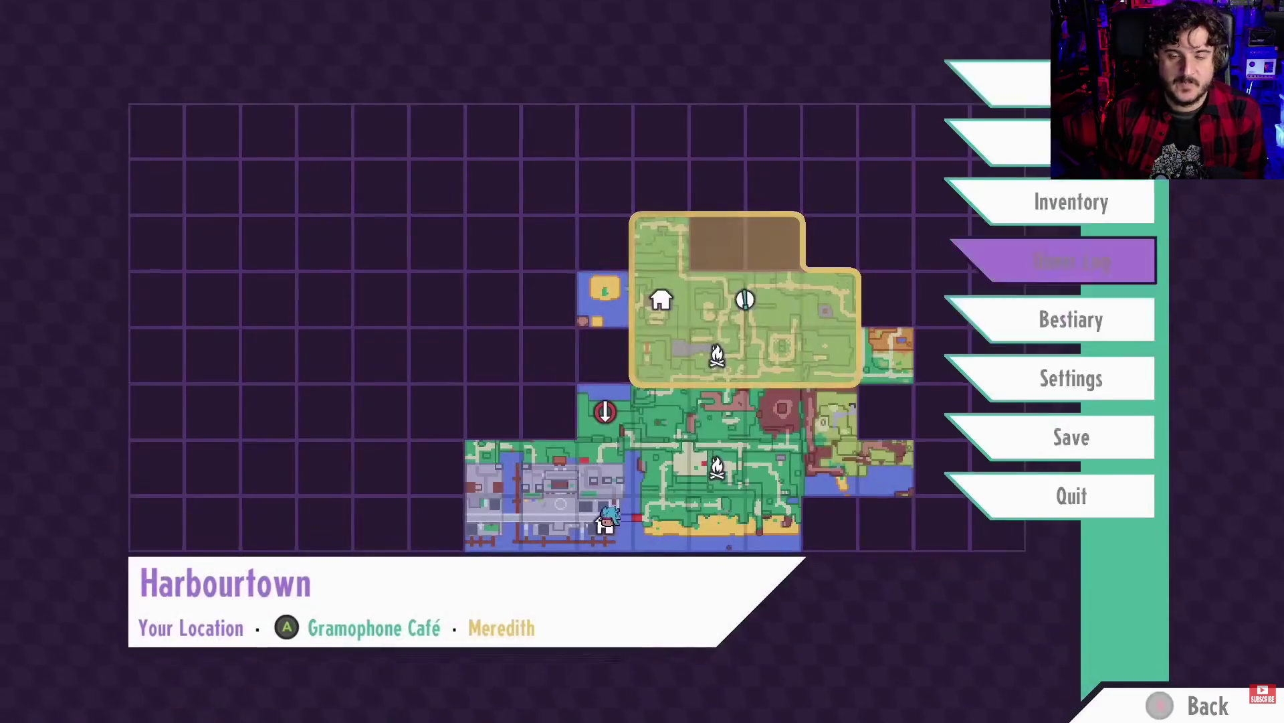
pyautogui.press('Escape')
pyautogui.press('Left')
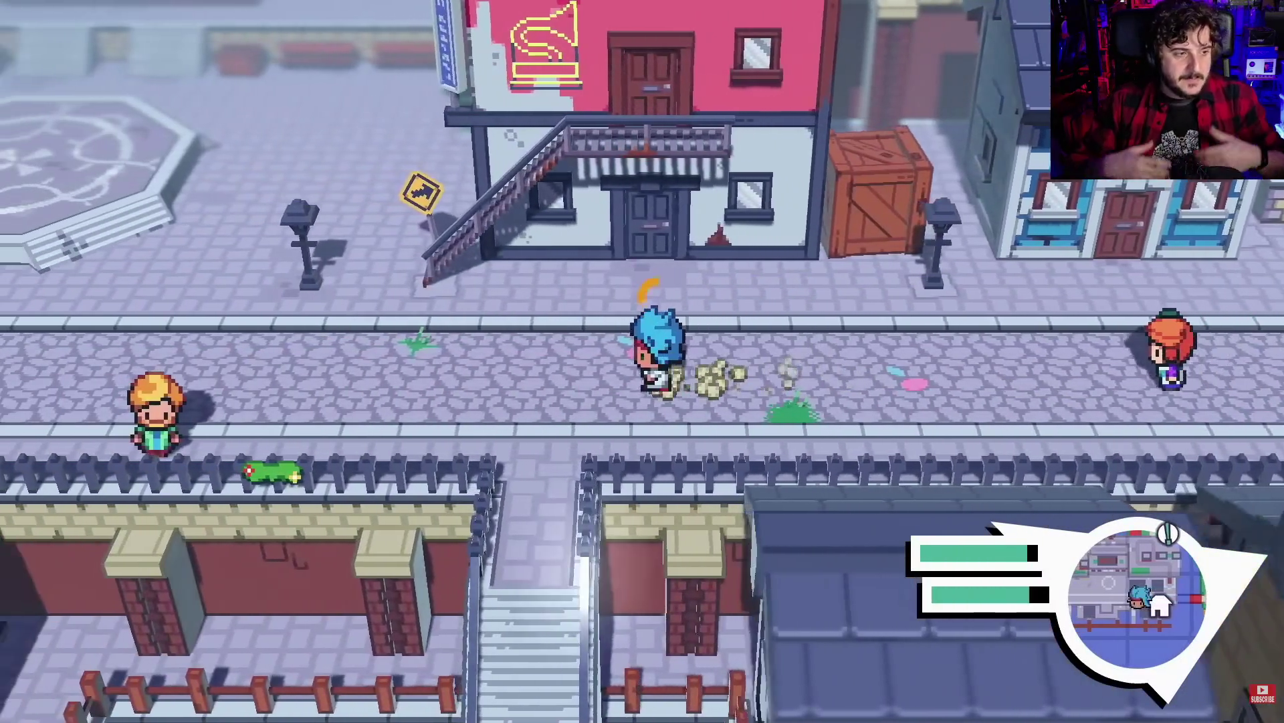
pyautogui.press('Left')
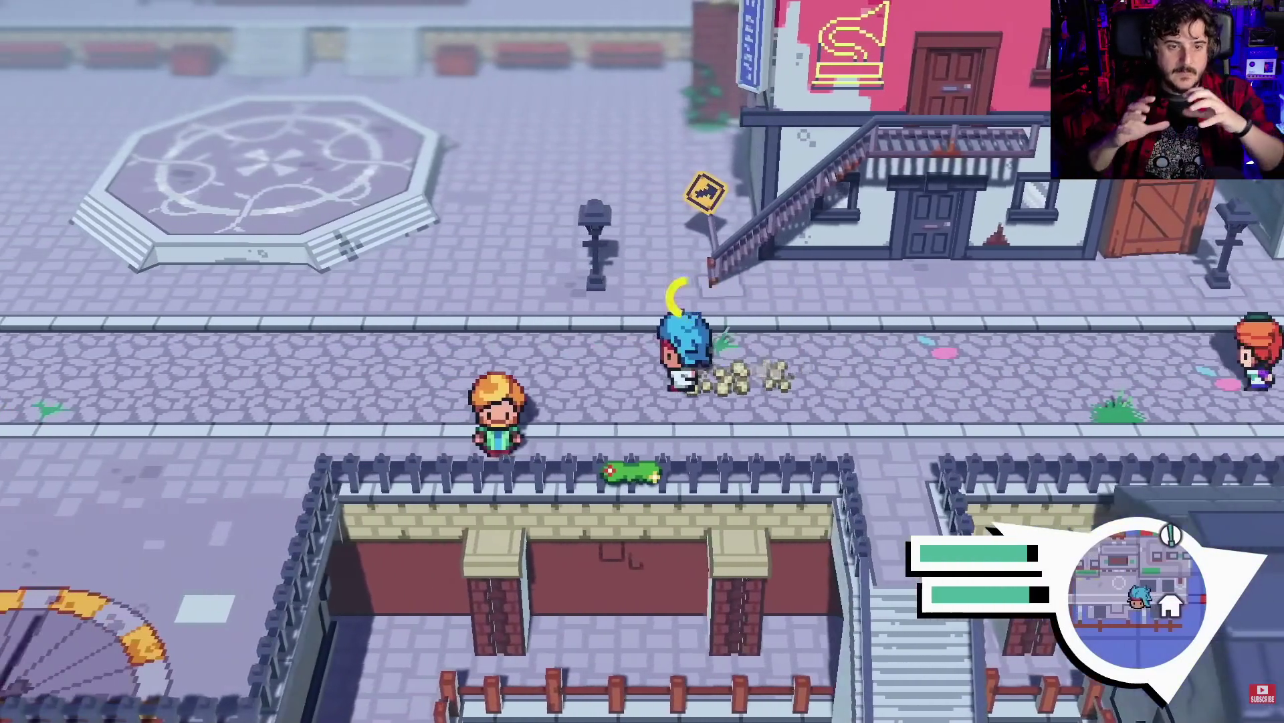
pyautogui.press('Left')
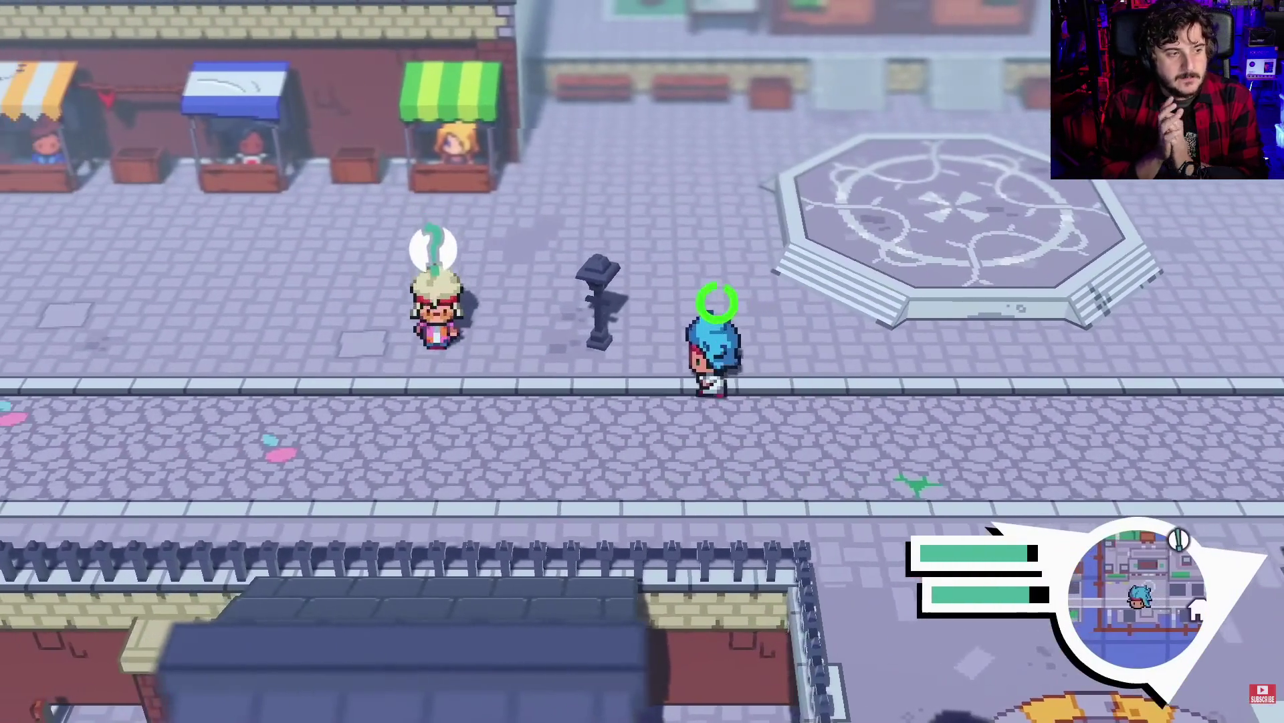
pyautogui.press('Left')
pyautogui.press('Up')
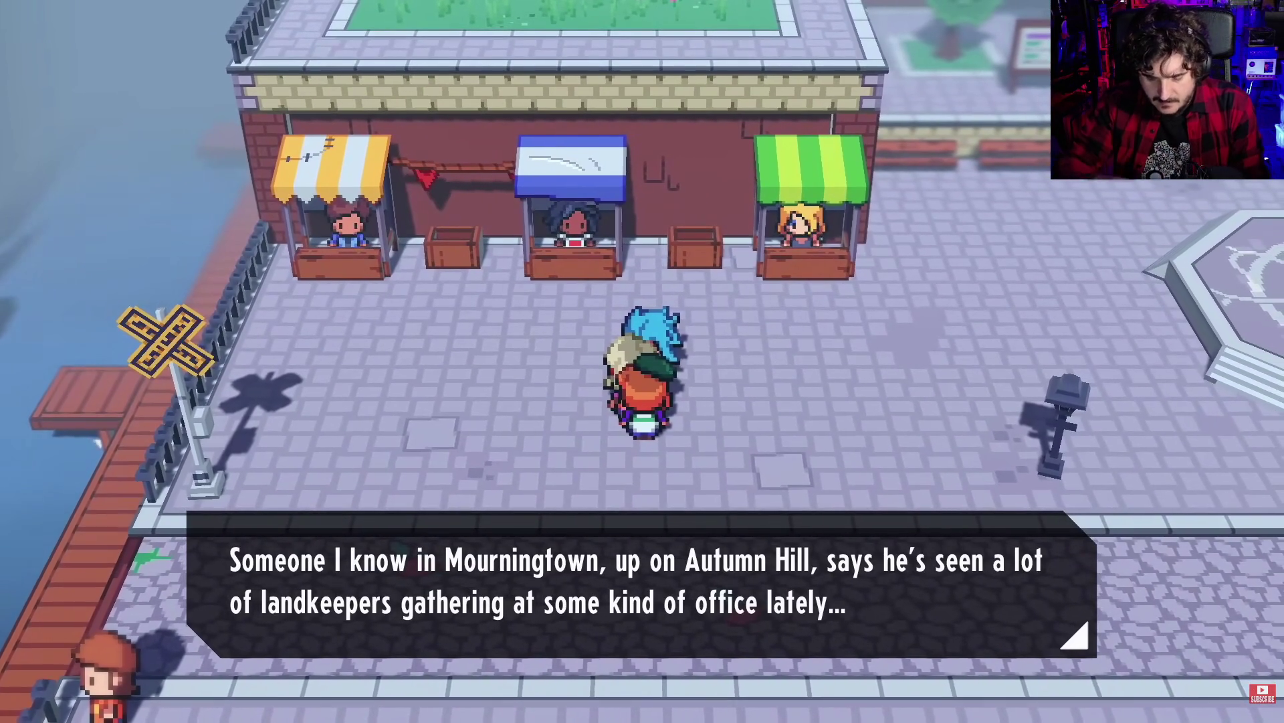
pyautogui.press('Return')
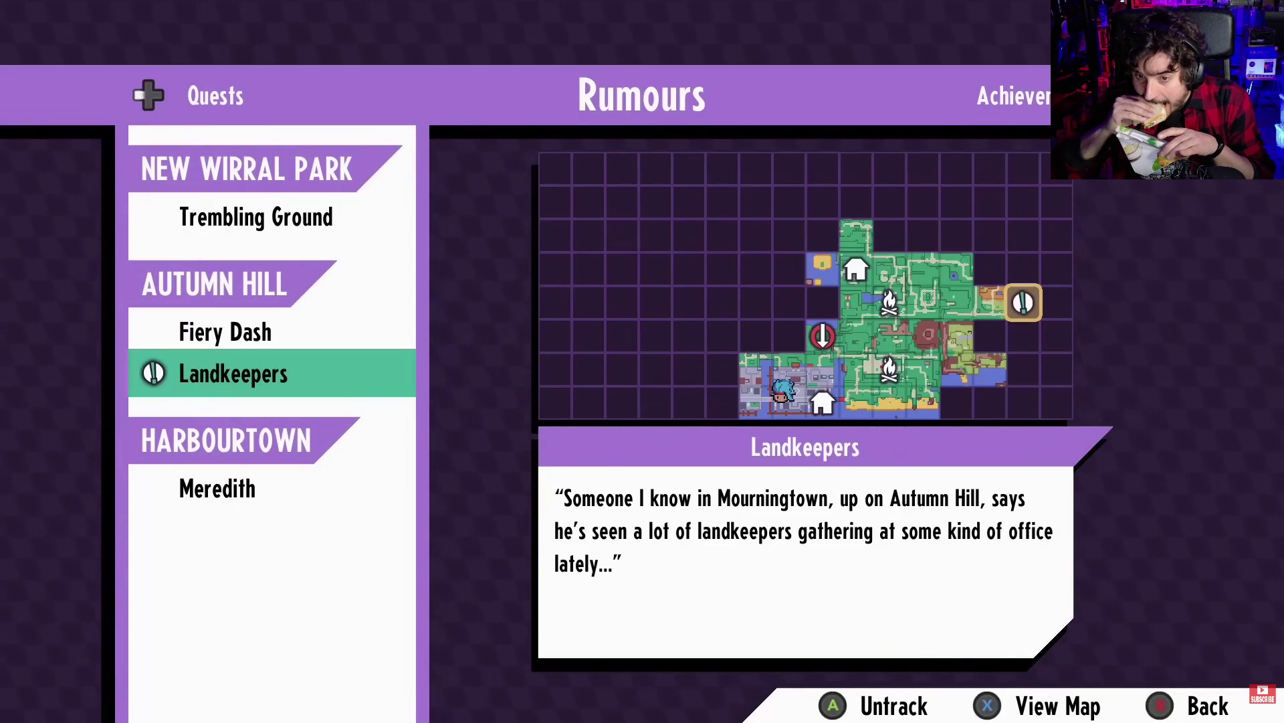
pyautogui.press('Escape')
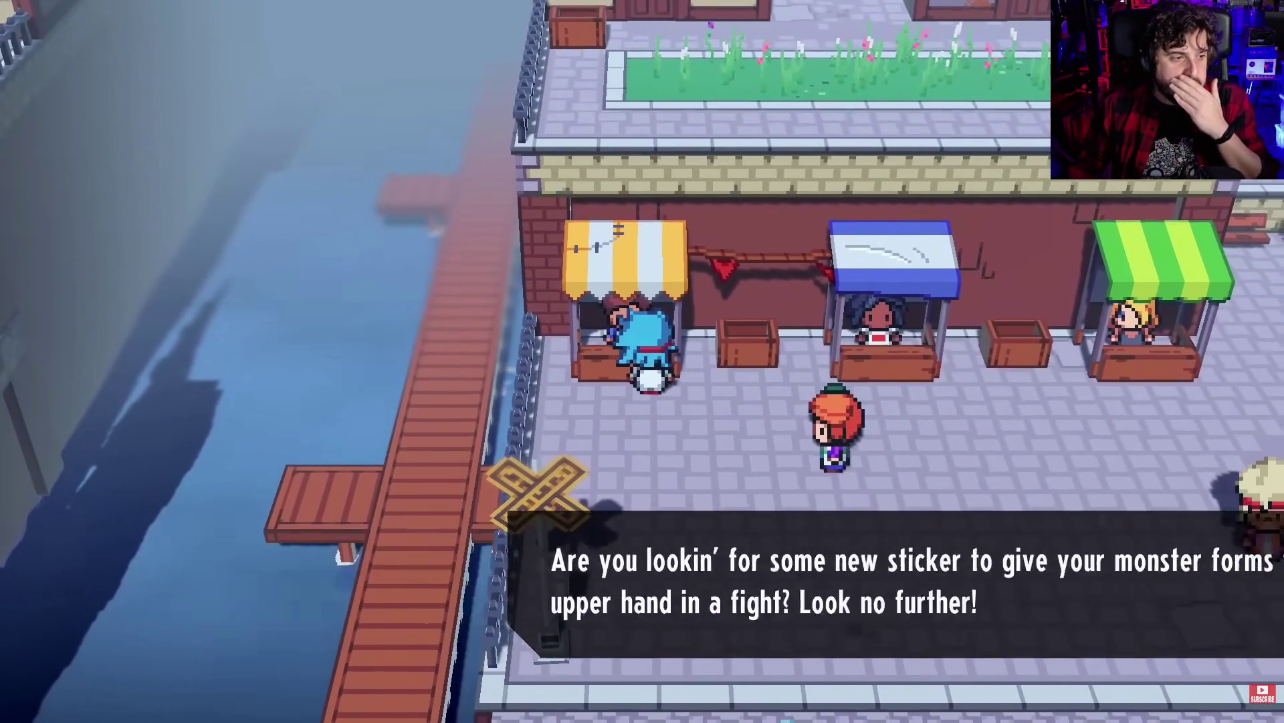
pyautogui.press('Return')
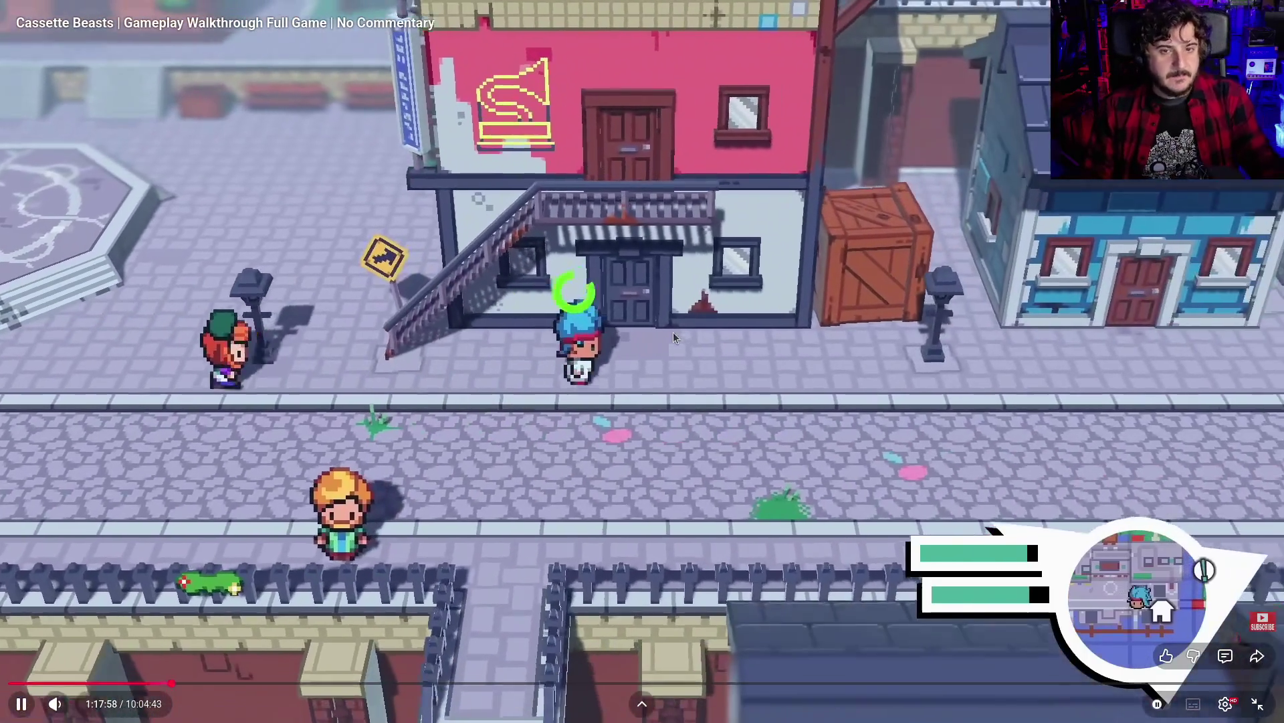
# Hold the walkthrough paused, resume briefly, and pause at 1:18:00 in the checkered-floor café
pyautogui.click(334, 626)
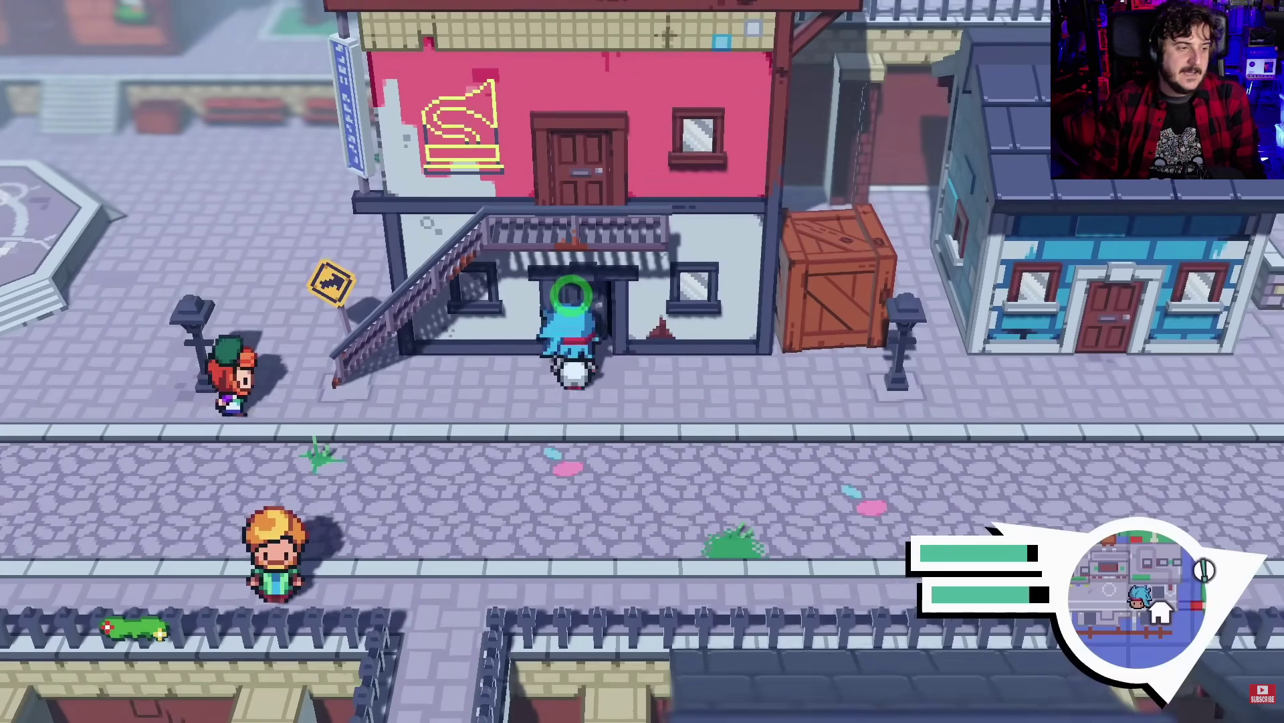
pyautogui.click(1044, 468)
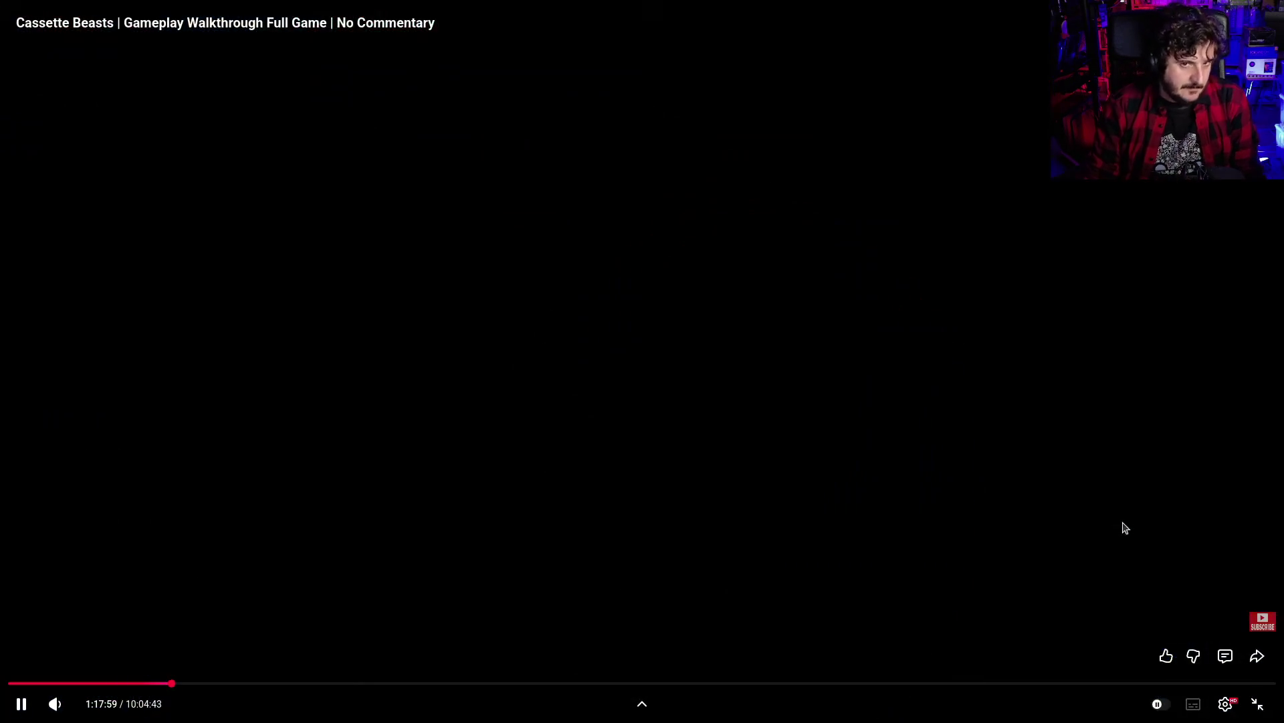
pyautogui.click(1089, 459)
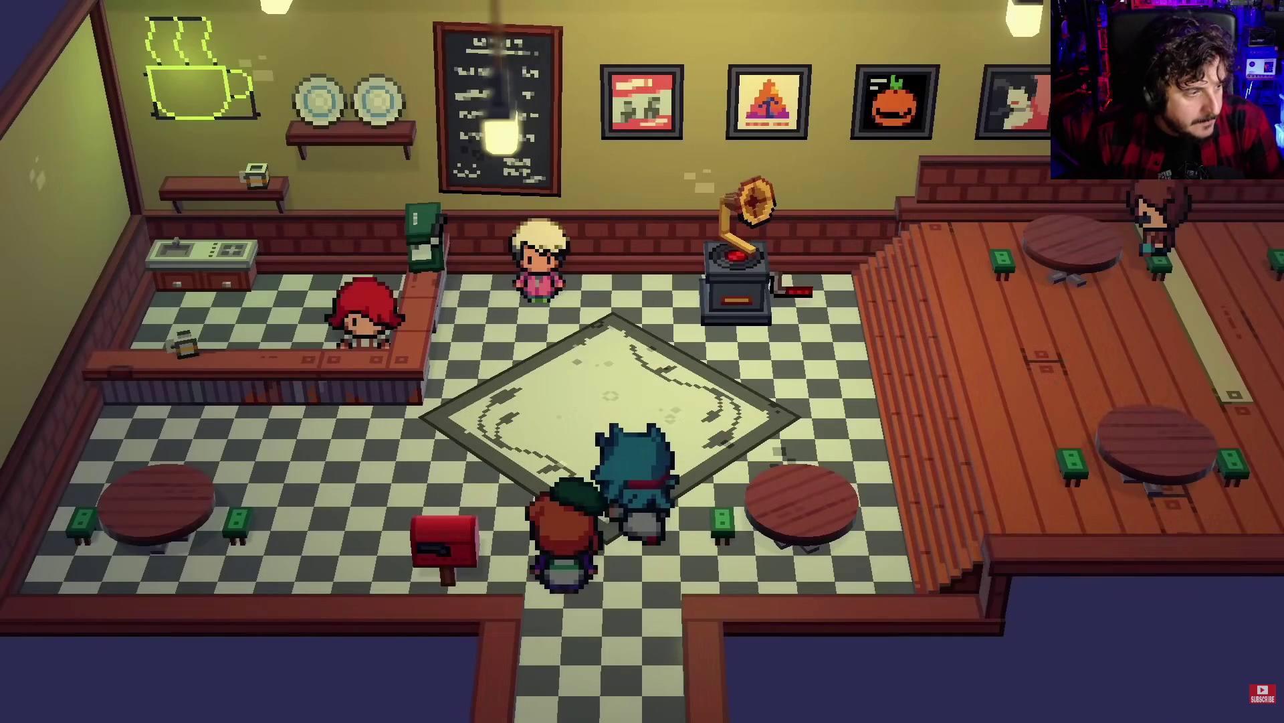
# Resume past the Gramophone Café shop menu and skip ten seconds to the dialogue near 1:18:36
pyautogui.click(1089, 487)
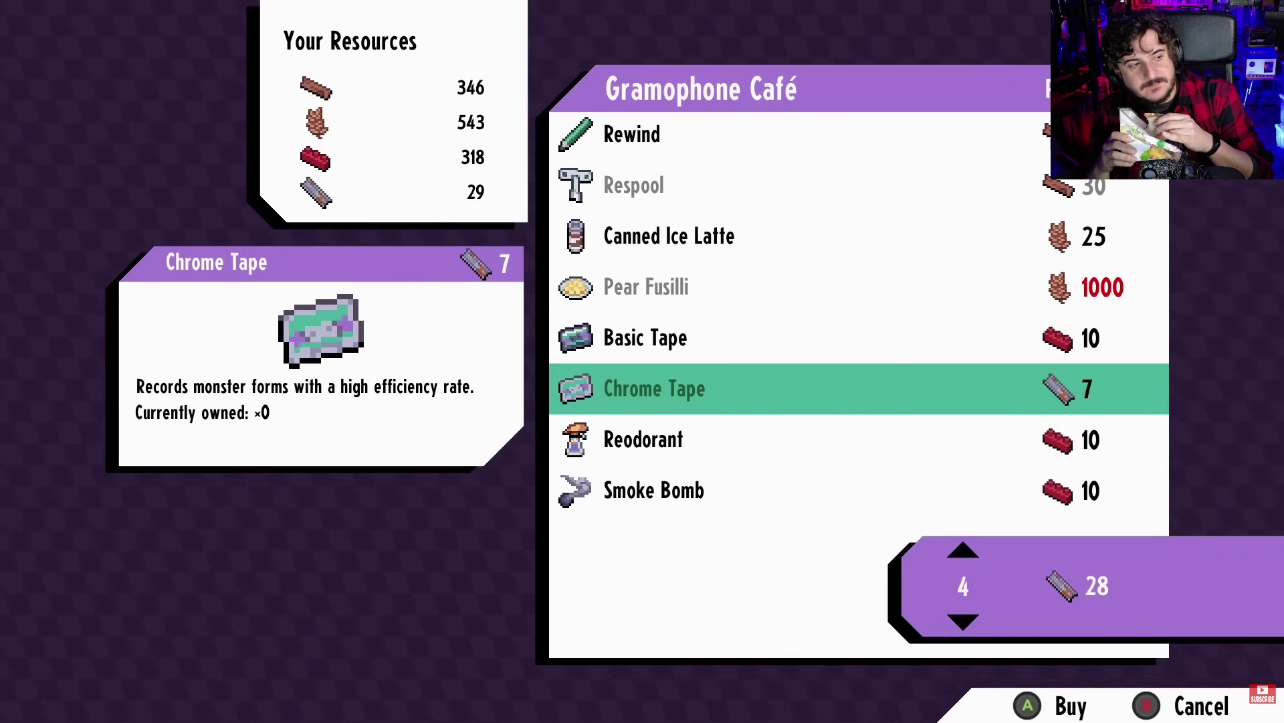
pyautogui.press('Return')
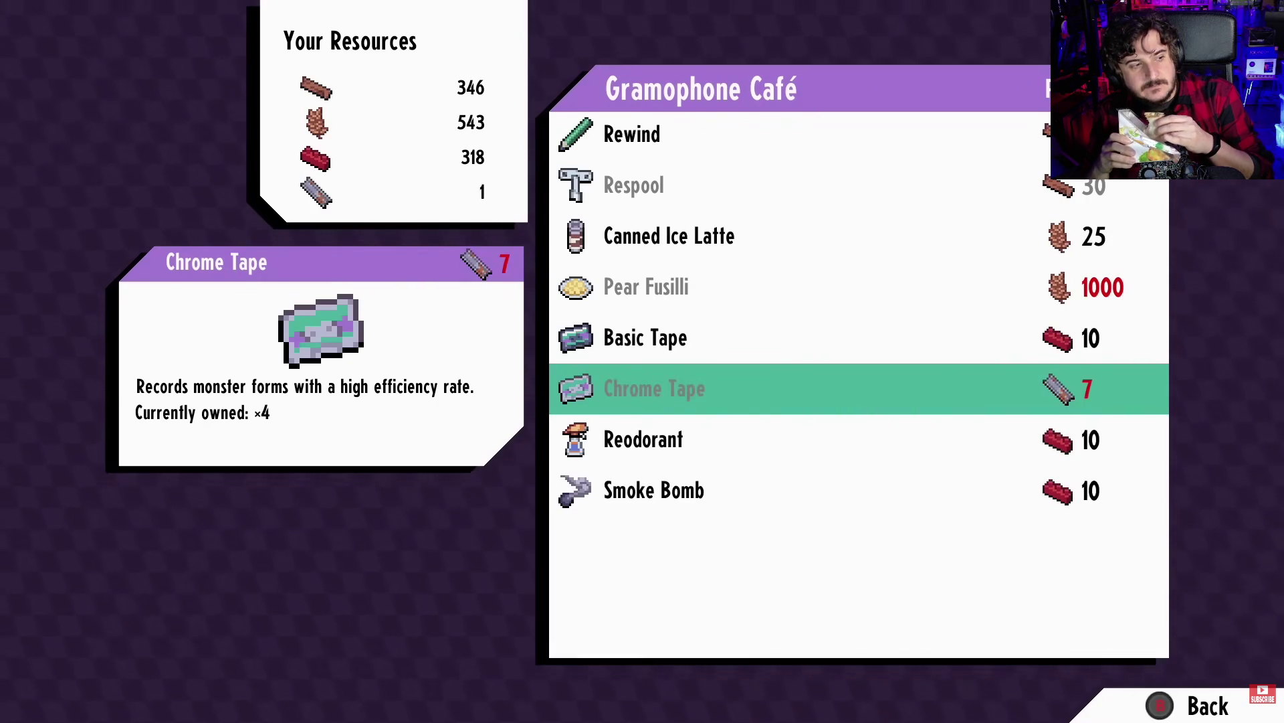
pyautogui.press('Up')
pyautogui.press('Return')
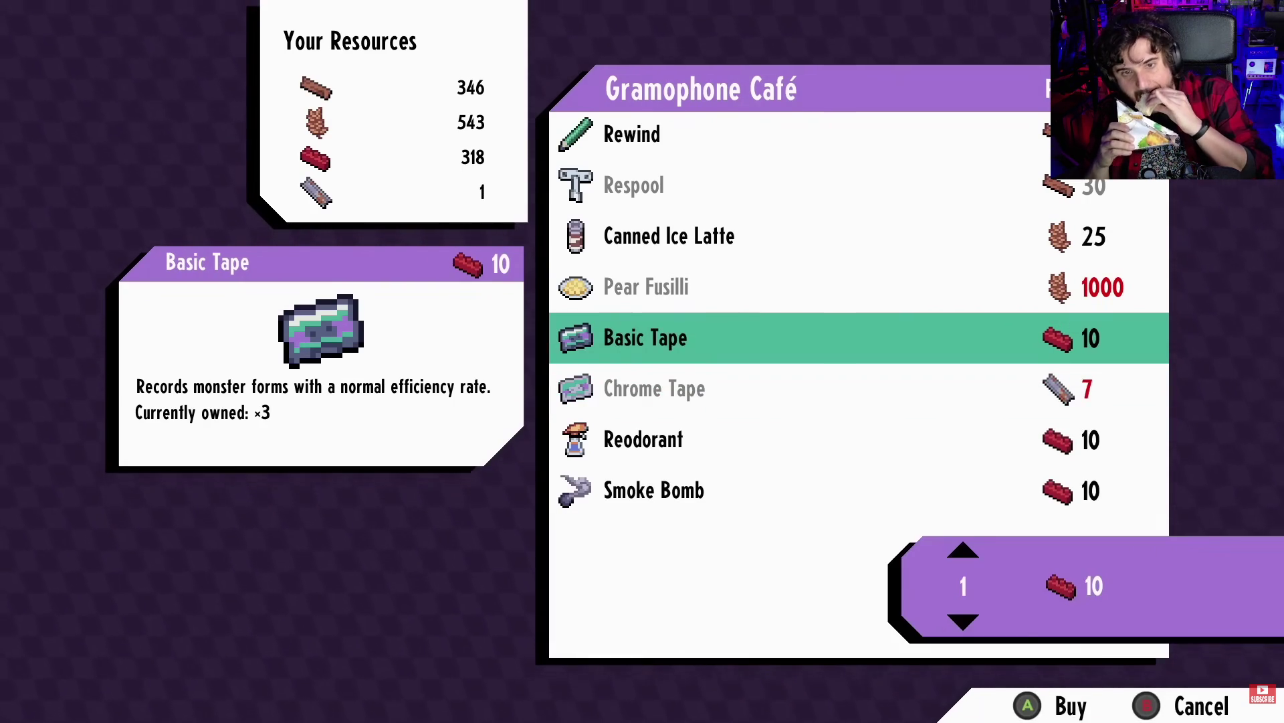
pyautogui.press('Up')
pyautogui.press('Up')
pyautogui.press('Right')
pyautogui.press('Right')
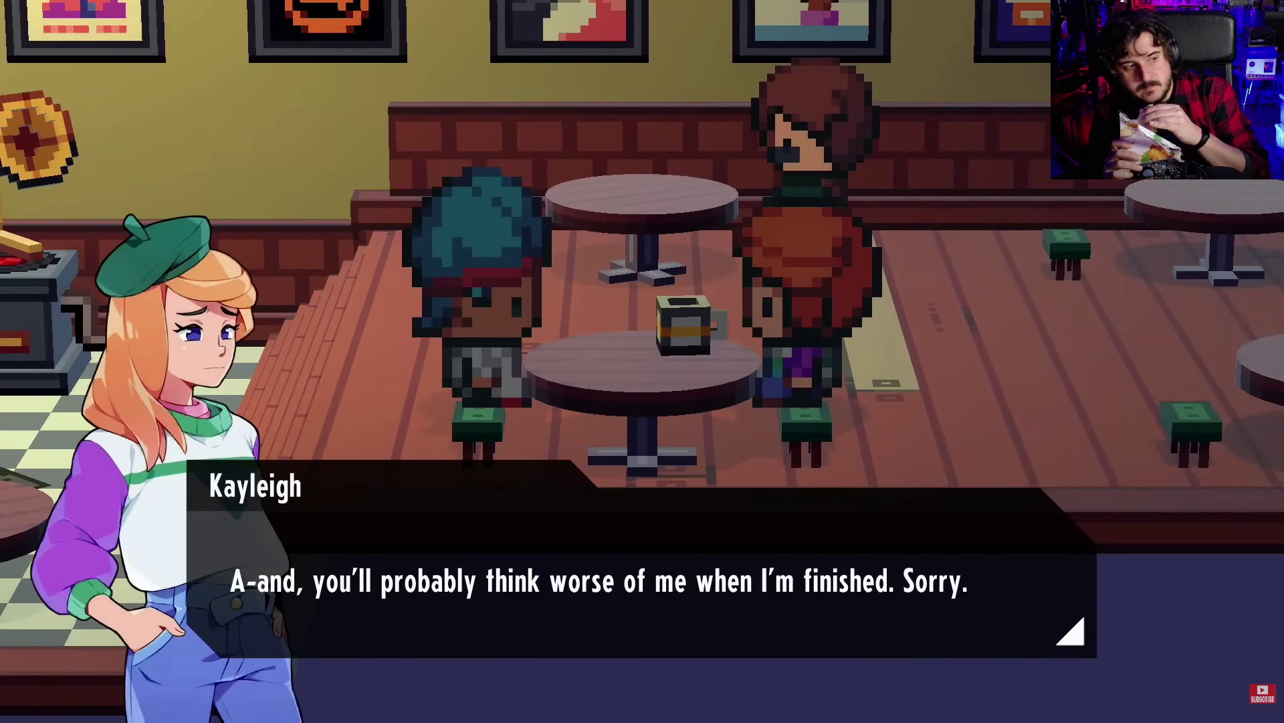
# Watch Kayleigh's Mourningtown dialogue, then jump the walkthrough ahead to 1:36:00
pyautogui.press('Return')
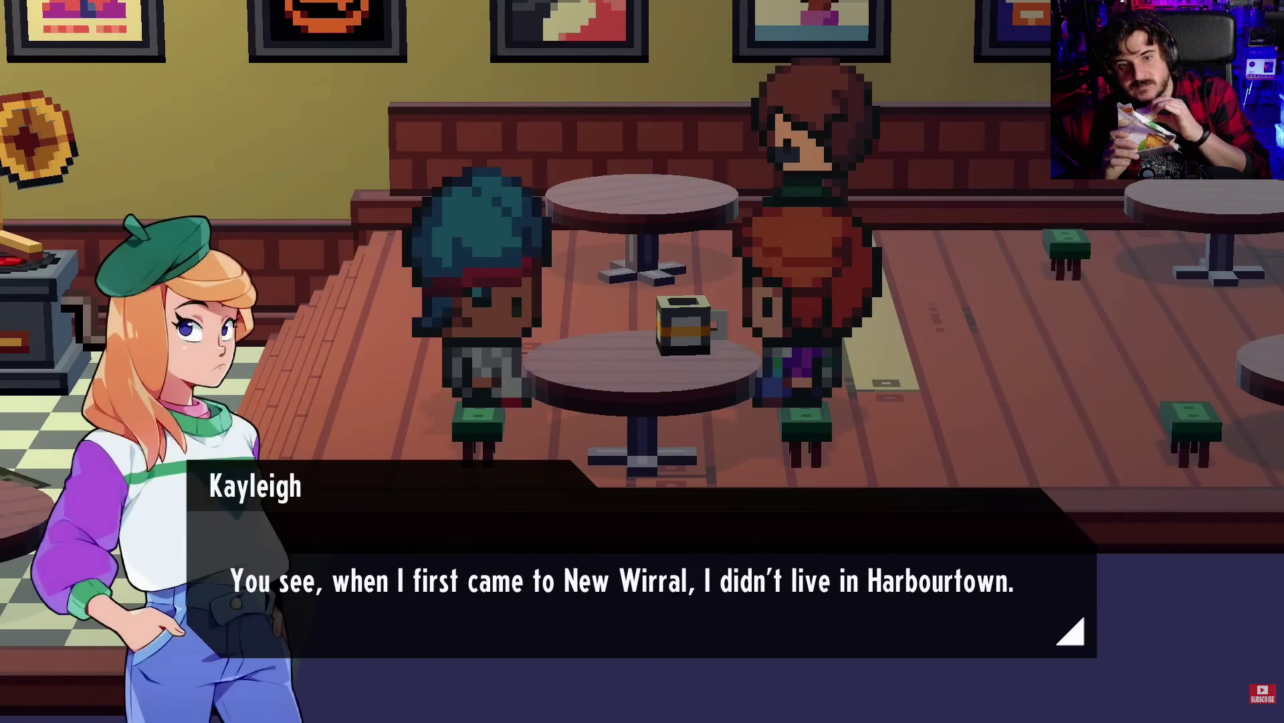
pyautogui.press('Return')
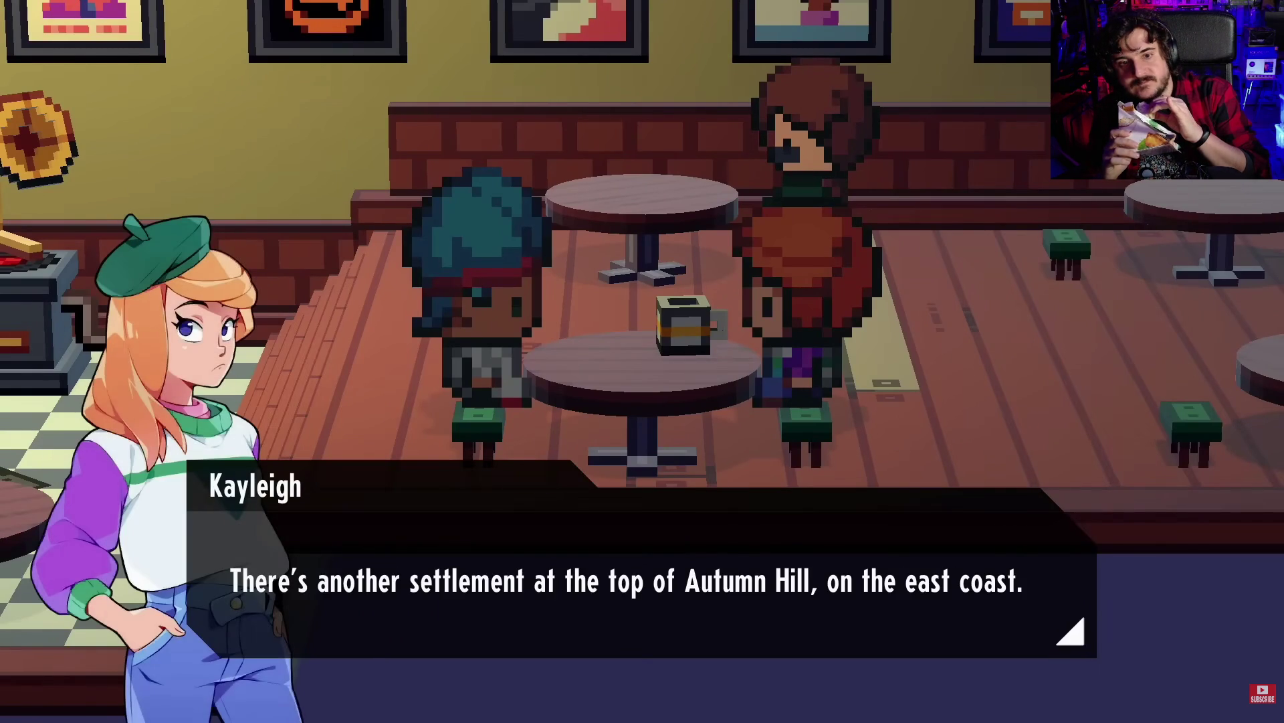
pyautogui.press('Return')
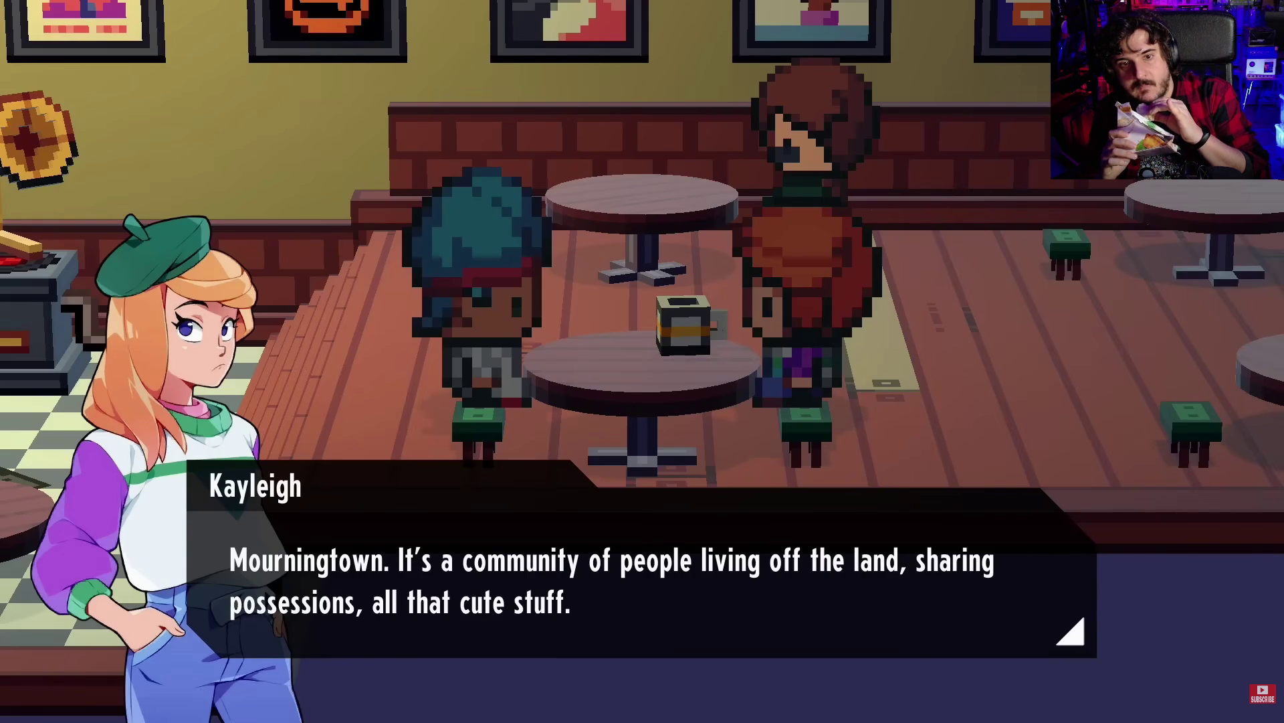
pyautogui.press('Return')
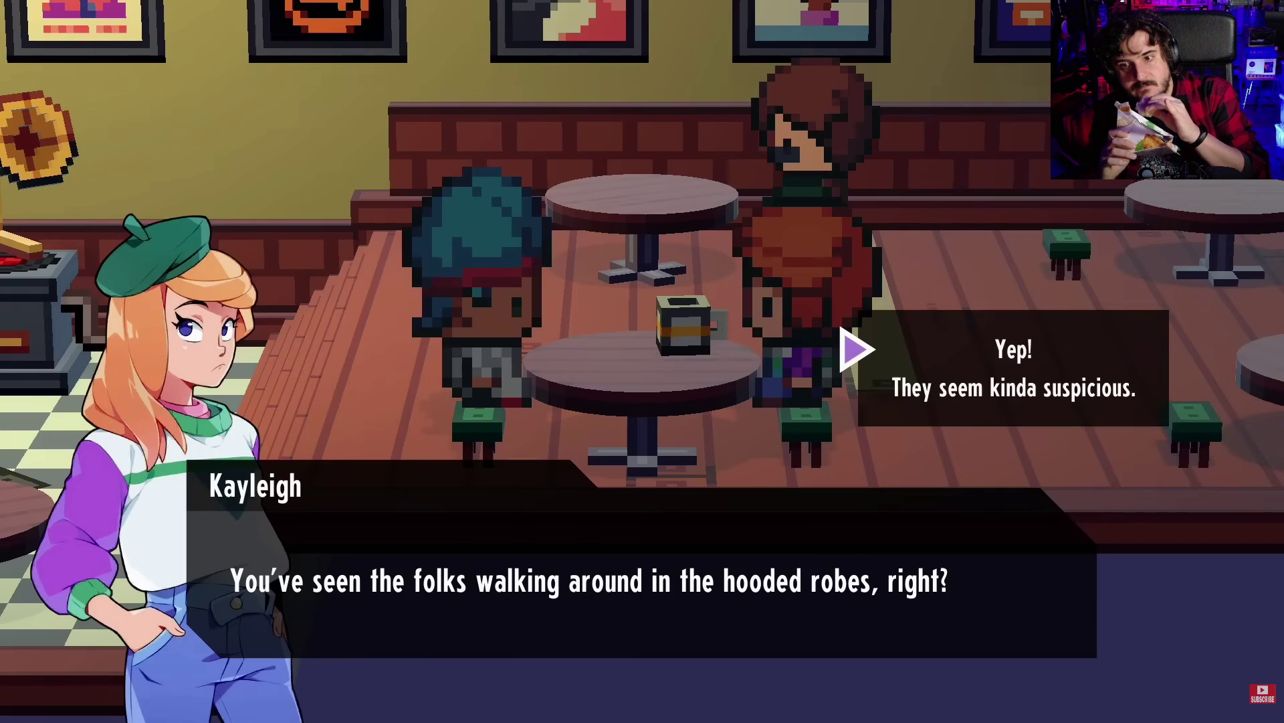
pyautogui.press('Return')
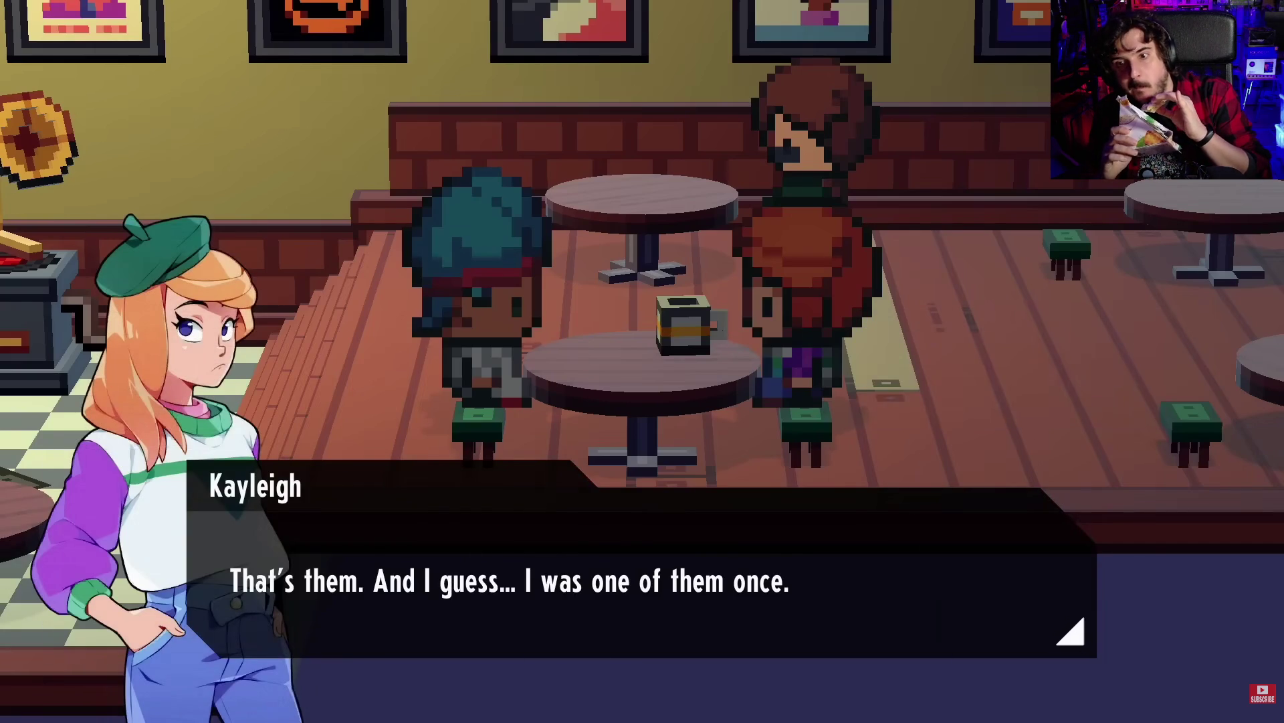
pyautogui.press('Return')
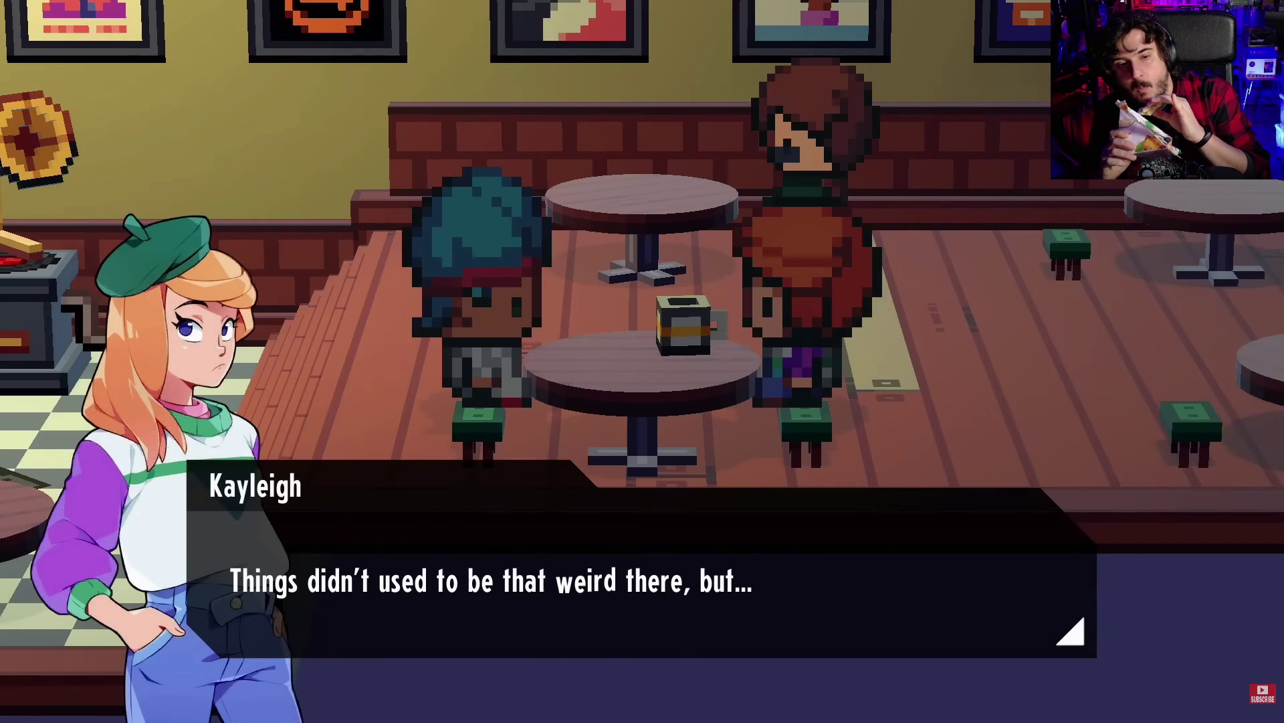
pyautogui.press('Return')
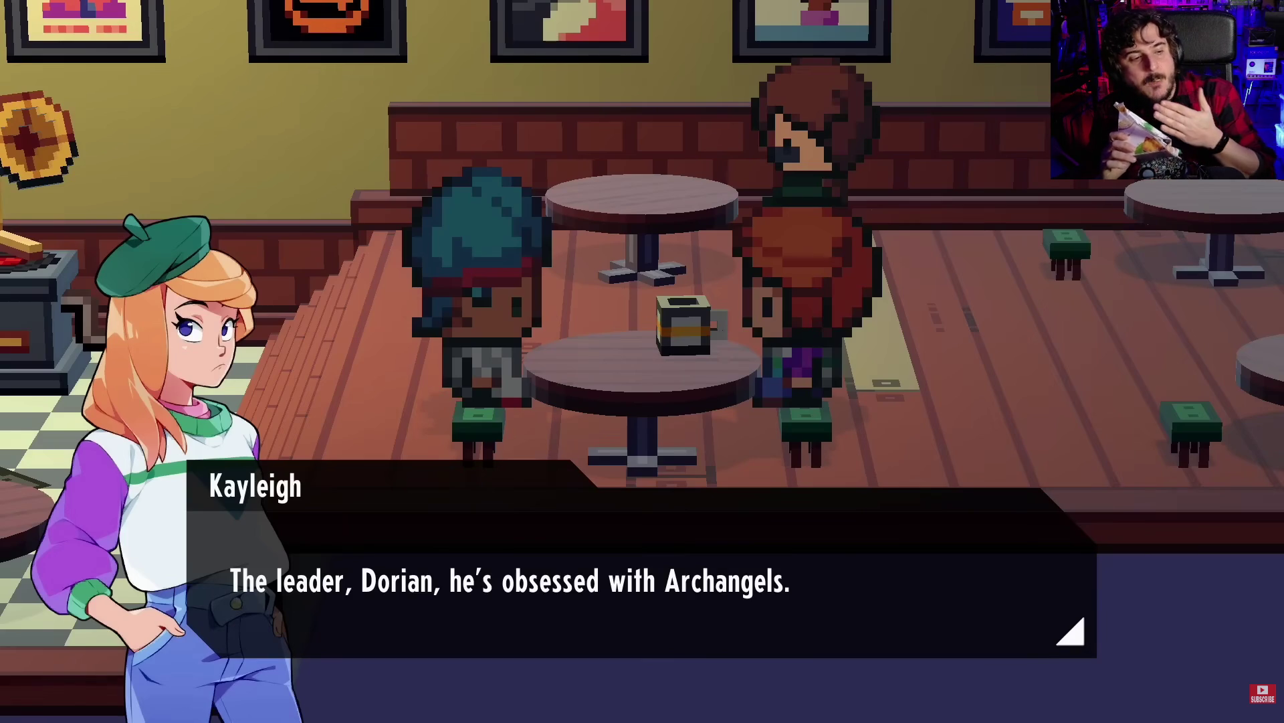
pyautogui.press('Return')
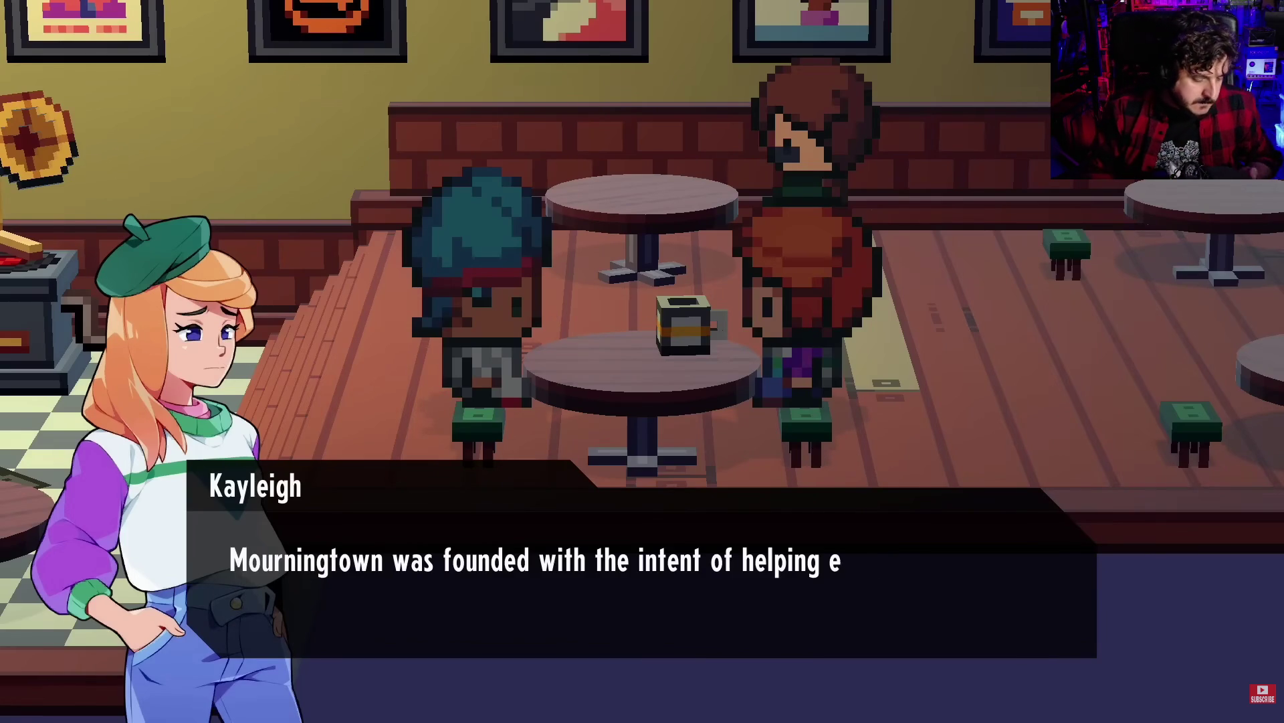
pyautogui.press('Right')
pyautogui.press('Right')
pyautogui.press('Right')
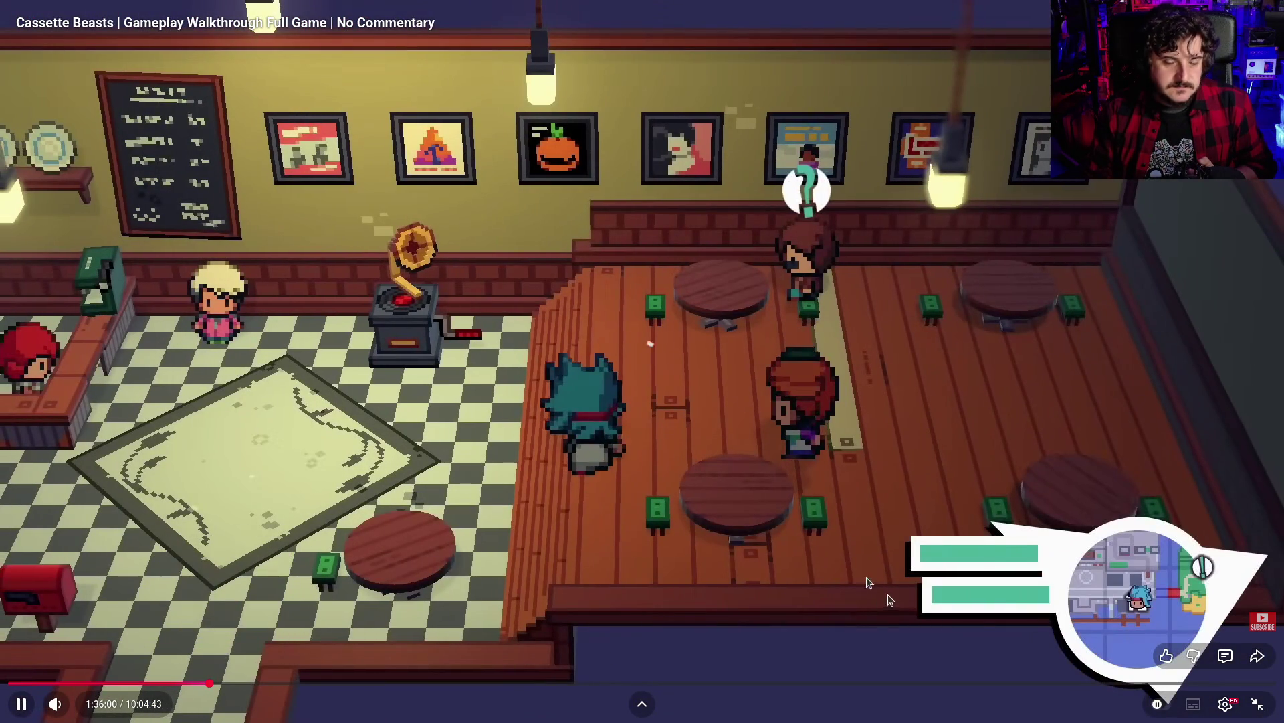
# Rewind the walkthrough to 1:35:45, the nighttime battle where Zedd uses Smack
pyautogui.press('Left')
pyautogui.press('Left')
pyautogui.press('Left')
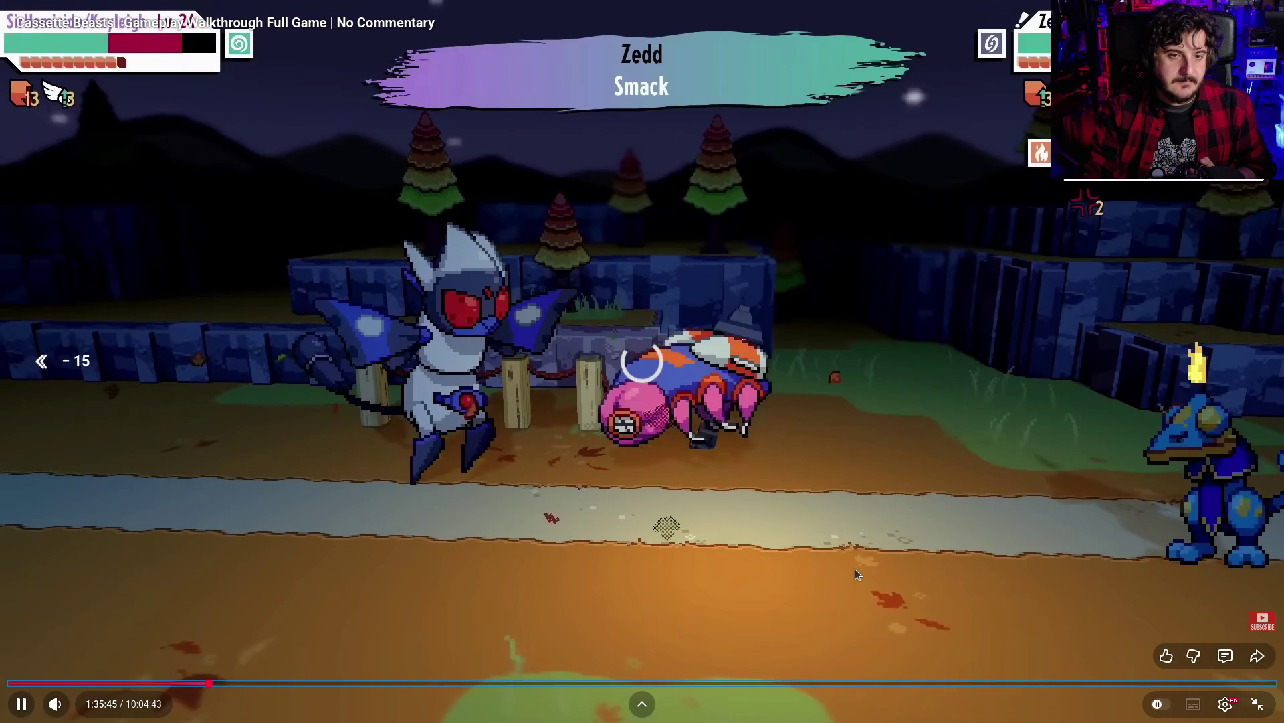
pyautogui.press('Left')
pyautogui.press('Left')
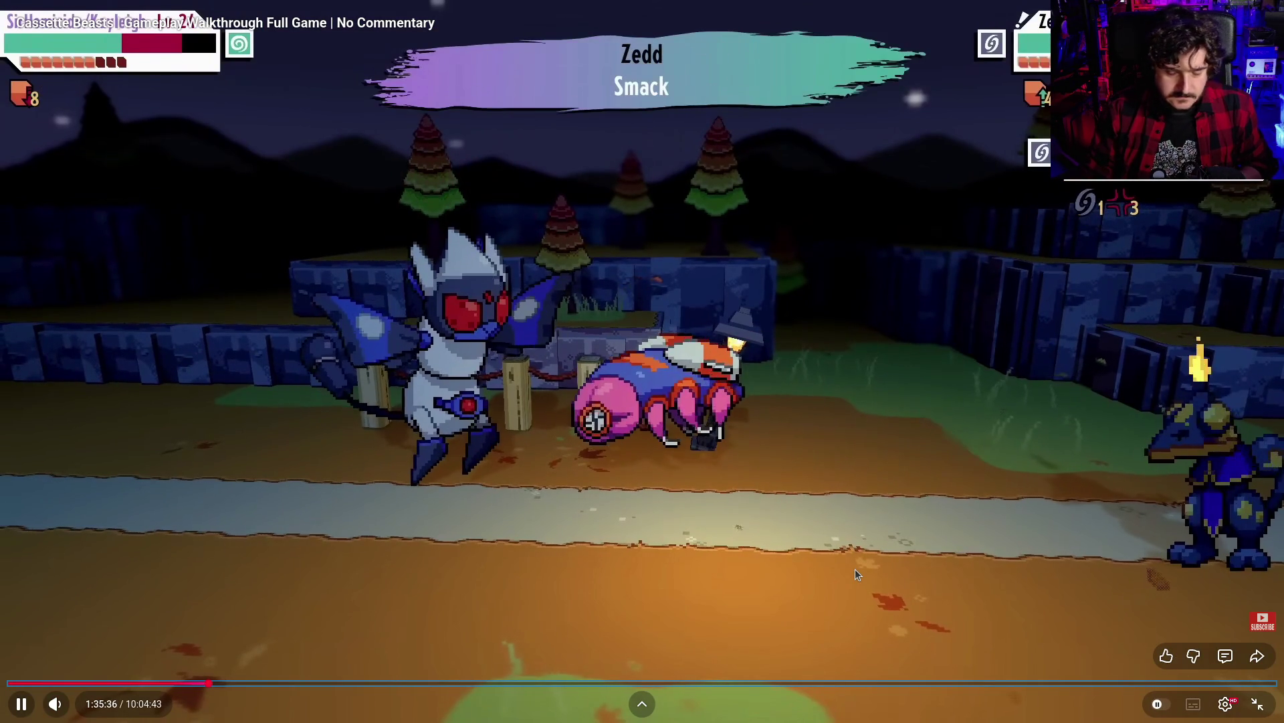
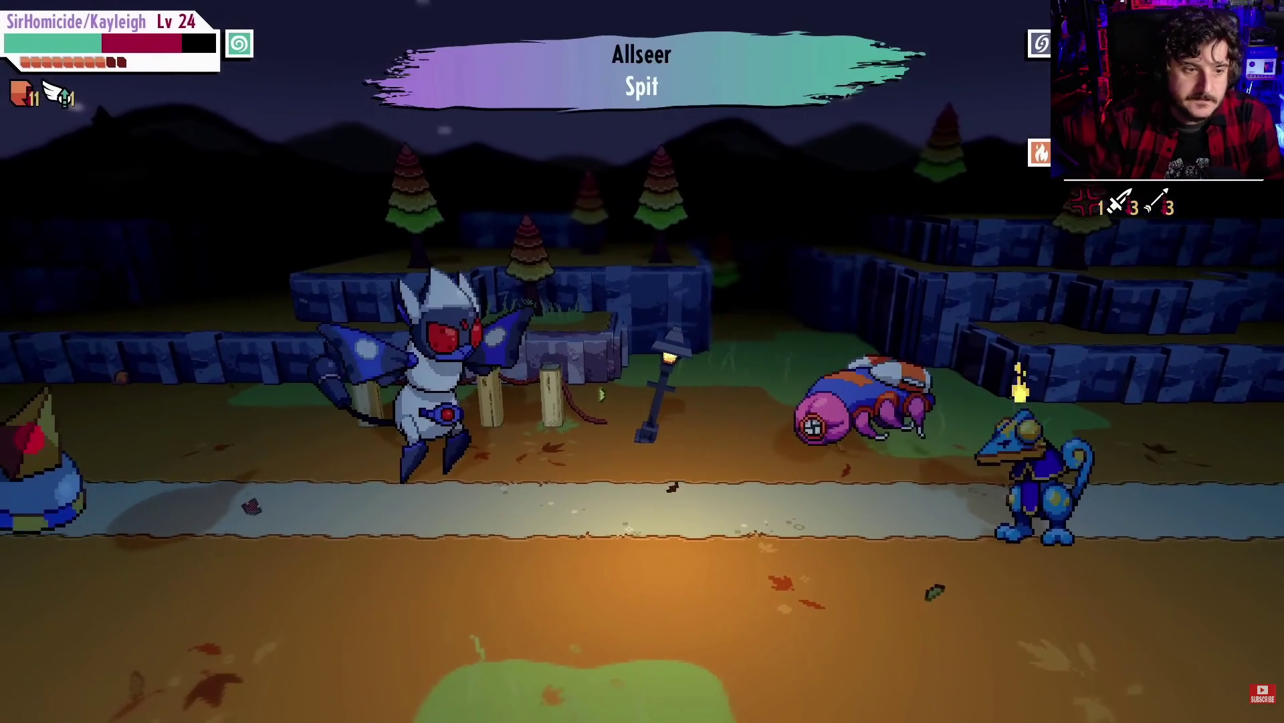
# Exit fullscreen and jump the walkthrough to 2:39:21, pausing briefly on the Obtained Wood screen
pyautogui.press('Escape')
pyautogui.click(250, 615)
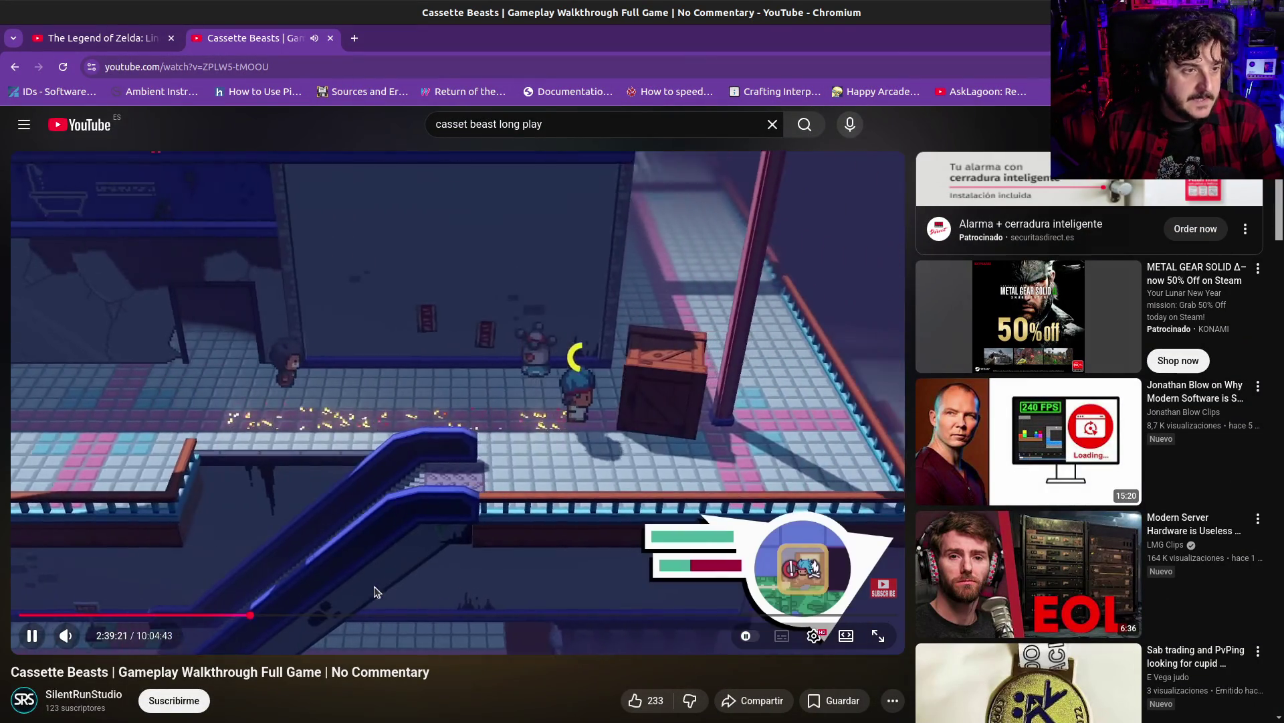
pyautogui.click(575, 527)
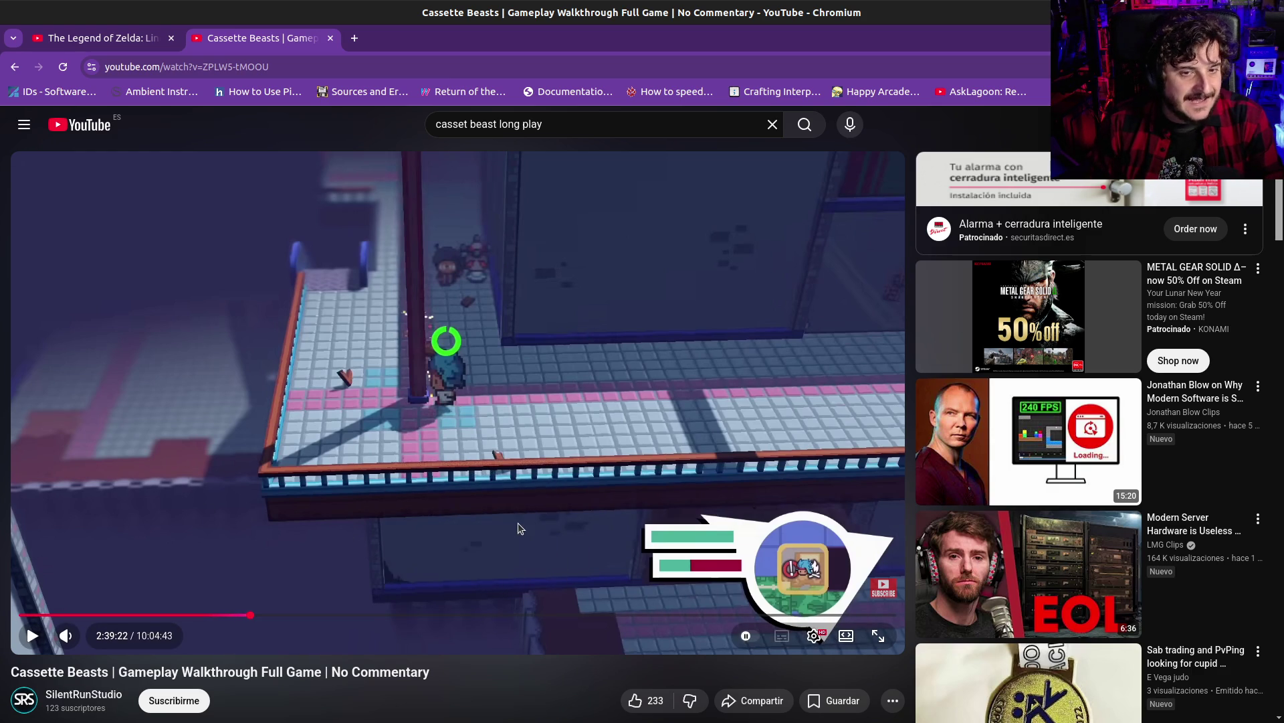
pyautogui.click(529, 495)
pyautogui.click(664, 491)
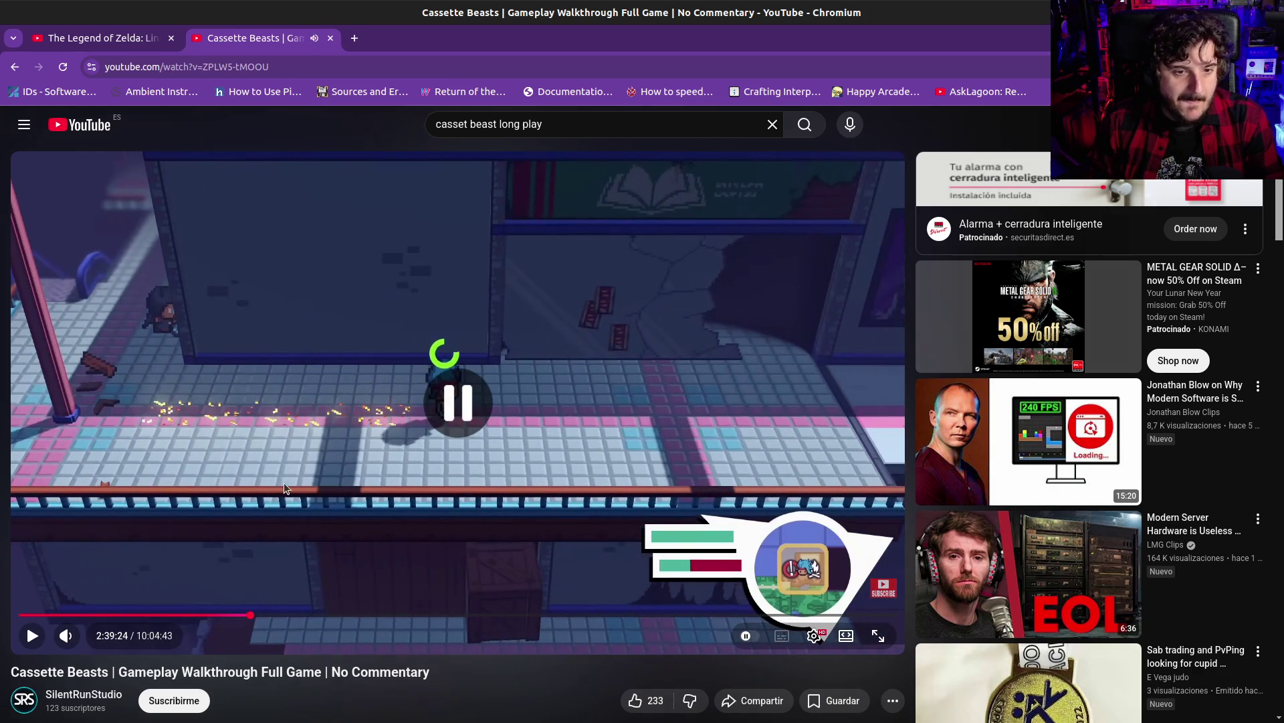
pyautogui.click(407, 474)
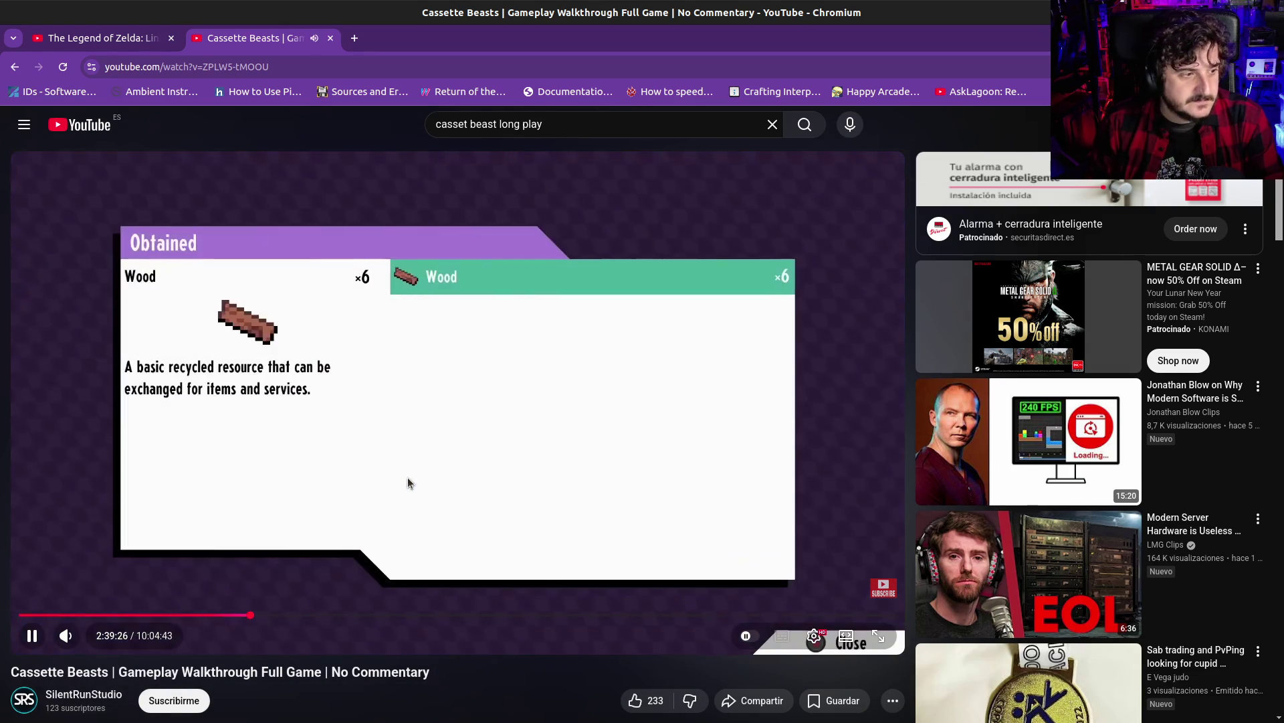
pyautogui.click(408, 476)
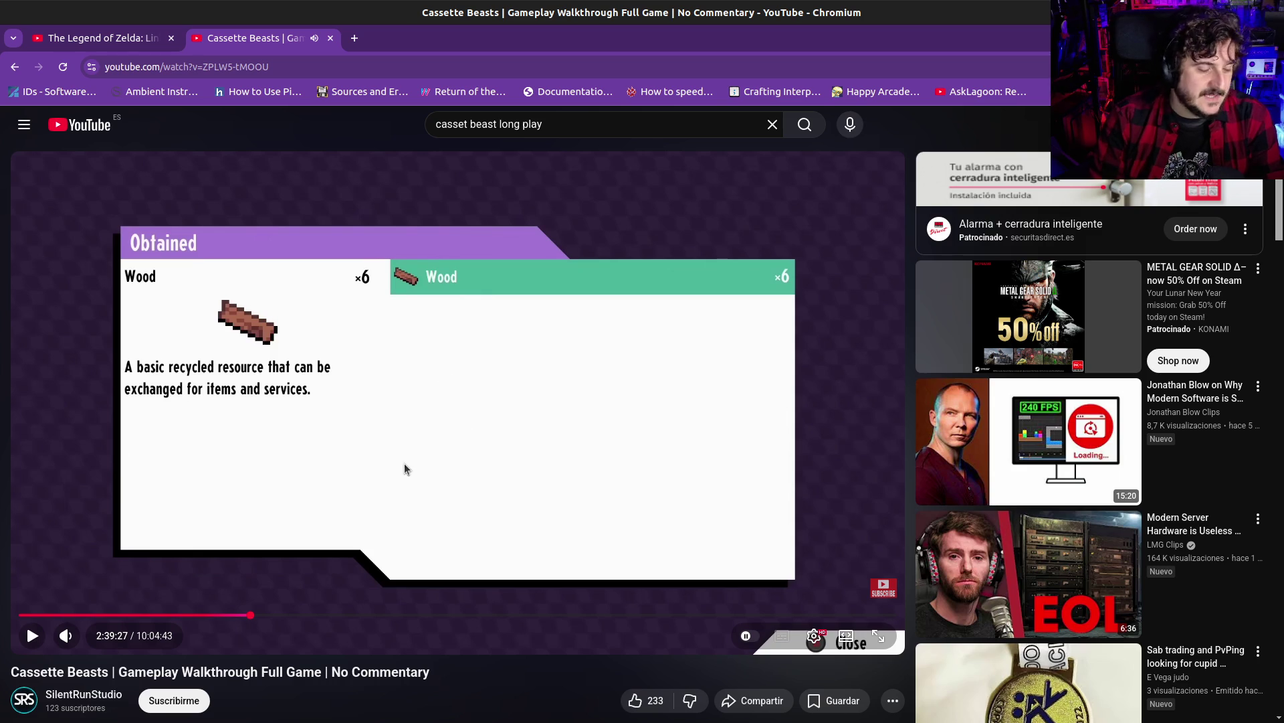
pyautogui.click(404, 464)
# Skip past the 3:07:00 battle tutorial to the Felix dialogue at 4:30:22
pyautogui.click(292, 613)
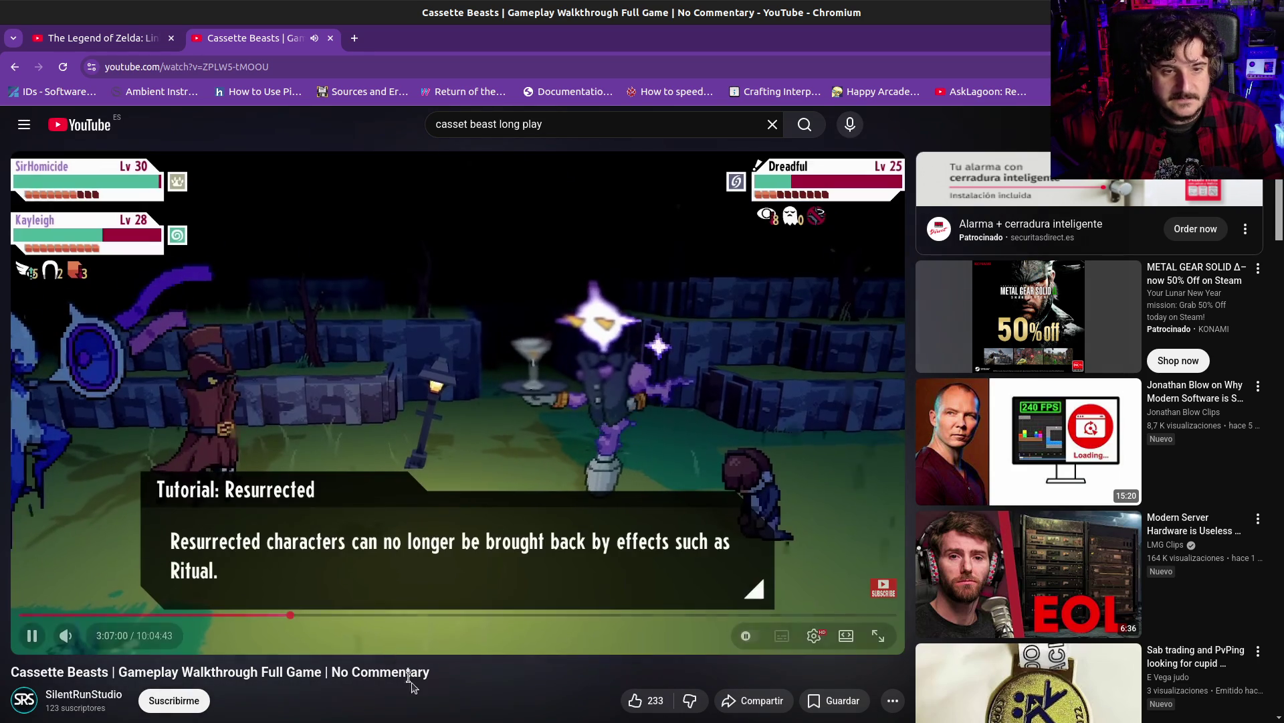
pyautogui.press('Right')
pyautogui.press('Right')
pyautogui.press('Right')
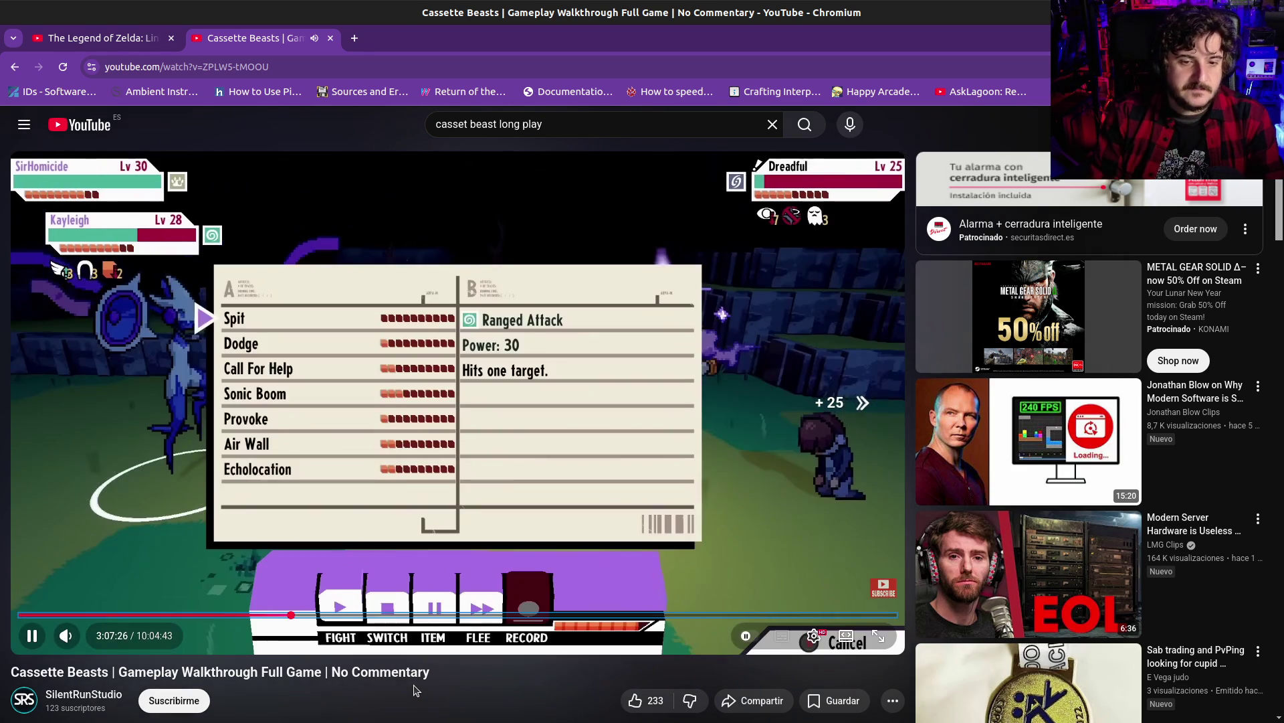
pyautogui.press('Right')
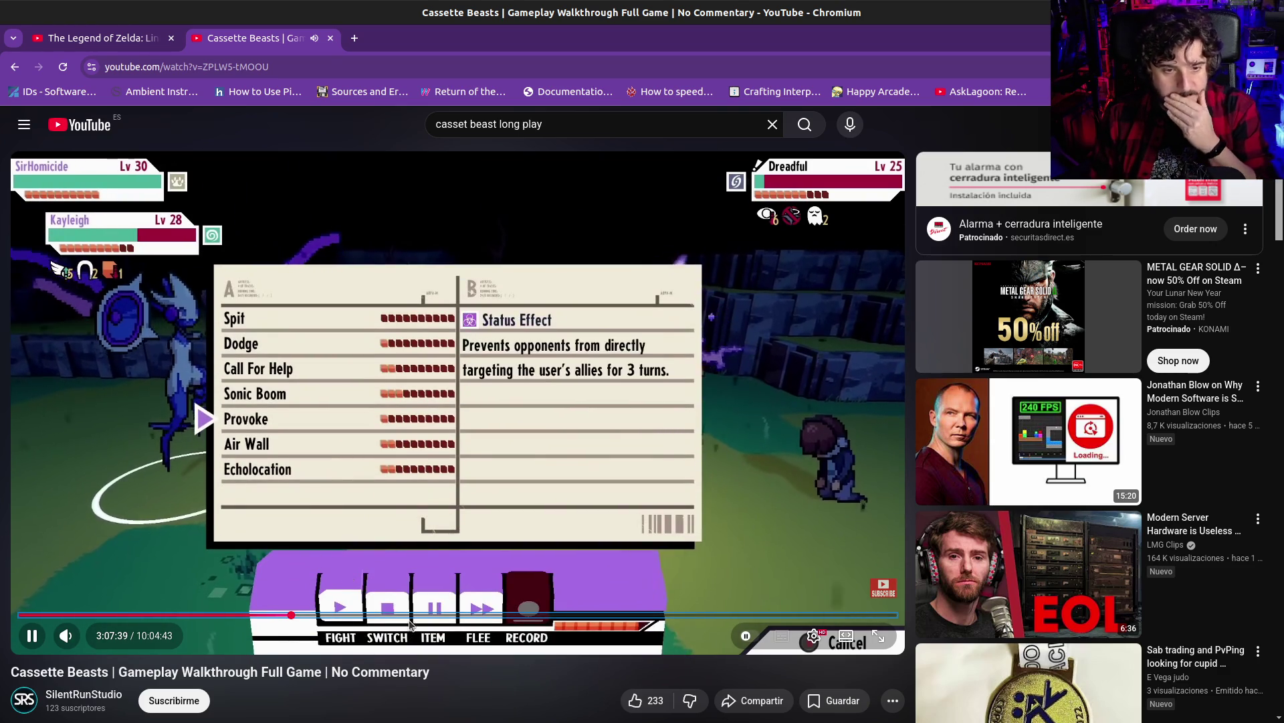
pyautogui.click(412, 615)
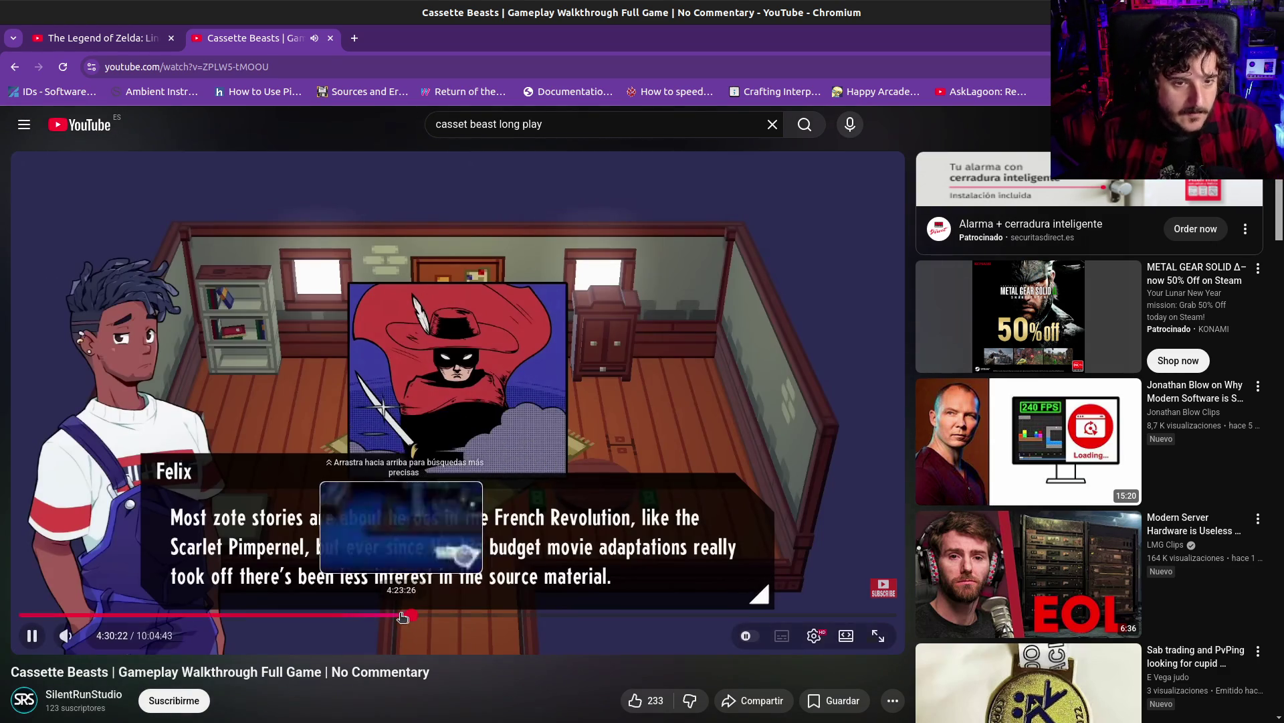
# Rewind to the Alice battle near 4:18, play it fullscreen, and pause at 4:17:15 on Guzzle Fuel
pyautogui.click(396, 616)
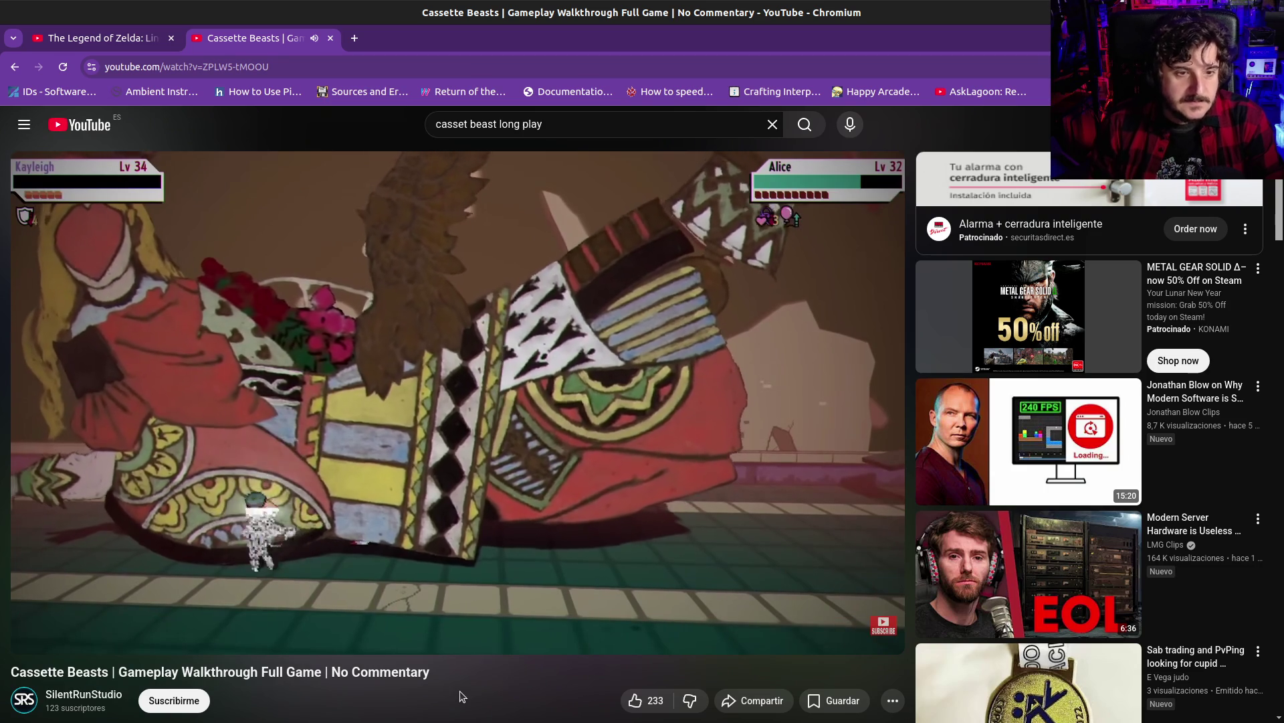
pyautogui.press('j')
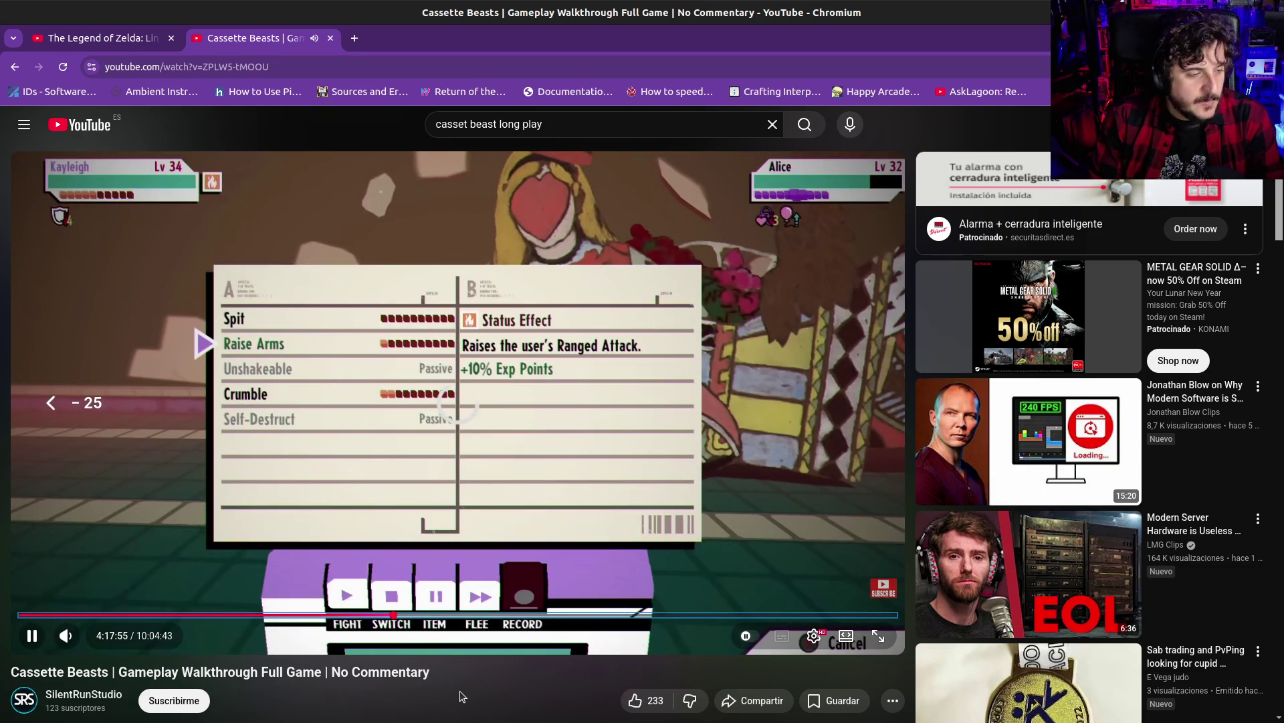
pyautogui.press('k')
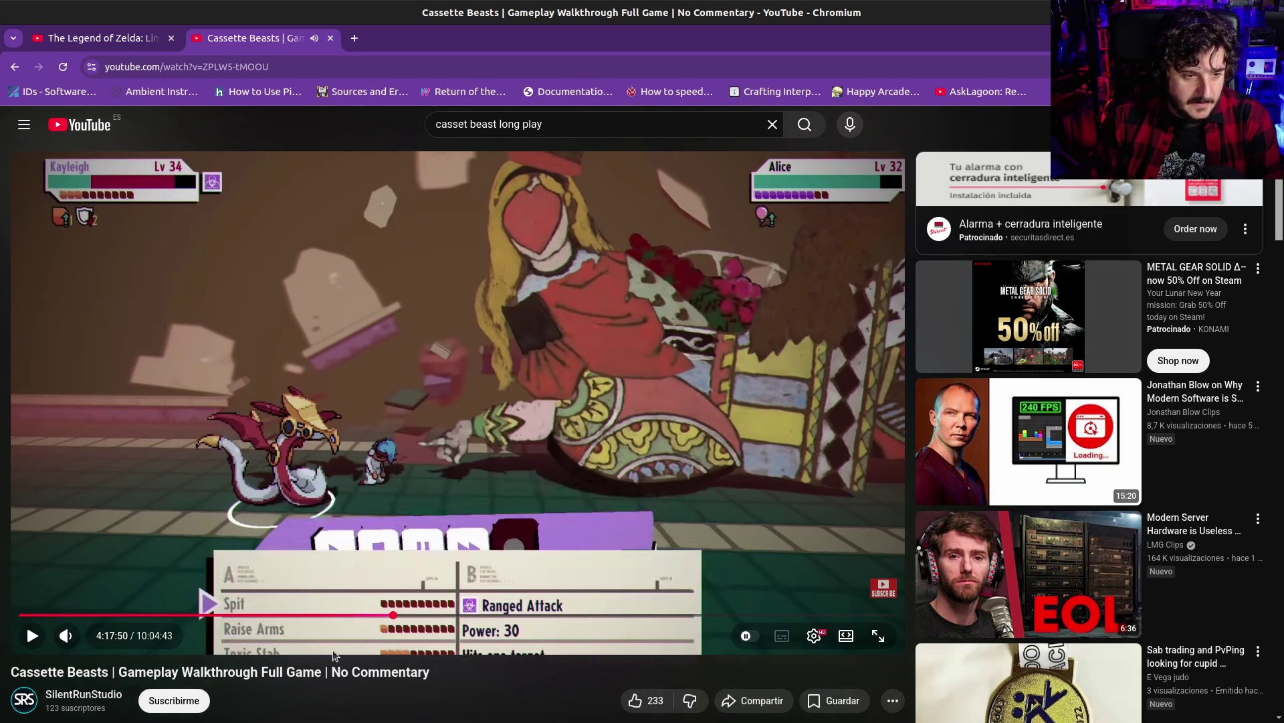
pyautogui.press('Left')
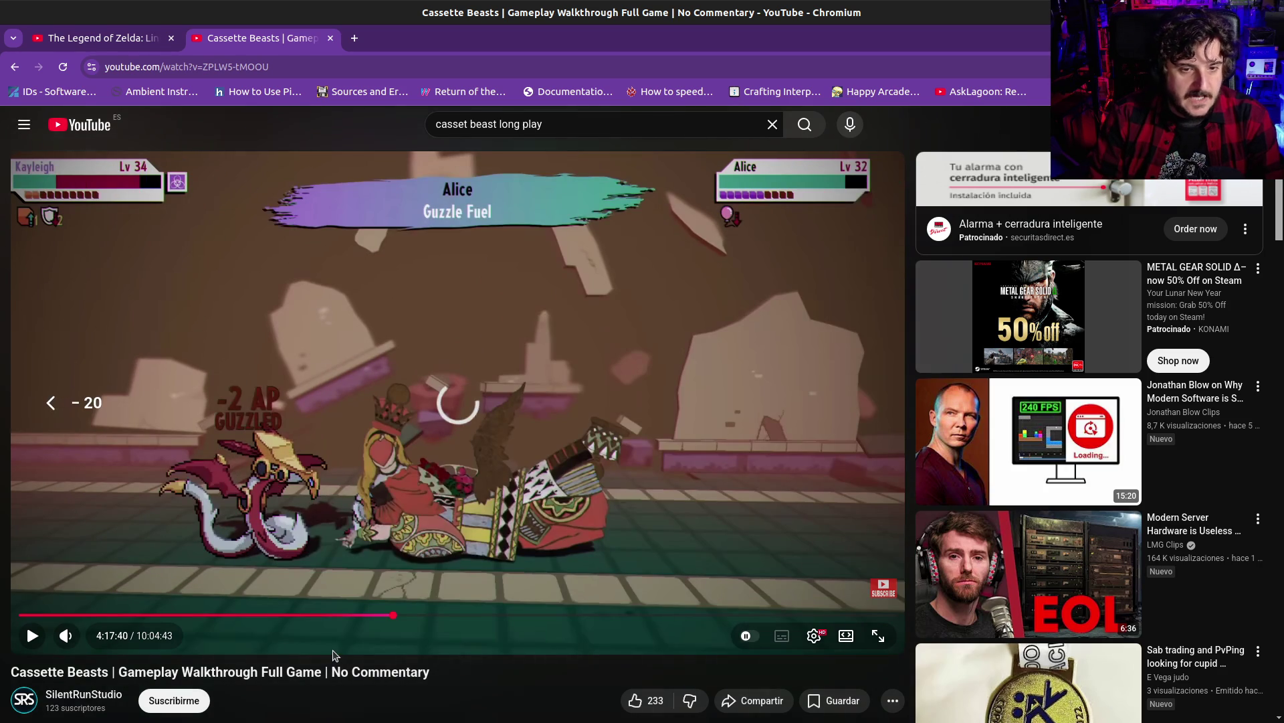
pyautogui.press('Left')
pyautogui.press('Left')
pyautogui.press('Left')
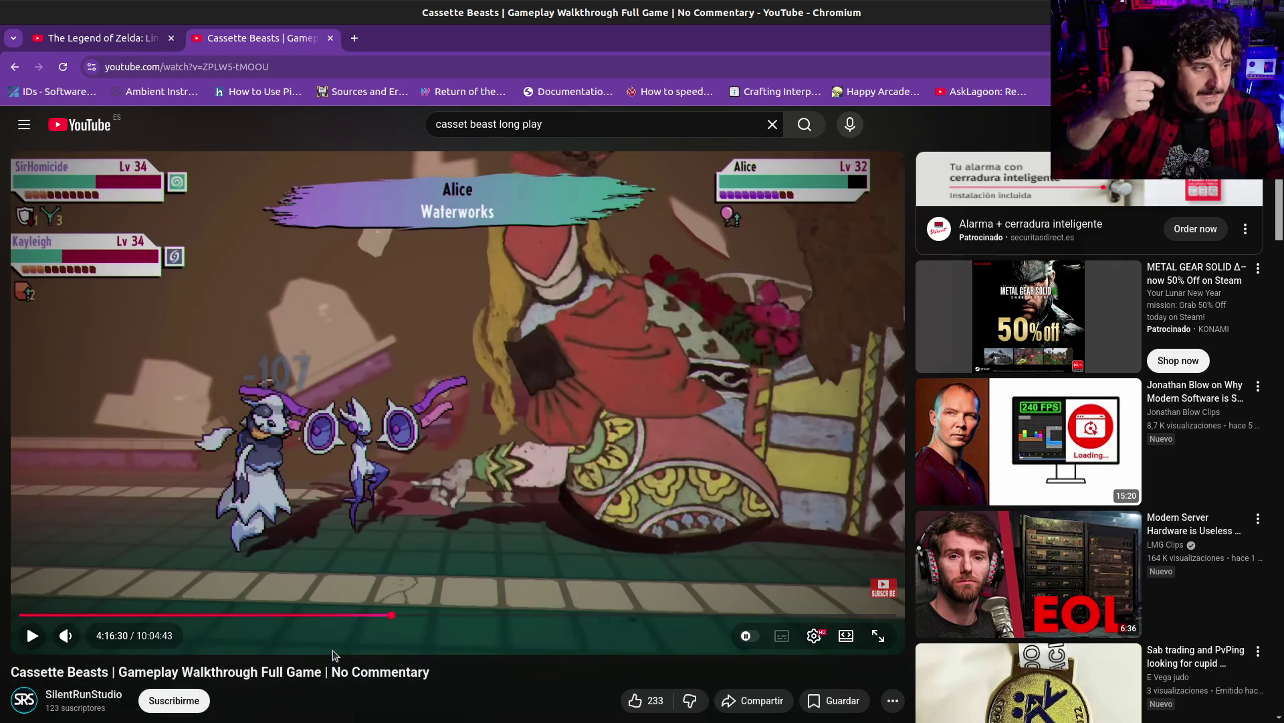
pyautogui.press('space')
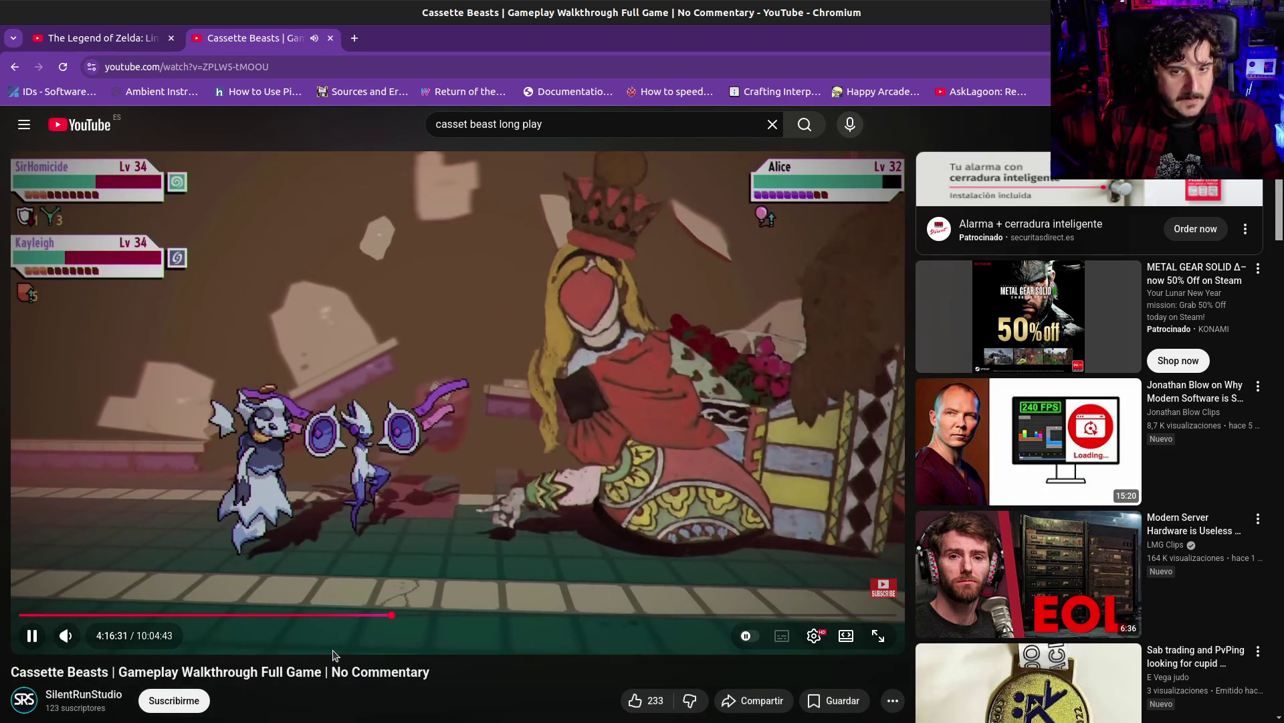
pyautogui.press('f')
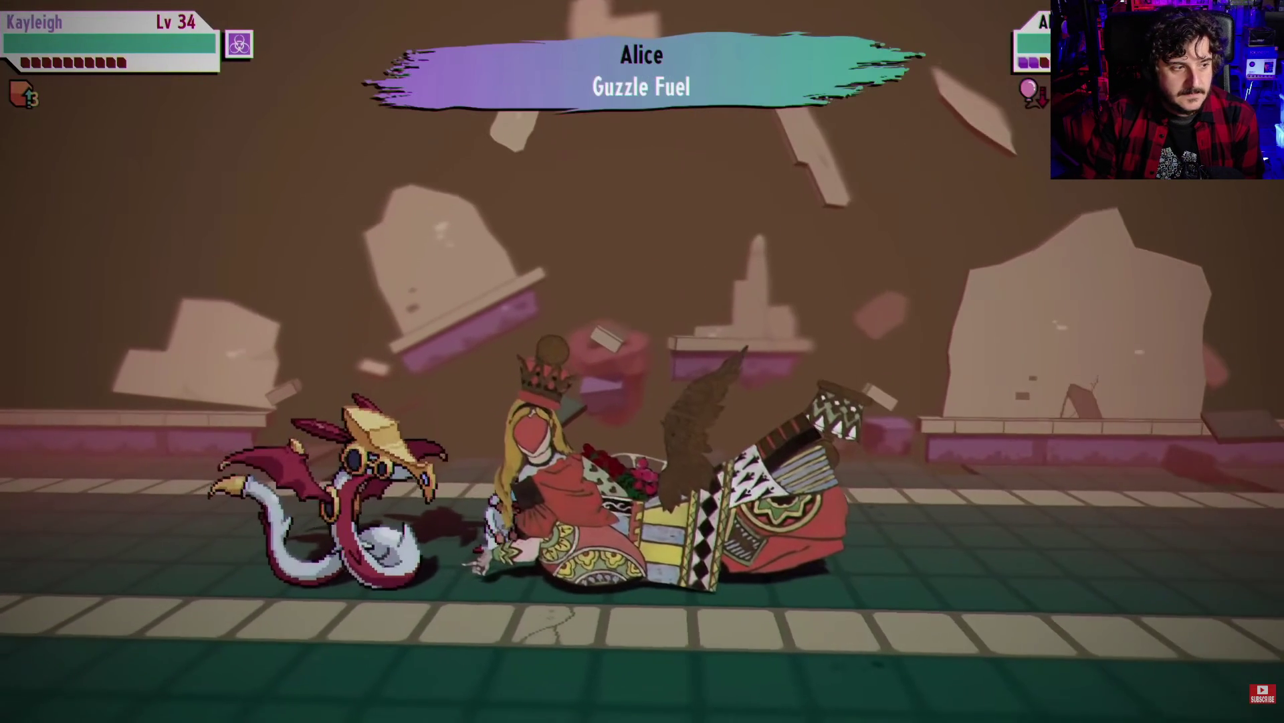
pyautogui.press('space')
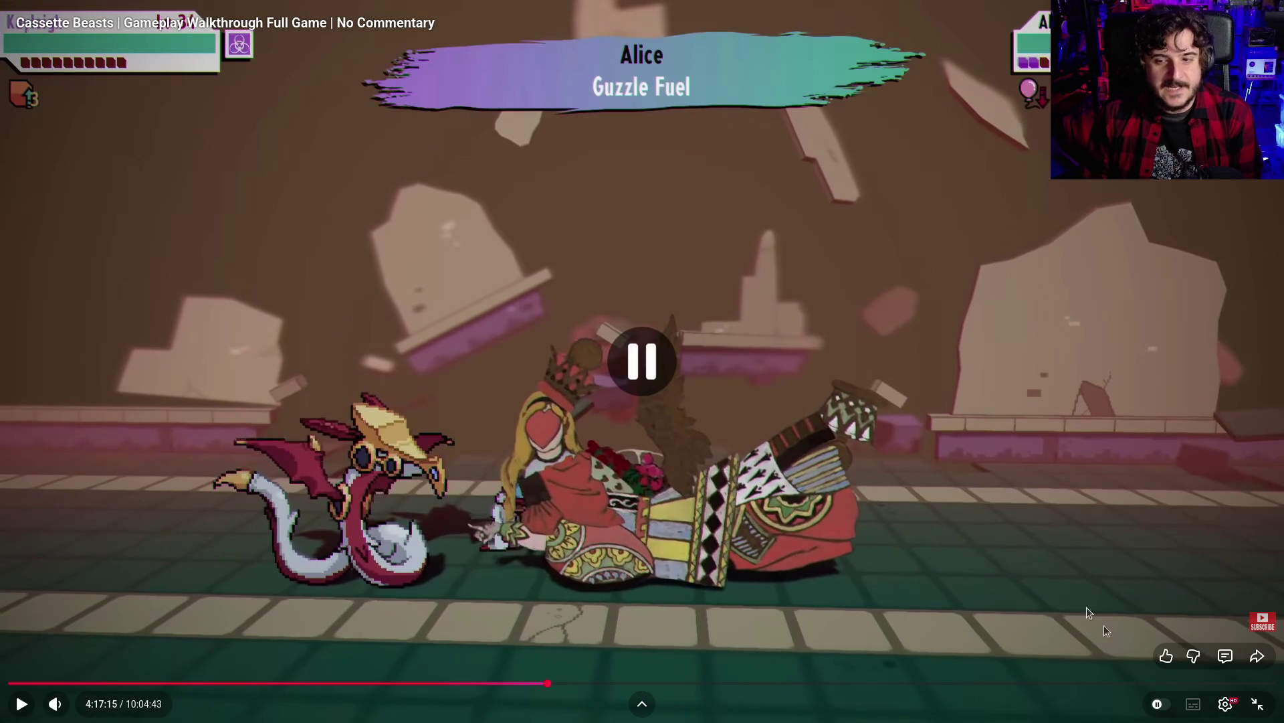
# Leave Cassette Beasts at 2:48:43, exit fullscreen, and switch to the Link's Awakening longplay tab
pyautogui.click(362, 683)
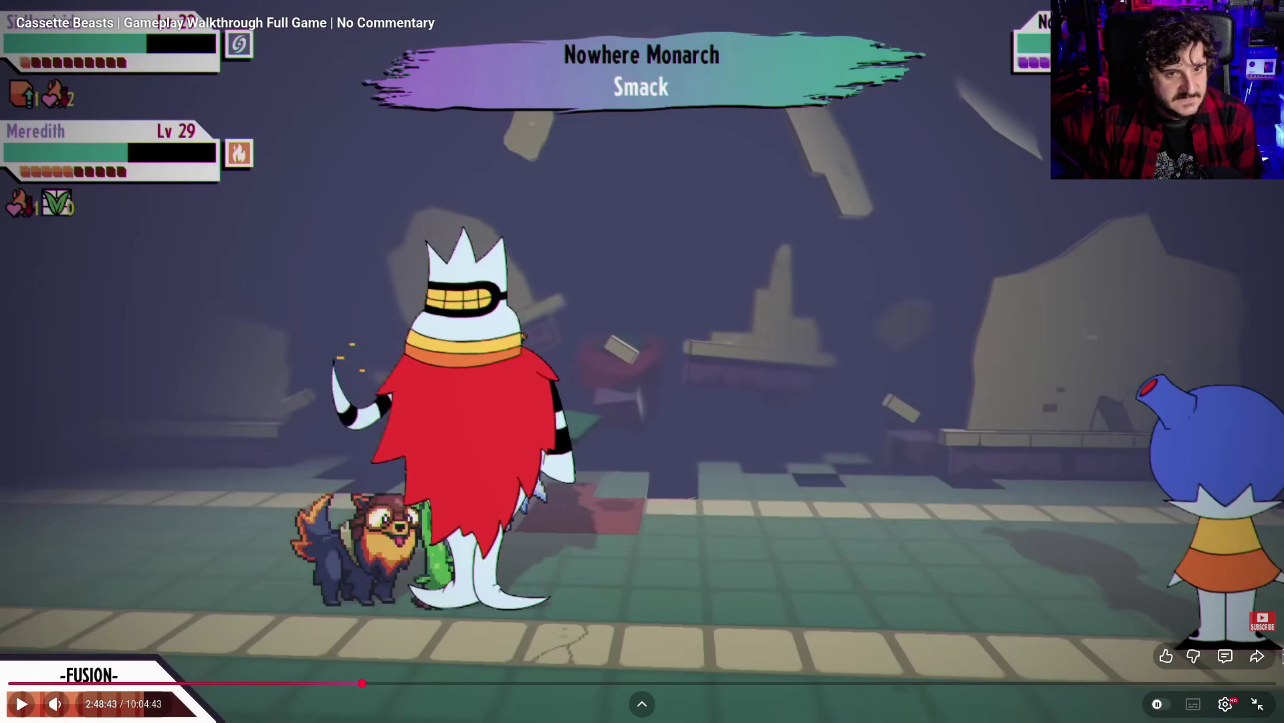
pyautogui.click(1258, 703)
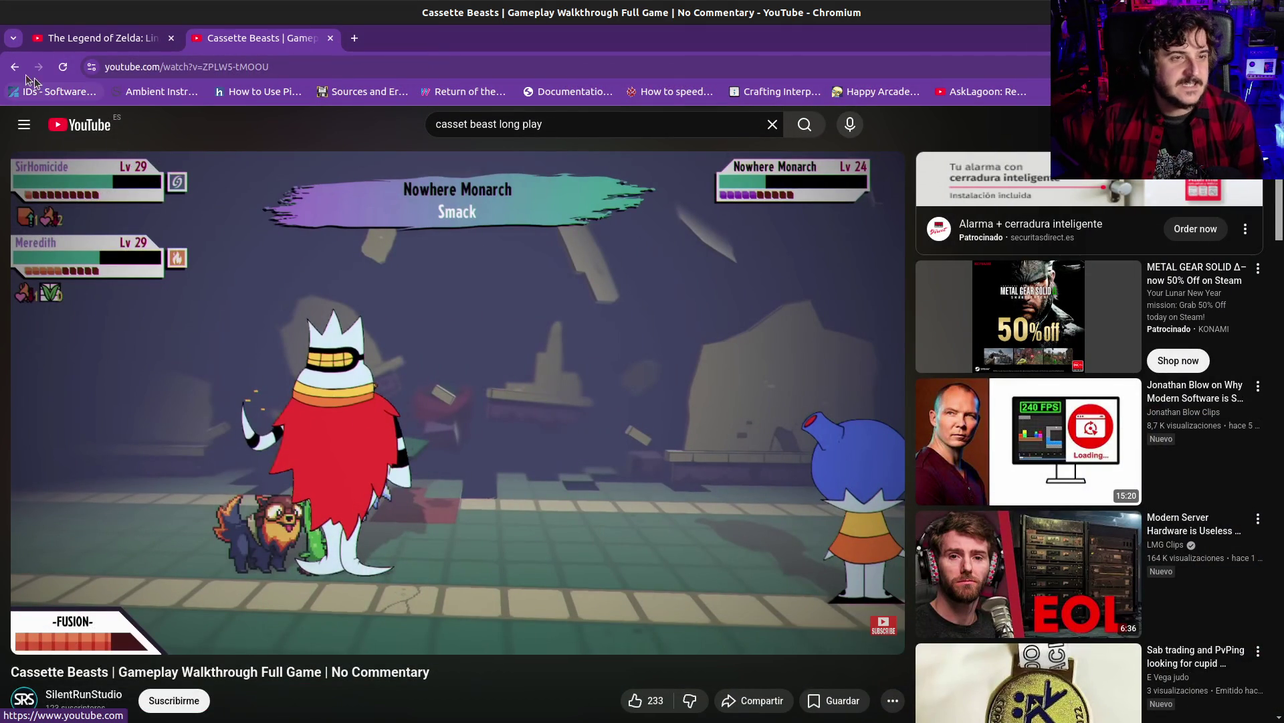
pyautogui.click(100, 38)
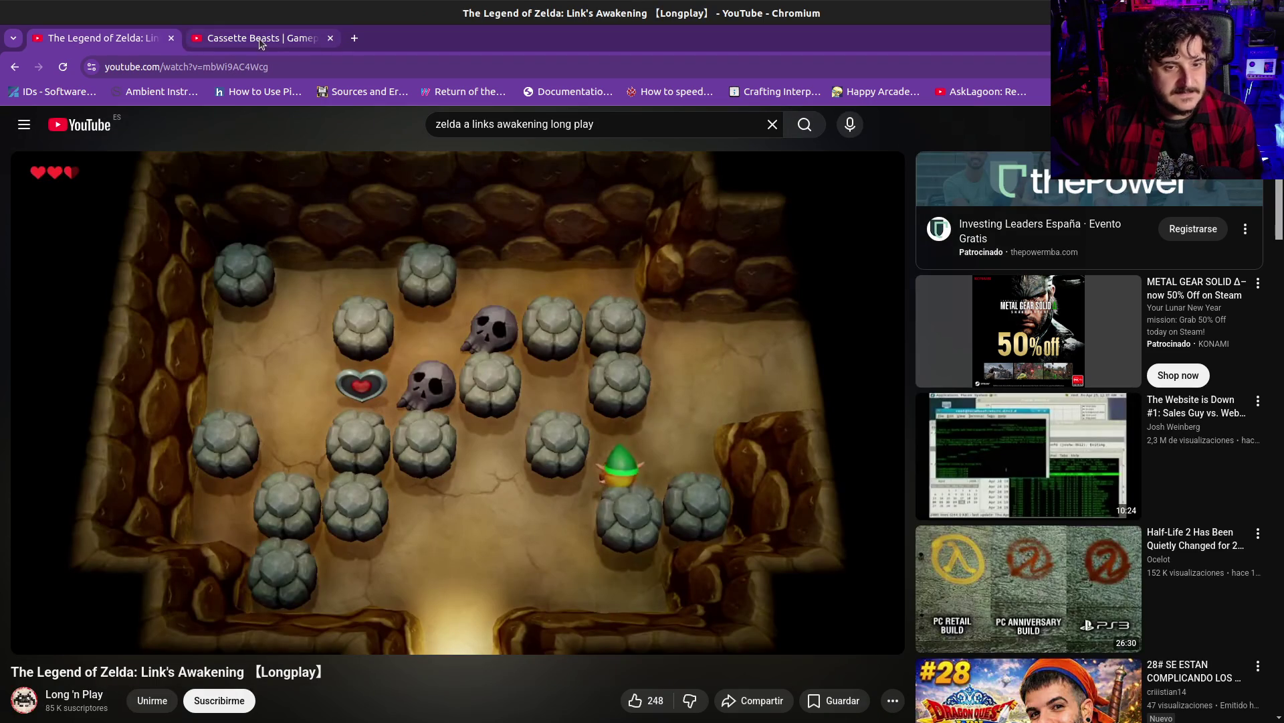
# Watch the Zelda longplay fullscreen, seeking through 32:40 and 1:28:34 to 3:31:23
pyautogui.click(881, 635)
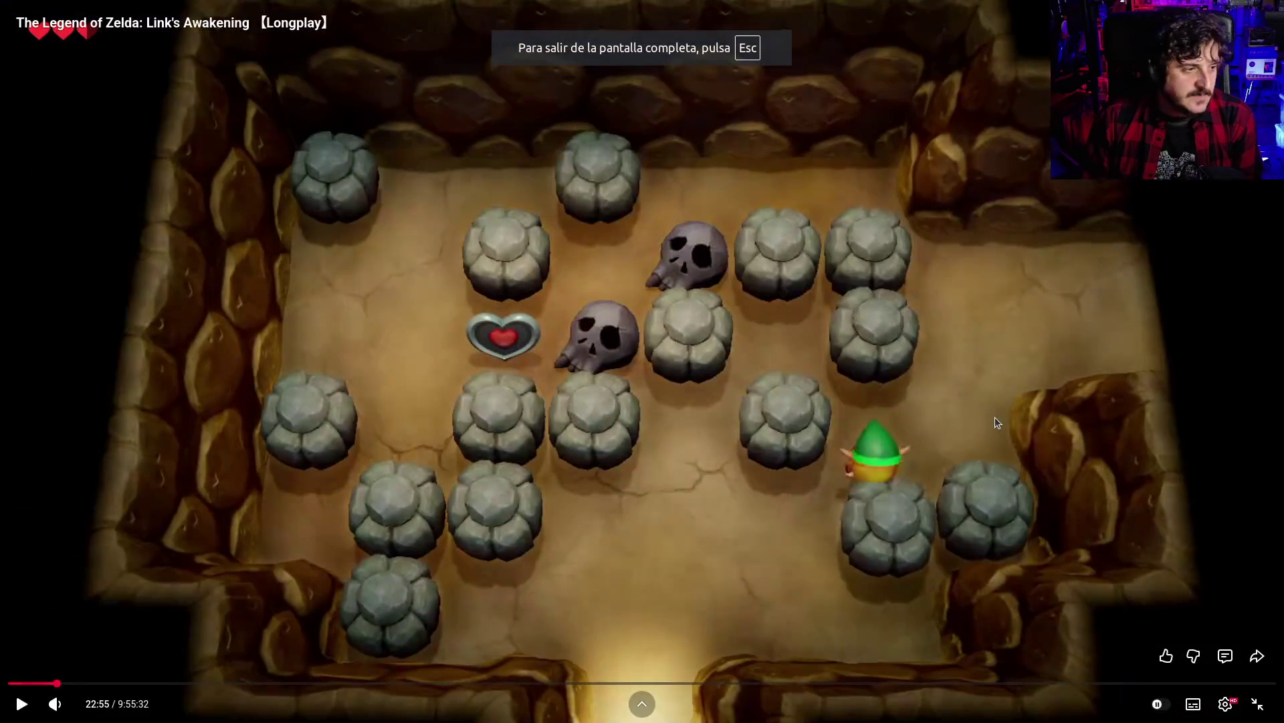
pyautogui.click(78, 683)
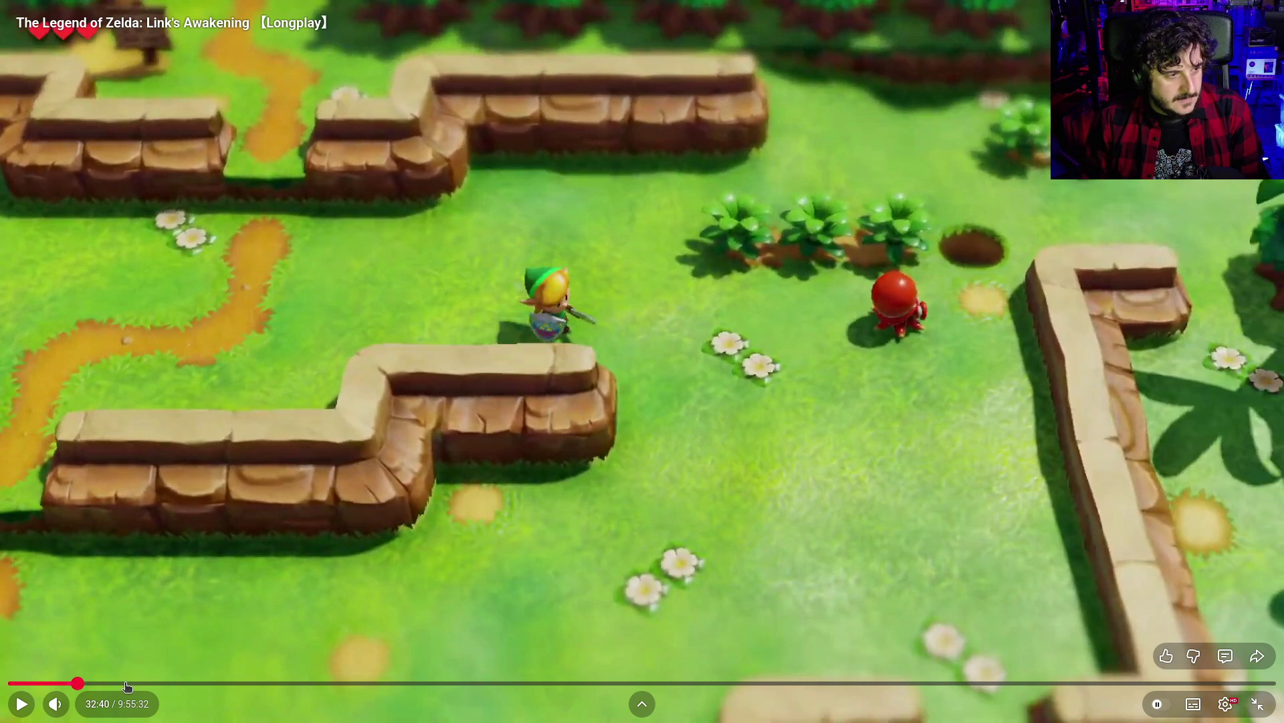
pyautogui.click(129, 683)
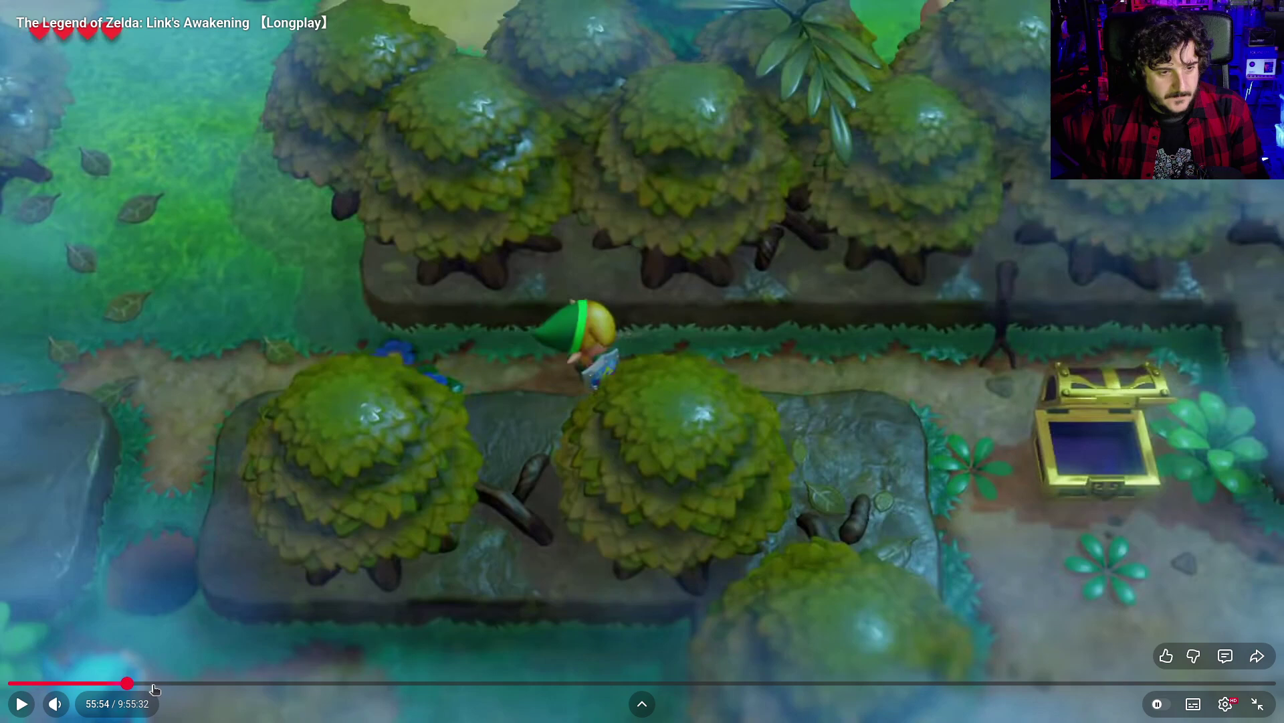
pyautogui.click(196, 682)
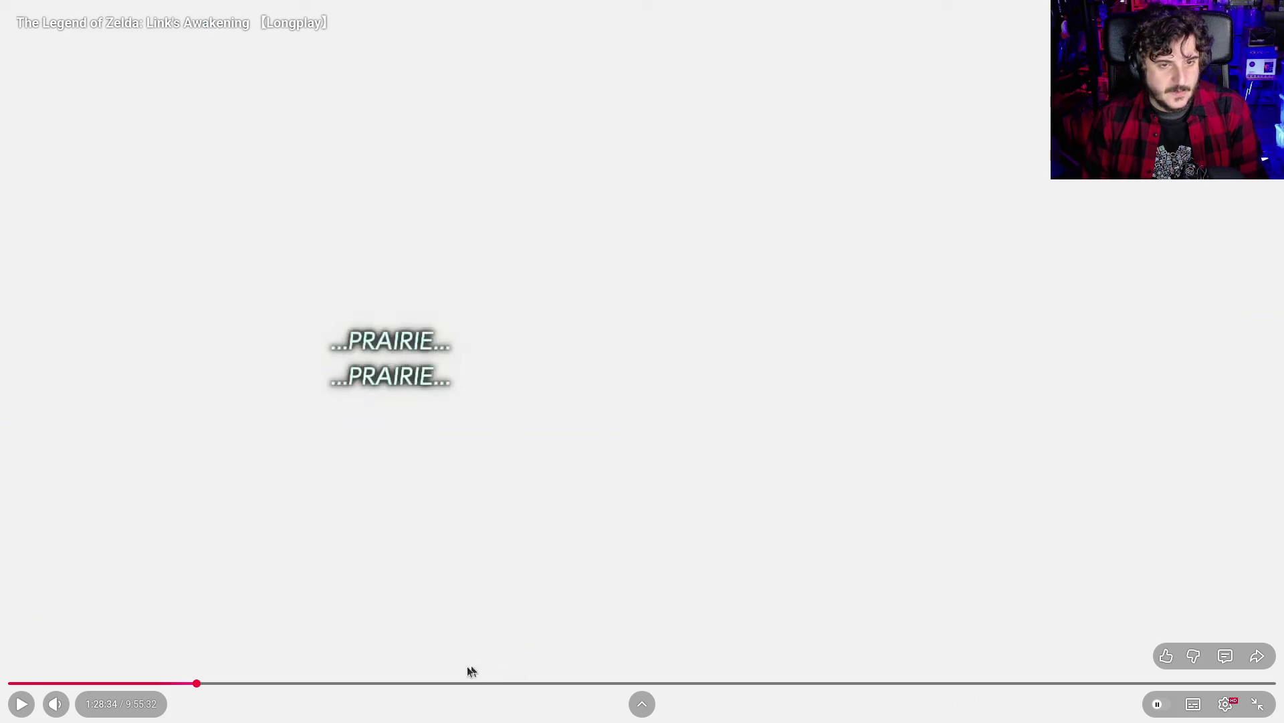
pyautogui.click(459, 683)
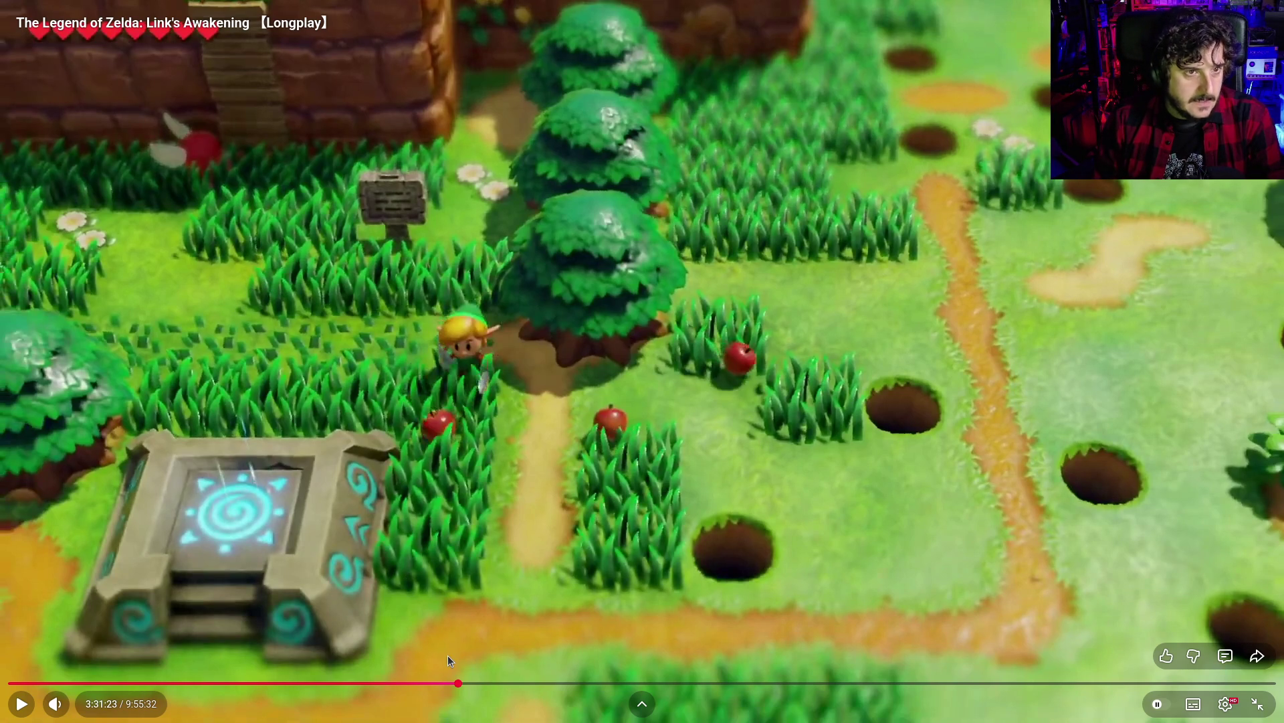
# Briefly play the 3:43:38 switch puzzle room, then jump to the Li'l Devil dialogue at 4:28:52
pyautogui.click(485, 682)
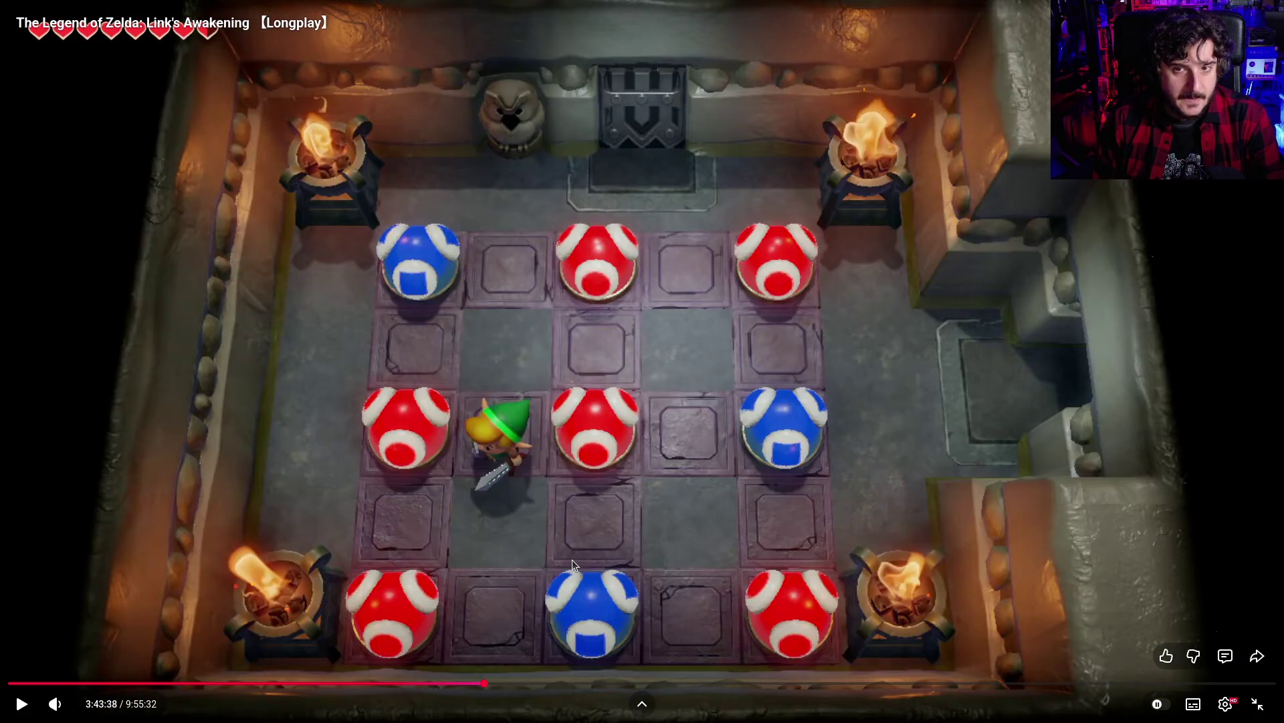
pyautogui.click(572, 559)
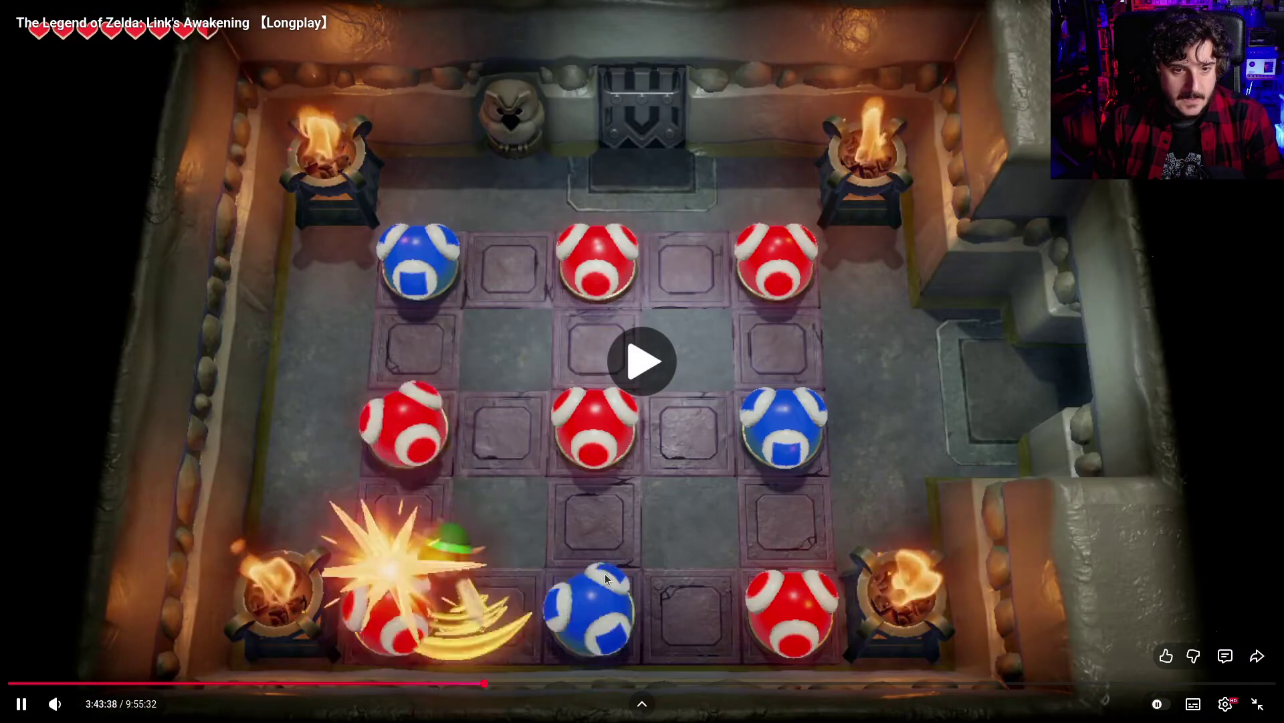
pyautogui.click(495, 139)
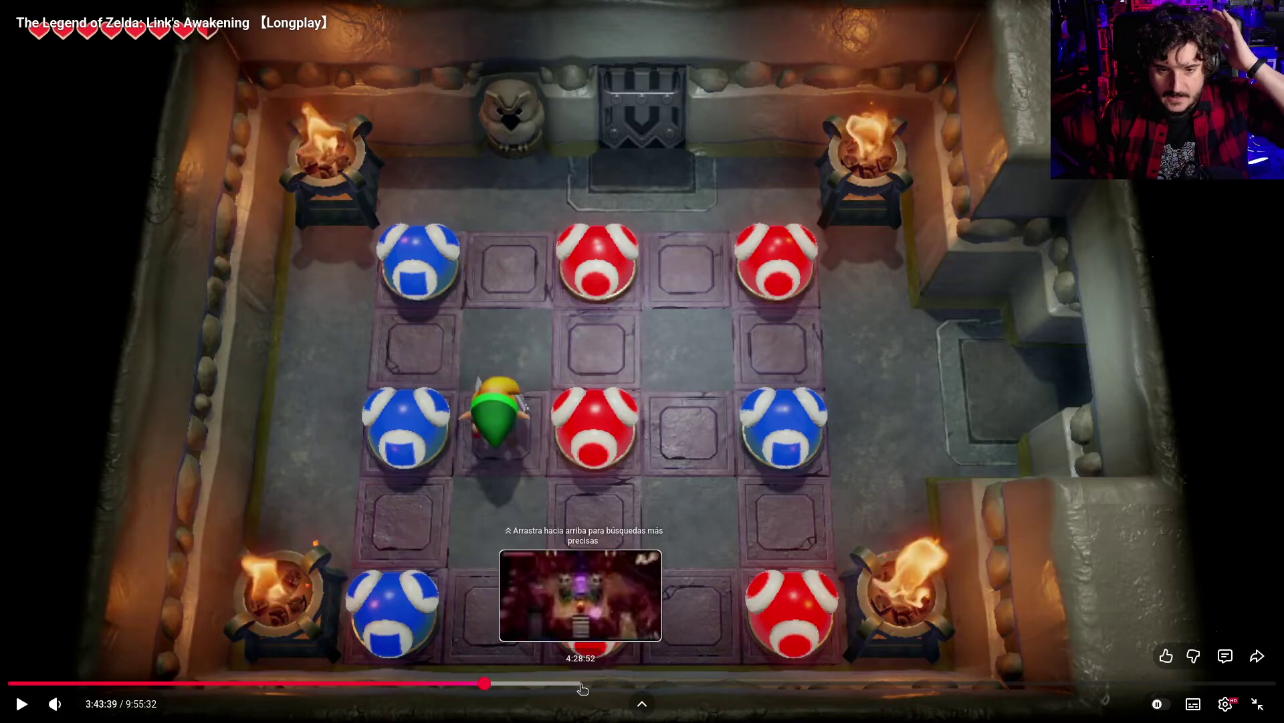
pyautogui.click(680, 681)
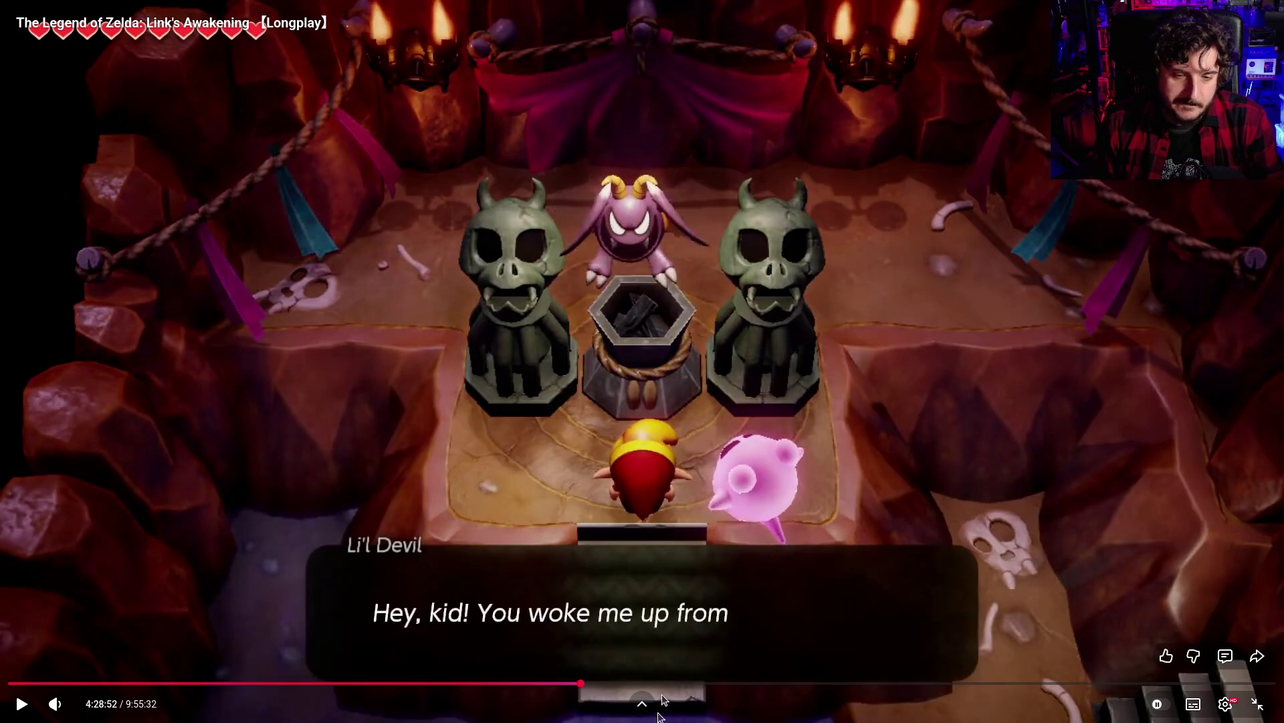
# Jump past 5:07:49, skip the sponsored ad, and continue the longplay from about 6:46
pyautogui.click(664, 684)
pyautogui.click(673, 684)
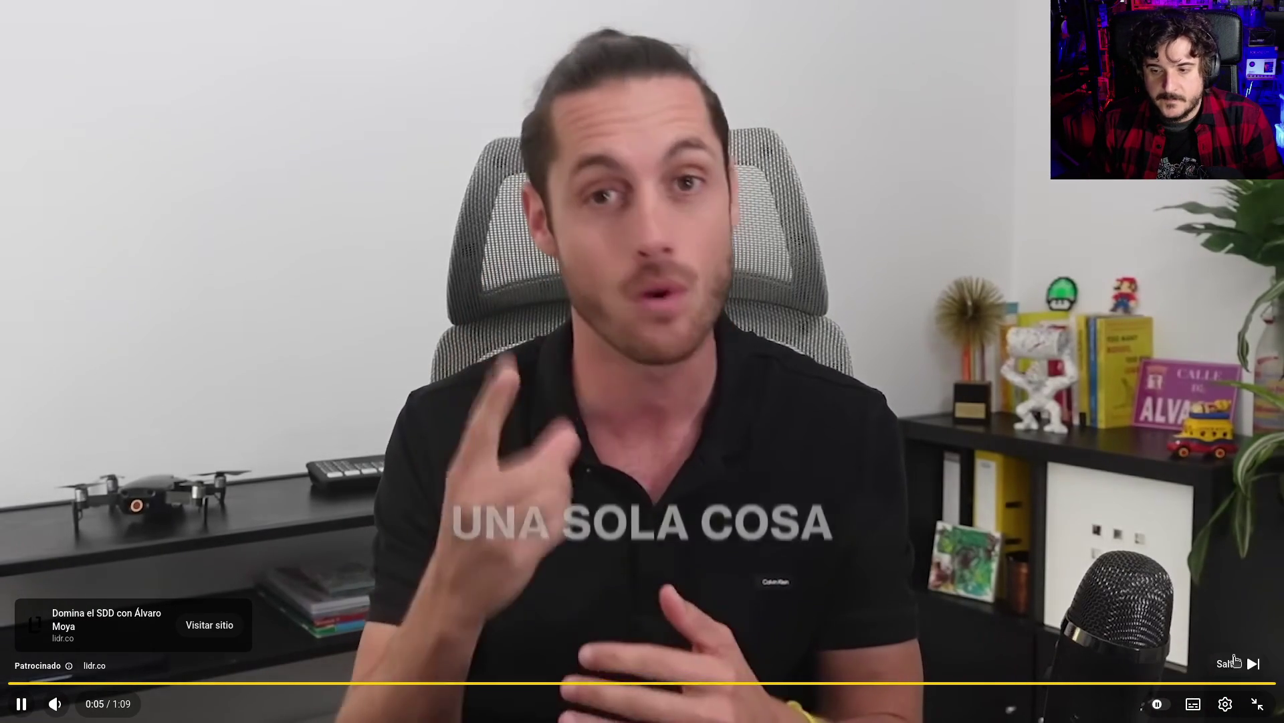
pyautogui.click(1210, 637)
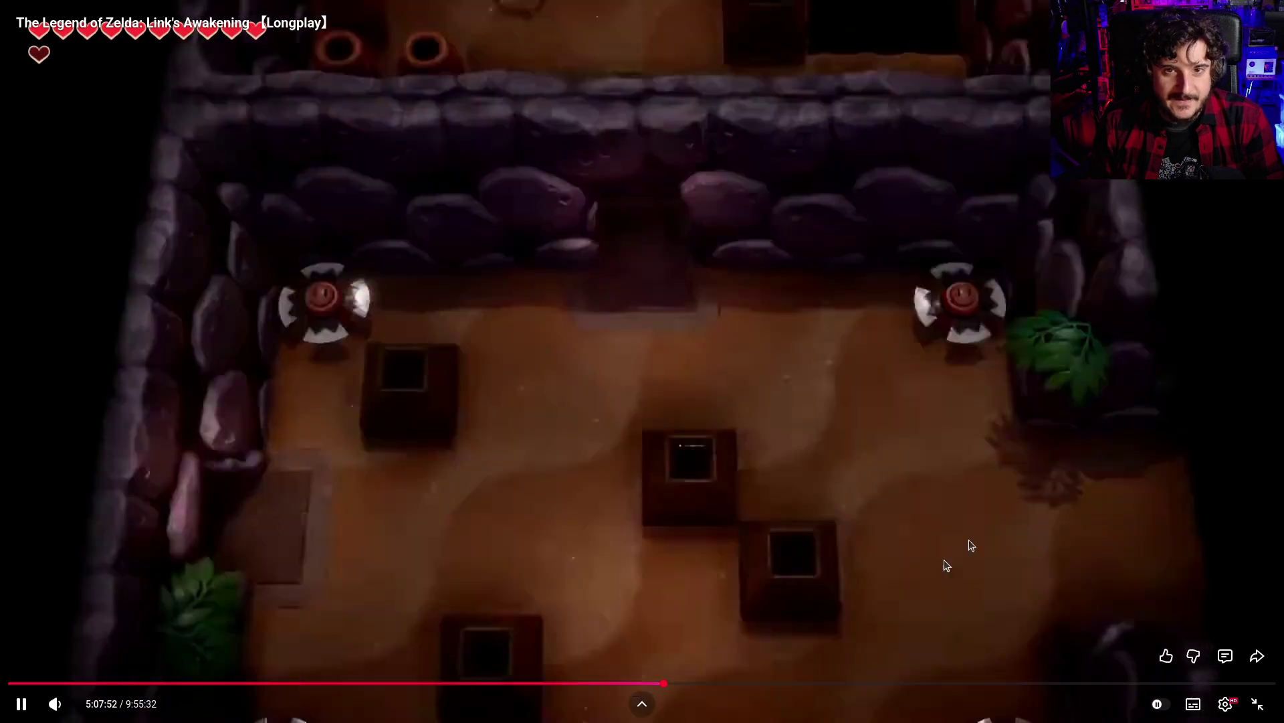
pyautogui.click(875, 682)
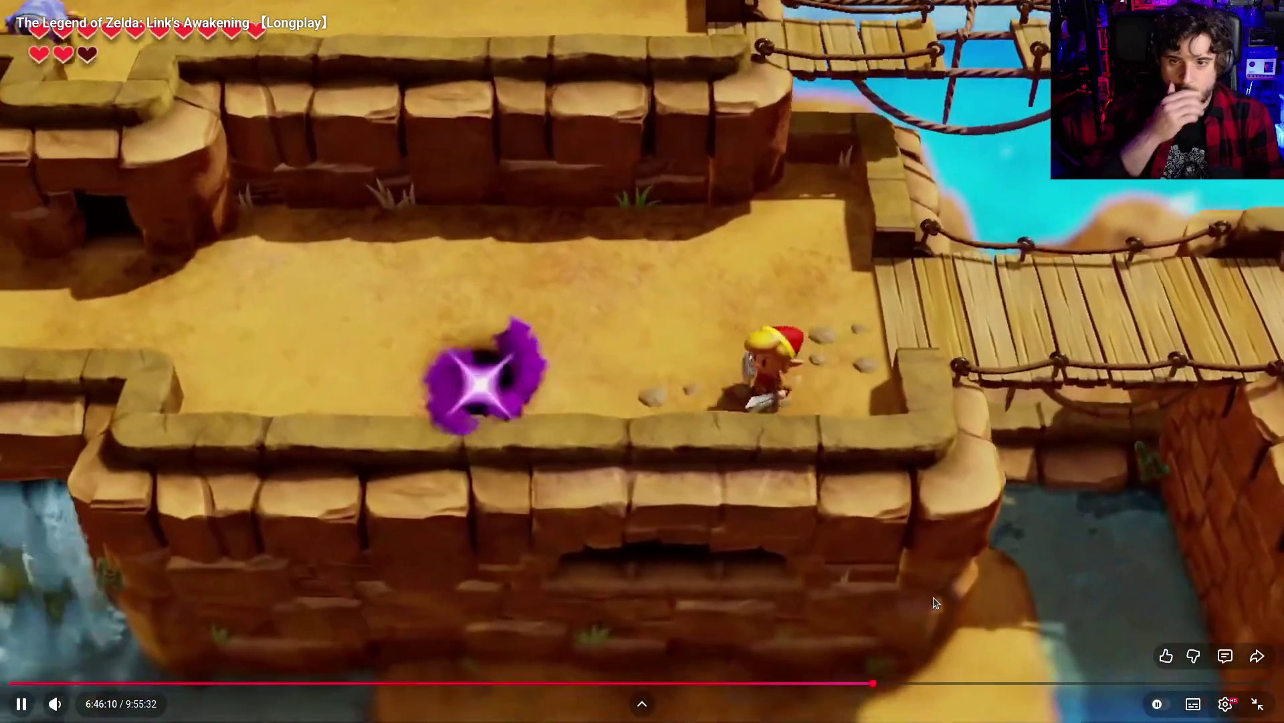
pyautogui.click(935, 601)
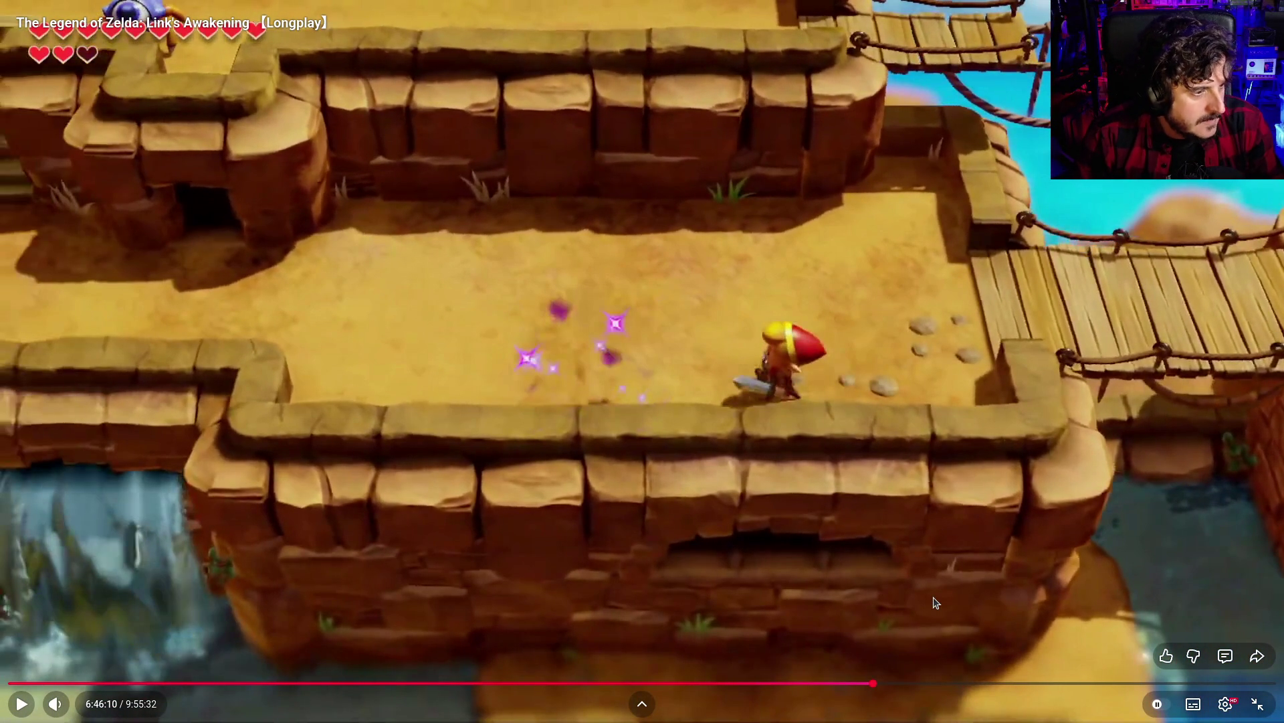
pyautogui.click(935, 603)
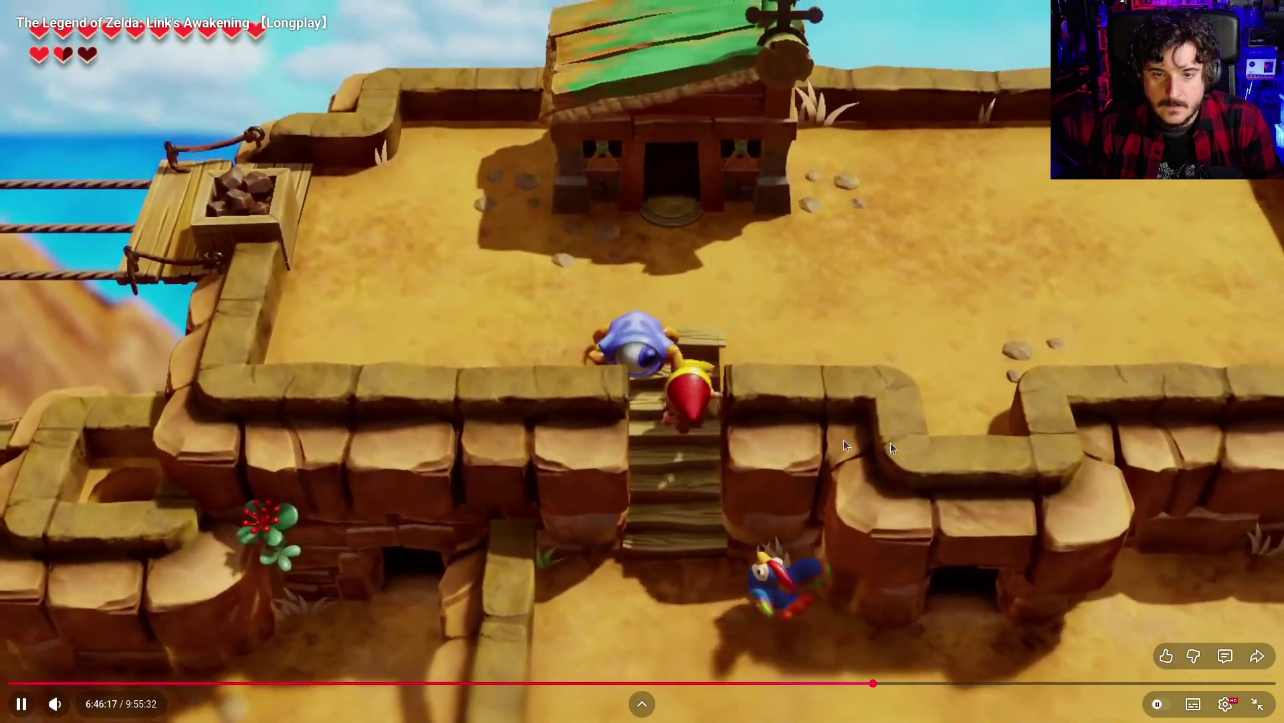
# Exit fullscreen and switch over to the Godot Wacky Marbles editor
pyautogui.press('Escape')
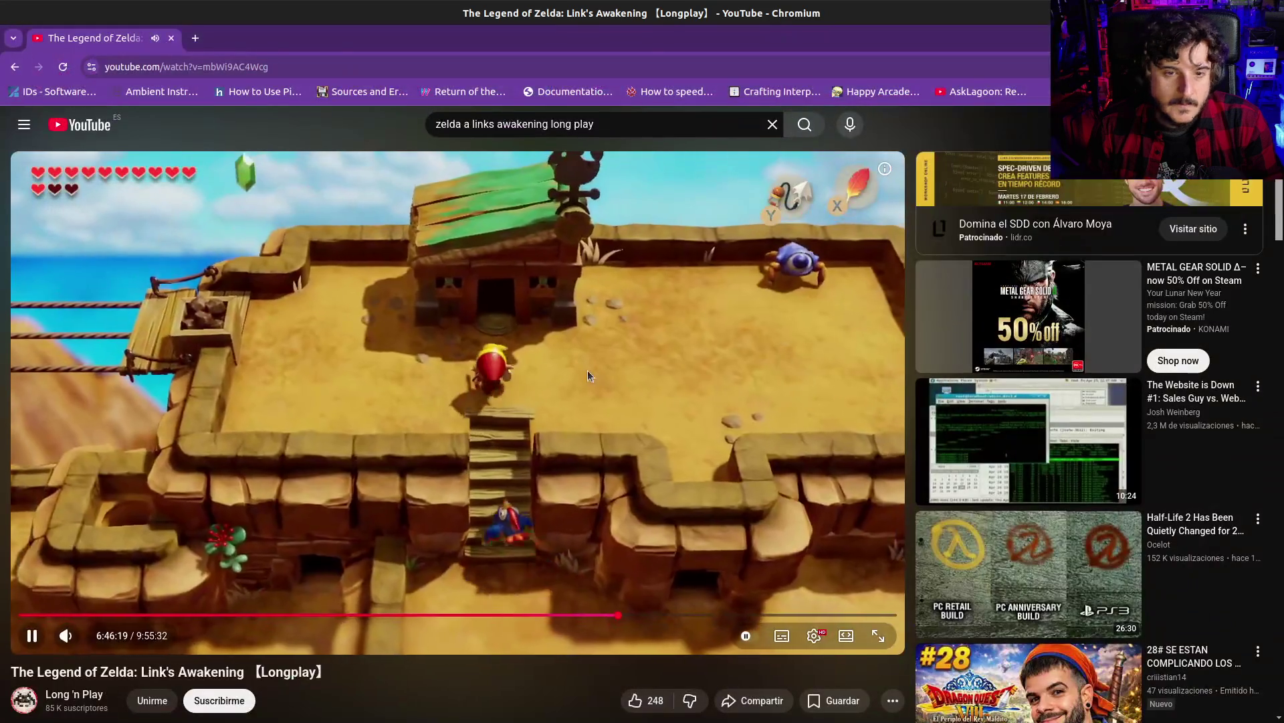
pyautogui.click(587, 370)
pyautogui.hotkey('alt', 'Tab')
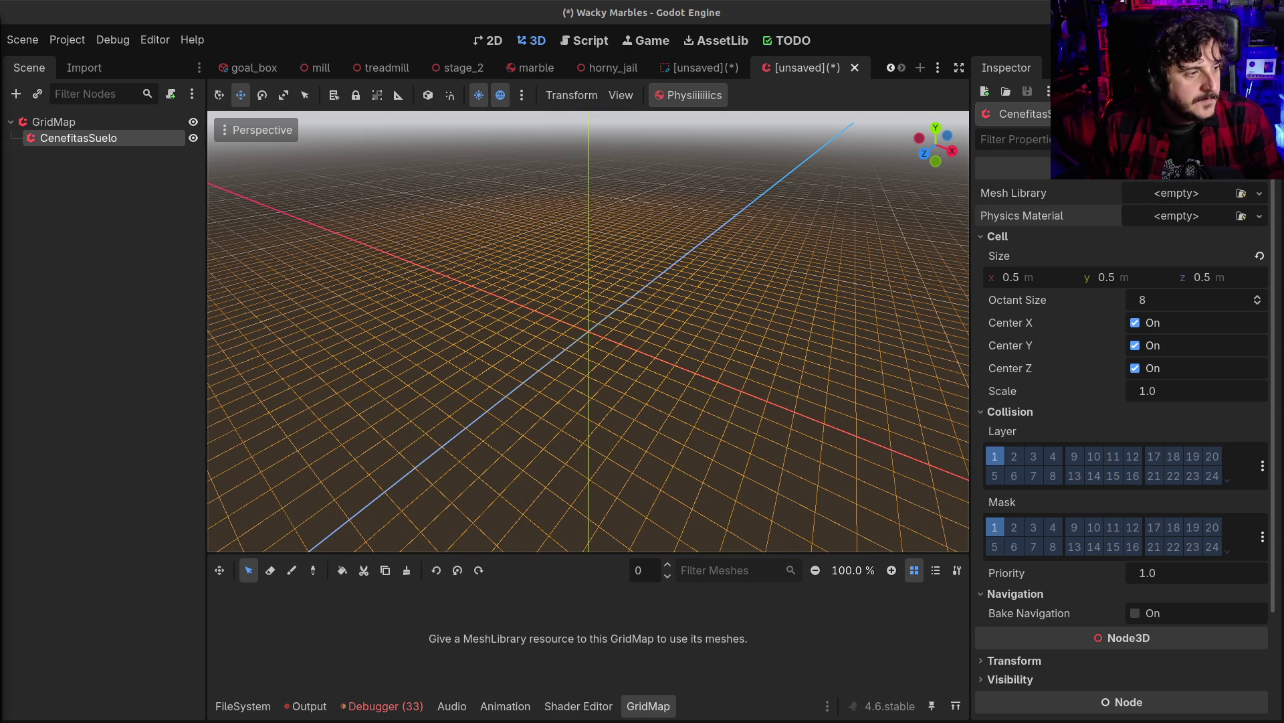
# Alt+Tab from the Godot GridMap scene to the Beastieball Steam store page
pyautogui.hotkey('alt', 'Tab')
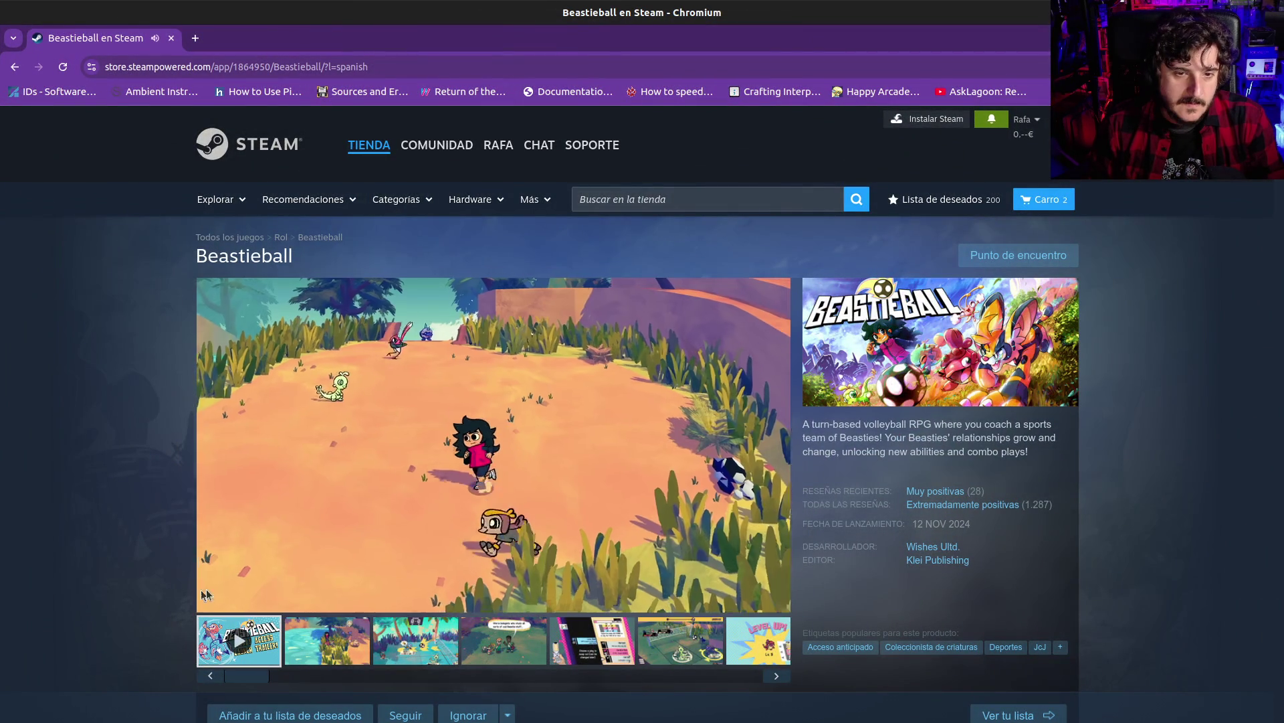
# Pause the Beastieball trailer, glance down the store page, then resume it full screen
pyautogui.moveTo(243, 598)
pyautogui.click(378, 483)
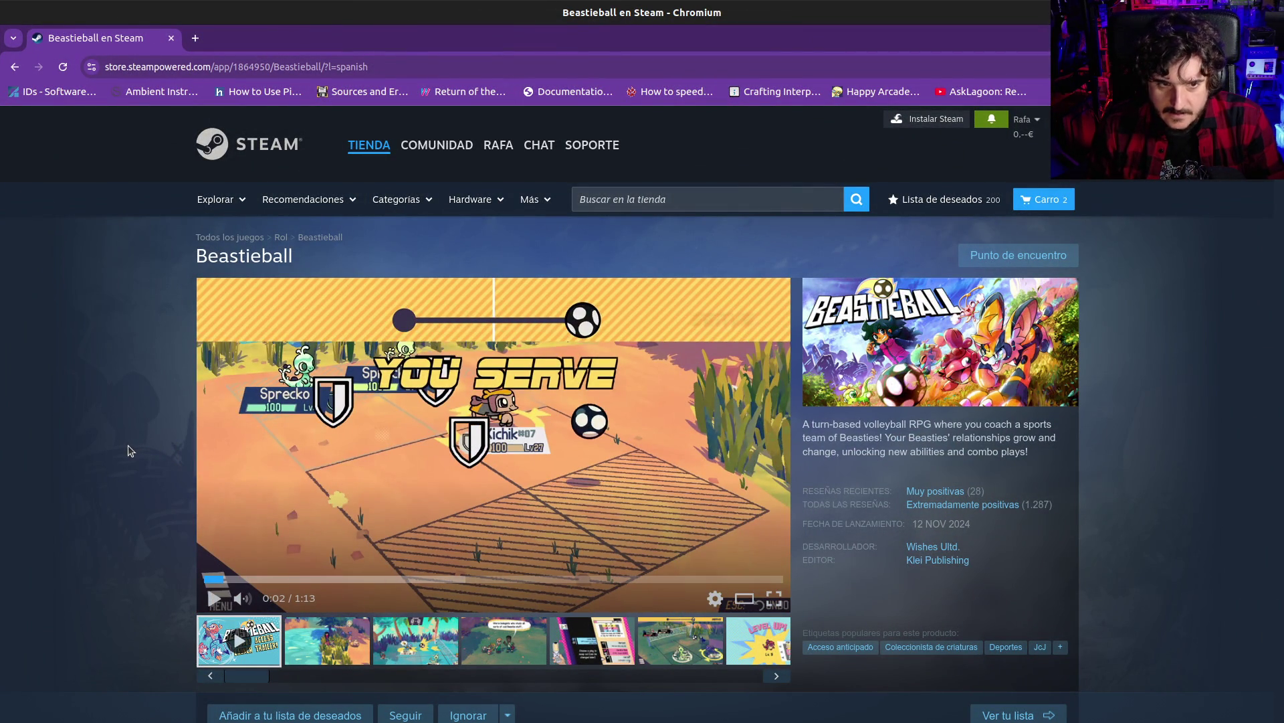
pyautogui.scroll(-10, 127, 437)
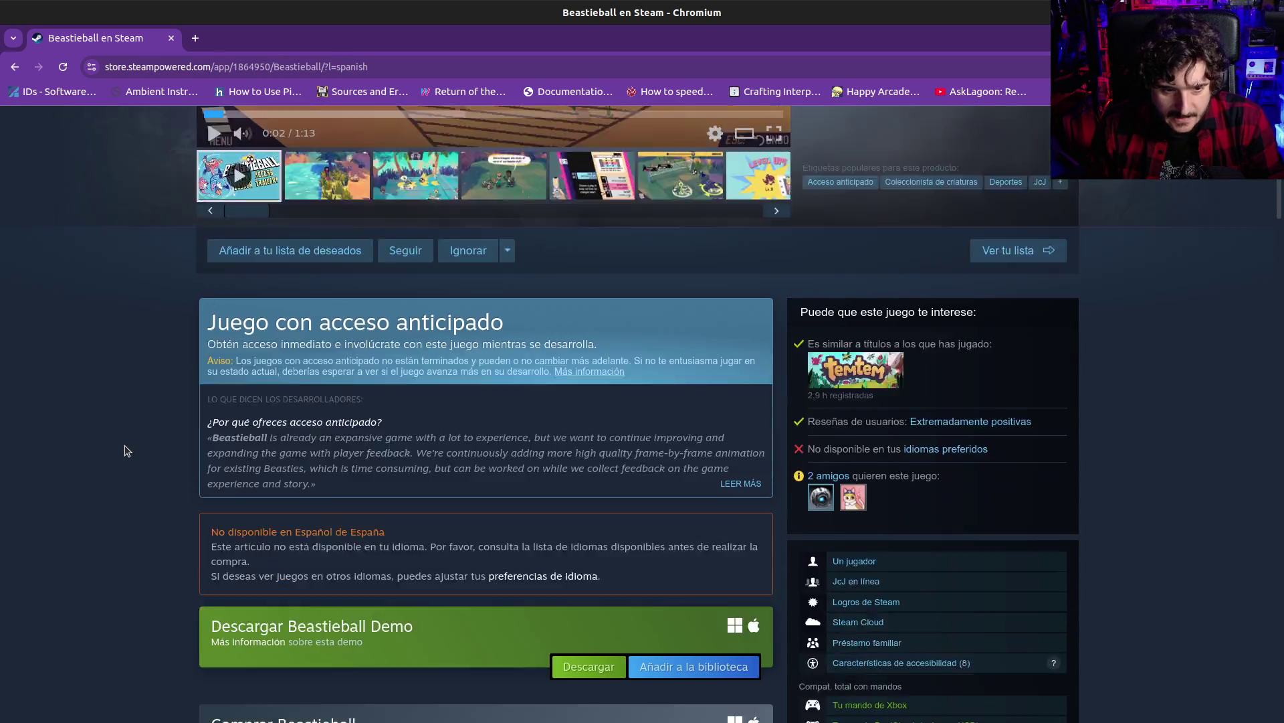
pyautogui.scroll(10, 127, 451)
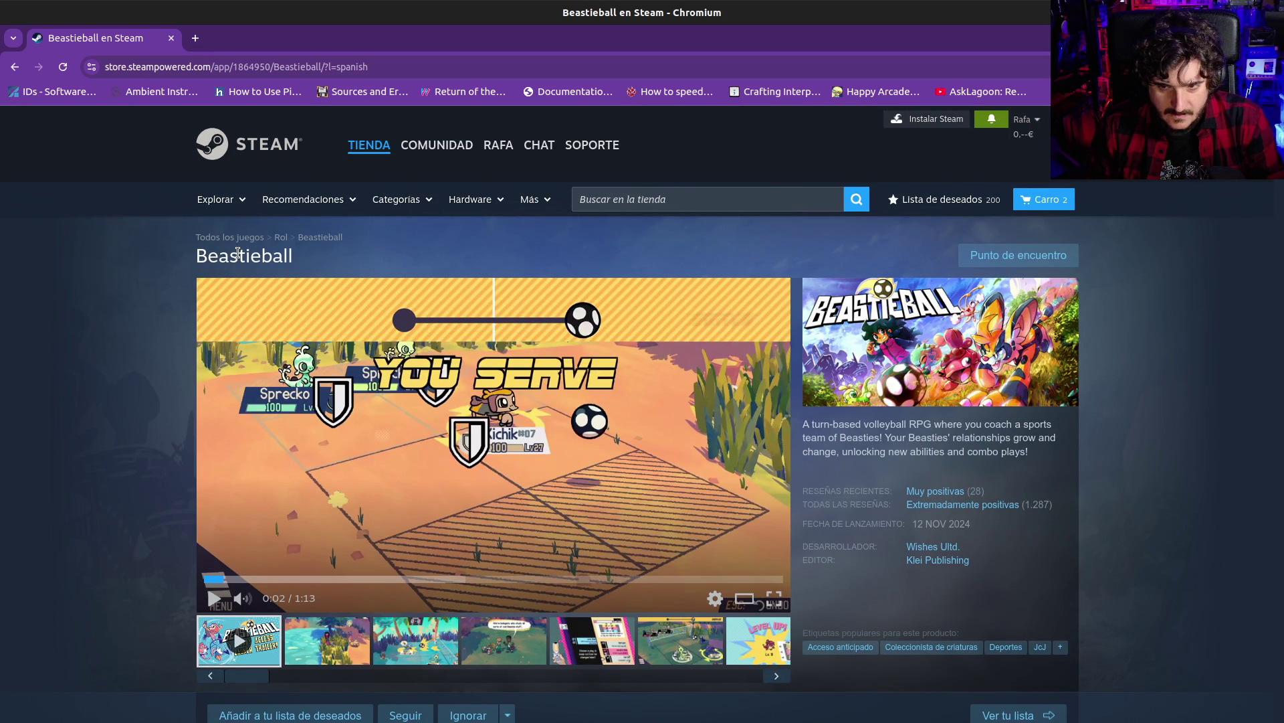
pyautogui.click(214, 599)
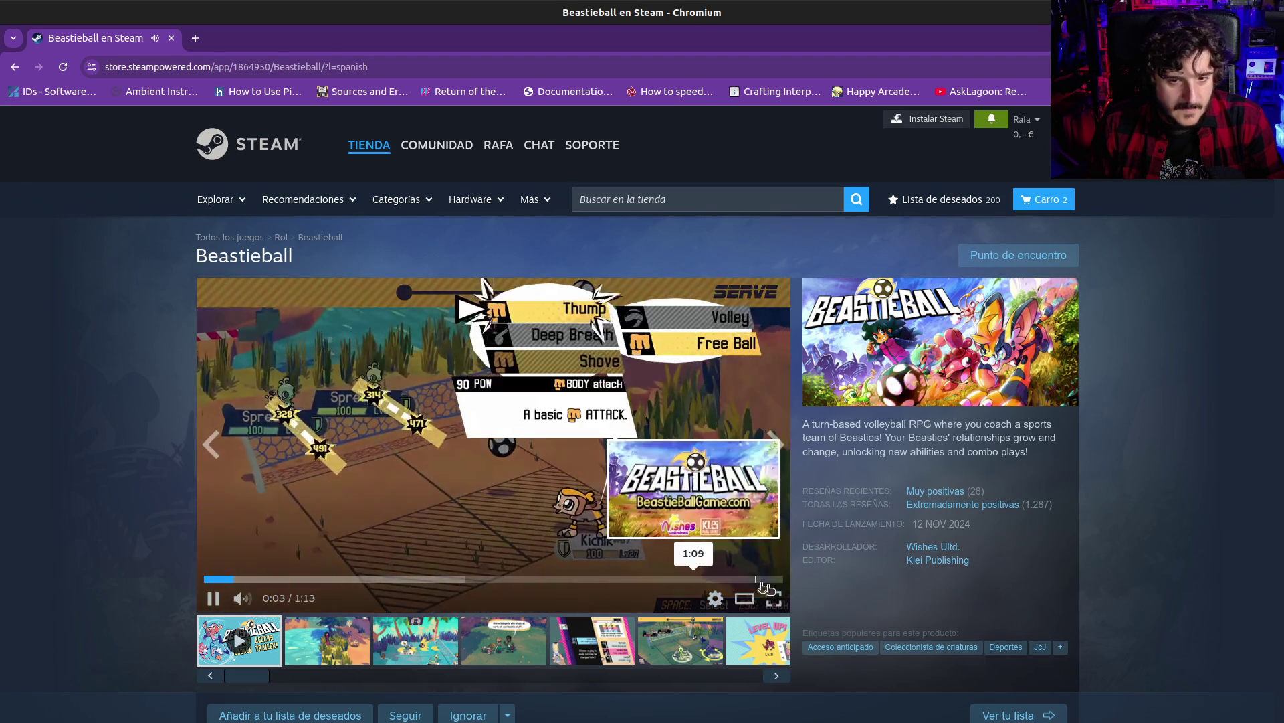
pyautogui.click(774, 597)
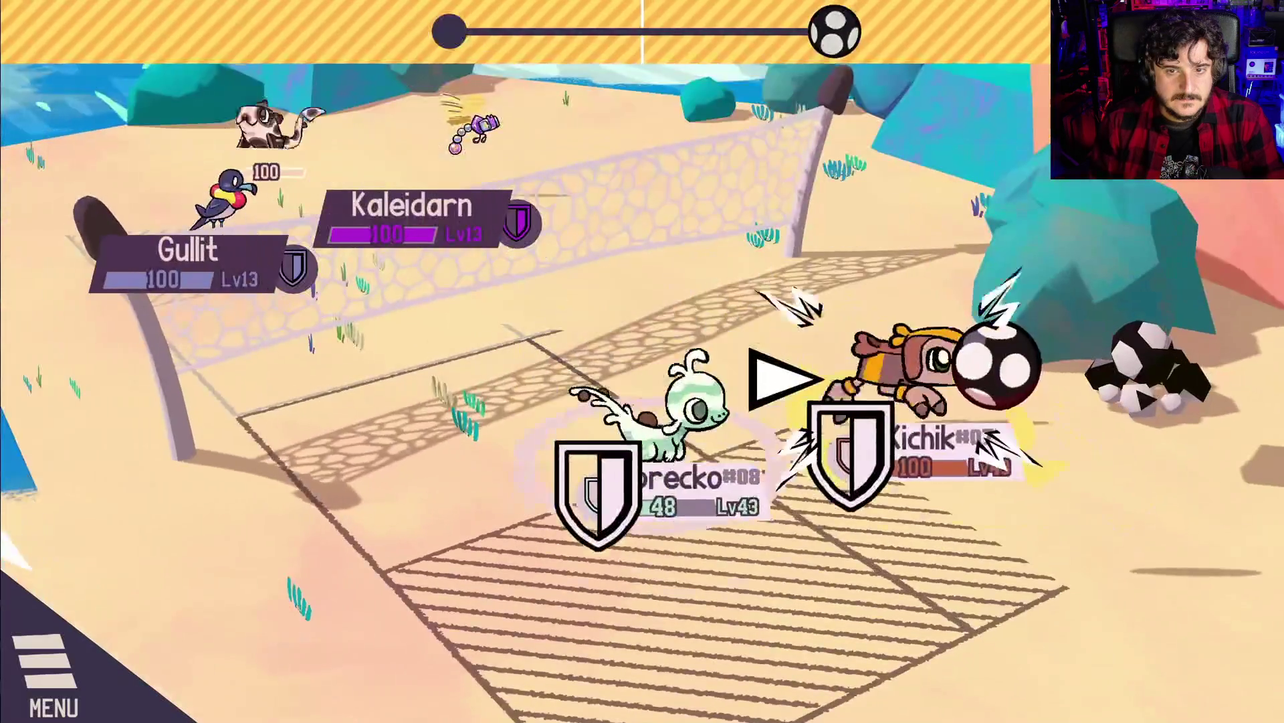
# Watch the Beastieball trailer to its 1:05 end card, then exit full screen
pyautogui.press('Return')
pyautogui.press('Return')
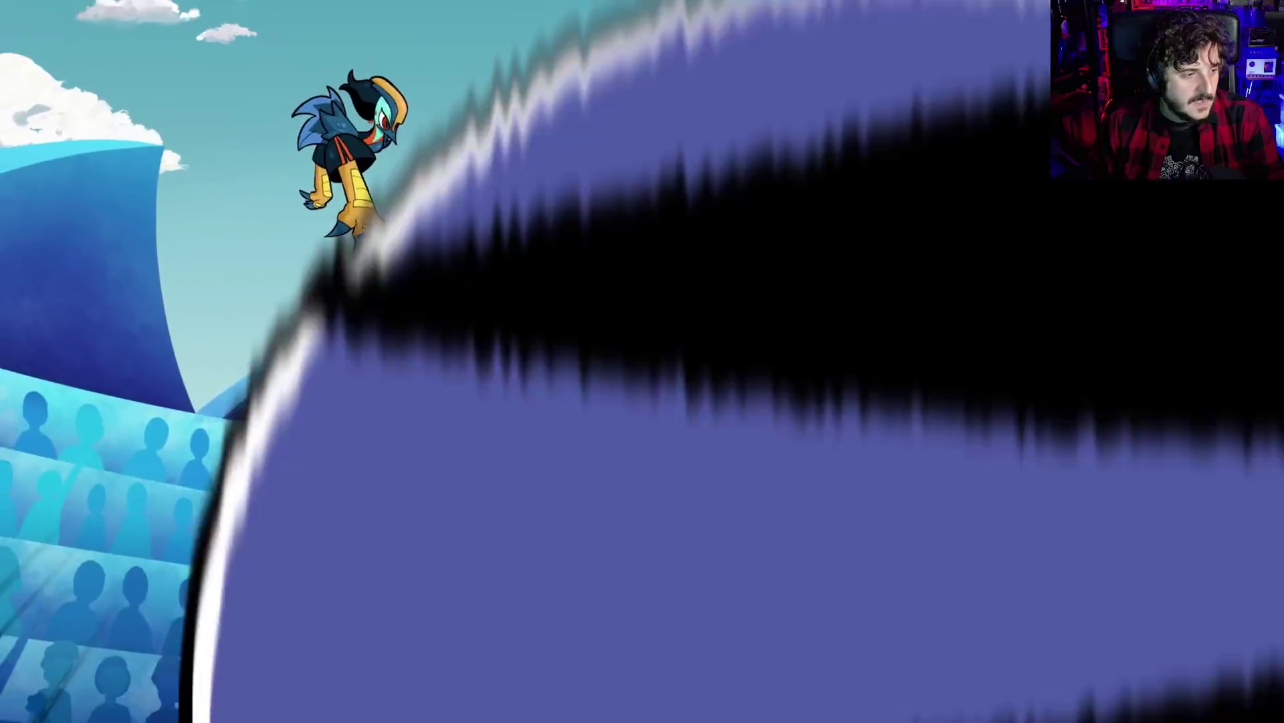
pyautogui.press('Escape')
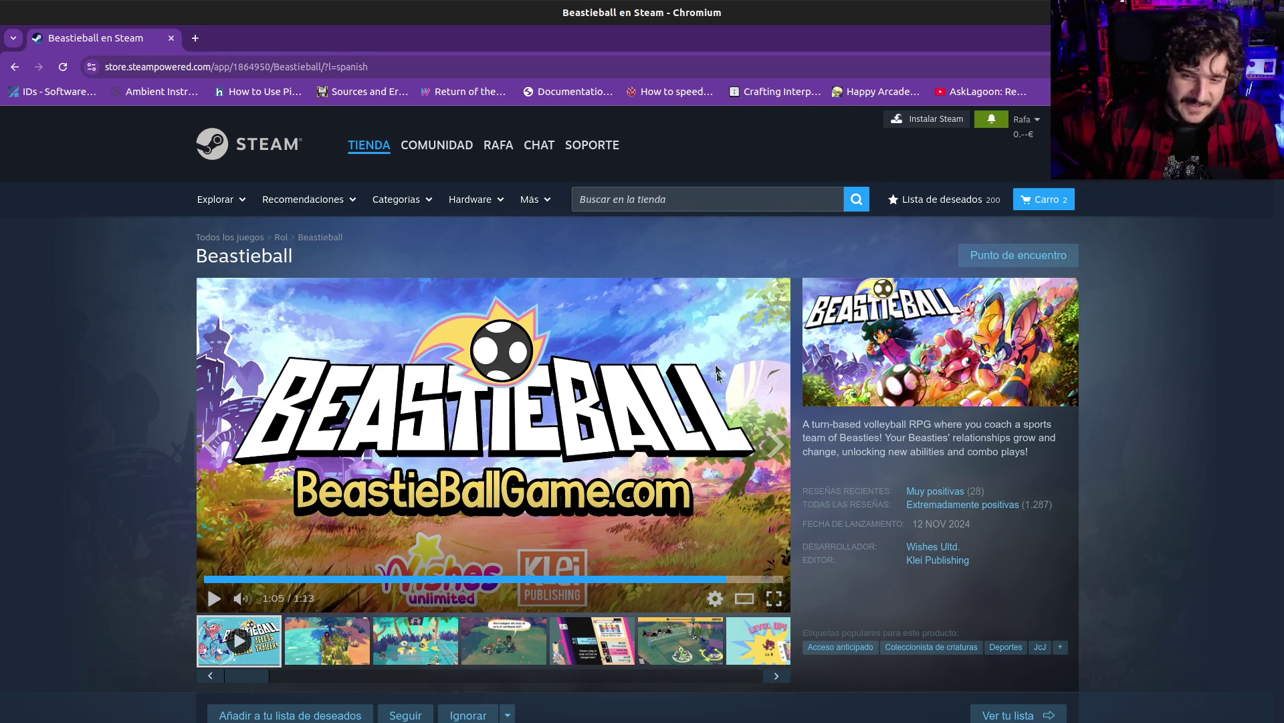
# Show the second Beastieball screenshot and enlarge it in the lightbox
pyautogui.scroll(-4, 712, 402)
pyautogui.scroll(1, 669, 391)
pyautogui.click(322, 368)
pyautogui.scroll(3, 382, 415)
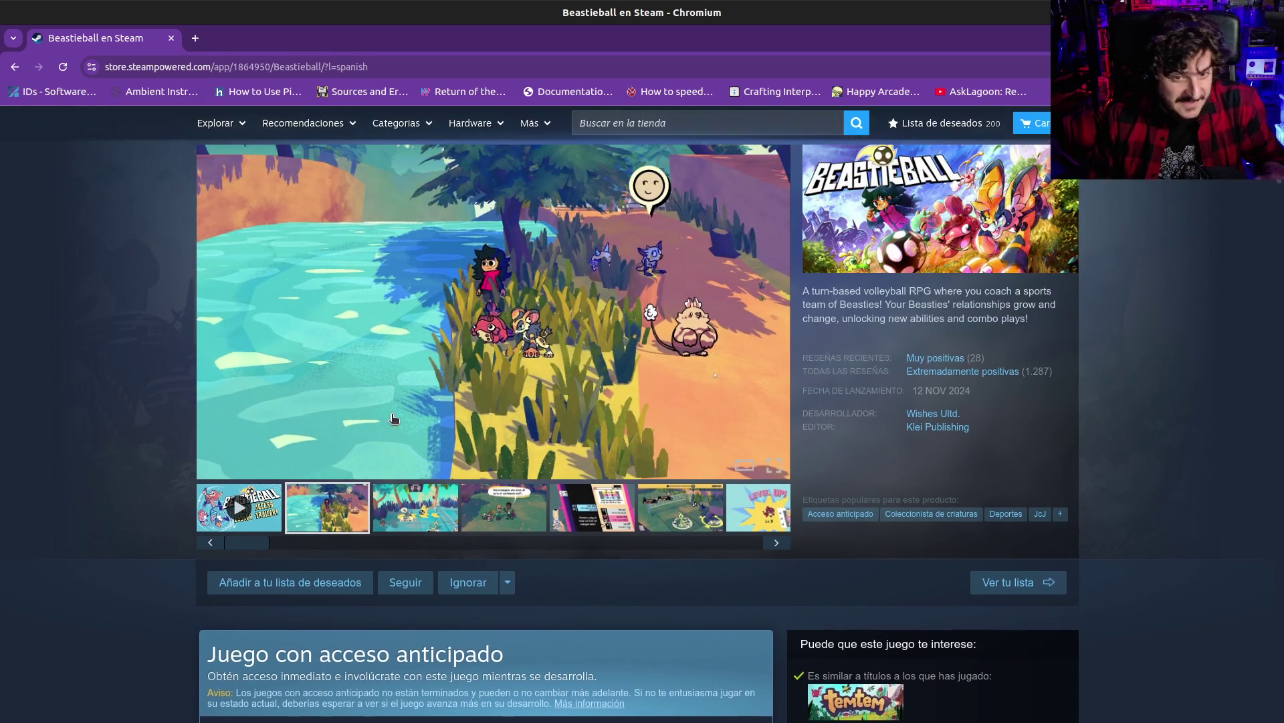
pyautogui.click(425, 345)
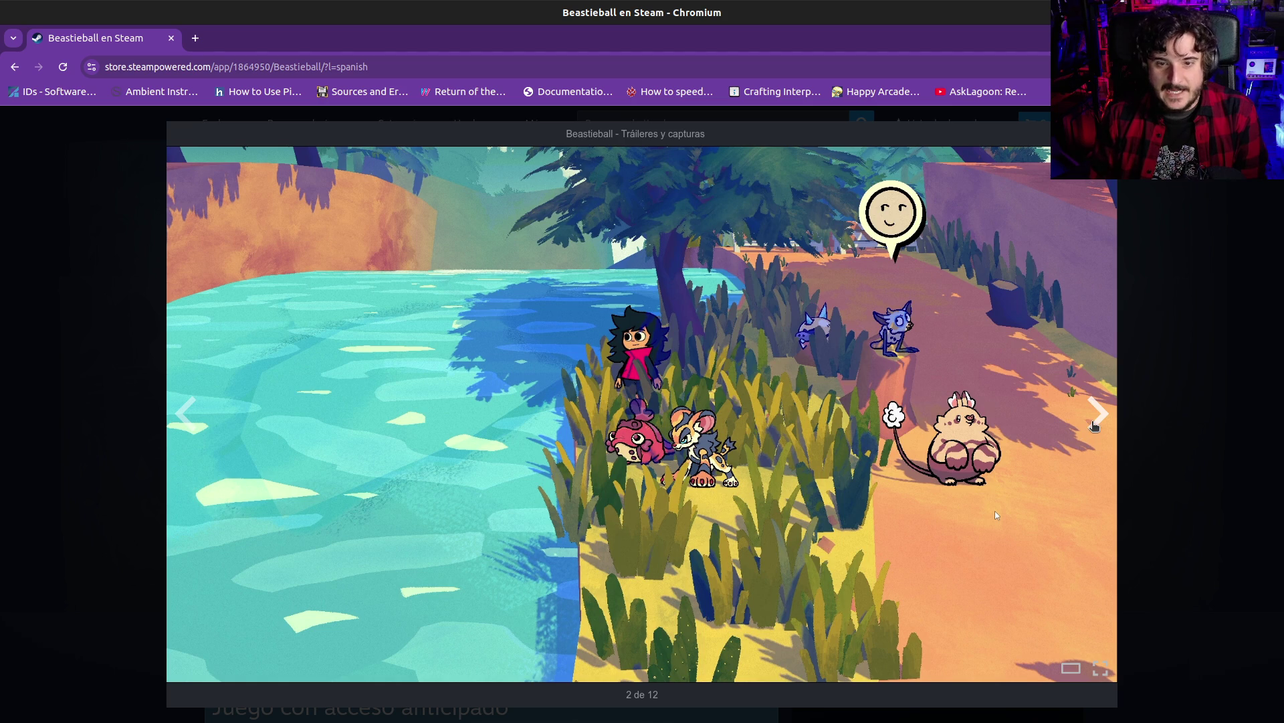
# Step through screenshots 3, 4 and 5 of 12, then close the lightbox
pyautogui.click(1092, 425)
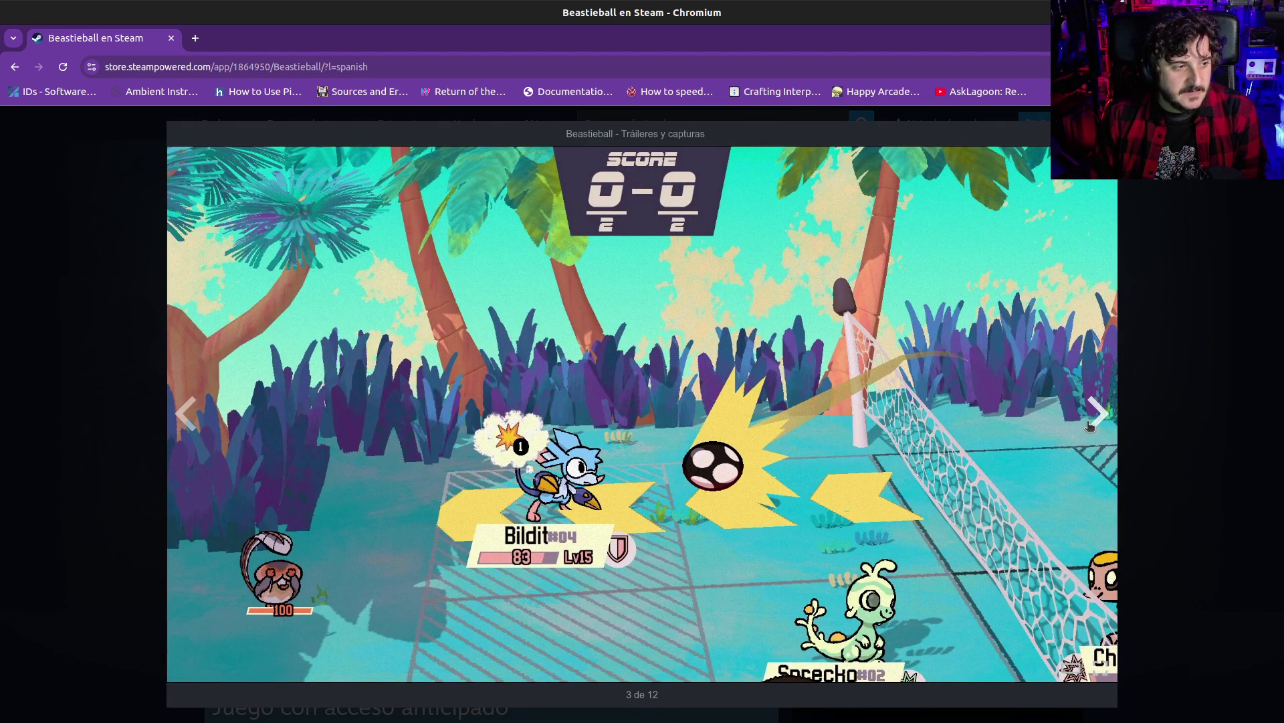
pyautogui.click(1089, 426)
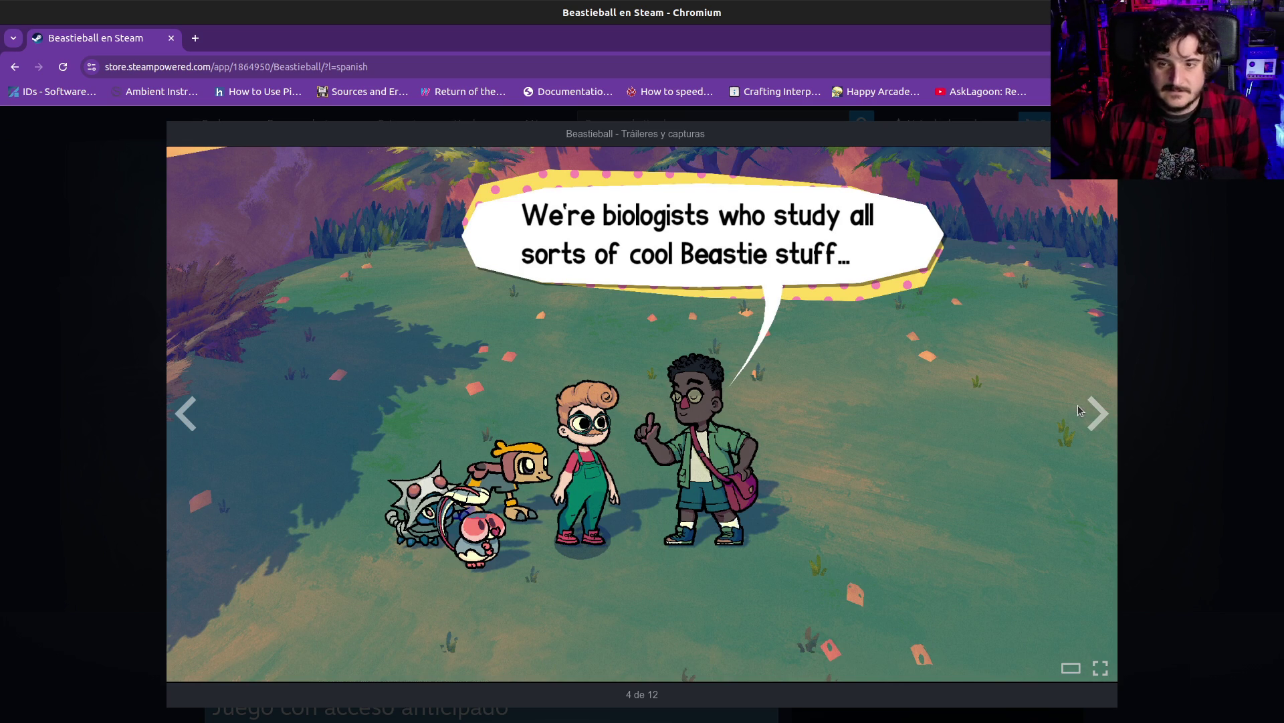
pyautogui.click(1098, 414)
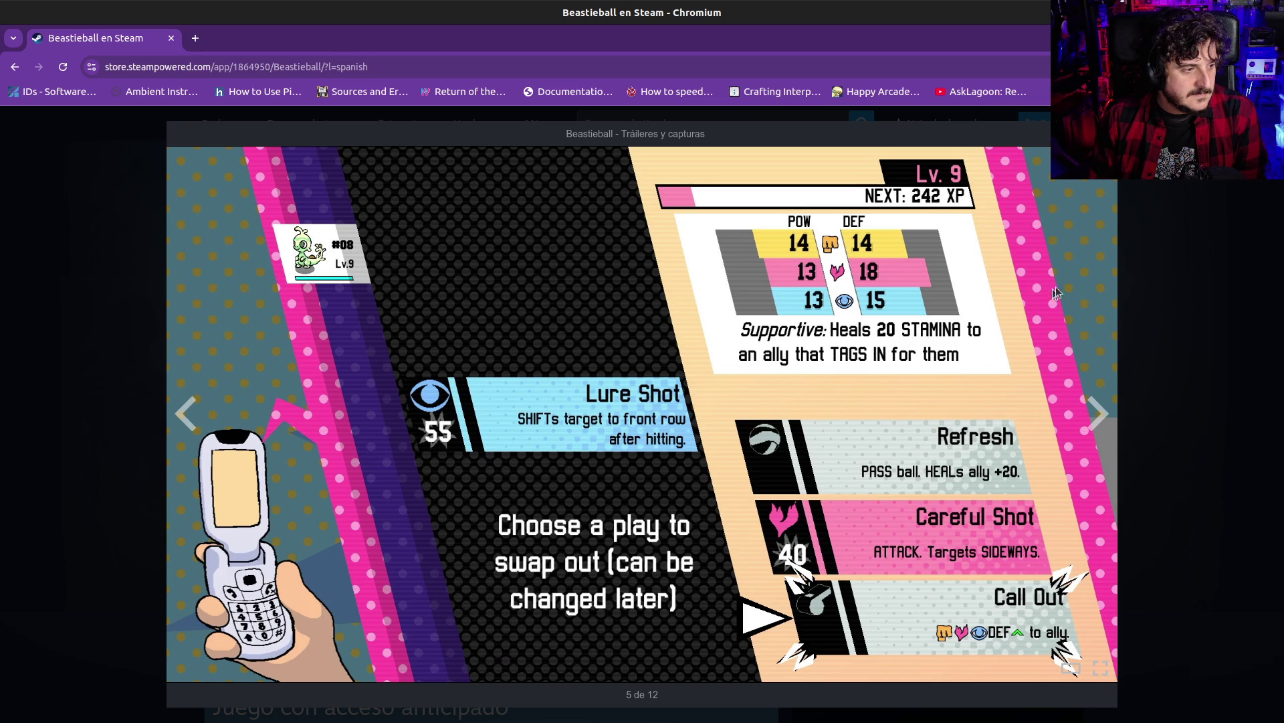
pyautogui.click(124, 490)
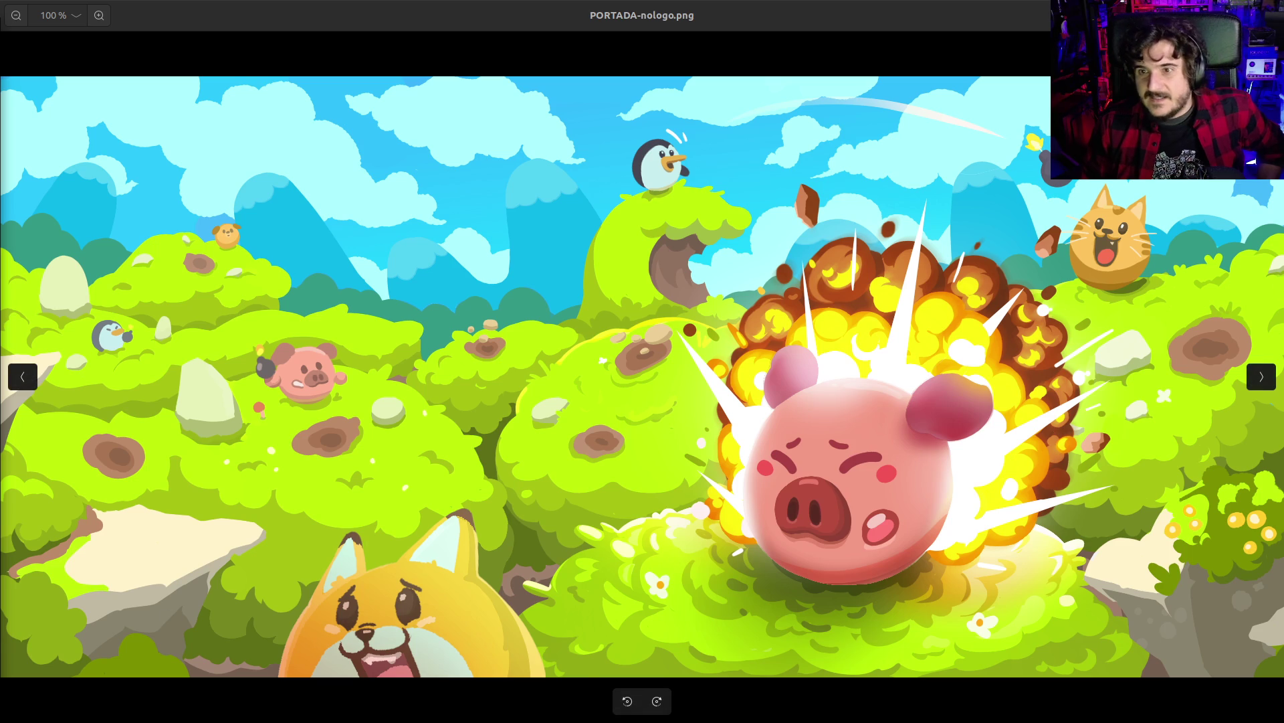
# Advance from PORTADA-nologo.png to CAPSULA_PRINCIPAL.png, then close the image viewer
pyautogui.press('Right')
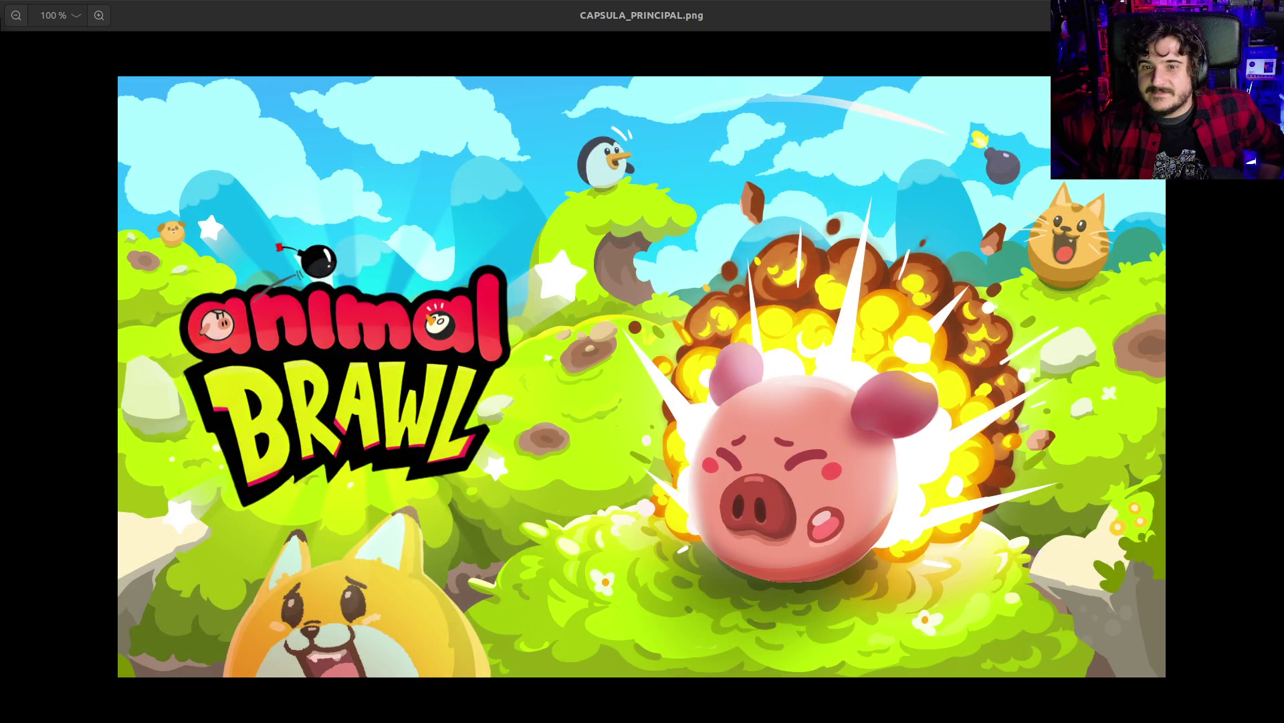
pyautogui.hotkey('ctrl', 'w')
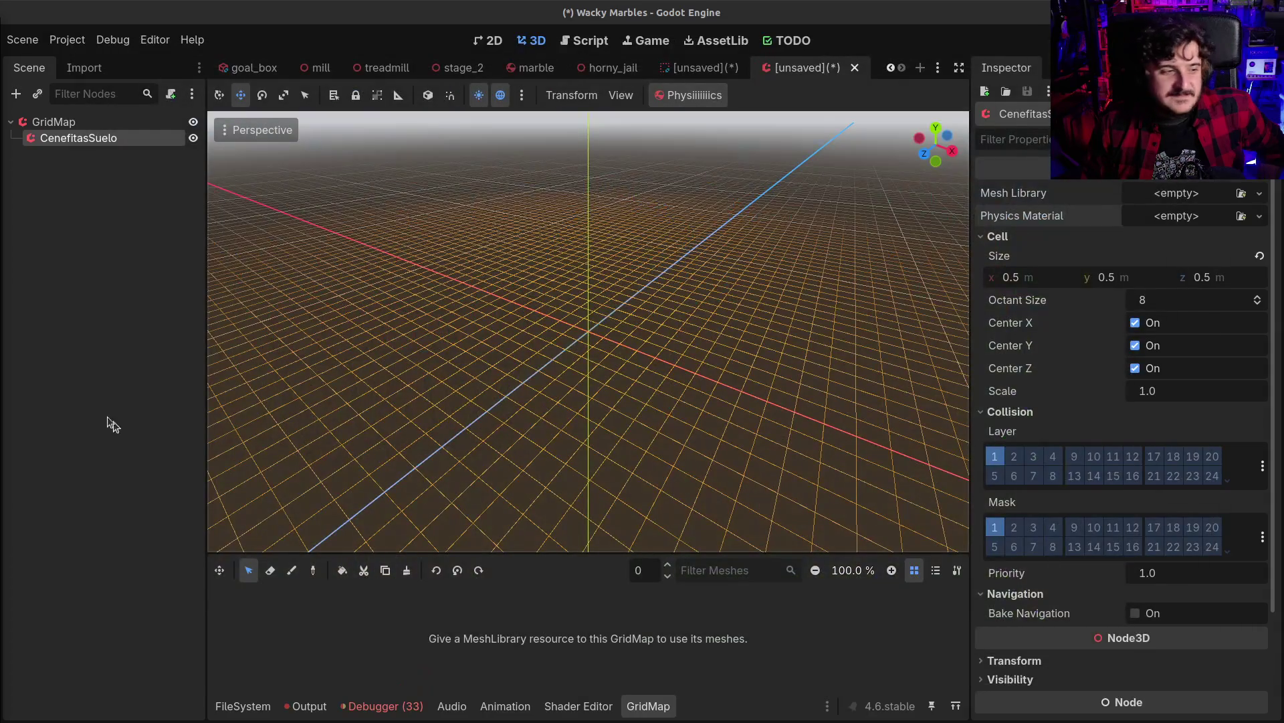
# Close the first [unsaved] scene tab, discarding its changes
pyautogui.click(97, 373)
pyautogui.rightClick(829, 64)
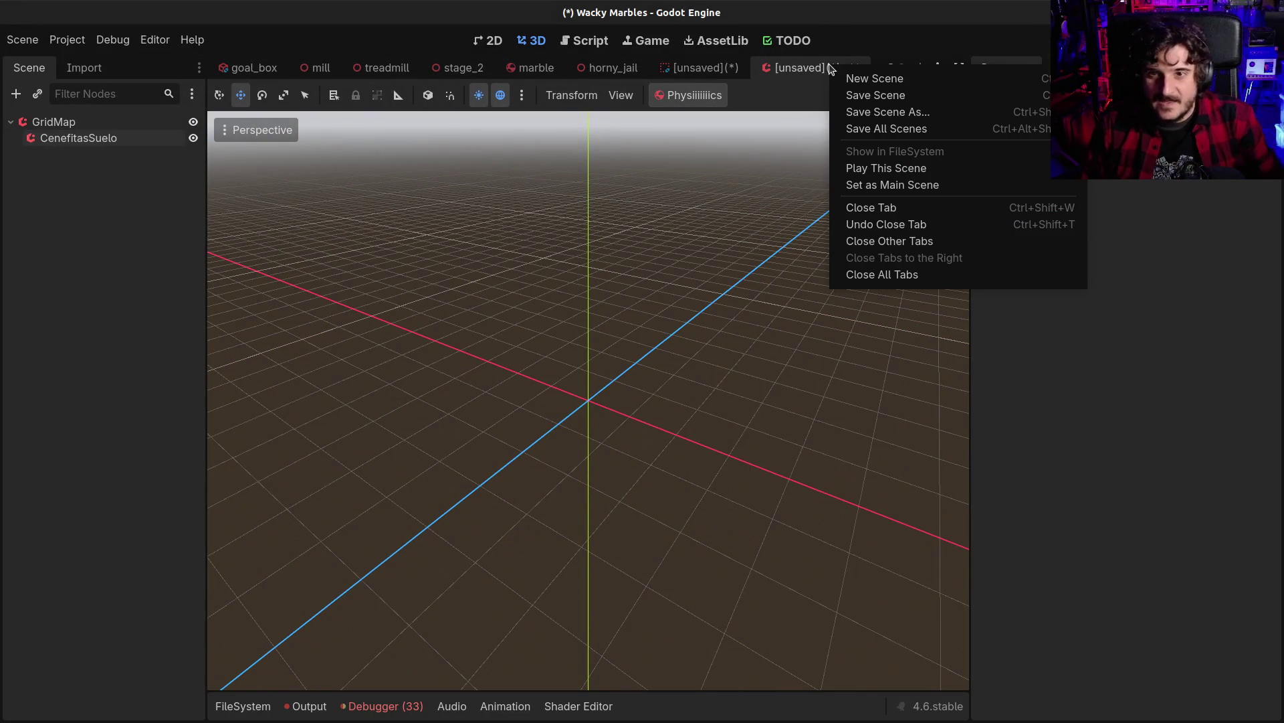
pyautogui.click(869, 207)
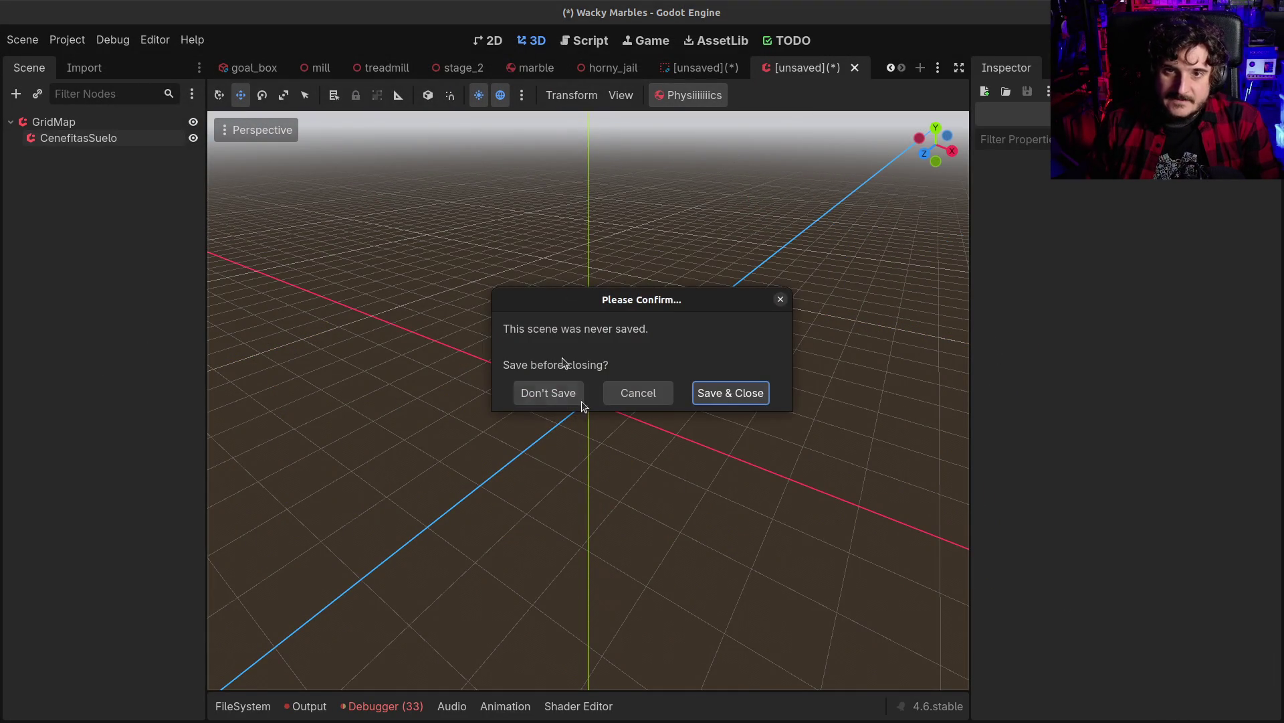
pyautogui.click(553, 390)
# Close the second unsaved scene tab without saving, leaving the horny_jail cage in view
pyautogui.middleClick(780, 75)
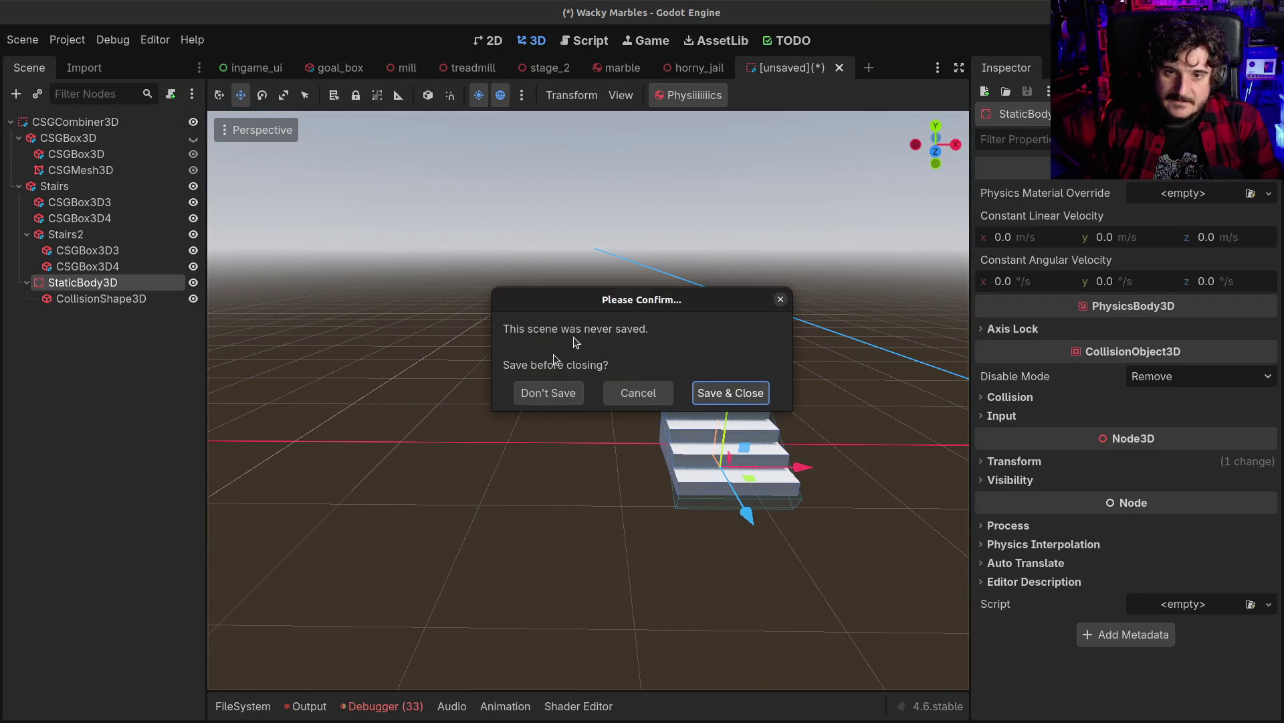
pyautogui.click(543, 393)
pyautogui.moveTo(669, 354)
pyautogui.mouseDown()
pyautogui.moveTo(488, 358)
pyautogui.moveTo(504, 364)
pyautogui.mouseUp()
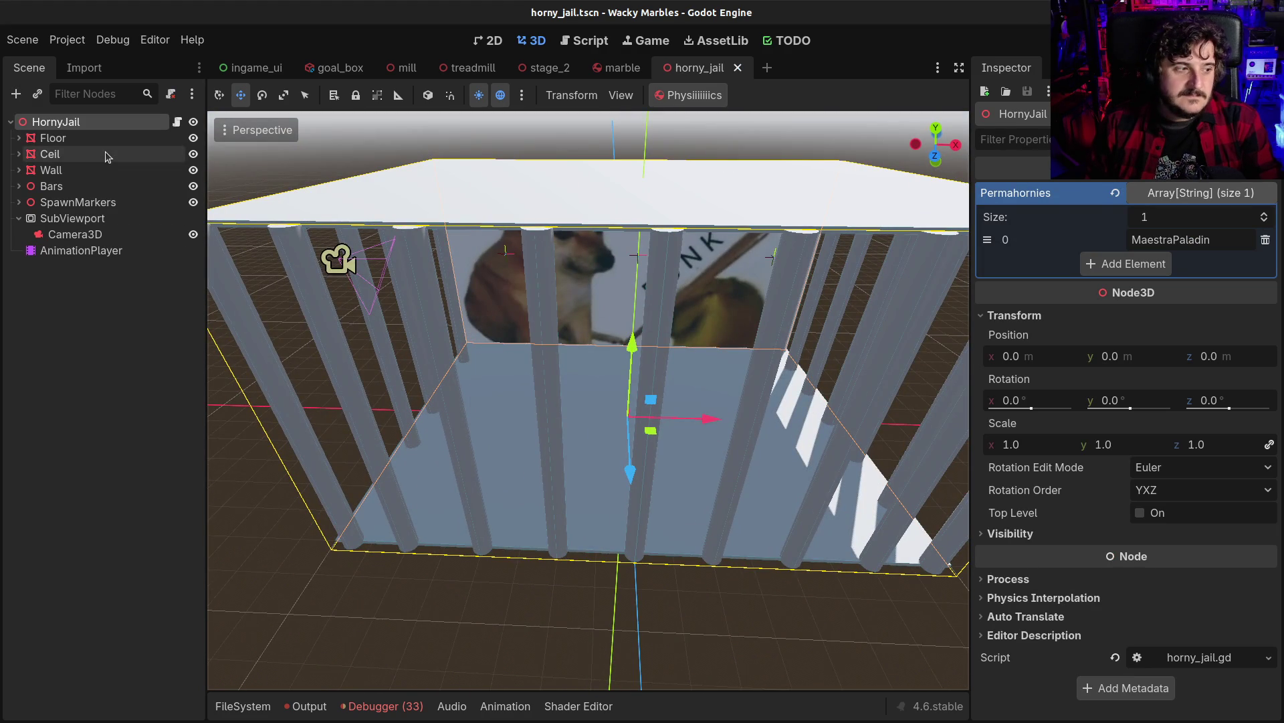
pyautogui.click(114, 363)
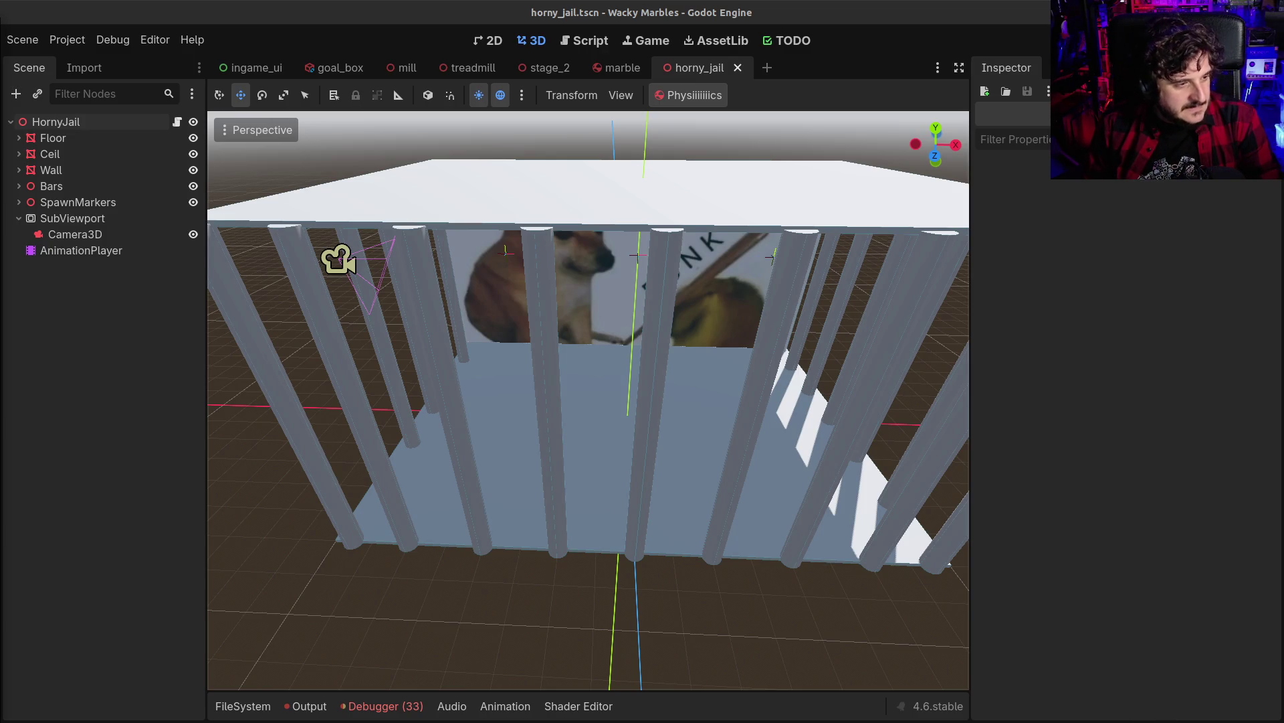
# Zoom in and out on the horny_jail cage, then orbit the view back toward the cage bars
pyautogui.scroll(-3, 449, 467)
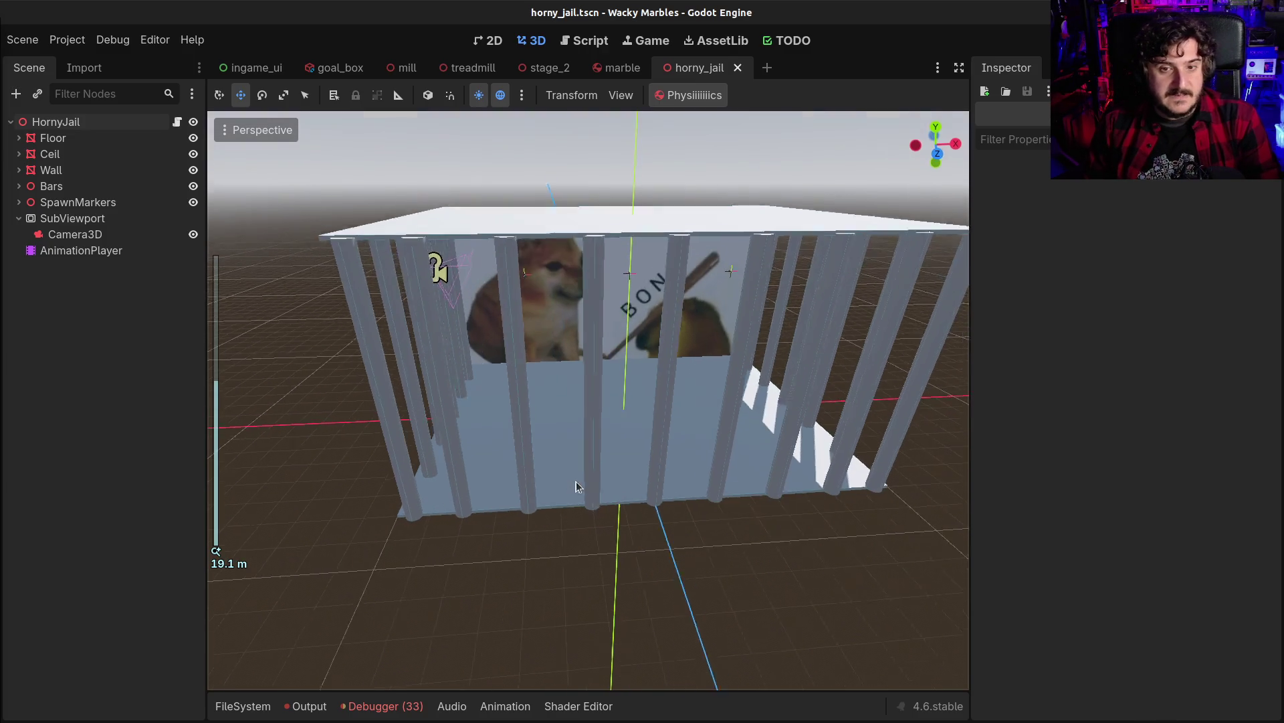
pyautogui.scroll(6, 577, 487)
pyautogui.scroll(-3, 588, 400)
pyautogui.moveTo(588, 400)
pyautogui.mouseDown()
pyautogui.moveTo(482, 404)
pyautogui.moveTo(602, 401)
pyautogui.moveTo(522, 401)
pyautogui.moveTo(699, 450)
pyautogui.mouseUp()
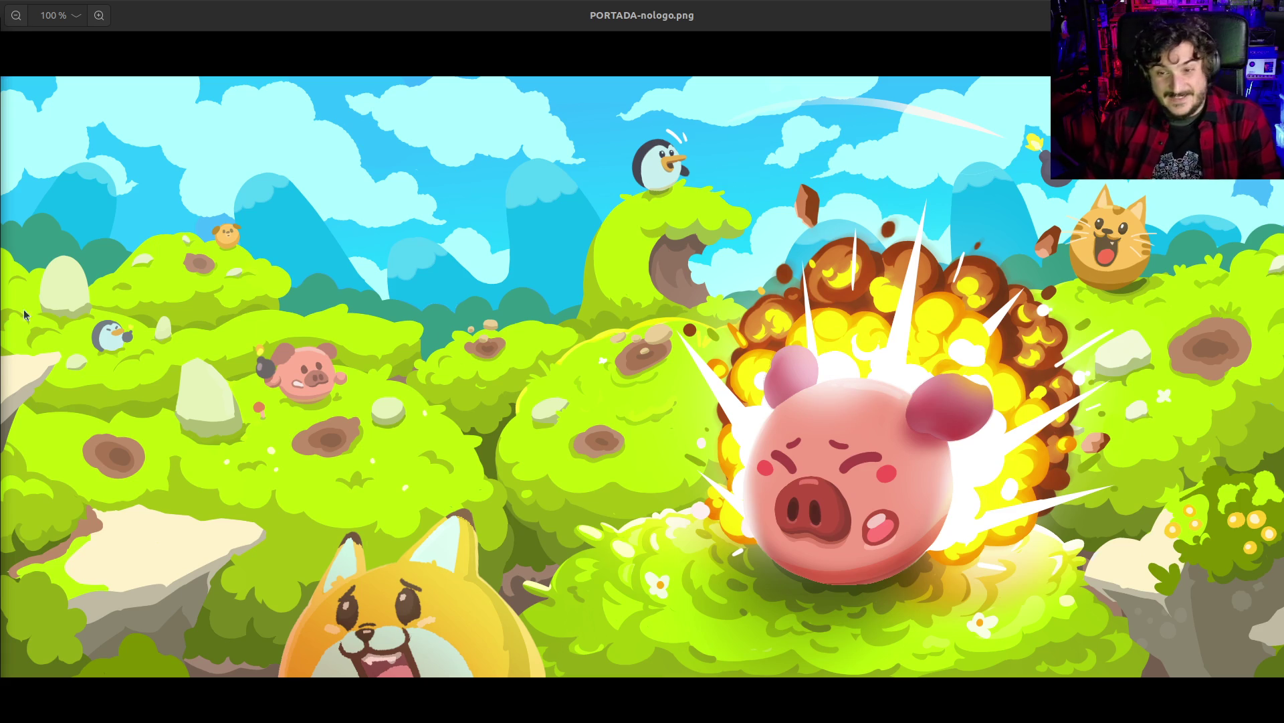
pyautogui.hotkey('alt', 'Tab')
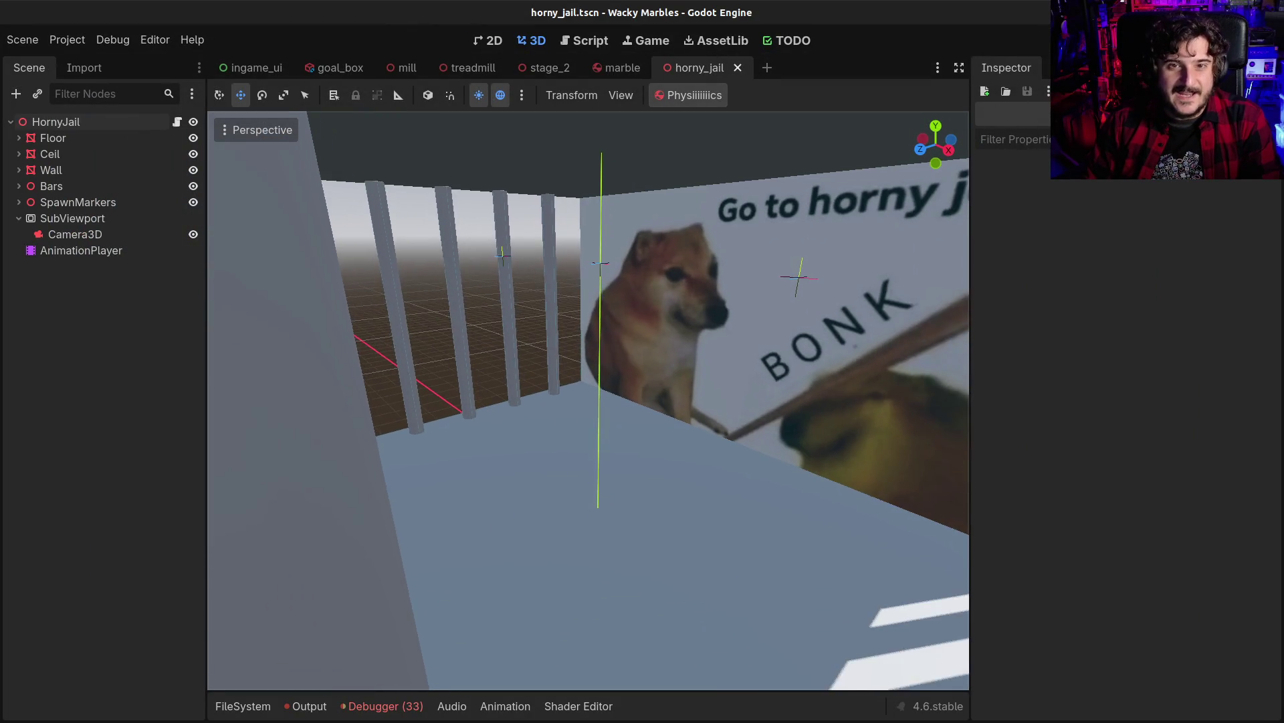
pyautogui.scroll(-10, 719, 421)
pyautogui.scroll(3, 588, 400)
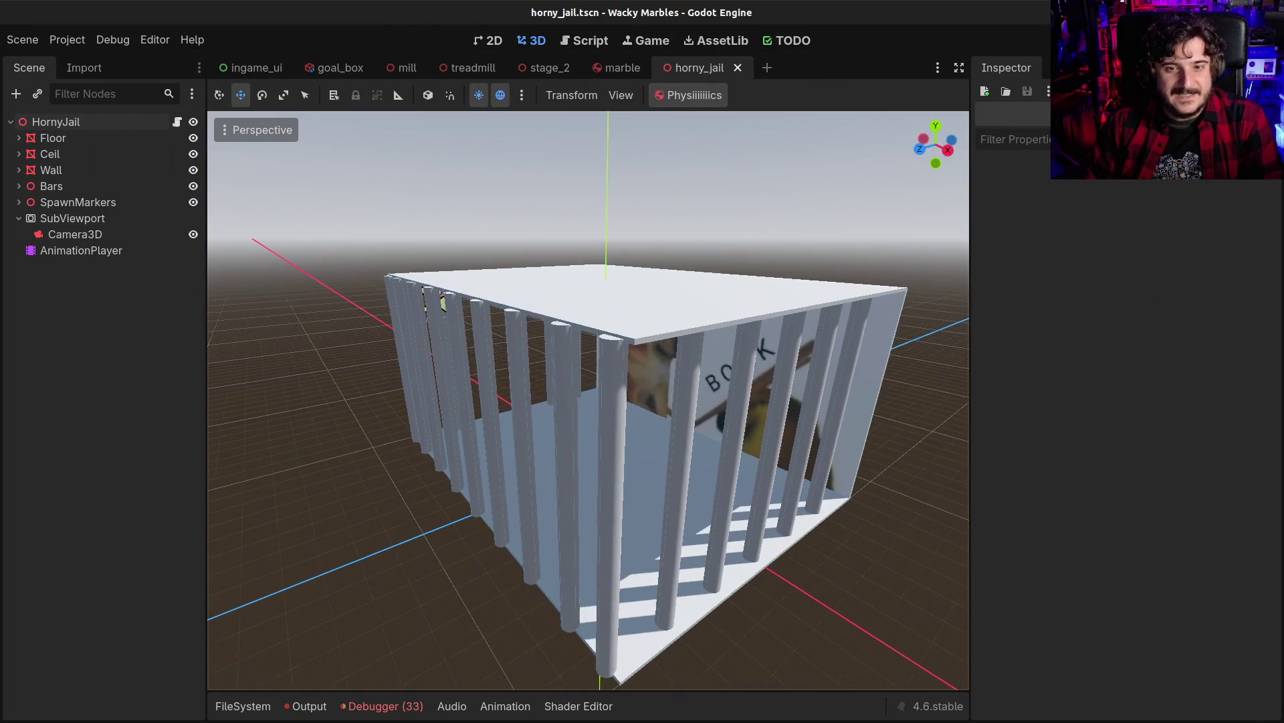
pyautogui.moveTo(717, 416)
pyautogui.mouseDown()
pyautogui.moveTo(669, 415)
pyautogui.moveTo(699, 400)
pyautogui.mouseUp()
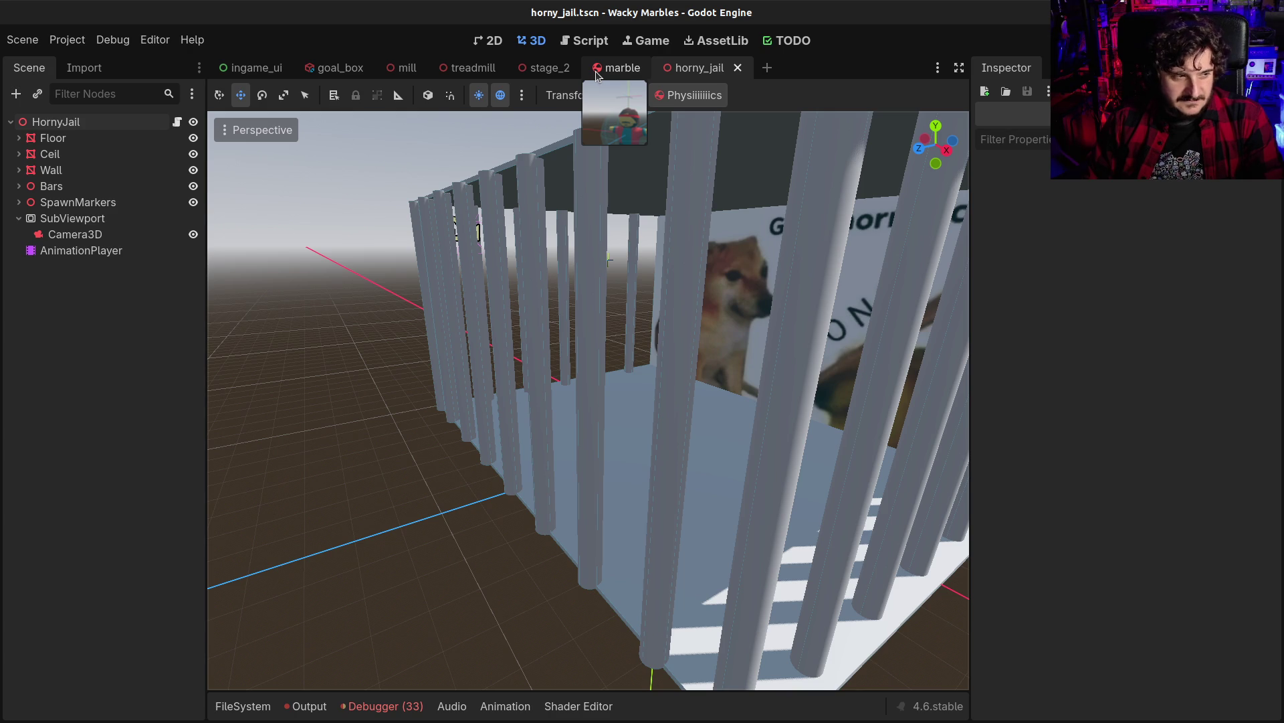
# Switch to stage_2, zoom in on its pachinko board, then return to horny_jail
pyautogui.click(542, 74)
pyautogui.scroll(2, 589, 402)
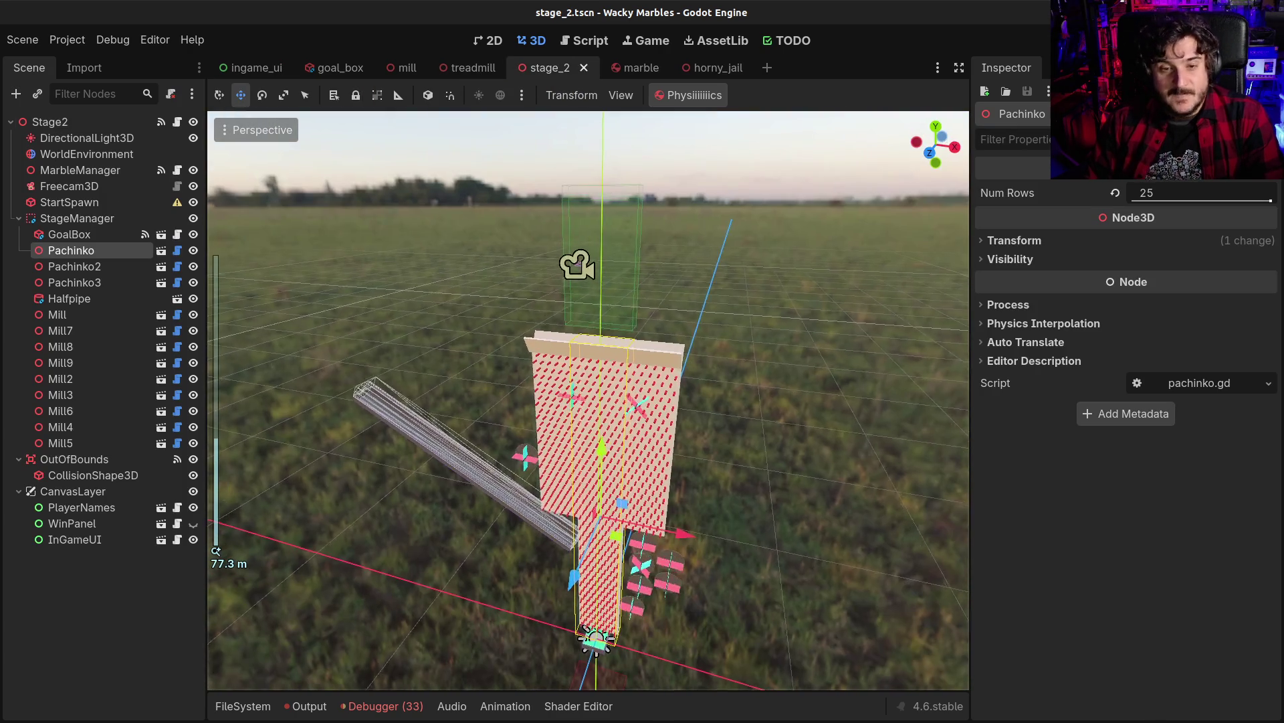
pyautogui.scroll(2, 589, 402)
pyautogui.scroll(2, 589, 402)
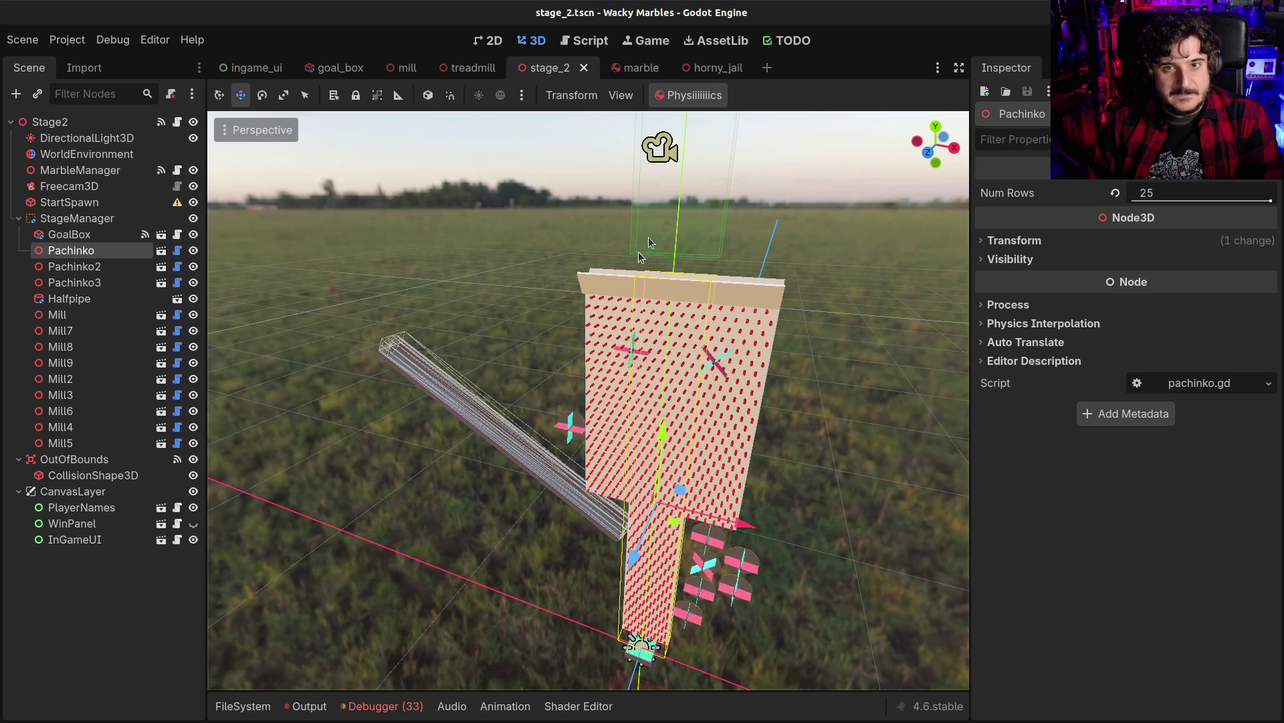
pyautogui.click(699, 69)
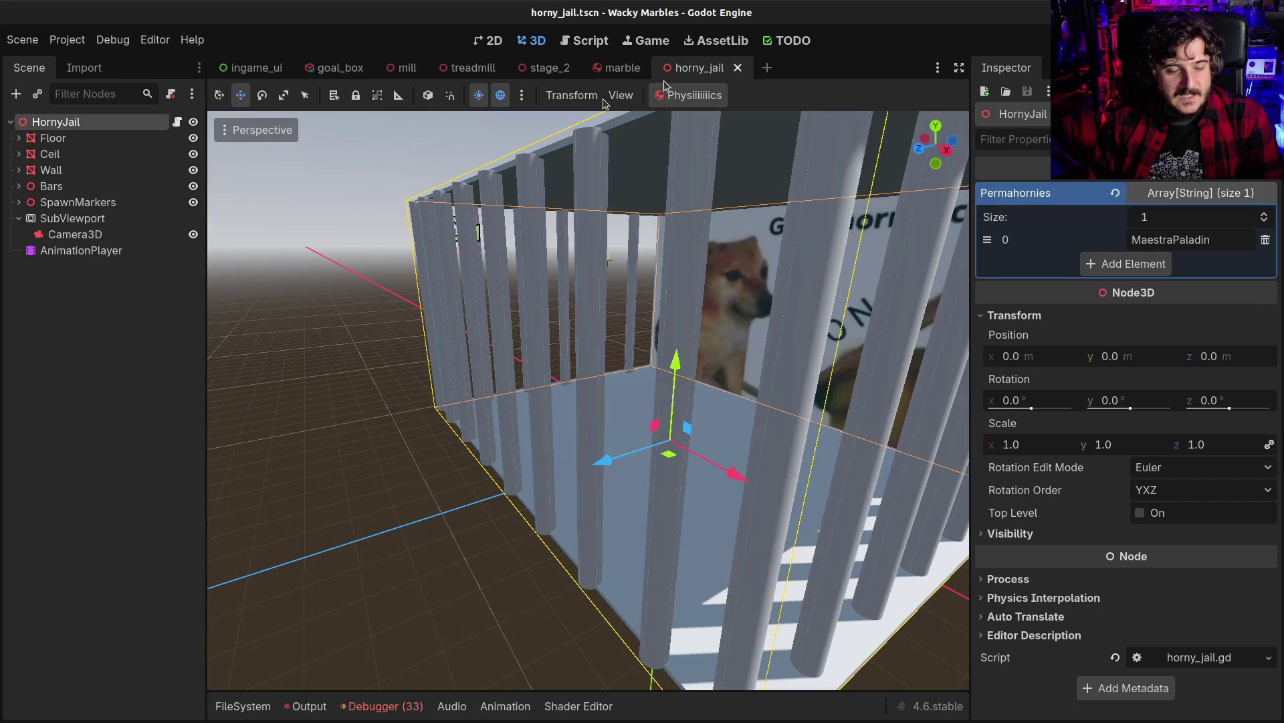
# Drag SubViewport and its Camera3D above Floor so it becomes HornyJail's first child
pyautogui.click(40, 220)
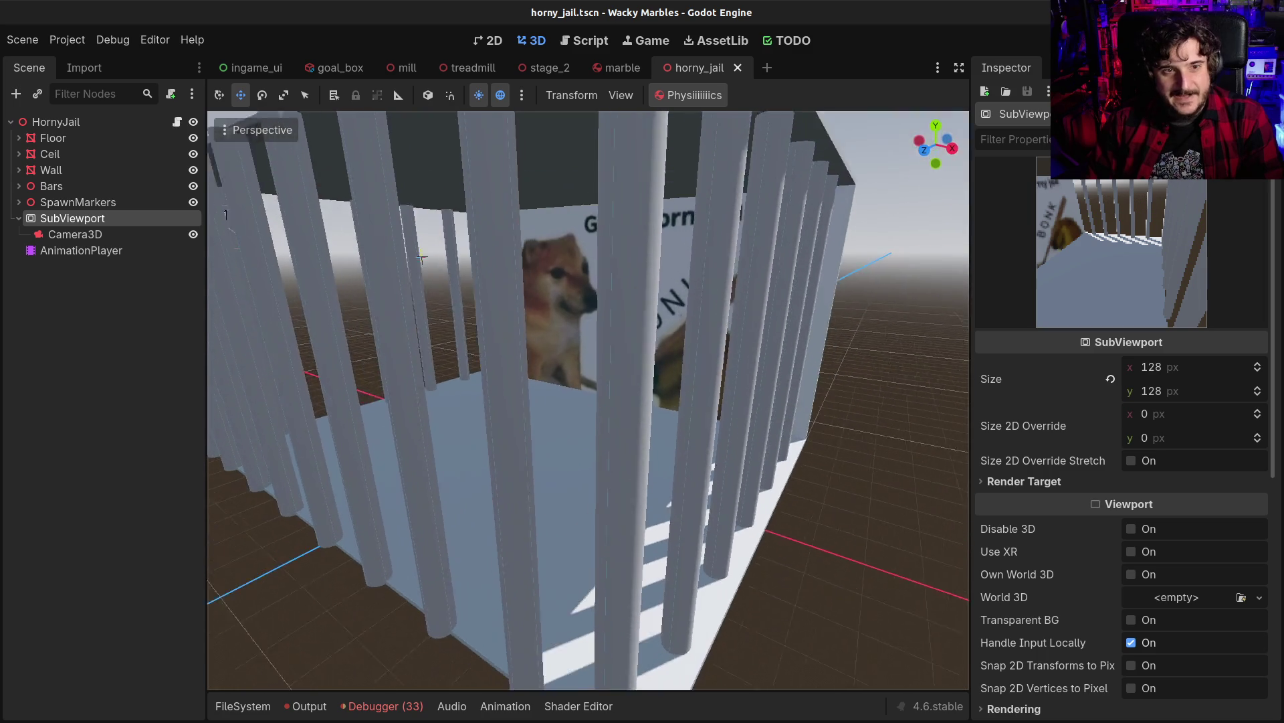
pyautogui.scroll(-8, 588, 400)
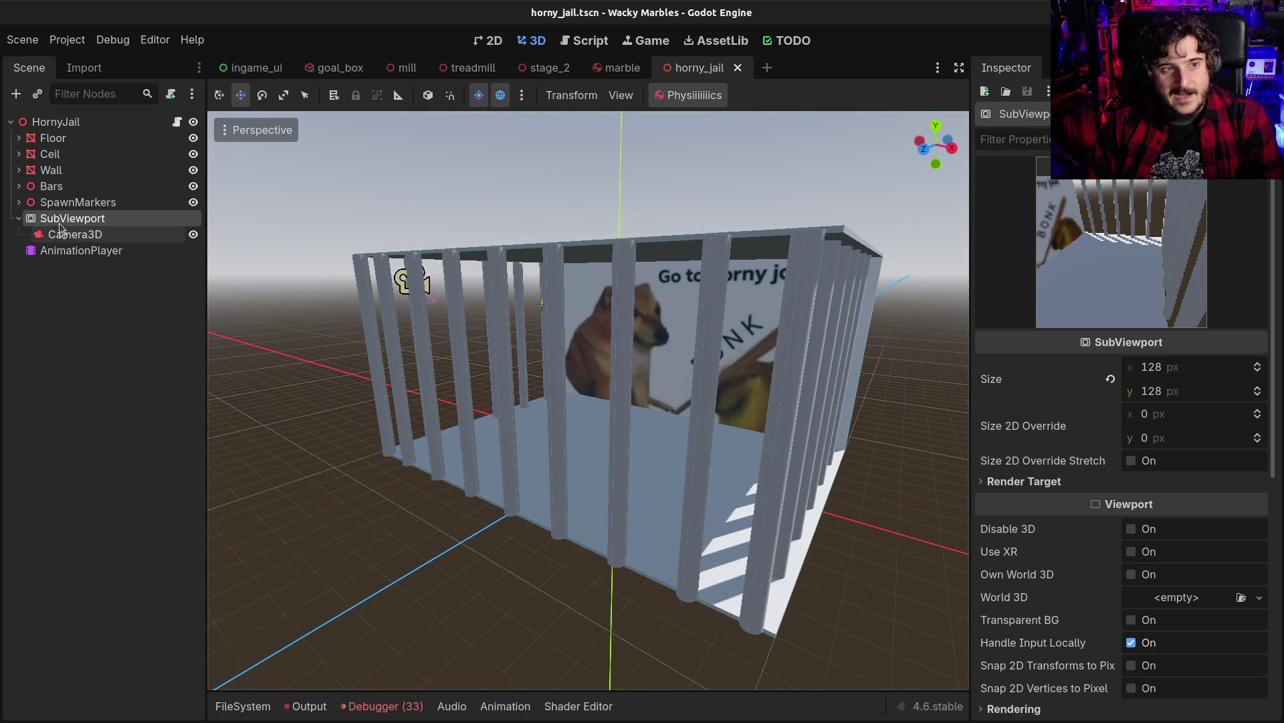
pyautogui.moveTo(70, 219); pyautogui.dragTo(75, 129)
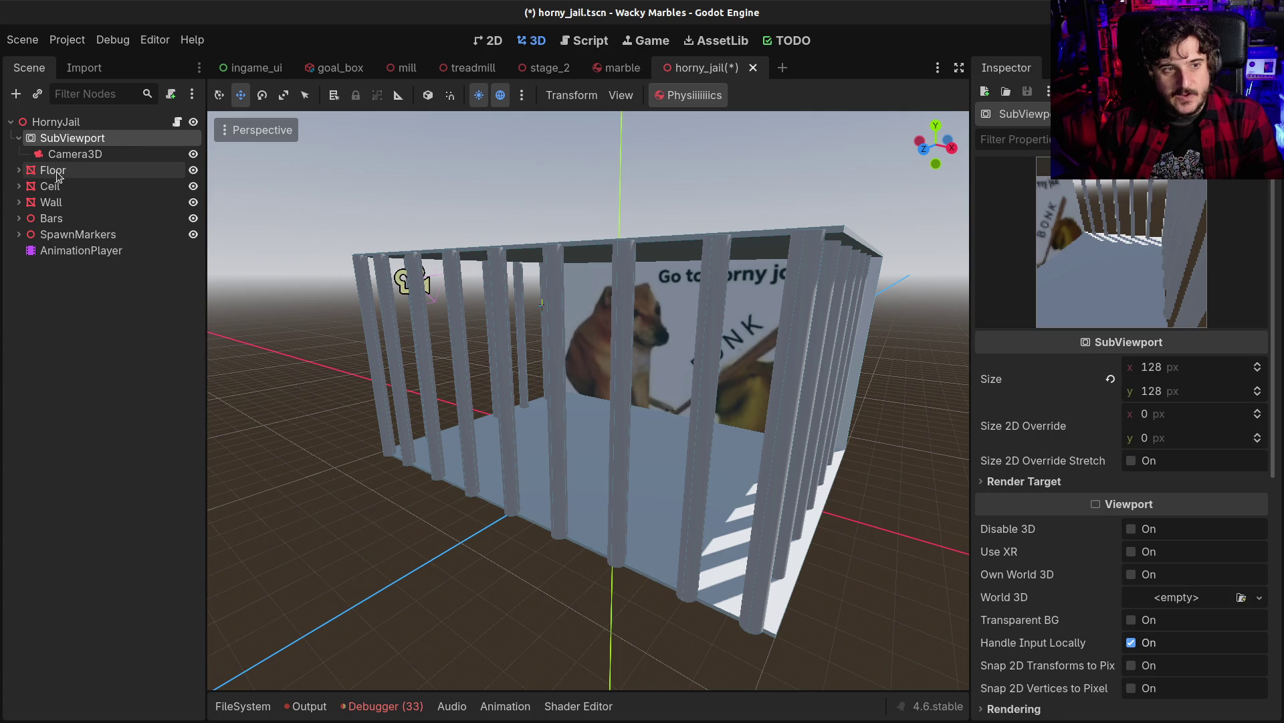
pyautogui.click(60, 173)
pyautogui.keyDown('shift'); pyautogui.click(54, 235); pyautogui.keyUp('shift')
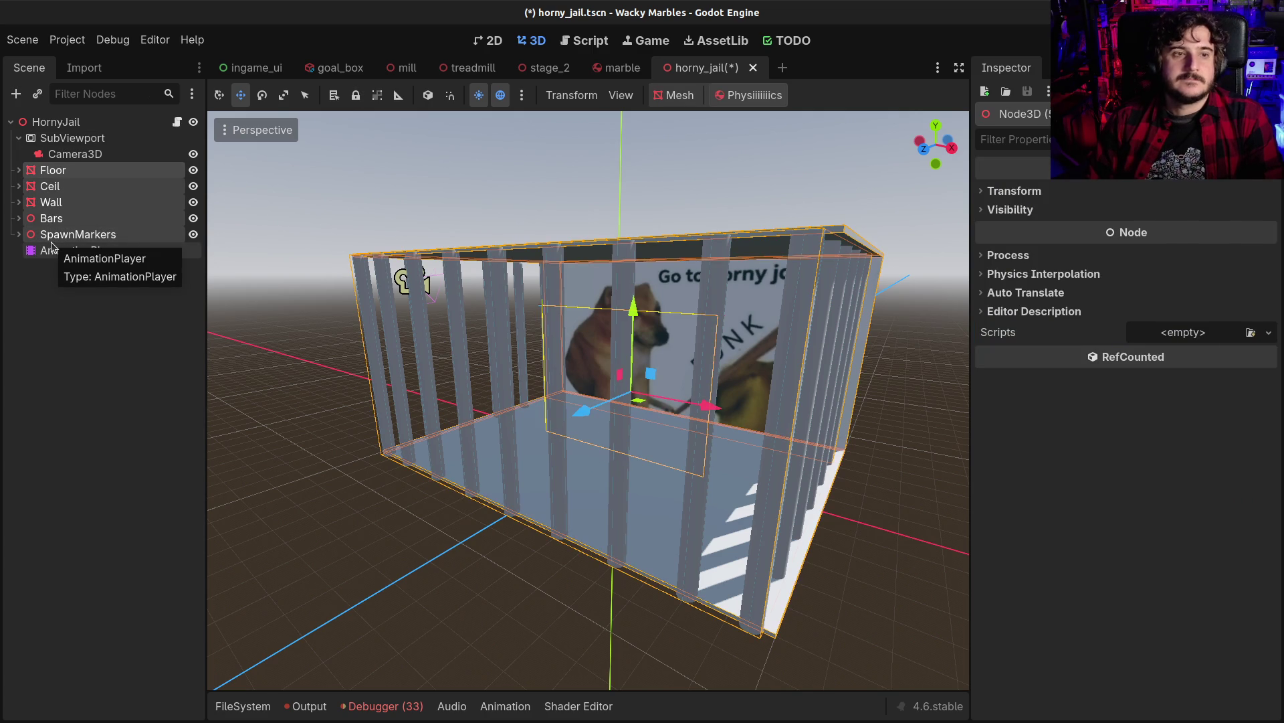
pyautogui.click(72, 138)
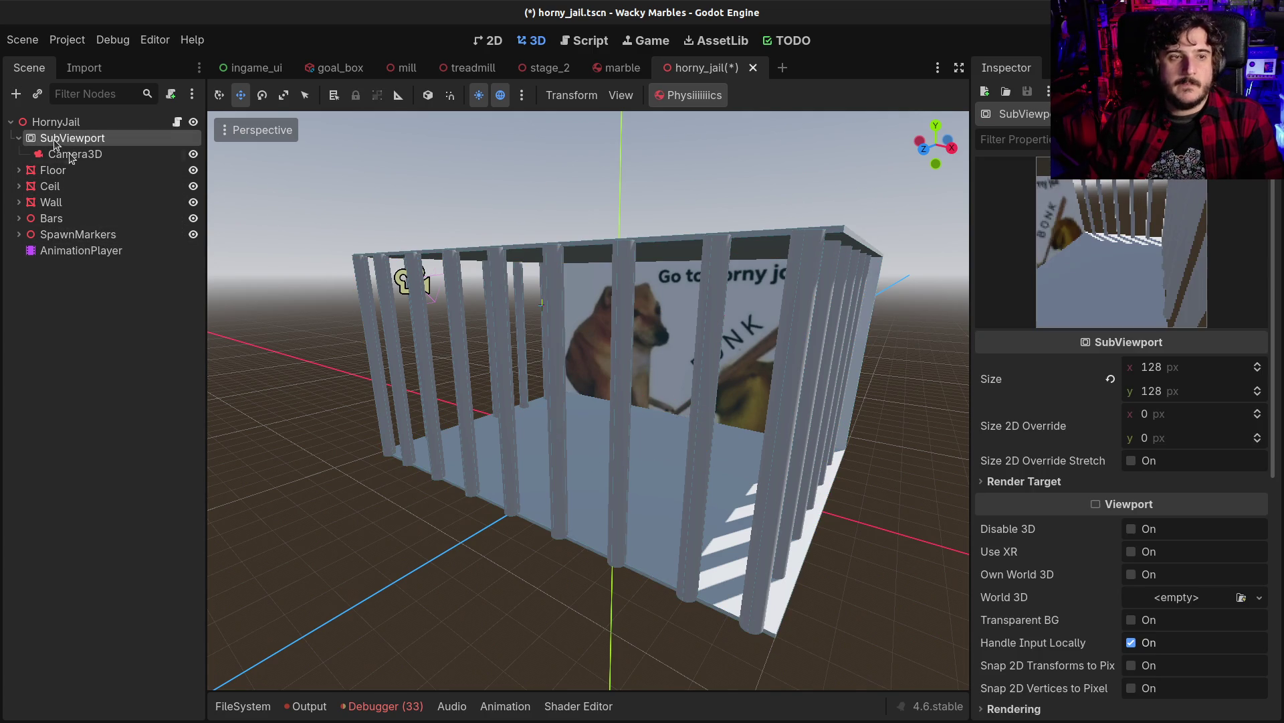
pyautogui.scroll(3, 537, 293)
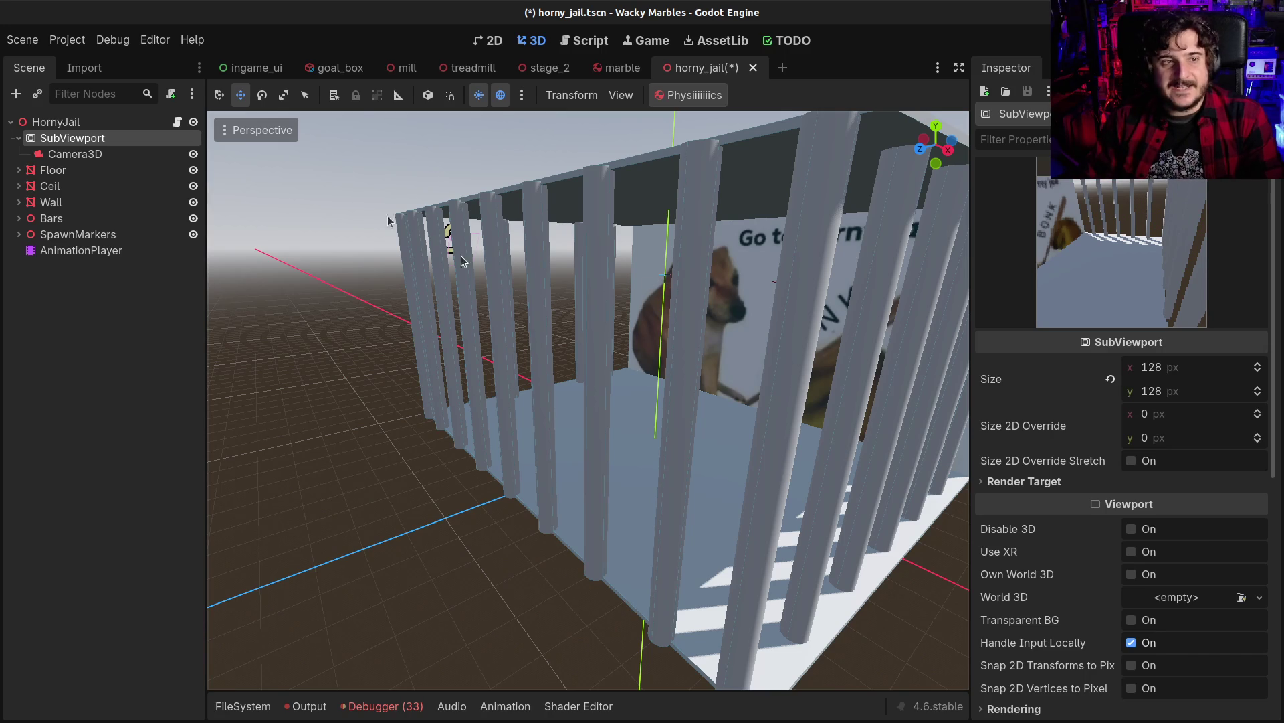
pyautogui.click(33, 125)
# Add a SubViewportContainer to HornyJail via a 'view' search and drag it onto SubViewport
pyautogui.hotkey('ctrl', 'a')
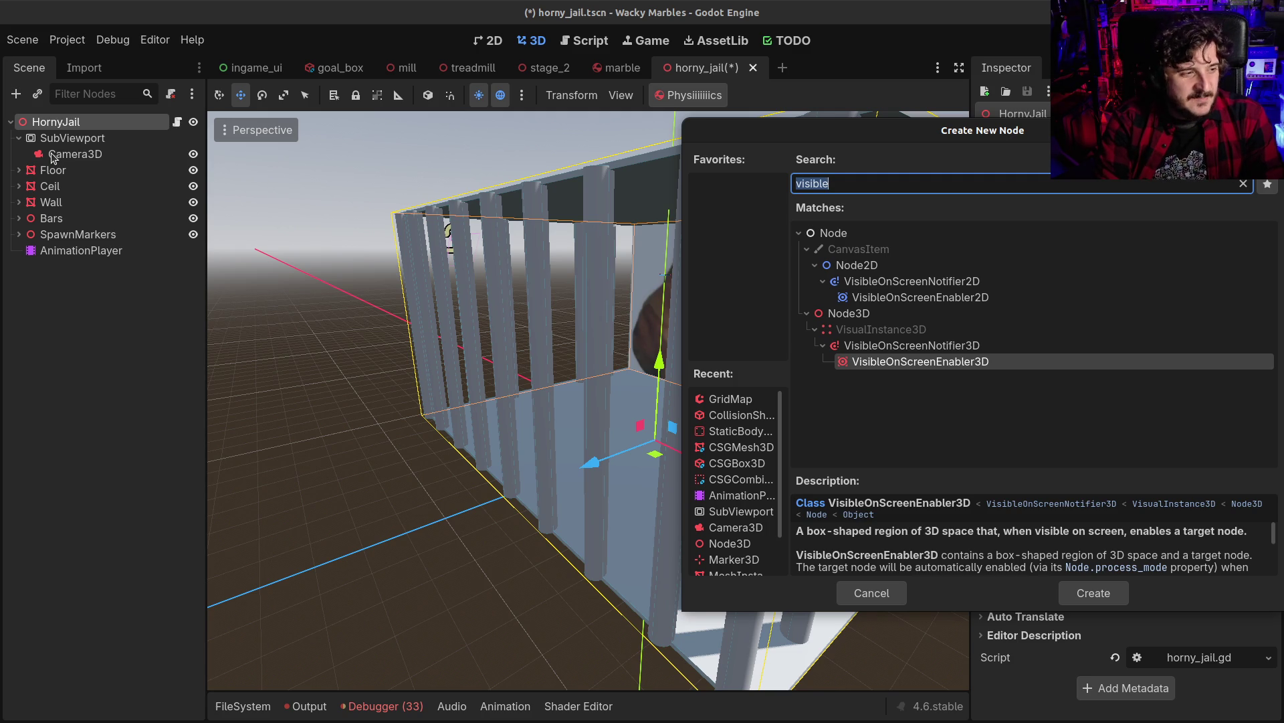
pyautogui.press('BackSpace')
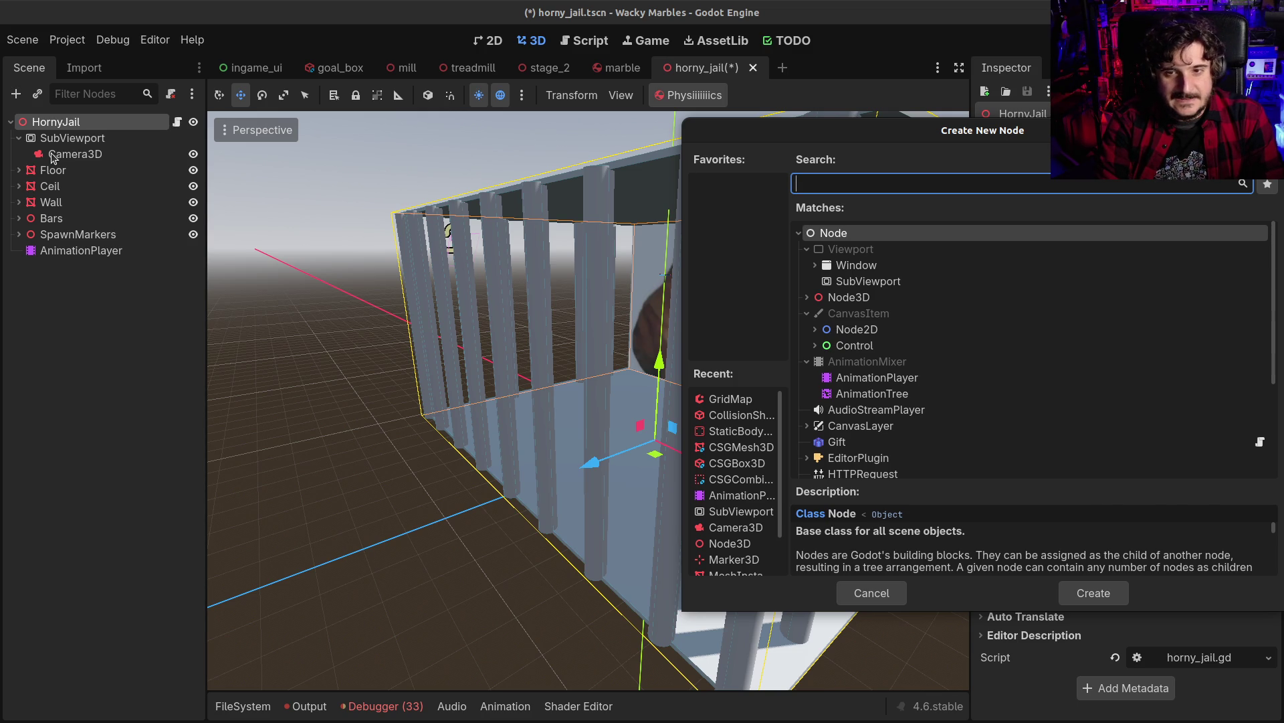
pyautogui.write('view')
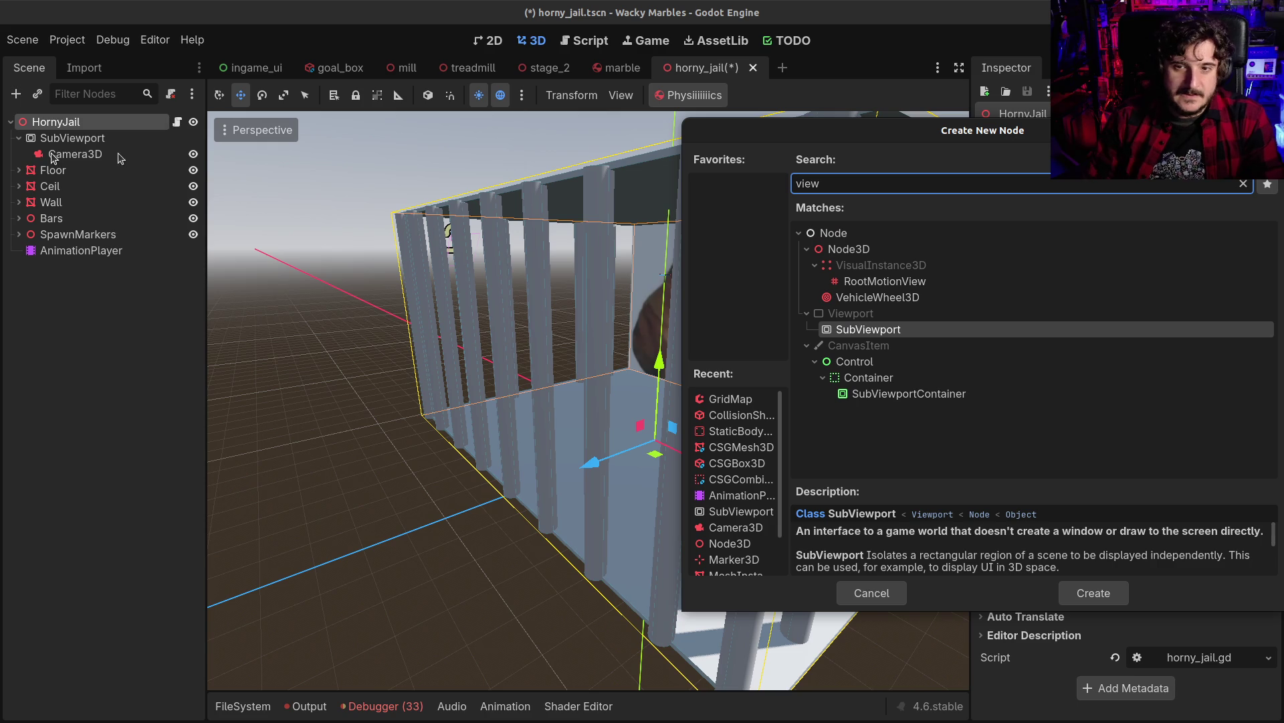
pyautogui.doubleClick(776, 393)
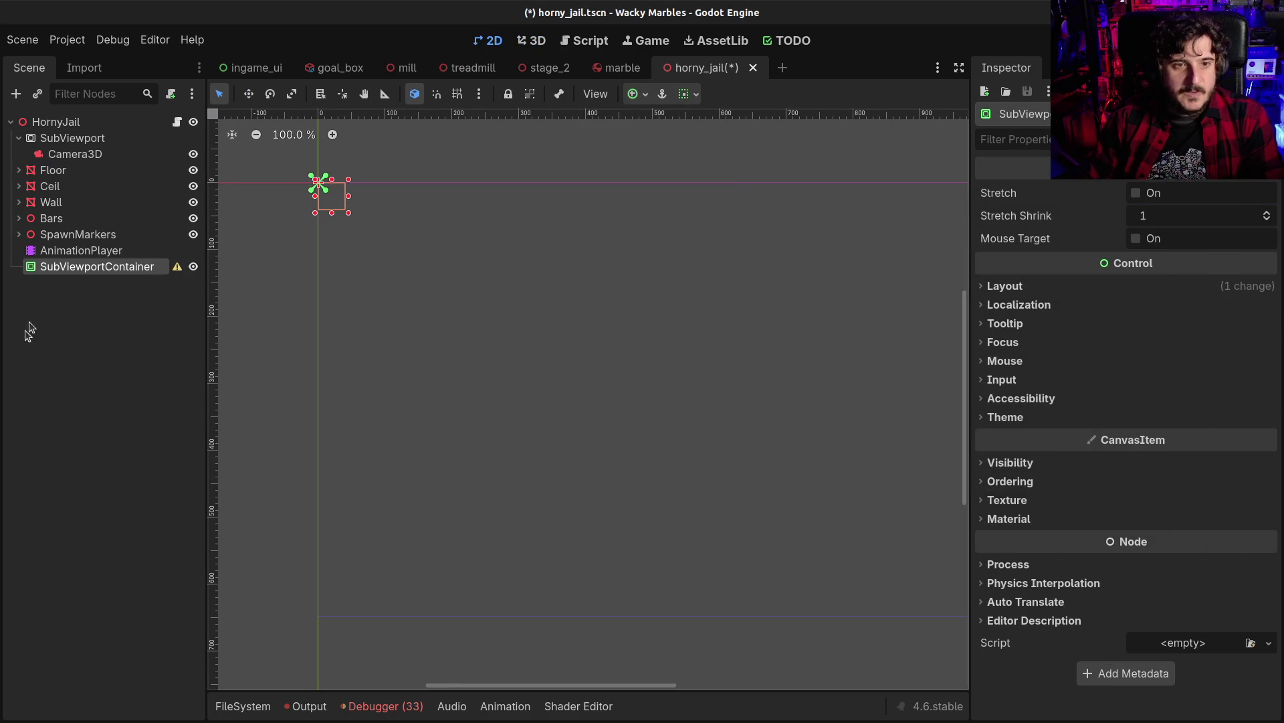
pyautogui.moveTo(65, 268)
pyautogui.mouseDown()
pyautogui.moveTo(59, 129)
pyautogui.moveTo(67, 138)
pyautogui.mouseUp()
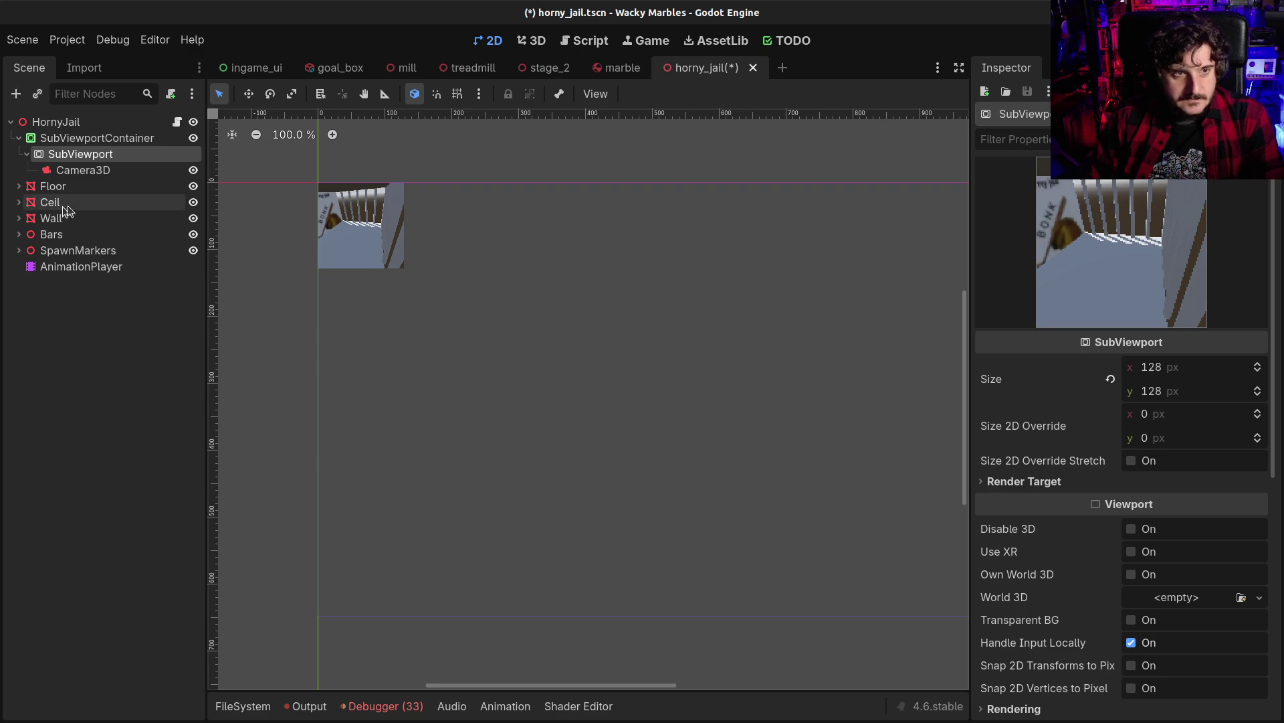
# Select the SubViewportContainer and enlarge it to fit the camera feed
pyautogui.click(67, 138)
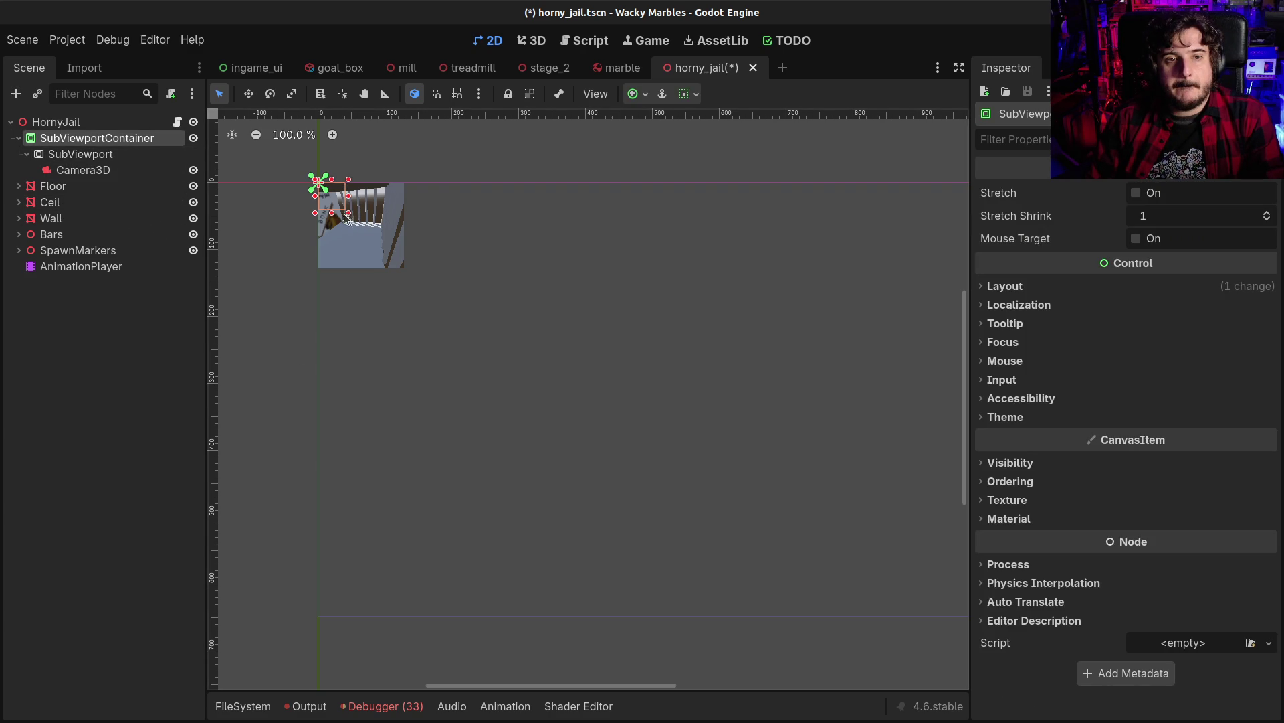
pyautogui.moveTo(348, 215); pyautogui.dragTo(408, 273)
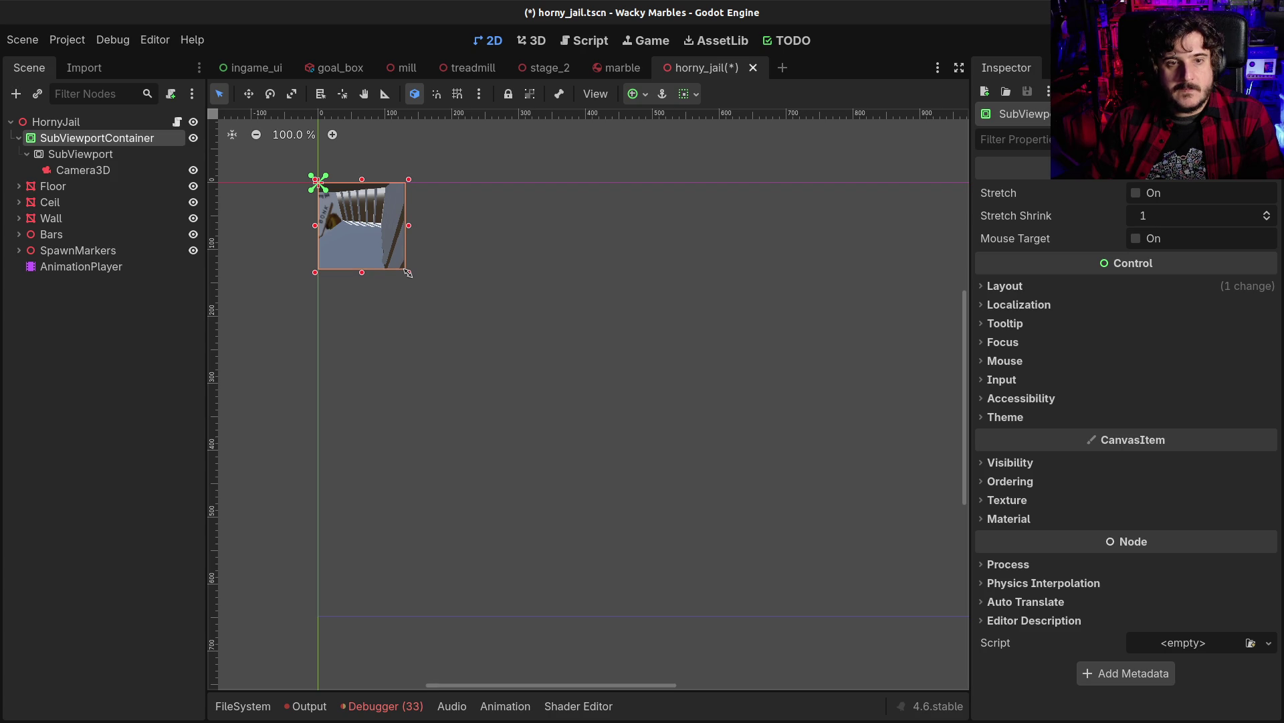
# Set the SubViewportContainer's Layout > Transform size to 128 × 128 px
pyautogui.click(1047, 288)
pyautogui.click(1041, 473)
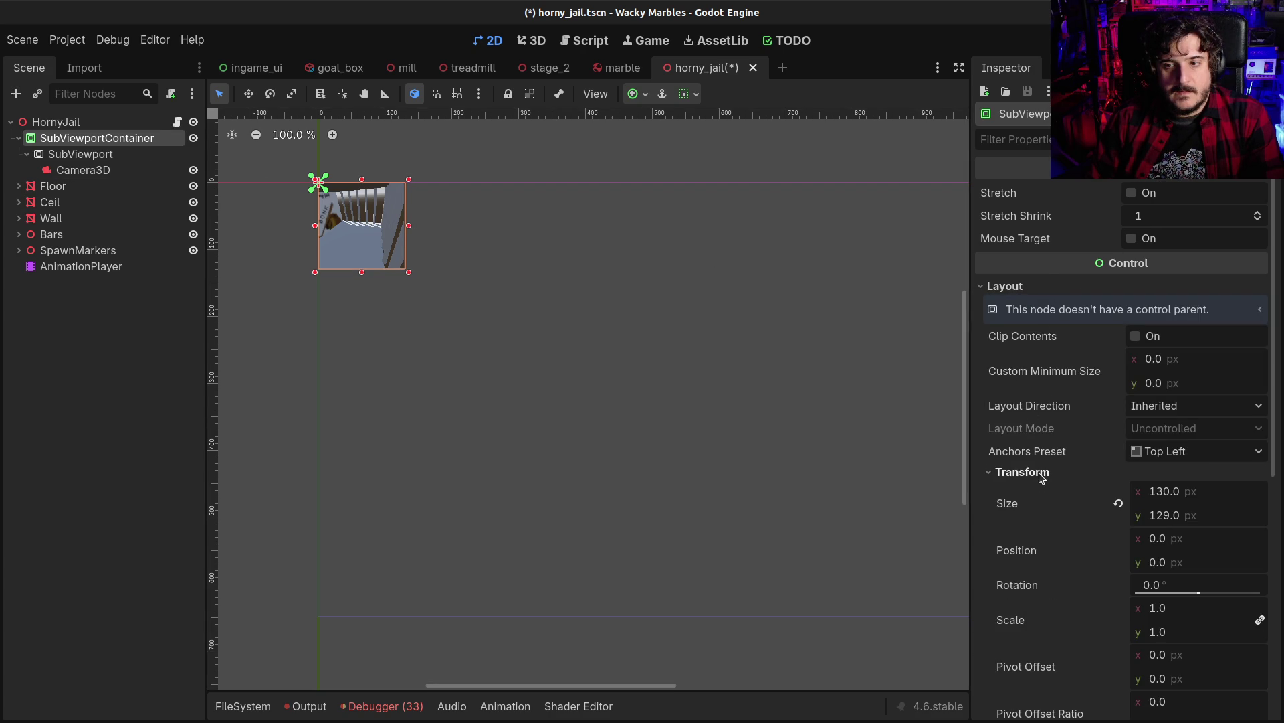
pyautogui.click(1164, 491)
pyautogui.write('128')
pyautogui.press('Tab')
pyautogui.write('128')
pyautogui.press('Return')
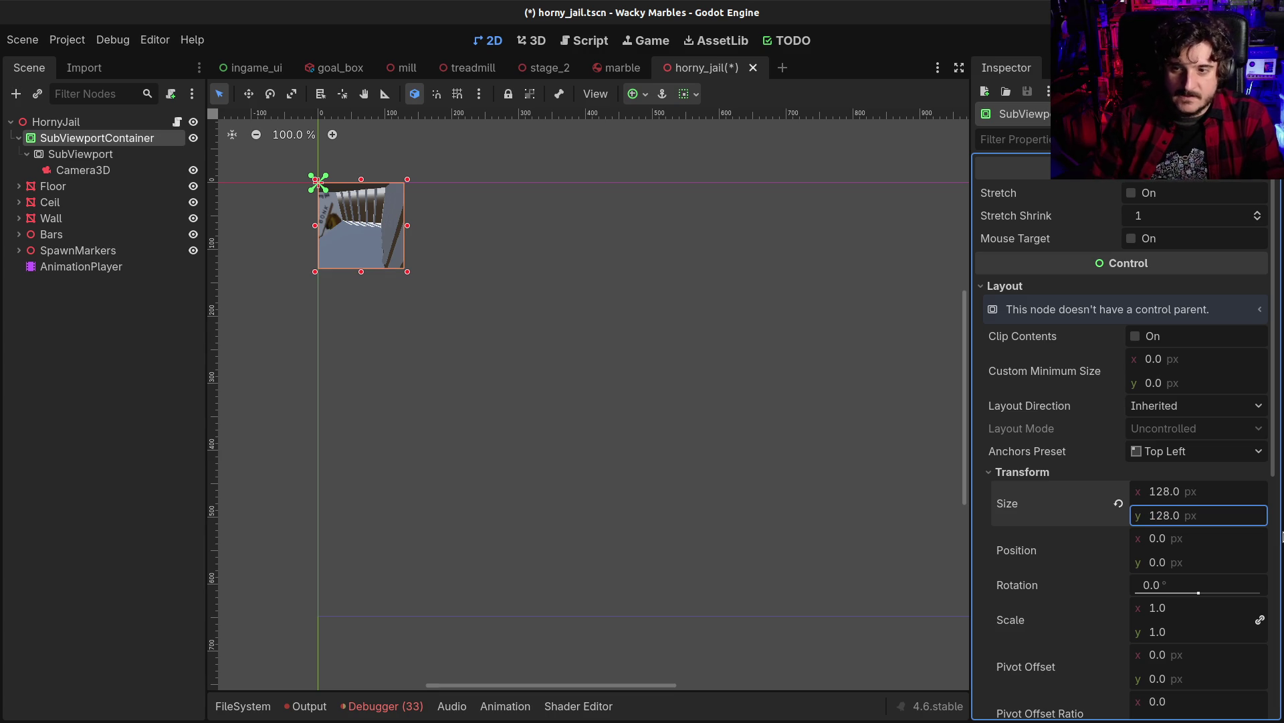
# Drag the container's anchor point inside it, making anchors Custom, and save horny_jail.tscn
pyautogui.scroll(-5, 1035, 677)
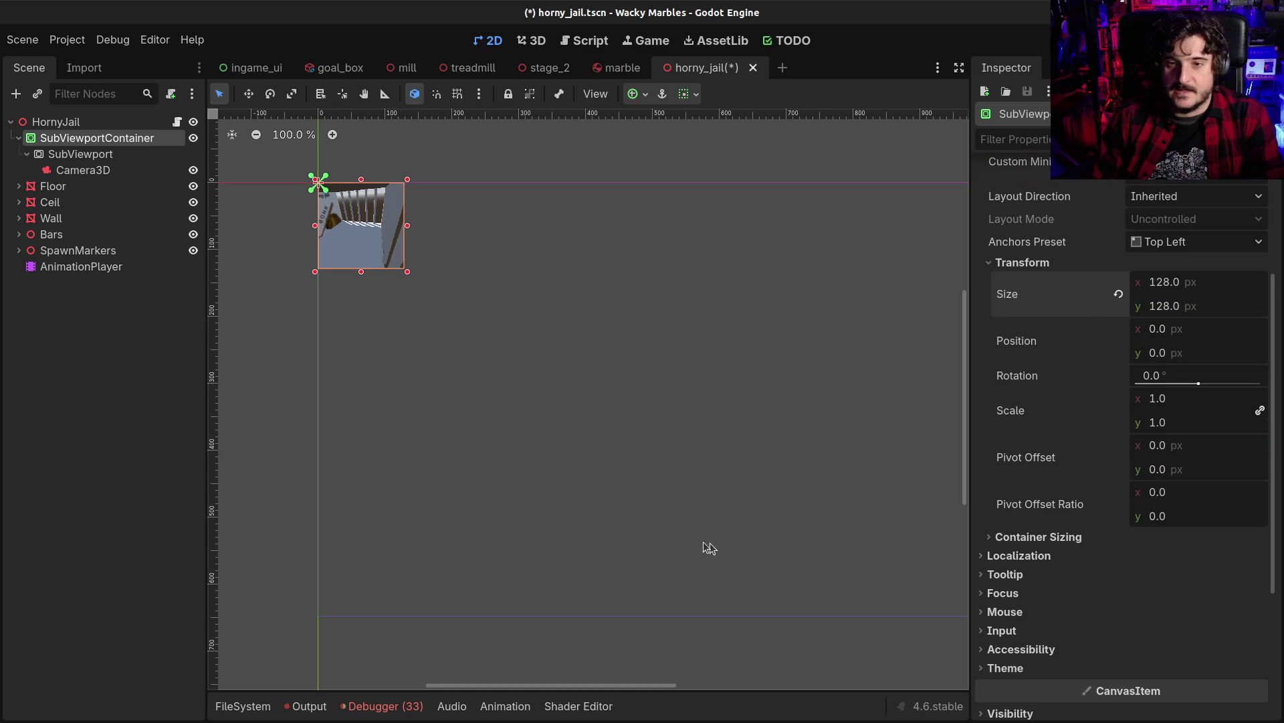
pyautogui.moveTo(1047, 428)
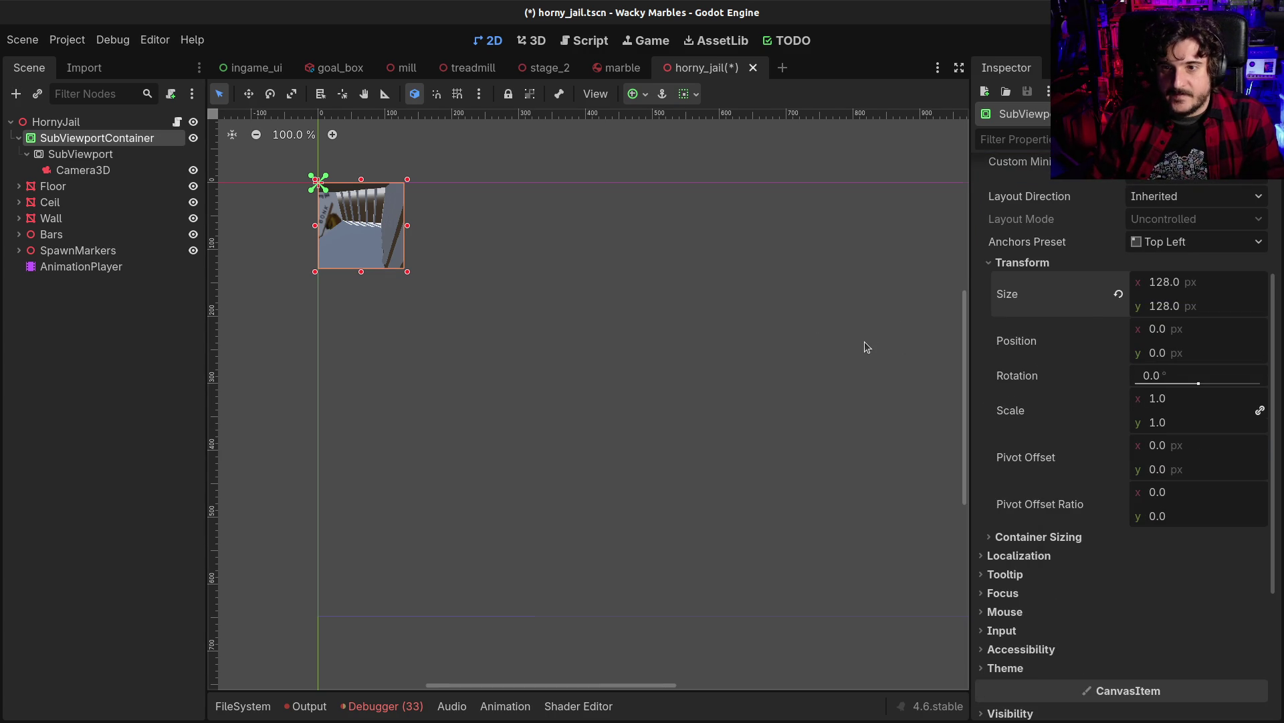
pyautogui.scroll(1, 864, 342)
pyautogui.moveTo(540, 317); pyautogui.dragTo(611, 361)
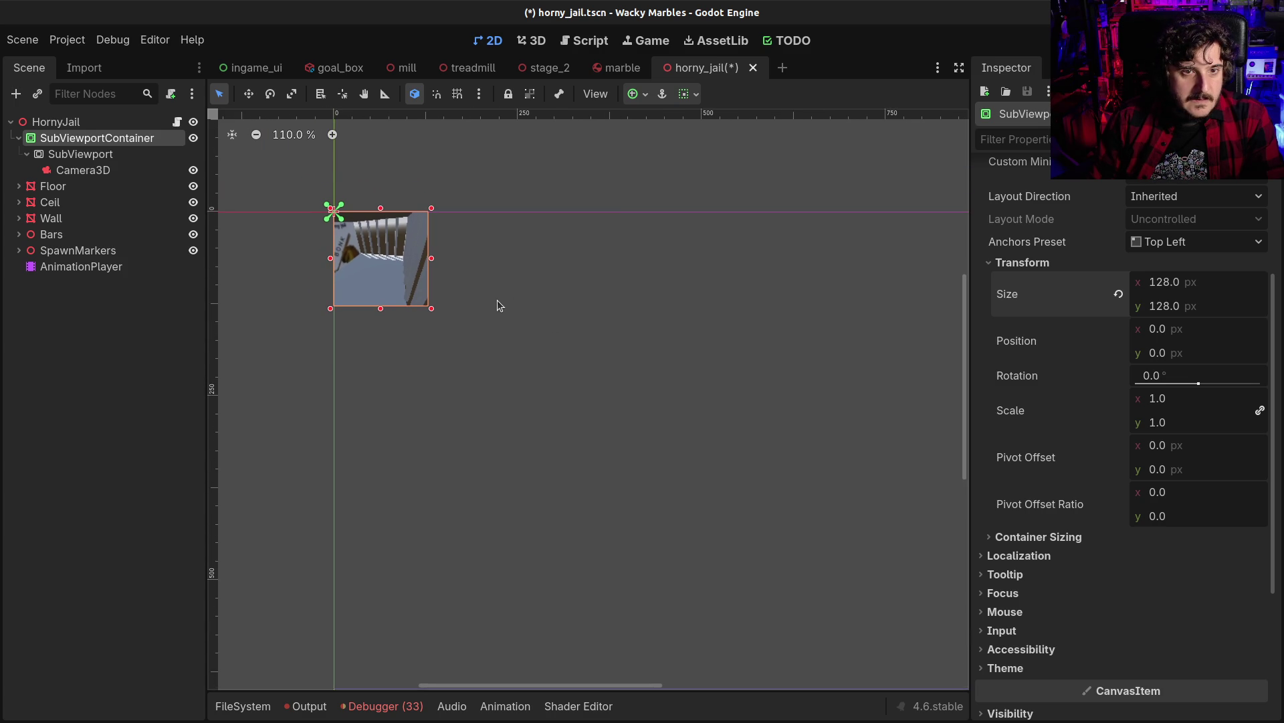
pyautogui.moveTo(341, 220); pyautogui.dragTo(436, 312)
pyautogui.click(546, 441)
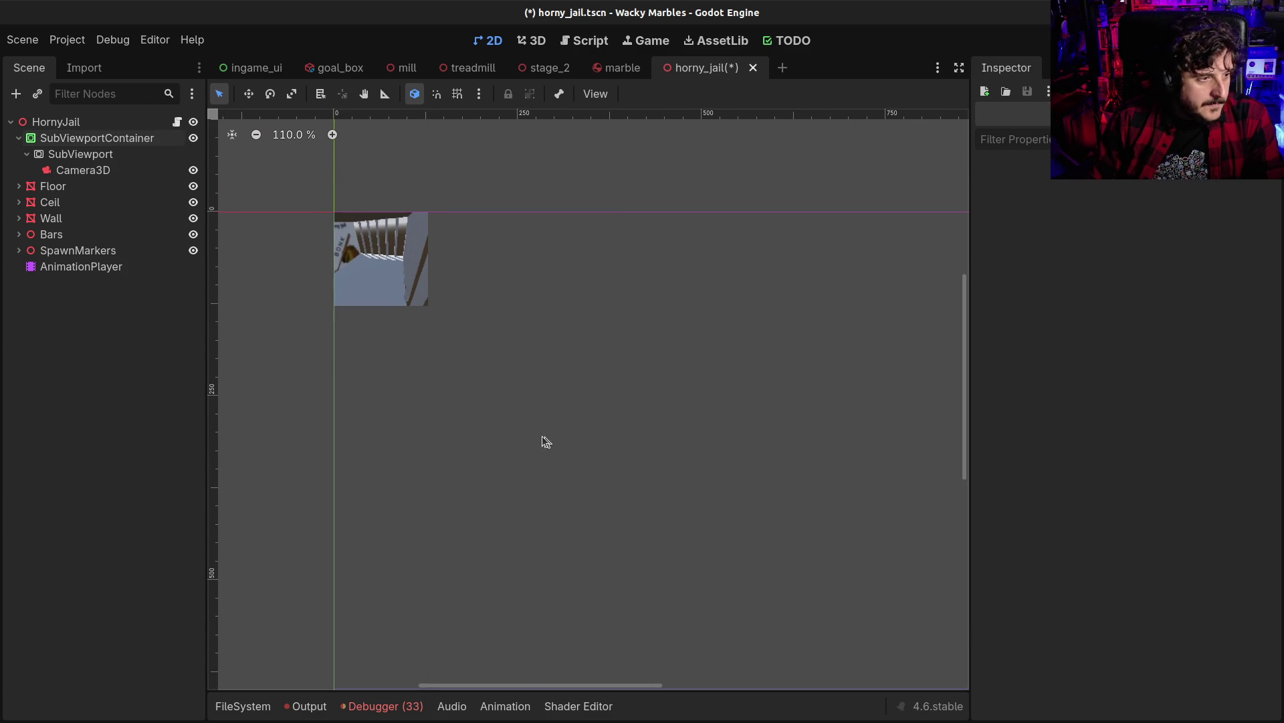
pyautogui.click(70, 138)
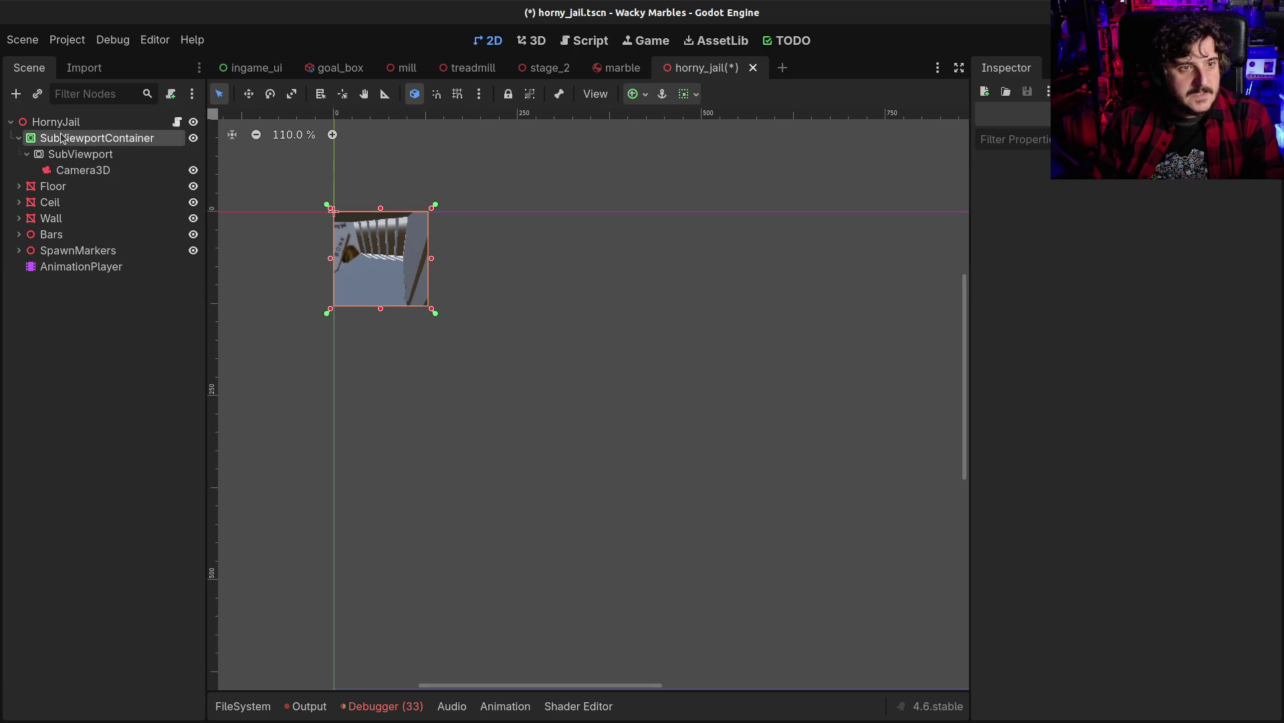
pyautogui.hotkey('ctrl', 's')
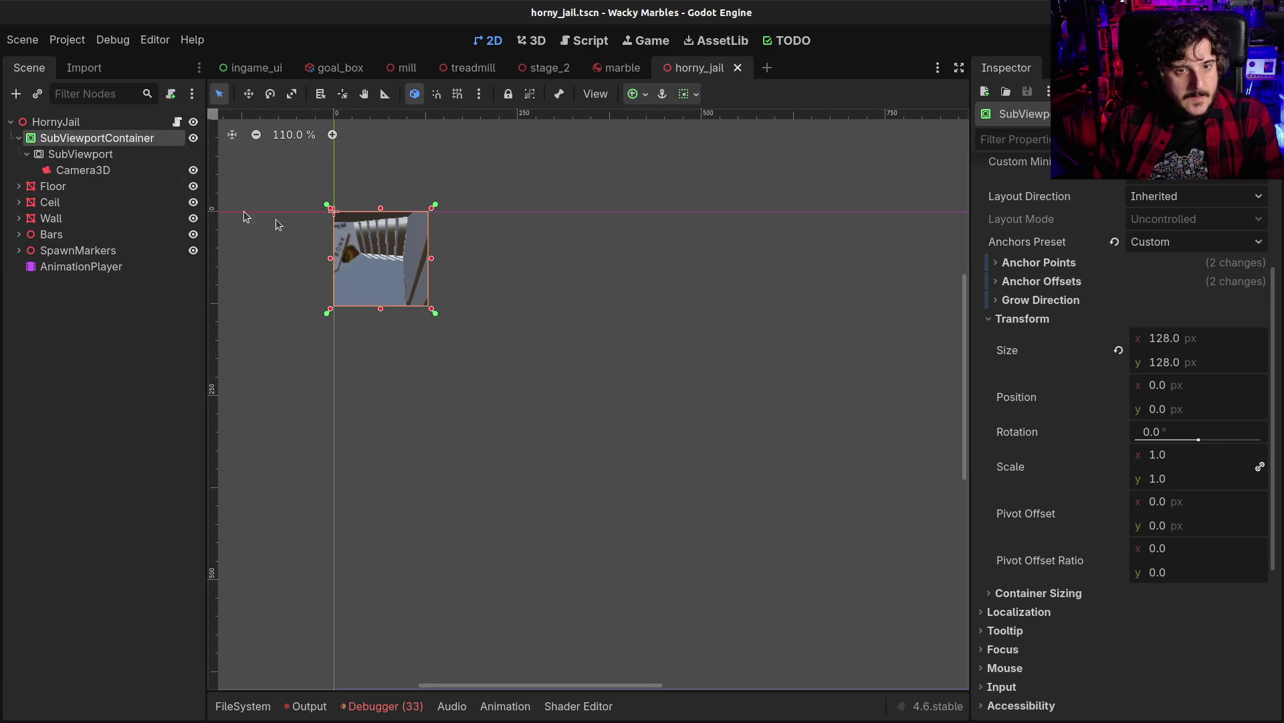
# Move the SubViewportContainer toward the right edge, to 1002, 244 px, and save the scene
pyautogui.click(248, 94)
pyautogui.moveTo(375, 251)
pyautogui.mouseDown()
pyautogui.moveTo(394, 300)
pyautogui.moveTo(392, 350)
pyautogui.moveTo(672, 441)
pyautogui.moveTo(678, 414)
pyautogui.mouseUp()
pyautogui.moveTo(814, 416)
pyautogui.mouseDown()
pyautogui.moveTo(595, 366)
pyautogui.moveTo(458, 277)
pyautogui.mouseUp()
pyautogui.scroll(2, 407, 315)
pyautogui.moveTo(407, 315)
pyautogui.mouseDown()
pyautogui.moveTo(613, 339)
pyautogui.moveTo(884, 326)
pyautogui.mouseUp()
pyautogui.hotkey('ctrl', 's')
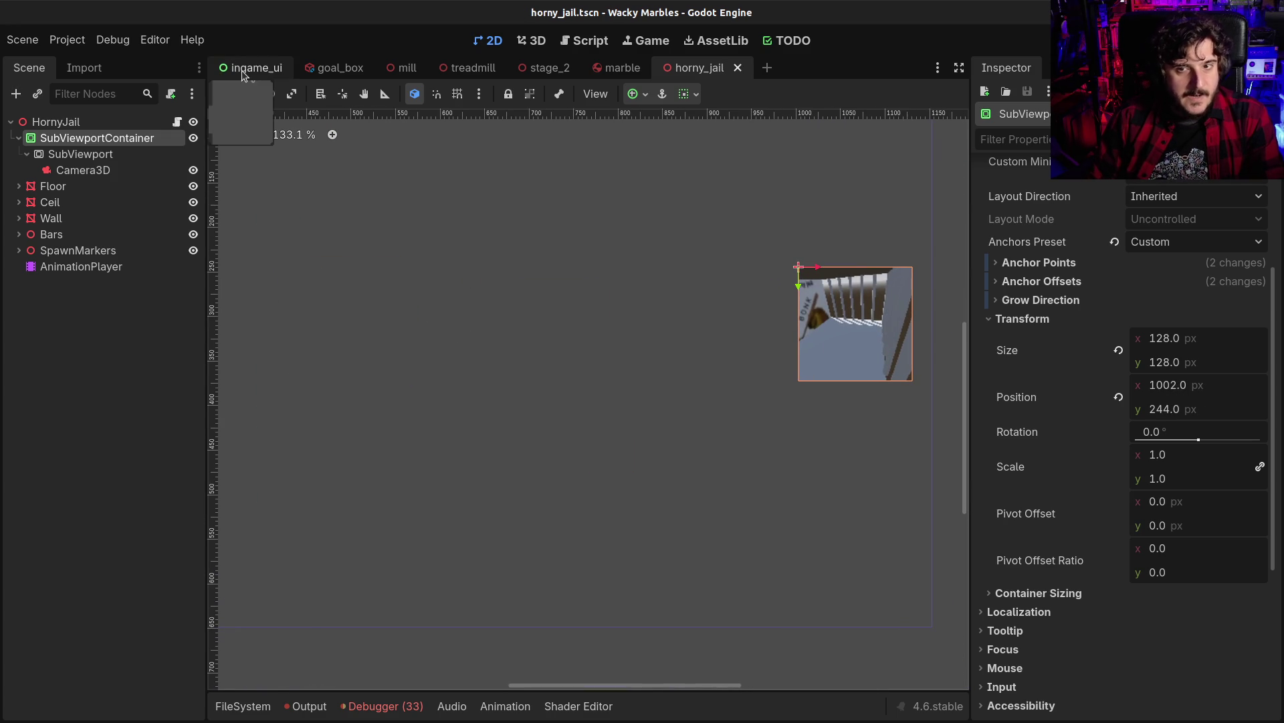
# Select the HornyJail root and bring up the Create New Node list
pyautogui.scroll(-3, 455, 326)
pyautogui.moveTo(425, 264)
pyautogui.mouseDown()
pyautogui.moveTo(605, 324)
pyautogui.moveTo(553, 310)
pyautogui.mouseUp()
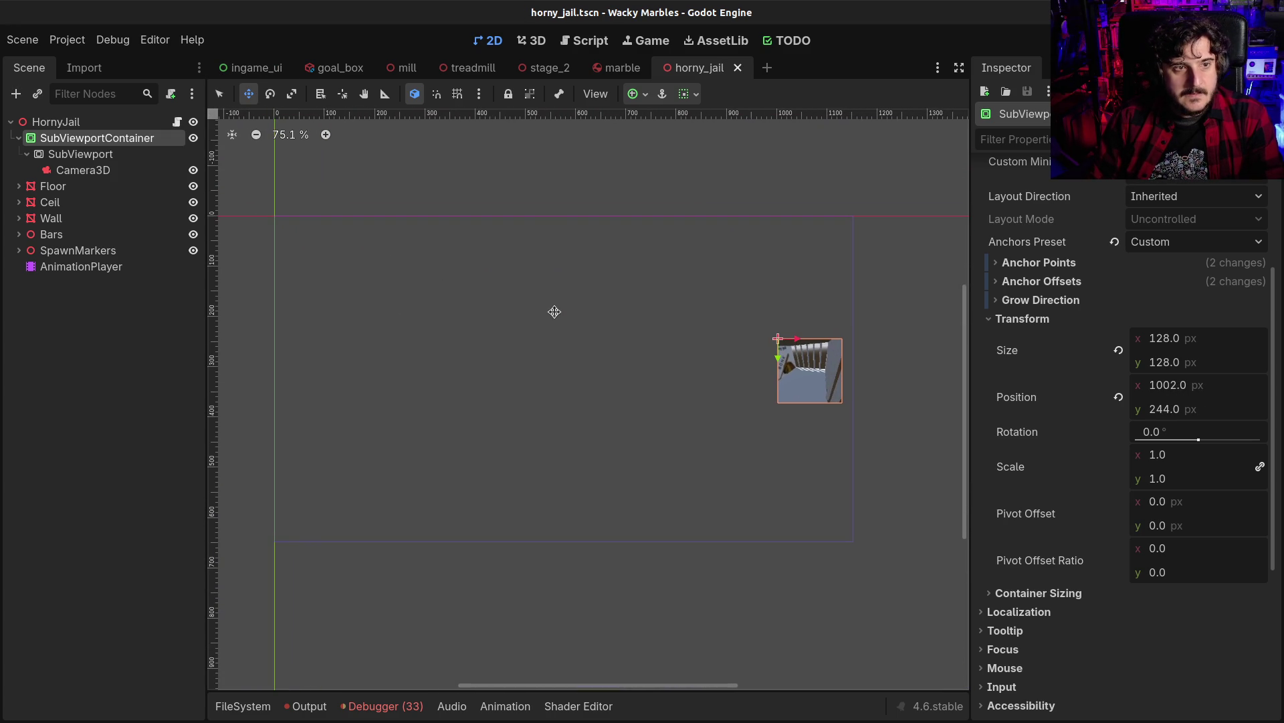
pyautogui.click(80, 154)
pyautogui.click(71, 137)
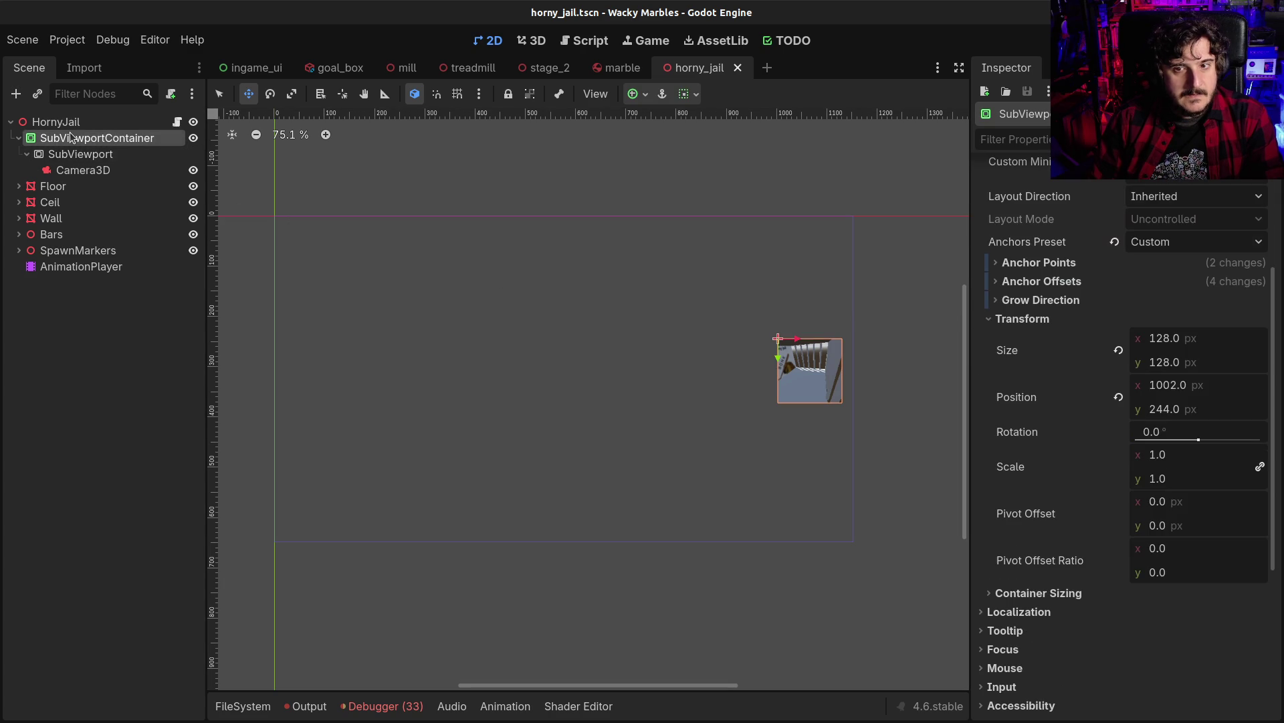
pyautogui.click(70, 122)
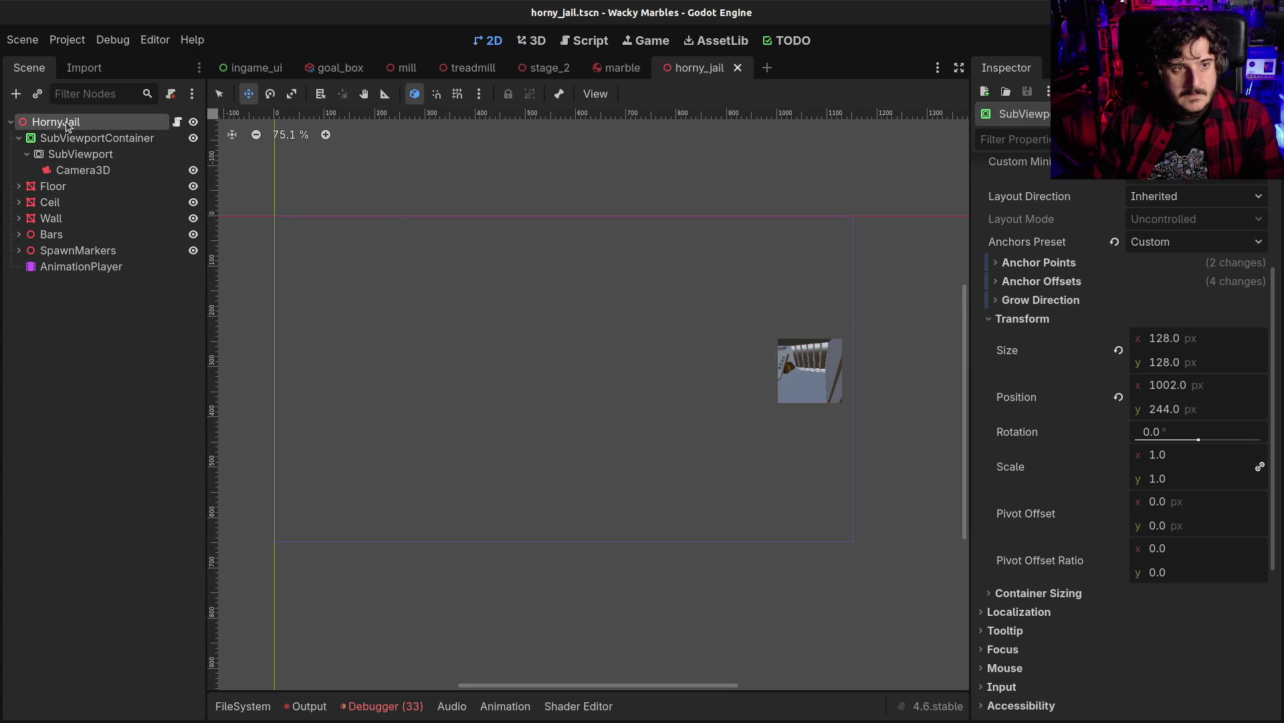
pyautogui.hotkey('ctrl', 'a')
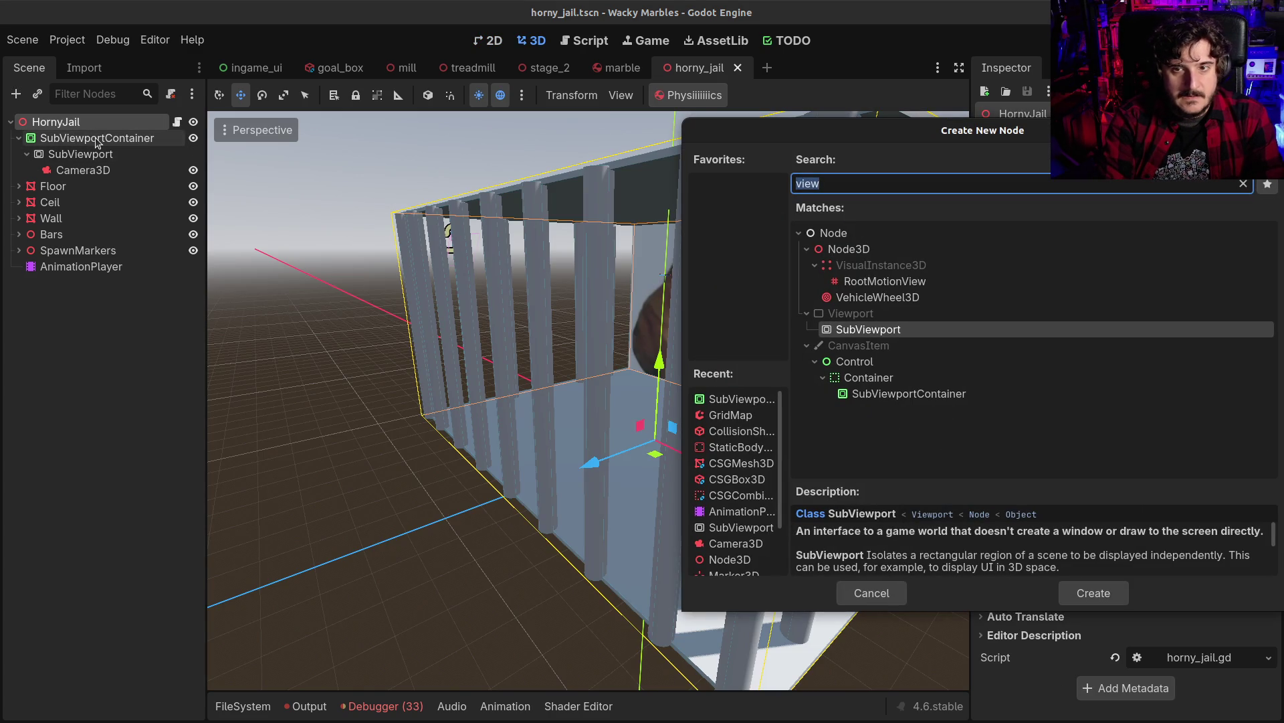
# Create a CanvasLayer from a 'canva' search and nest SubViewportContainer under it
pyautogui.write('canva')
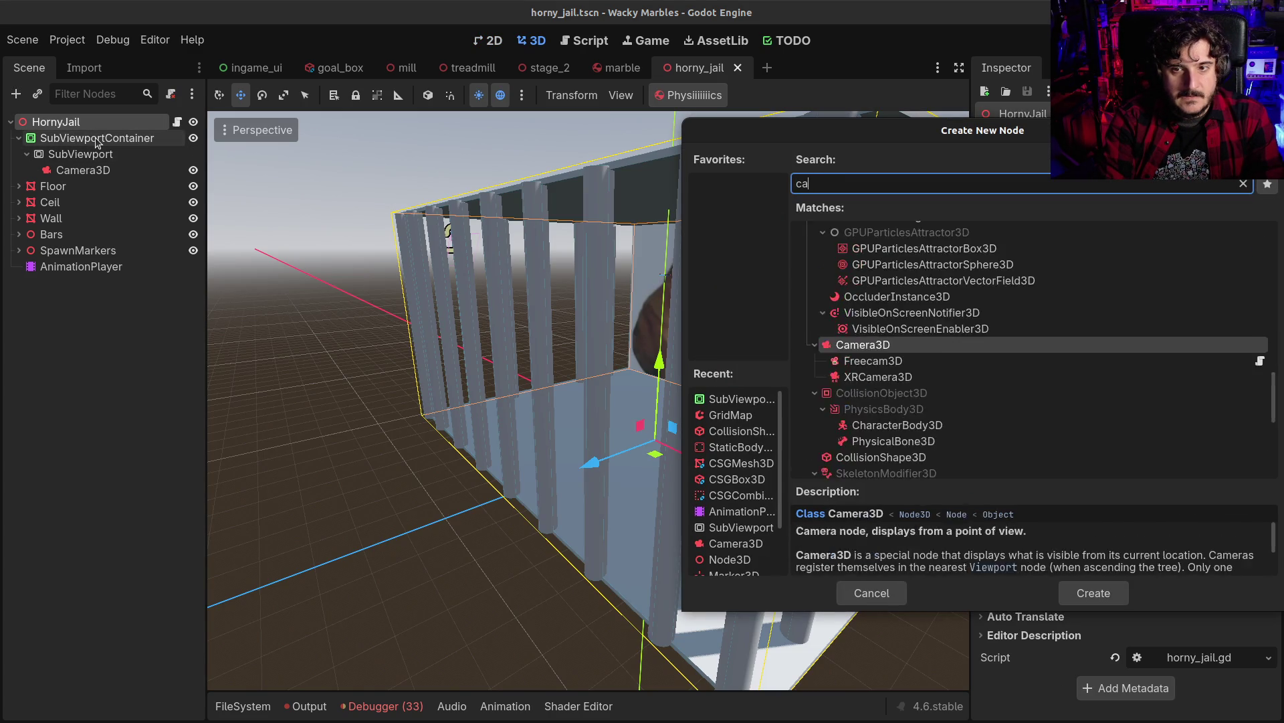
pyautogui.press('Down')
pyautogui.press('Down')
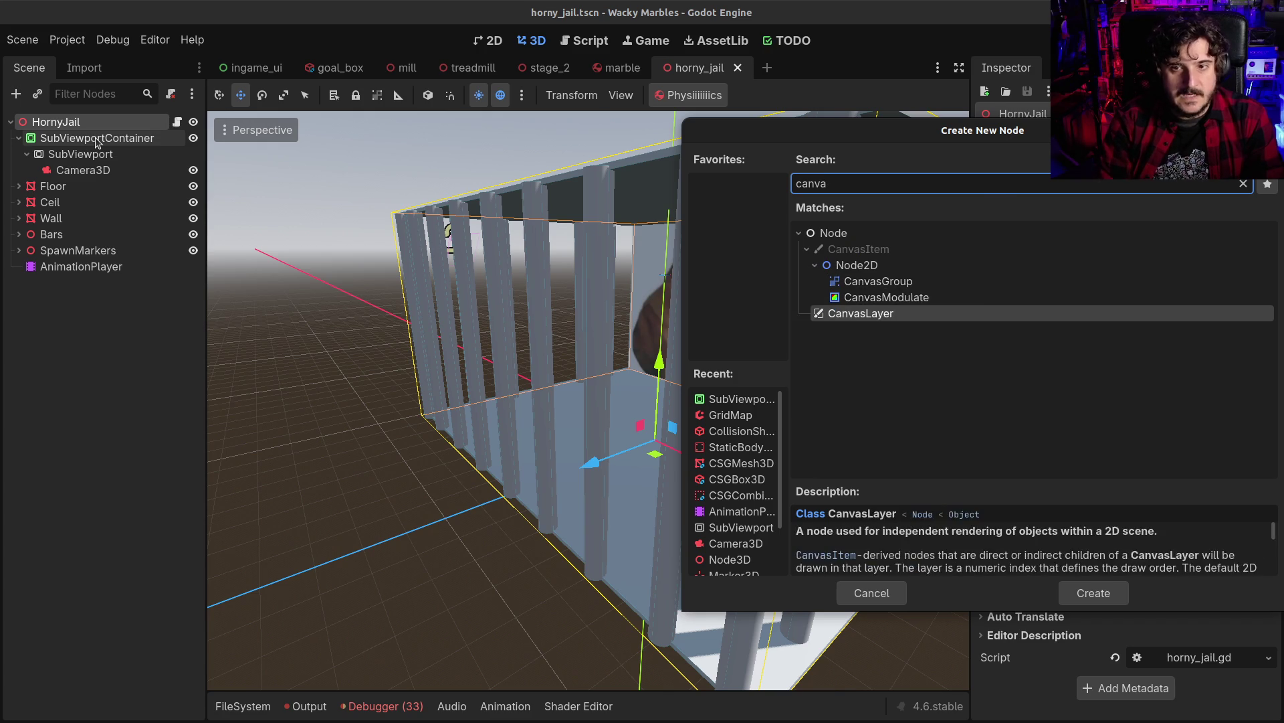
pyautogui.press('Return')
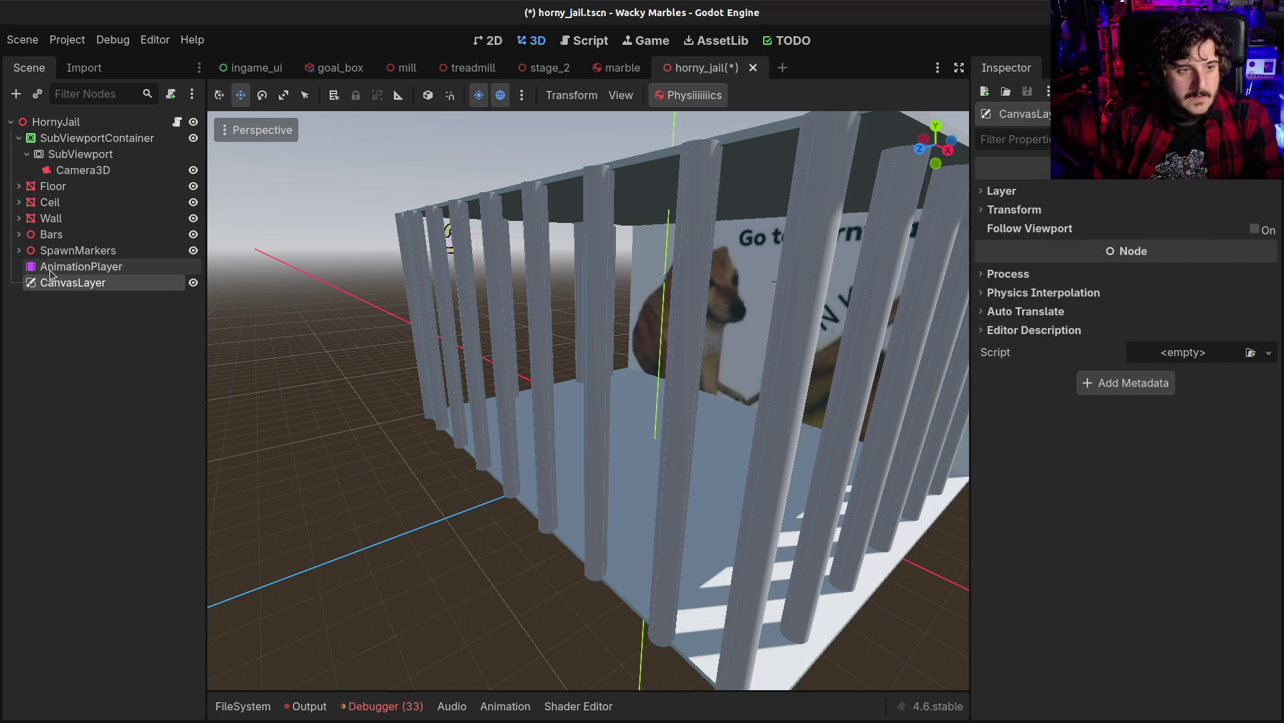
pyautogui.moveTo(45, 286)
pyautogui.mouseDown()
pyautogui.moveTo(71, 139)
pyautogui.moveTo(42, 139)
pyautogui.mouseUp()
pyautogui.click(46, 145)
pyautogui.click(51, 157)
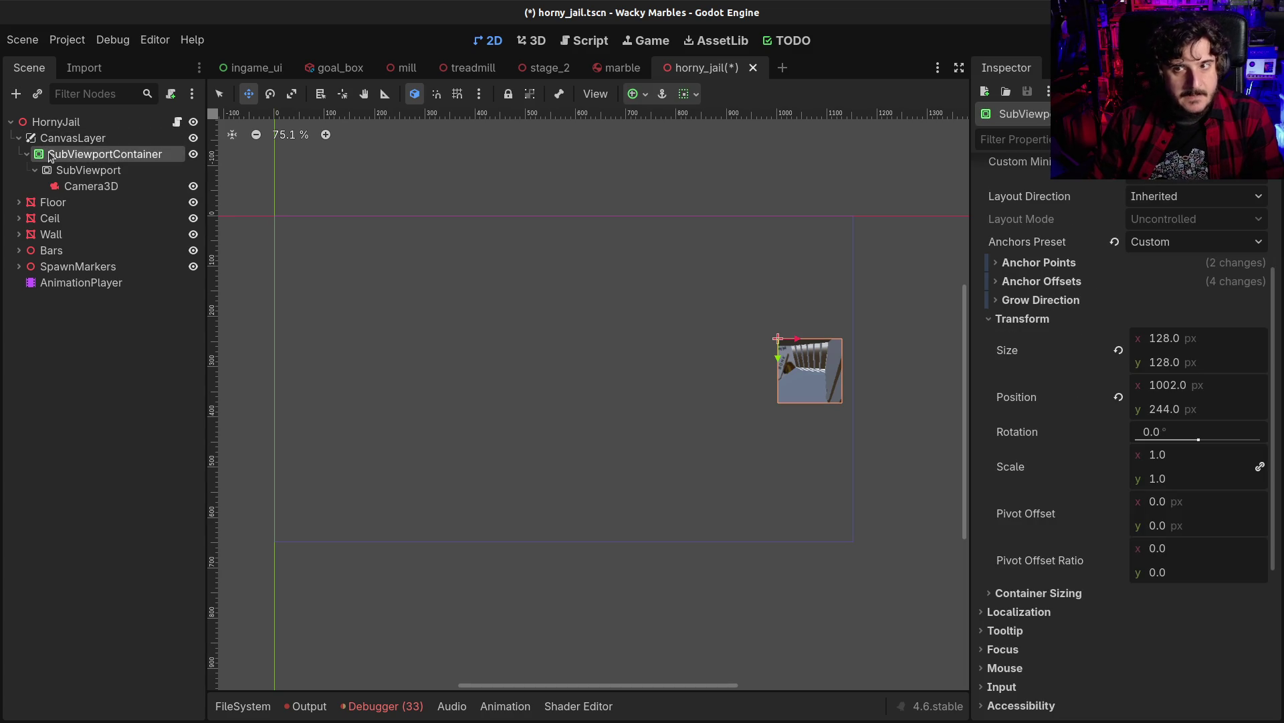
# Drag the SubViewportContainer's green anchor markers onto its corners, then save horny_jail.tscn
pyautogui.click(64, 171)
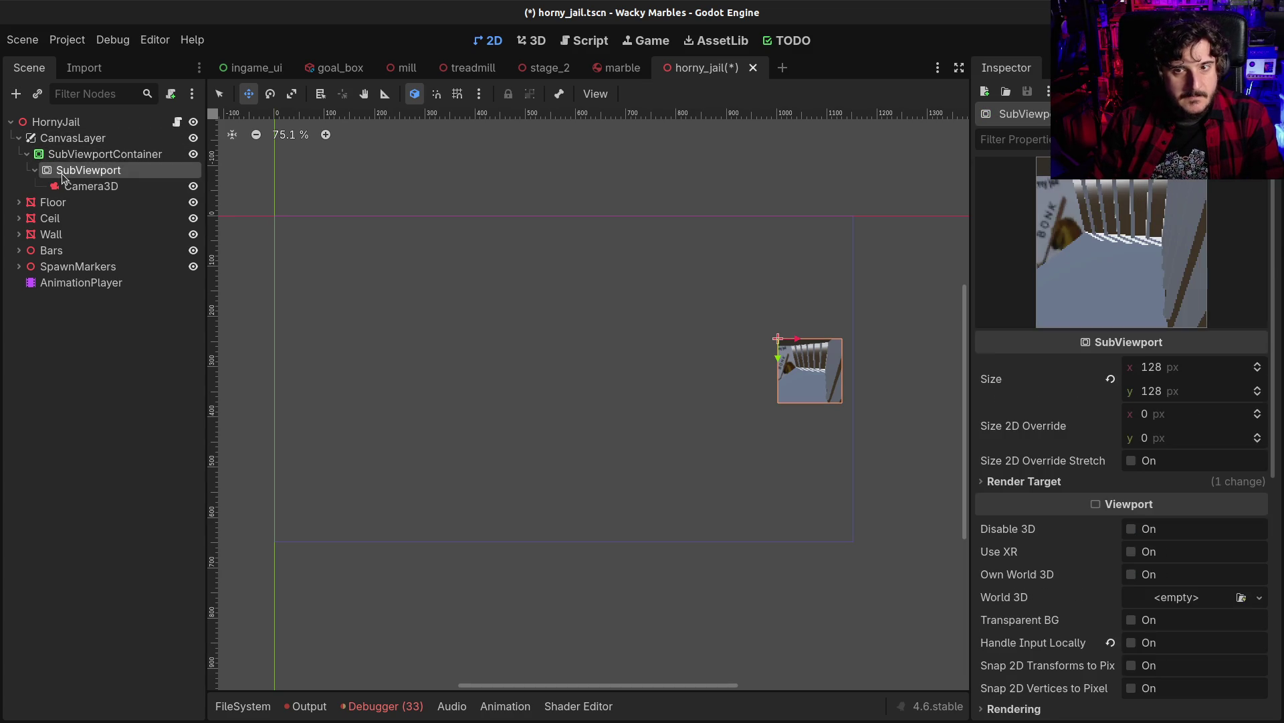
pyautogui.click(66, 154)
pyautogui.click(219, 94)
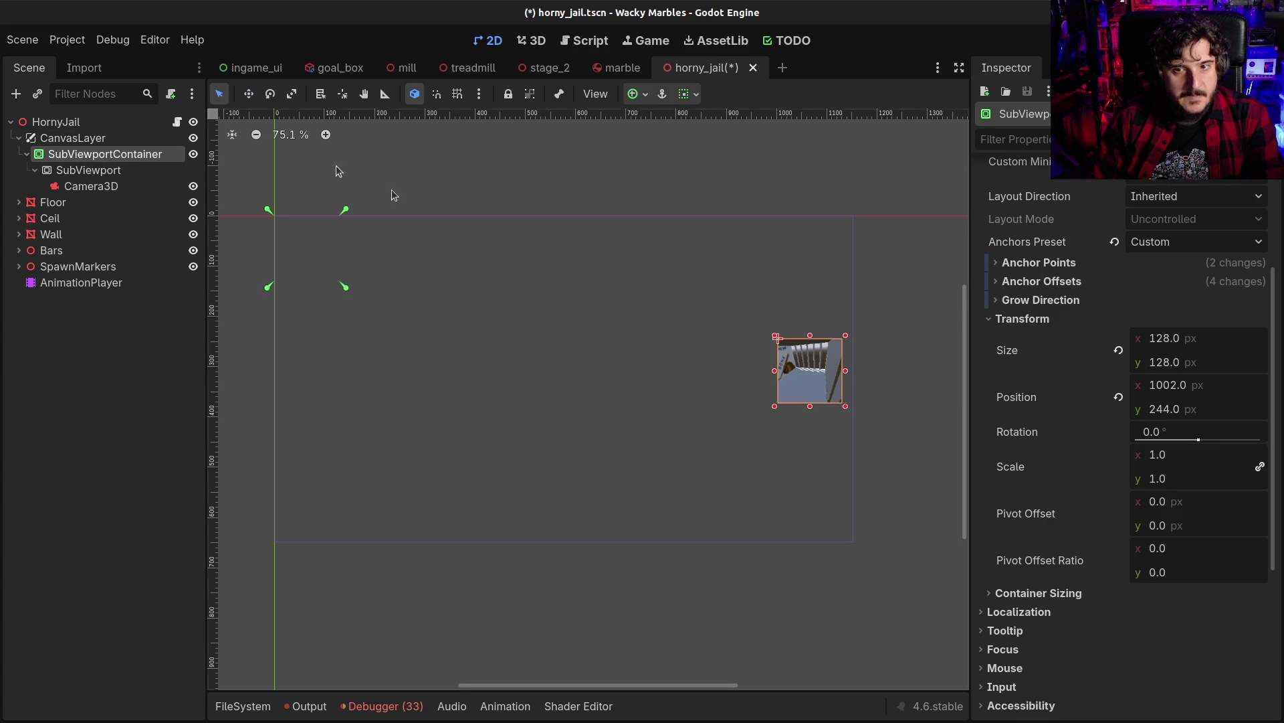
pyautogui.moveTo(345, 289)
pyautogui.mouseDown()
pyautogui.moveTo(729, 402)
pyautogui.moveTo(918, 431)
pyautogui.moveTo(857, 413)
pyautogui.mouseUp()
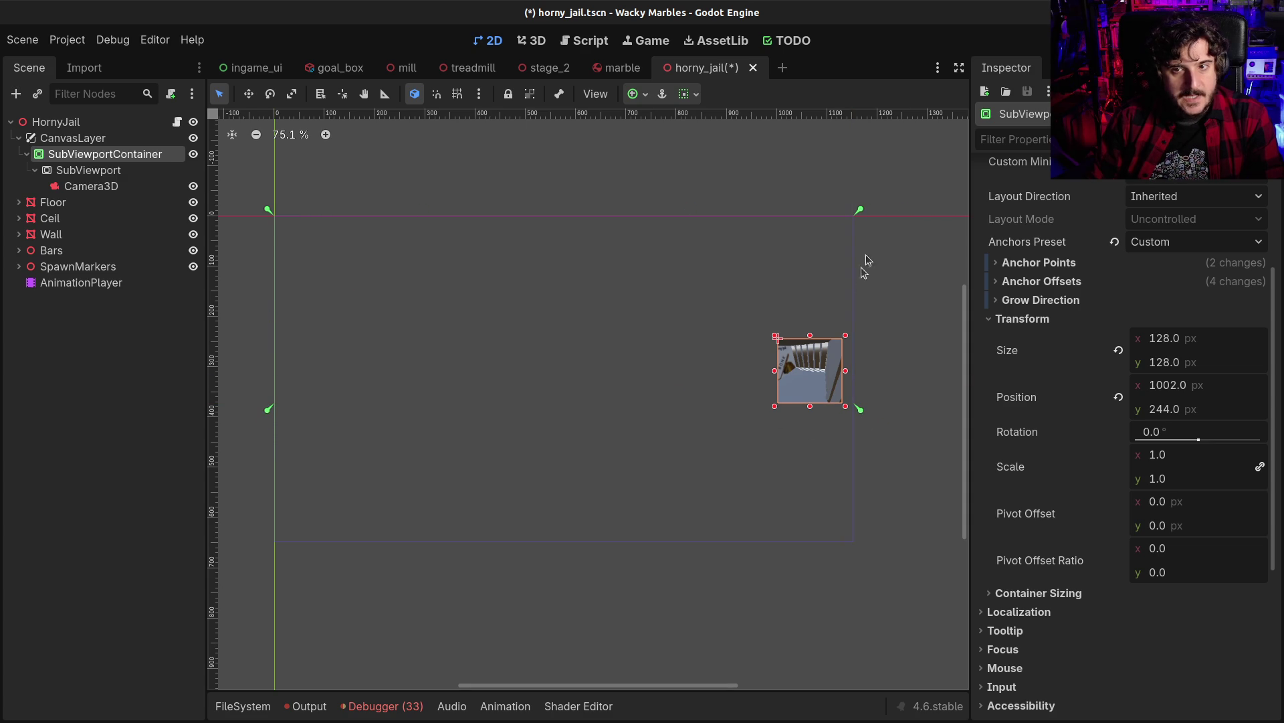
pyautogui.moveTo(860, 211); pyautogui.dragTo(857, 335)
pyautogui.moveTo(266, 409)
pyautogui.mouseDown()
pyautogui.moveTo(607, 426)
pyautogui.moveTo(769, 411)
pyautogui.mouseUp()
pyautogui.hotkey('ctrl', 's')
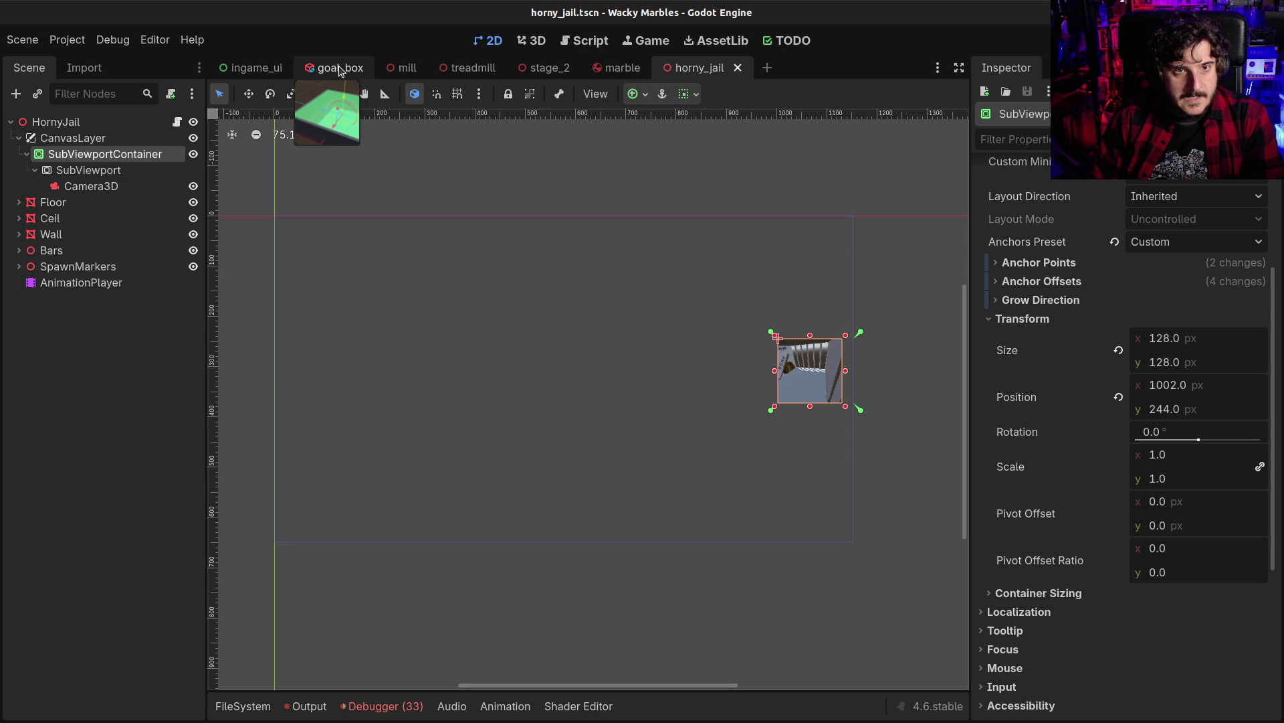
# In stage_2, find horny_jail.tscn with the filter 'hor' and add it under StageManager
pyautogui.click(548, 67)
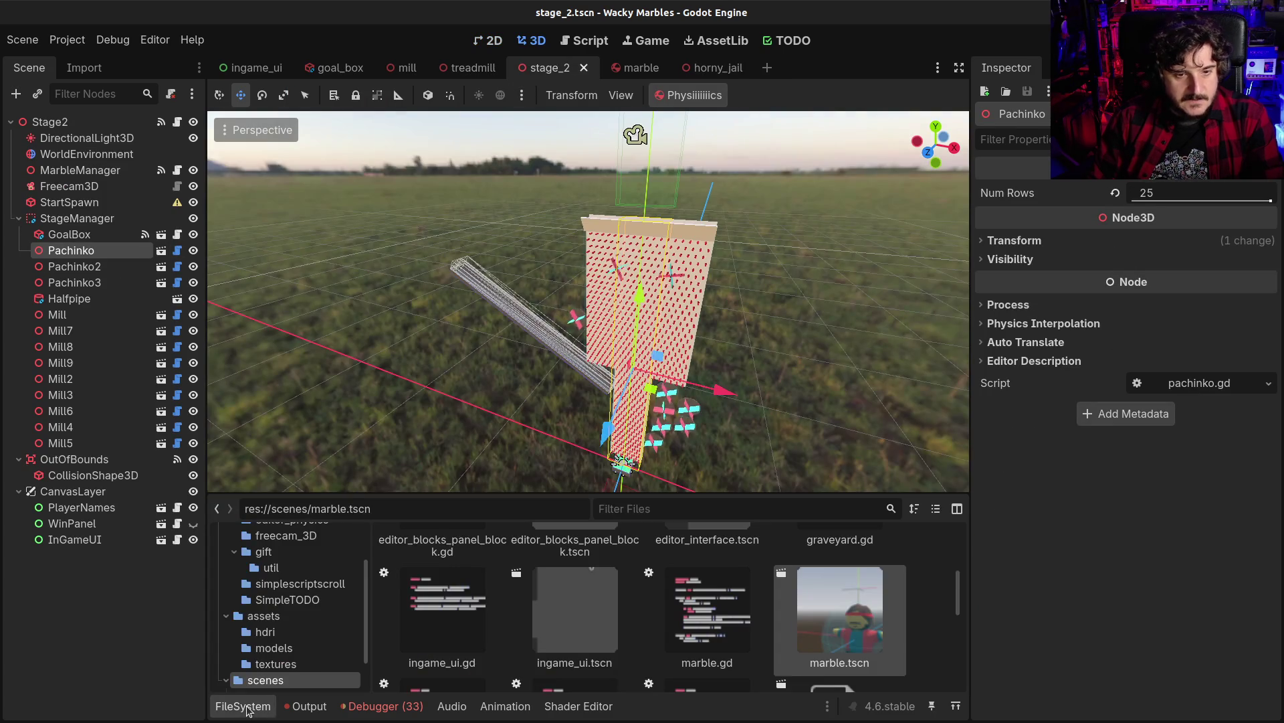
pyautogui.click(239, 708)
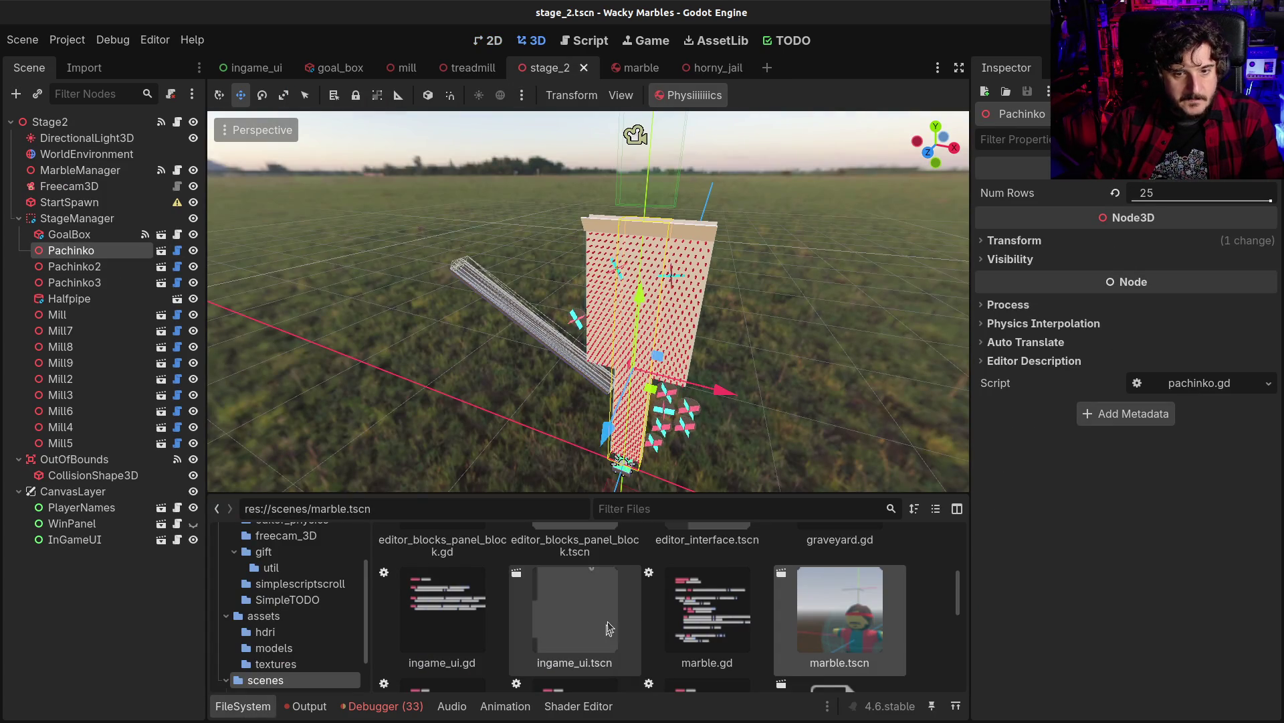
pyautogui.click(730, 507)
pyautogui.write('hor')
pyautogui.moveTo(575, 570)
pyautogui.mouseDown()
pyautogui.moveTo(401, 387)
pyautogui.moveTo(123, 241)
pyautogui.moveTo(129, 230)
pyautogui.mouseUp()
# Position the jail beside the pachinko board along X and Z, save stage_2, and run it
pyautogui.scroll(-3, 650, 353)
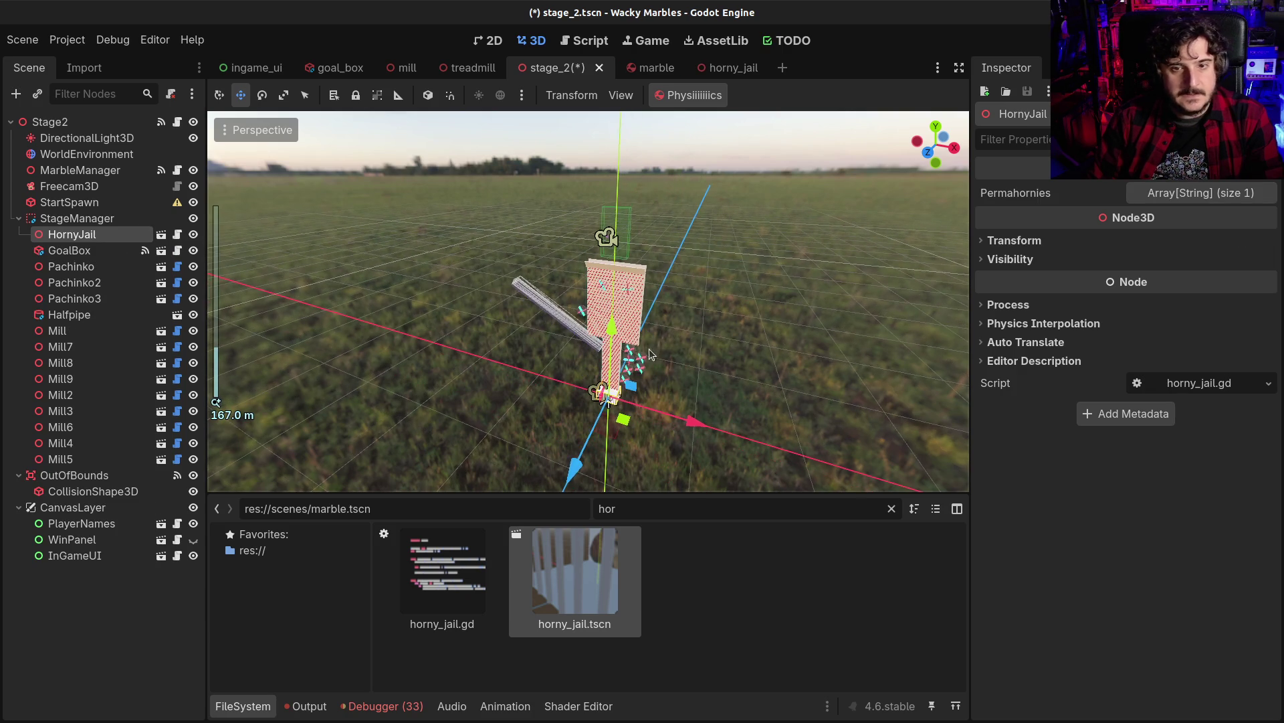
pyautogui.moveTo(651, 354)
pyautogui.mouseDown()
pyautogui.moveTo(602, 251)
pyautogui.moveTo(480, 250)
pyautogui.moveTo(709, 218)
pyautogui.moveTo(406, 233)
pyautogui.mouseUp()
pyautogui.scroll(2, 407, 233)
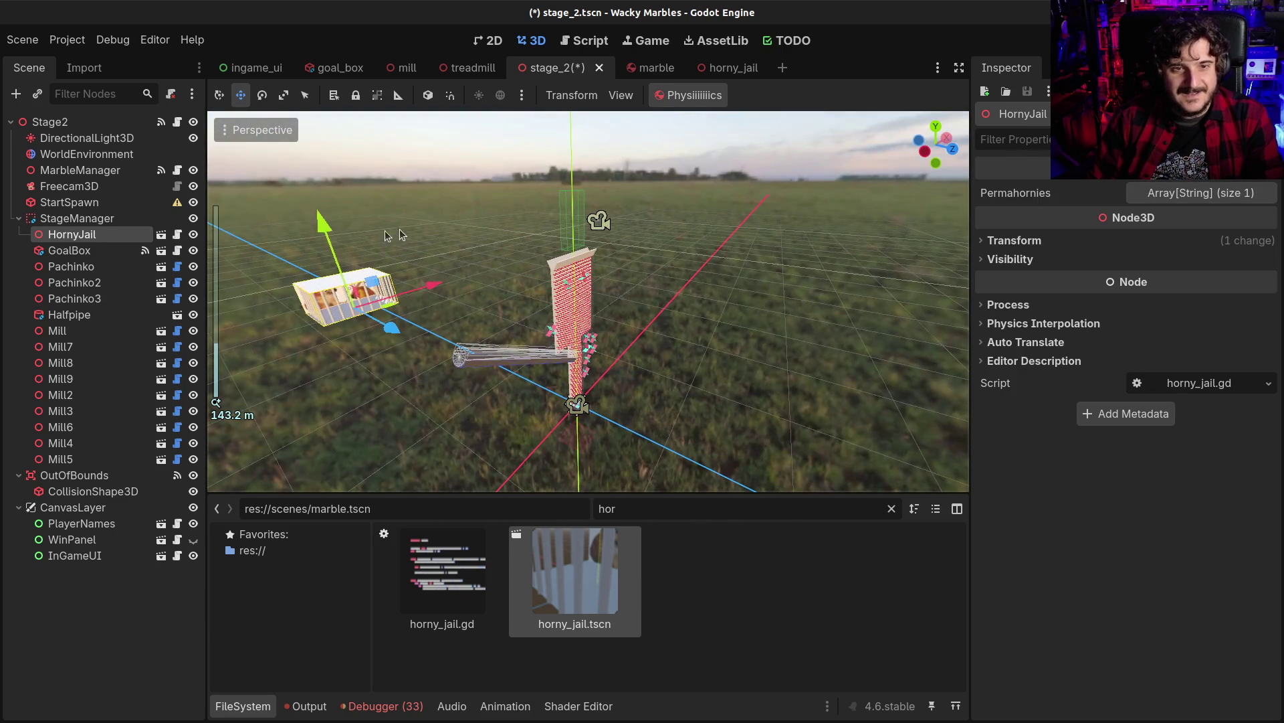
pyautogui.moveTo(361, 294)
pyautogui.mouseDown()
pyautogui.moveTo(344, 276)
pyautogui.moveTo(538, 241)
pyautogui.moveTo(489, 231)
pyautogui.moveTo(324, 303)
pyautogui.moveTo(469, 254)
pyautogui.mouseUp()
pyautogui.scroll(1, 534, 216)
pyautogui.moveTo(533, 216)
pyautogui.mouseDown()
pyautogui.moveTo(678, 276)
pyautogui.moveTo(486, 125)
pyautogui.moveTo(487, 181)
pyautogui.moveTo(328, 236)
pyautogui.moveTo(582, 206)
pyautogui.moveTo(576, 219)
pyautogui.moveTo(442, 224)
pyautogui.moveTo(468, 215)
pyautogui.moveTo(530, 230)
pyautogui.mouseUp()
pyautogui.scroll(1, 486, 125)
pyautogui.scroll(1, 578, 215)
pyautogui.hotkey('ctrl', 's')
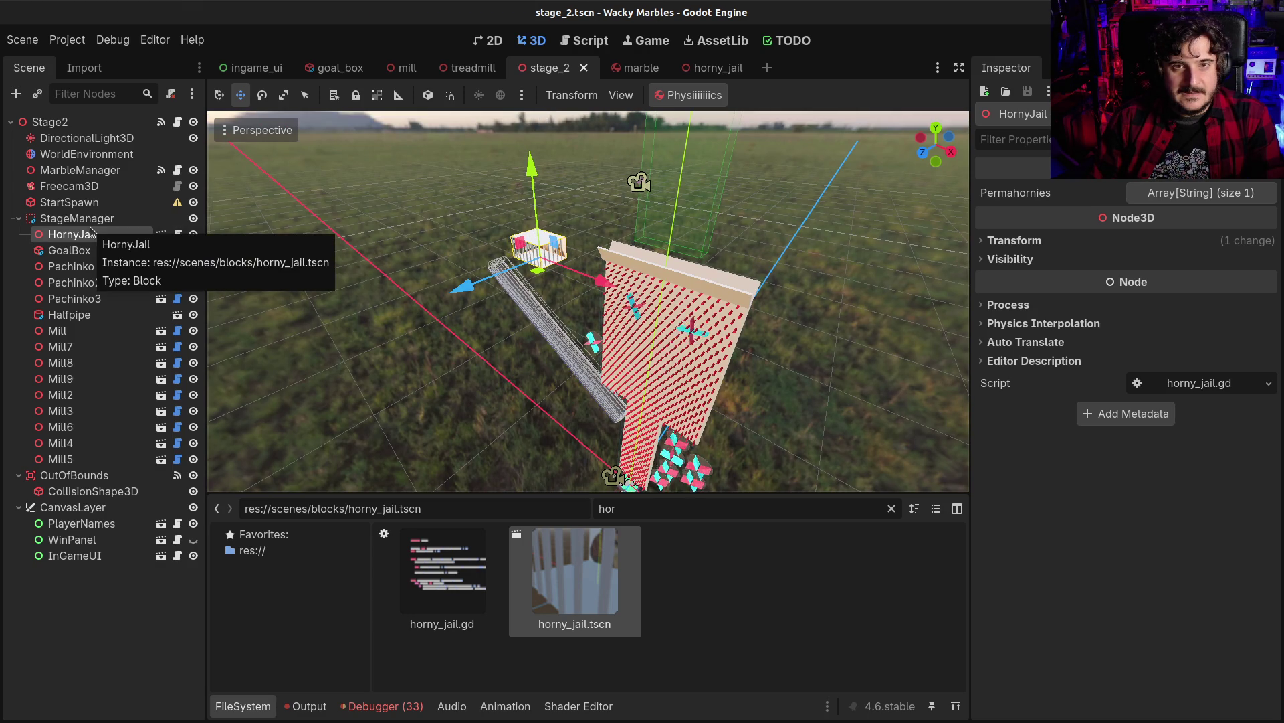
pyautogui.press('F6')
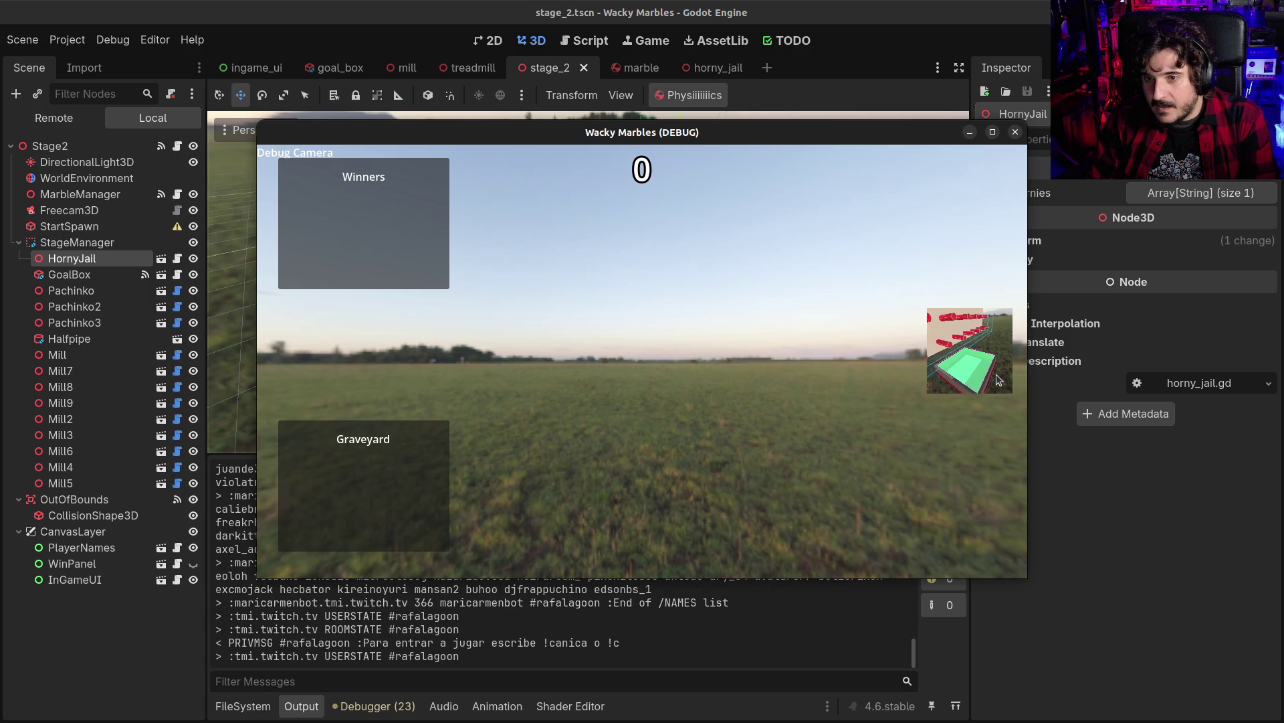
pyautogui.click(1015, 132)
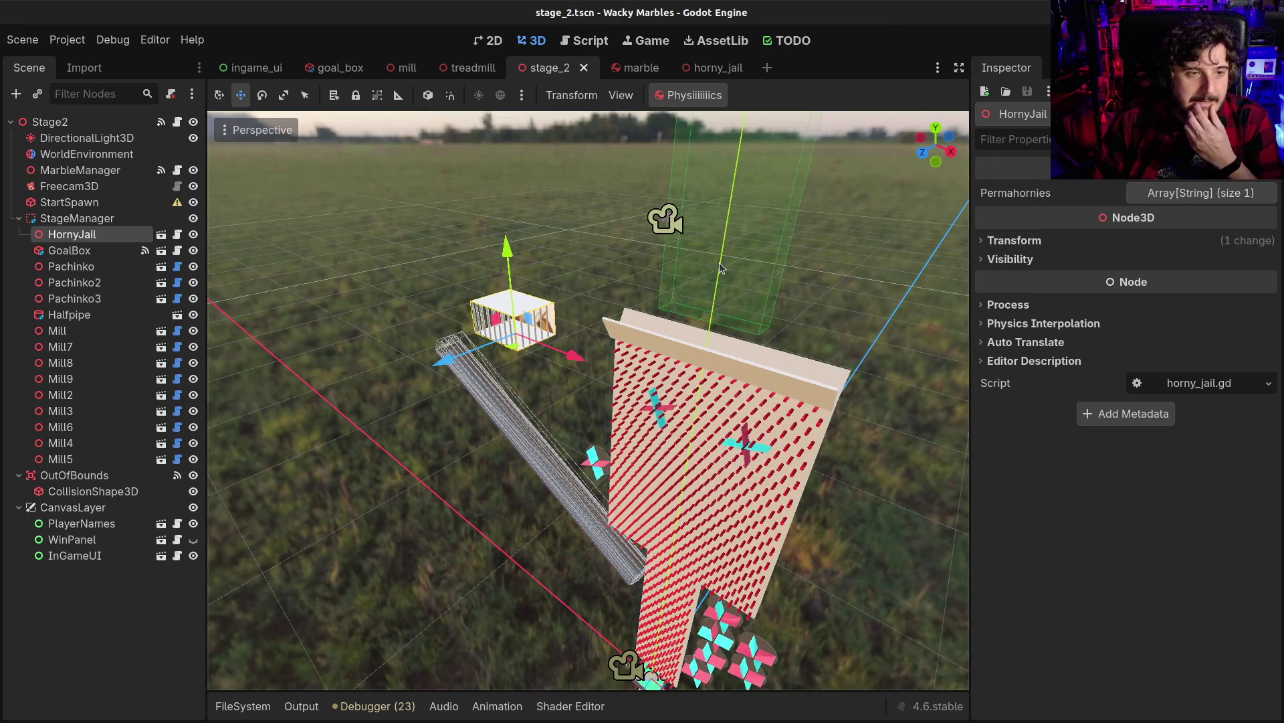
pyautogui.click(713, 73)
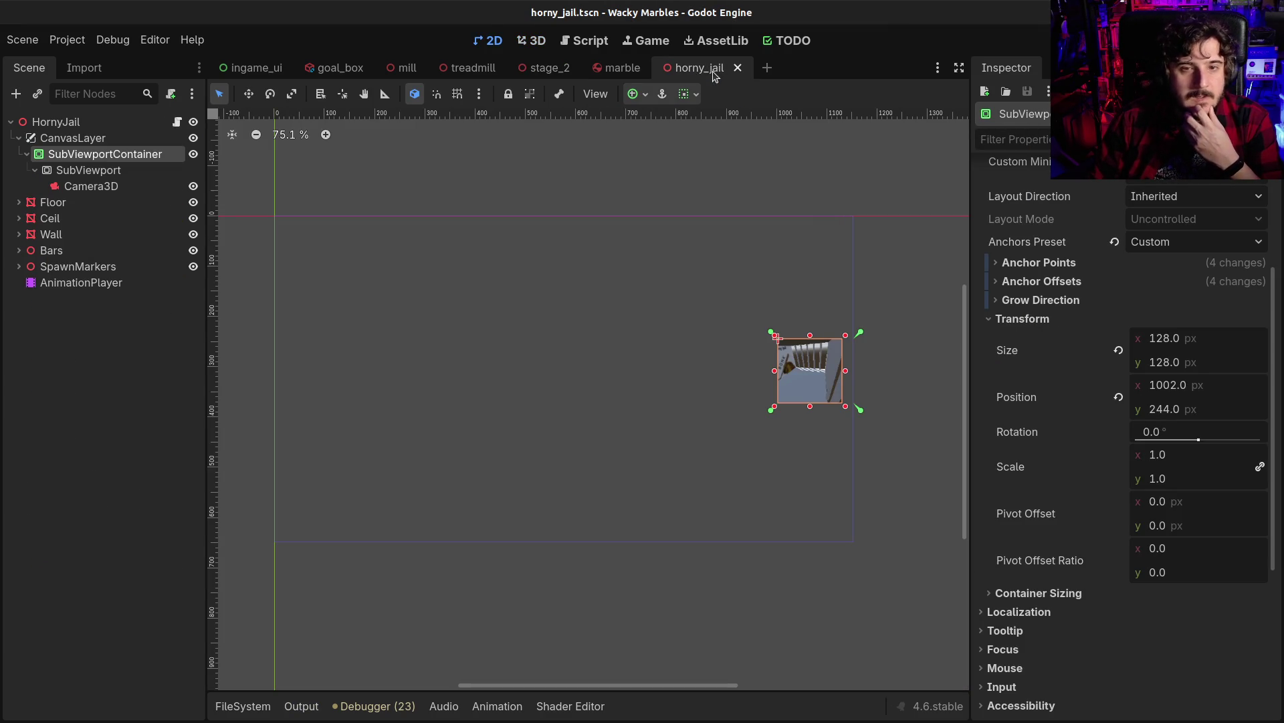
# Select the jail's Camera3D and AnimationPlayer to show the Movement animation in an enlarged timeline
pyautogui.click(87, 186)
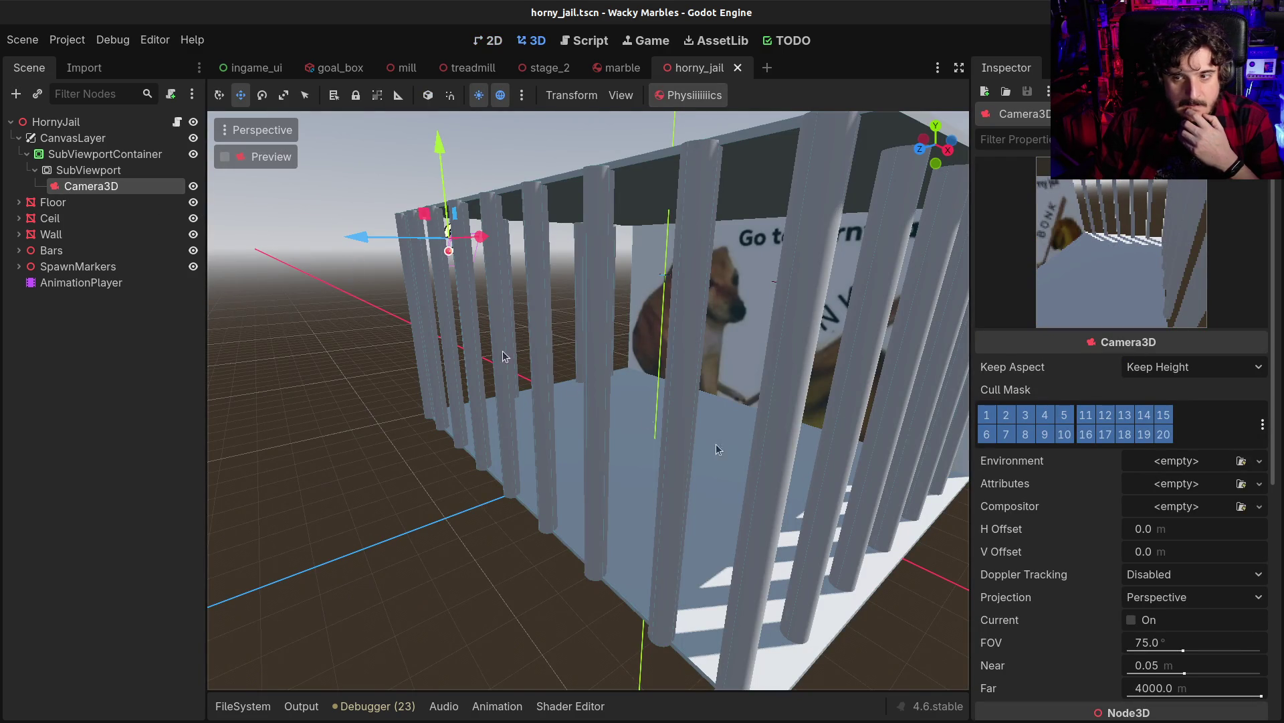
pyautogui.click(81, 283)
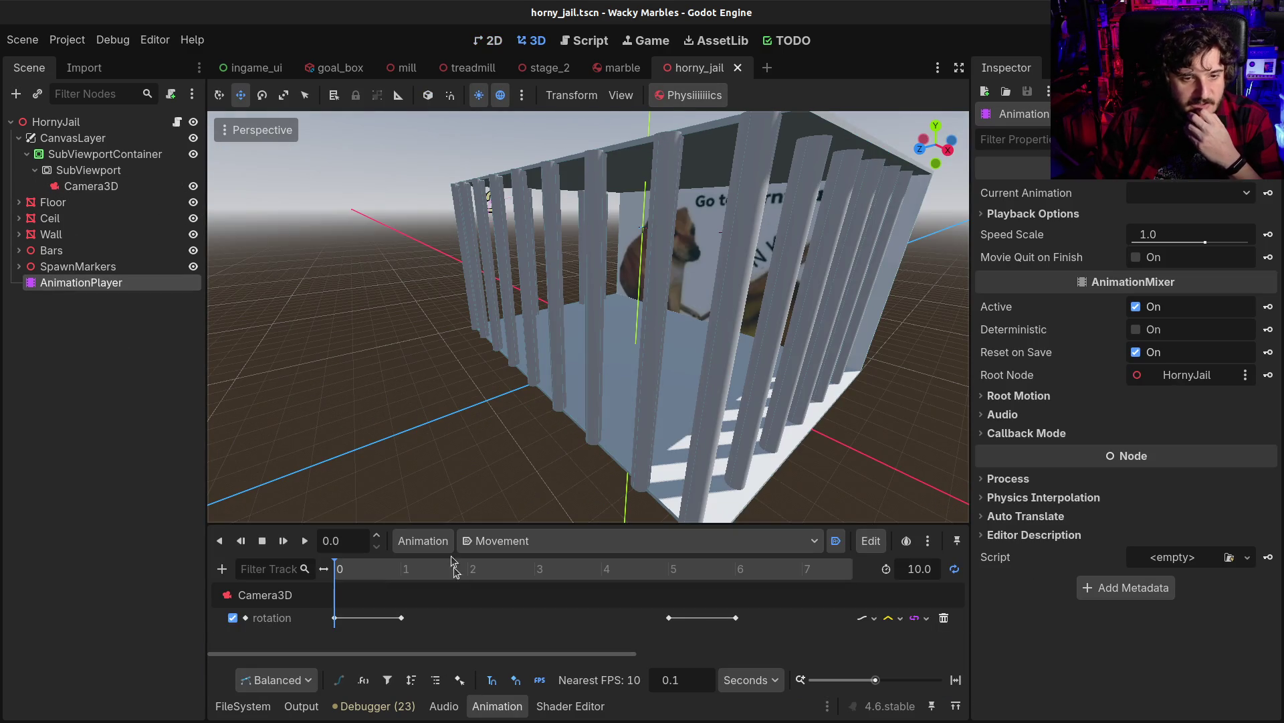
pyautogui.moveTo(448, 526)
pyautogui.mouseDown()
pyautogui.moveTo(464, 434)
pyautogui.moveTo(463, 449)
pyautogui.mouseUp()
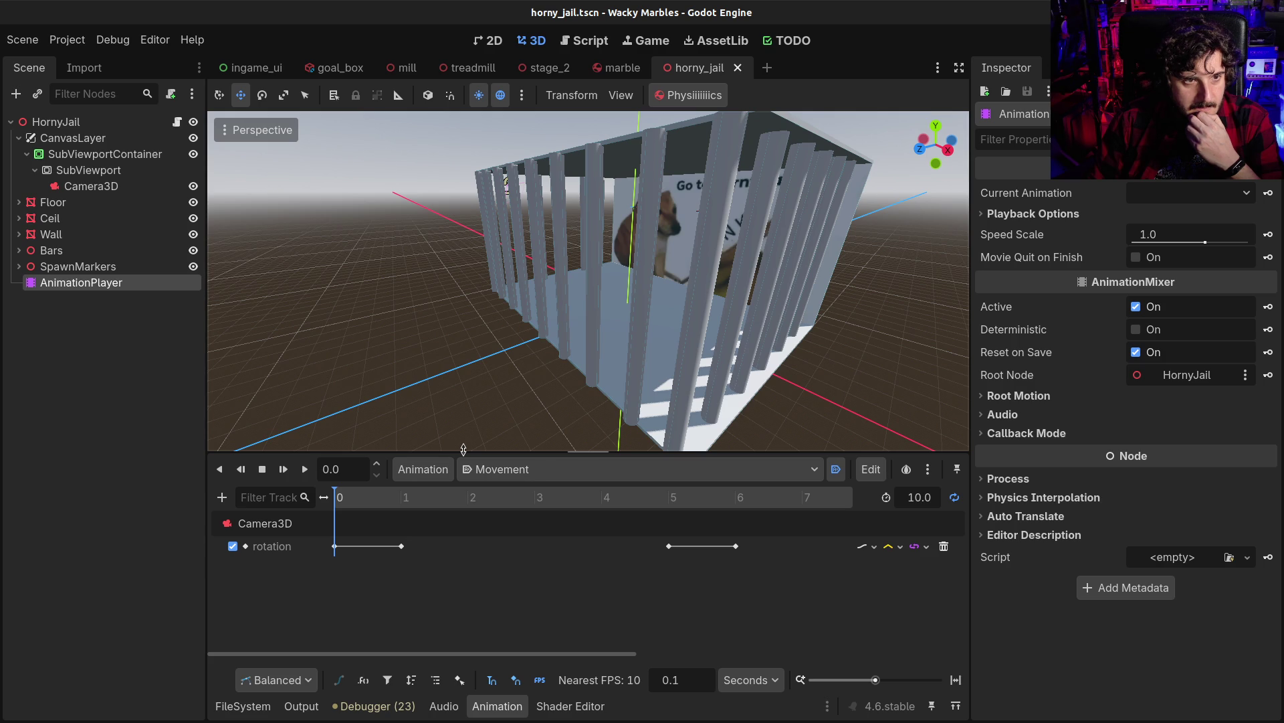
pyautogui.click(56, 189)
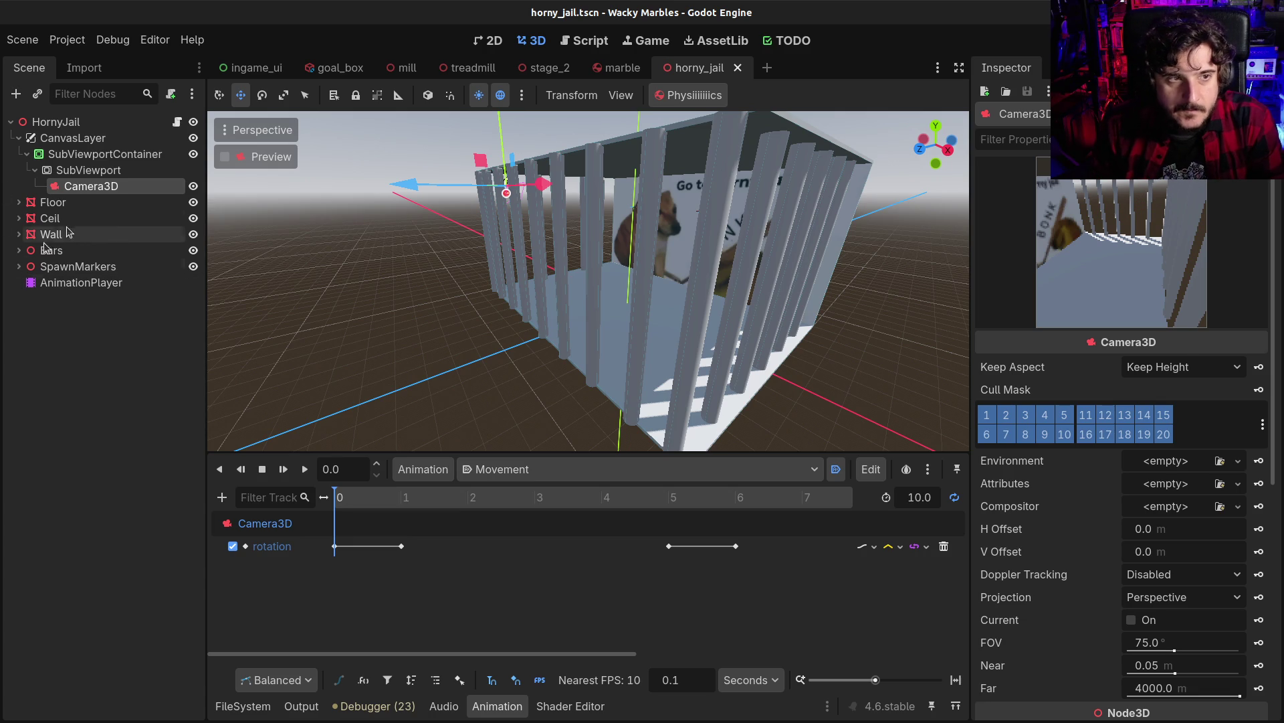
# In horny_jail.gd, write a _ready function containing the $Camera3D node path
pyautogui.click(177, 122)
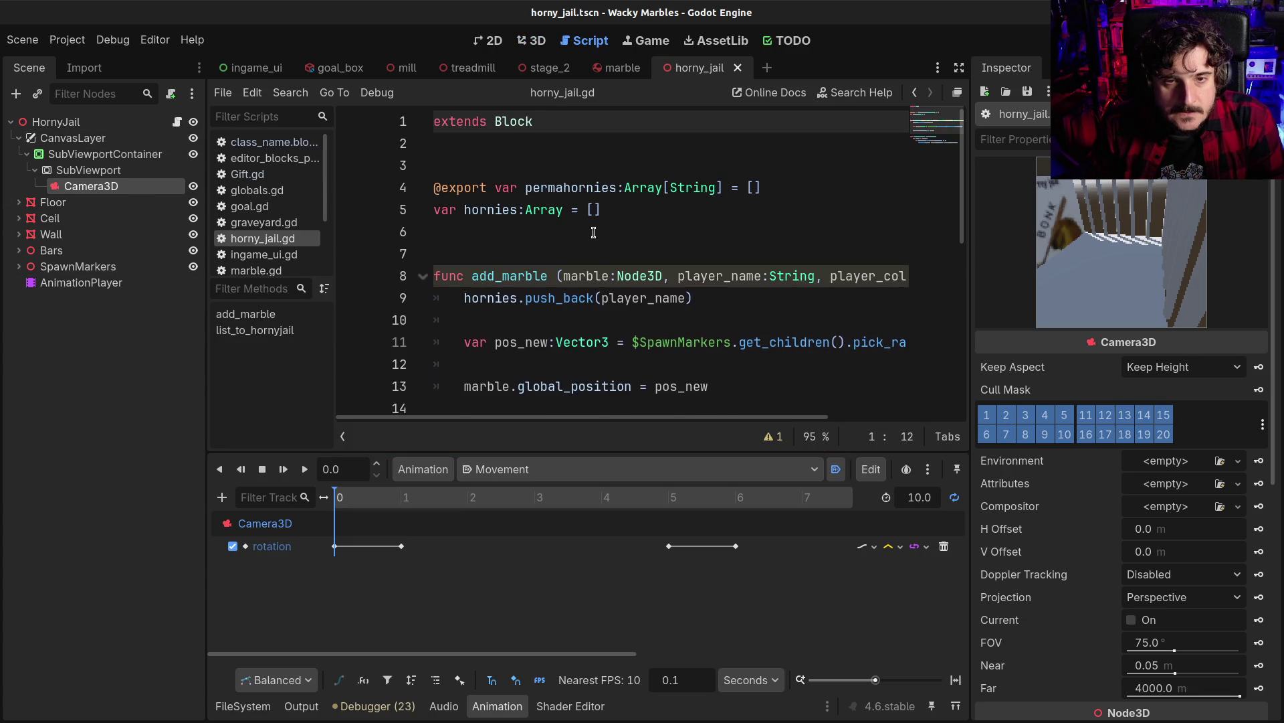
pyautogui.scroll(-1, 594, 233)
pyautogui.click(607, 178)
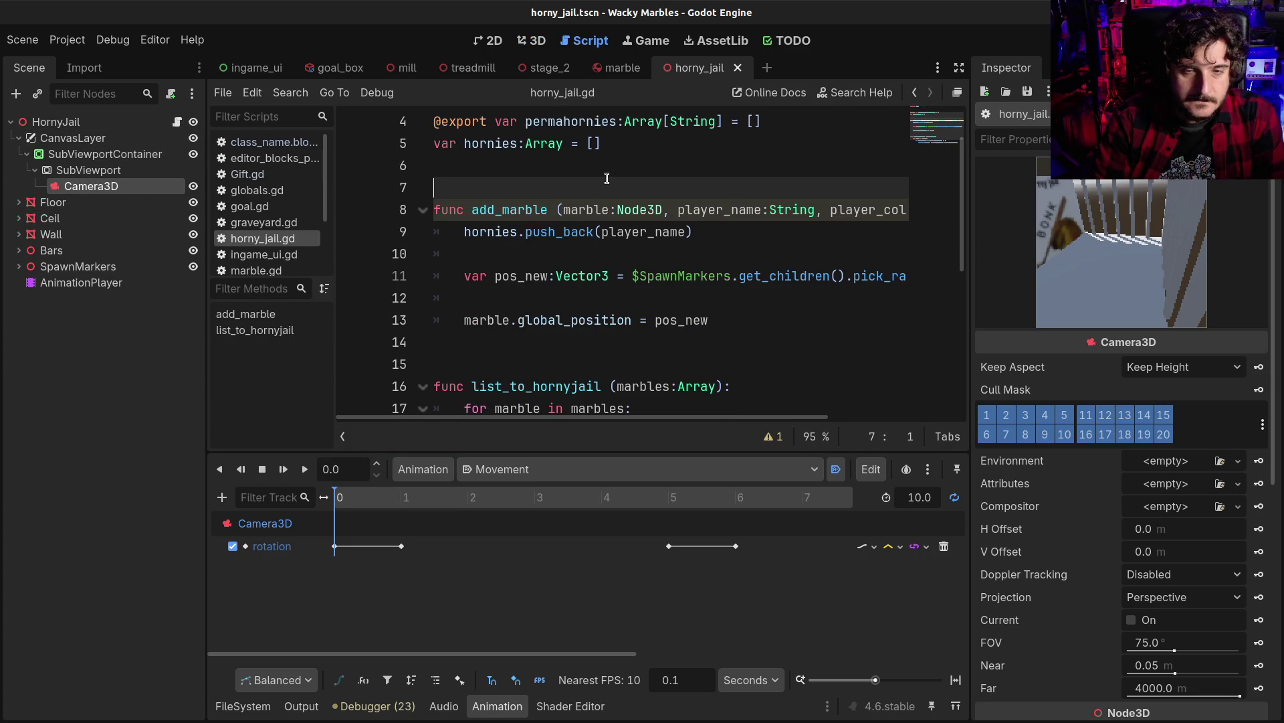
pyautogui.press('Return')
pyautogui.press('Return')
pyautogui.press('Return')
pyautogui.press('Up')
pyautogui.press('Up')
pyautogui.scroll(1, 606, 178)
pyautogui.write('func _rea')
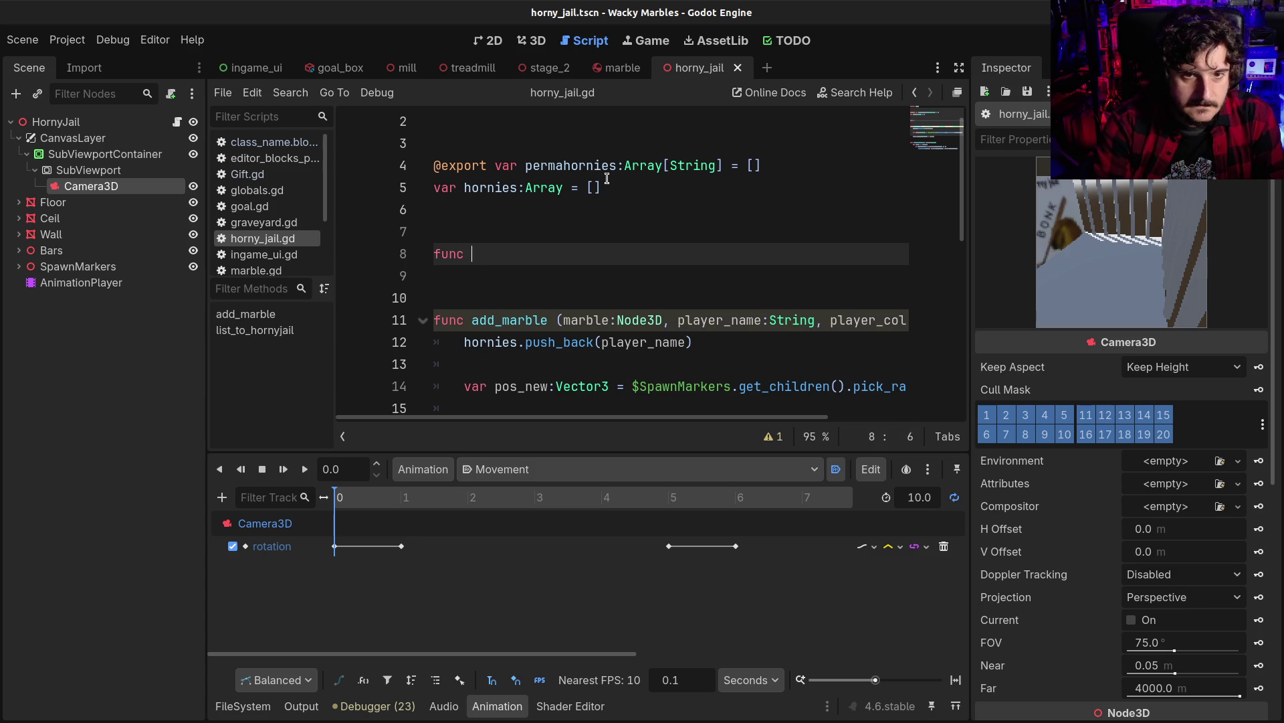
pyautogui.press('Return')
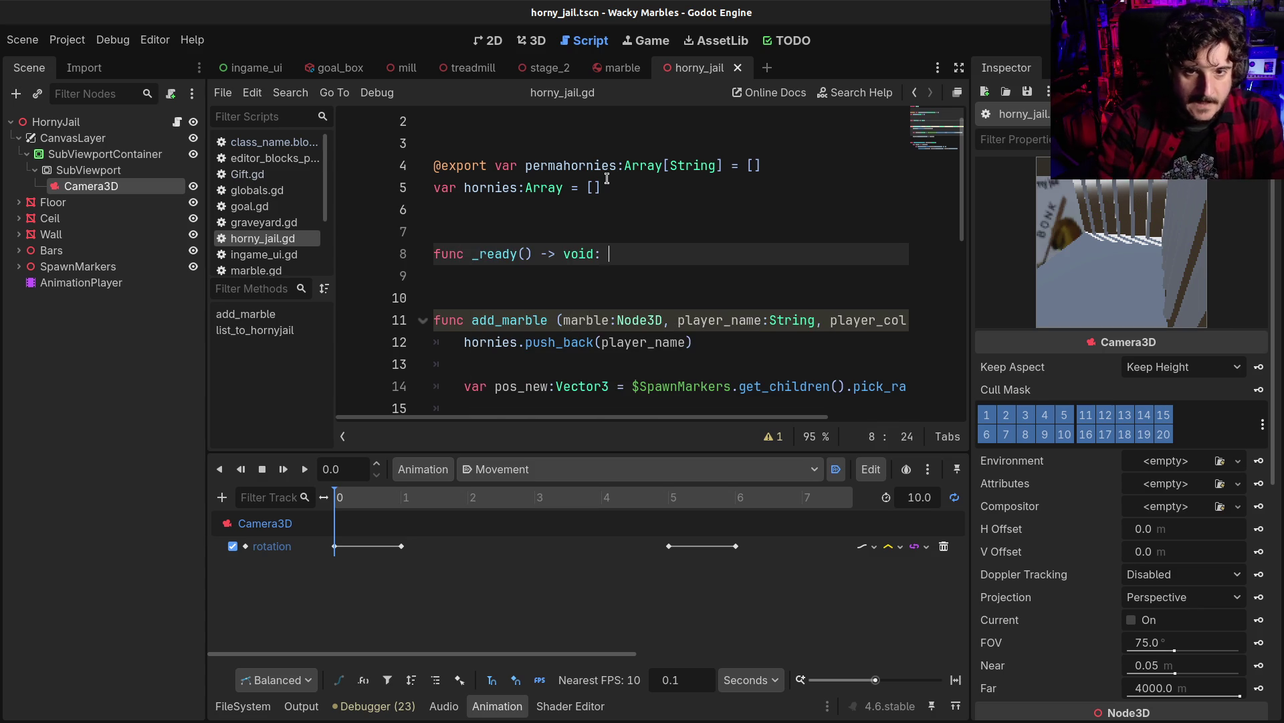
pyautogui.press('Return')
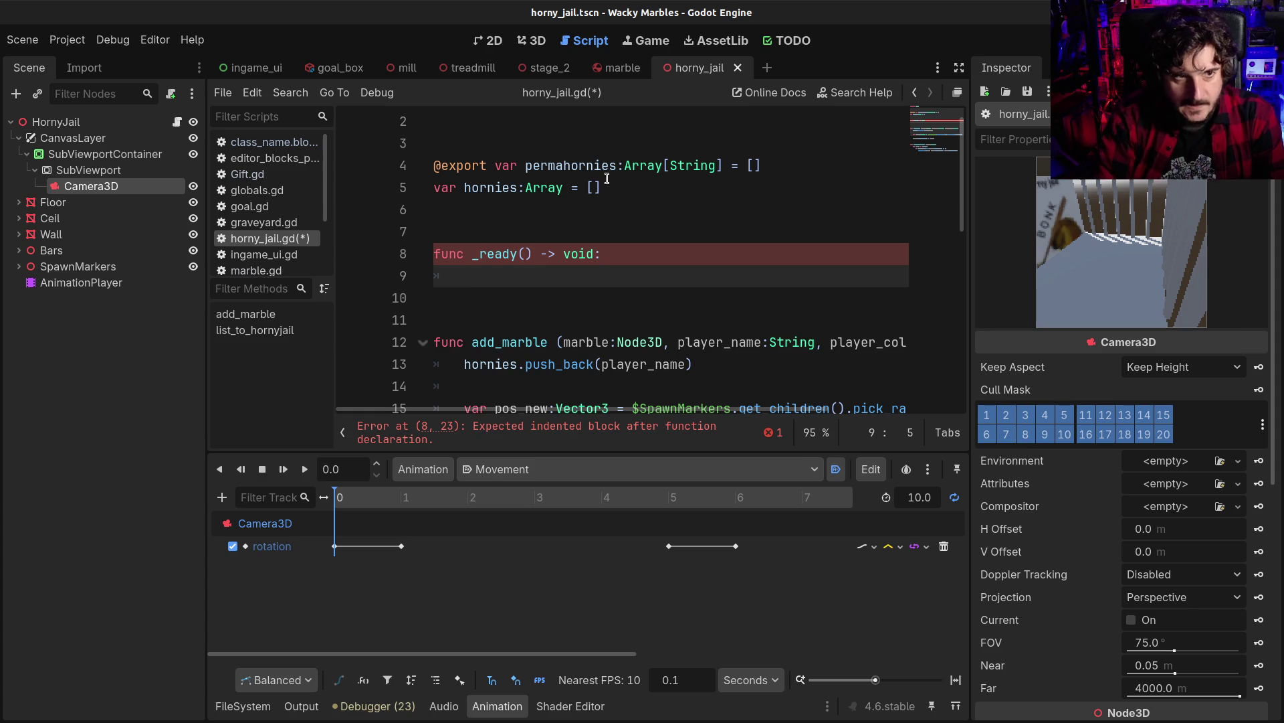
pyautogui.write('$Cam')
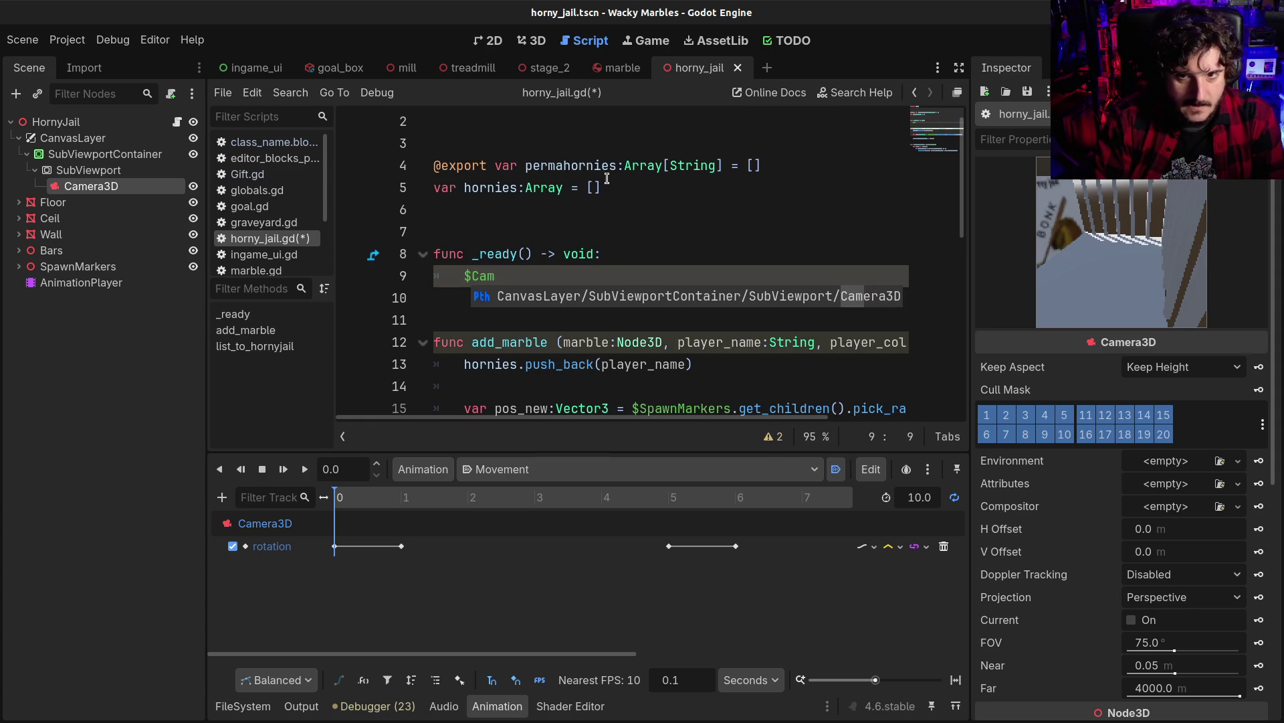
pyautogui.press('Return')
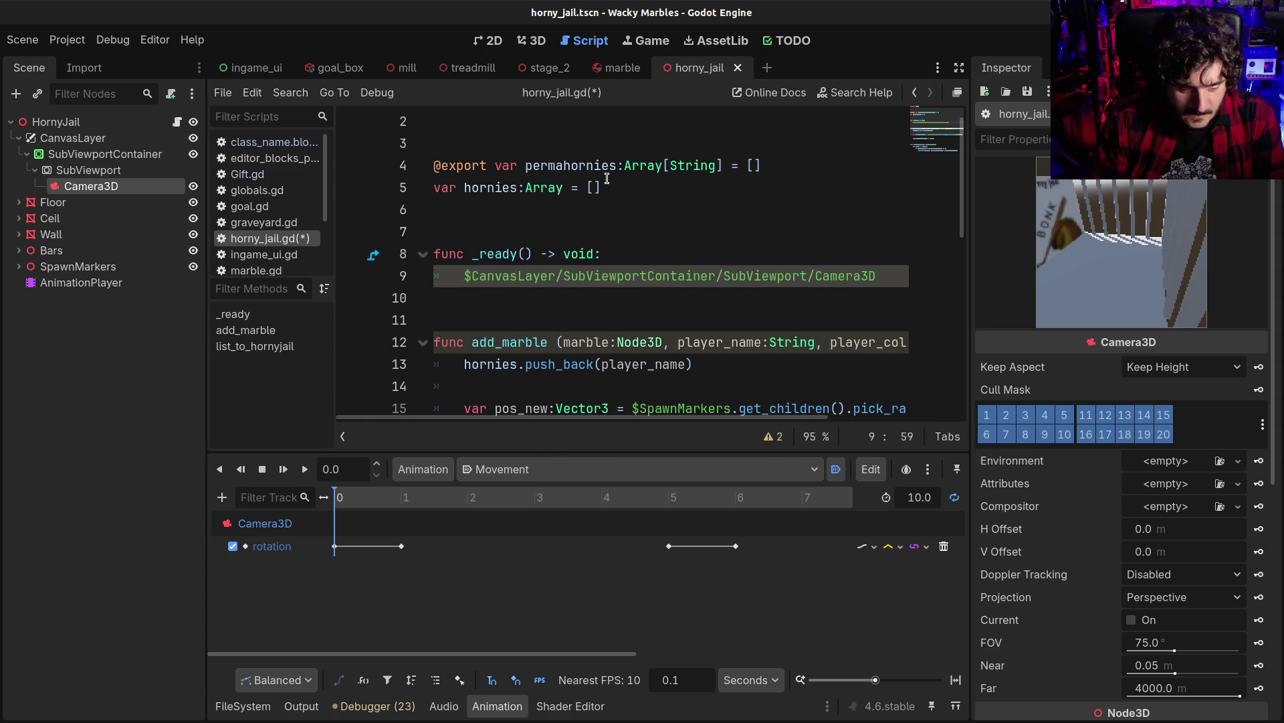
pyautogui.press('Home')
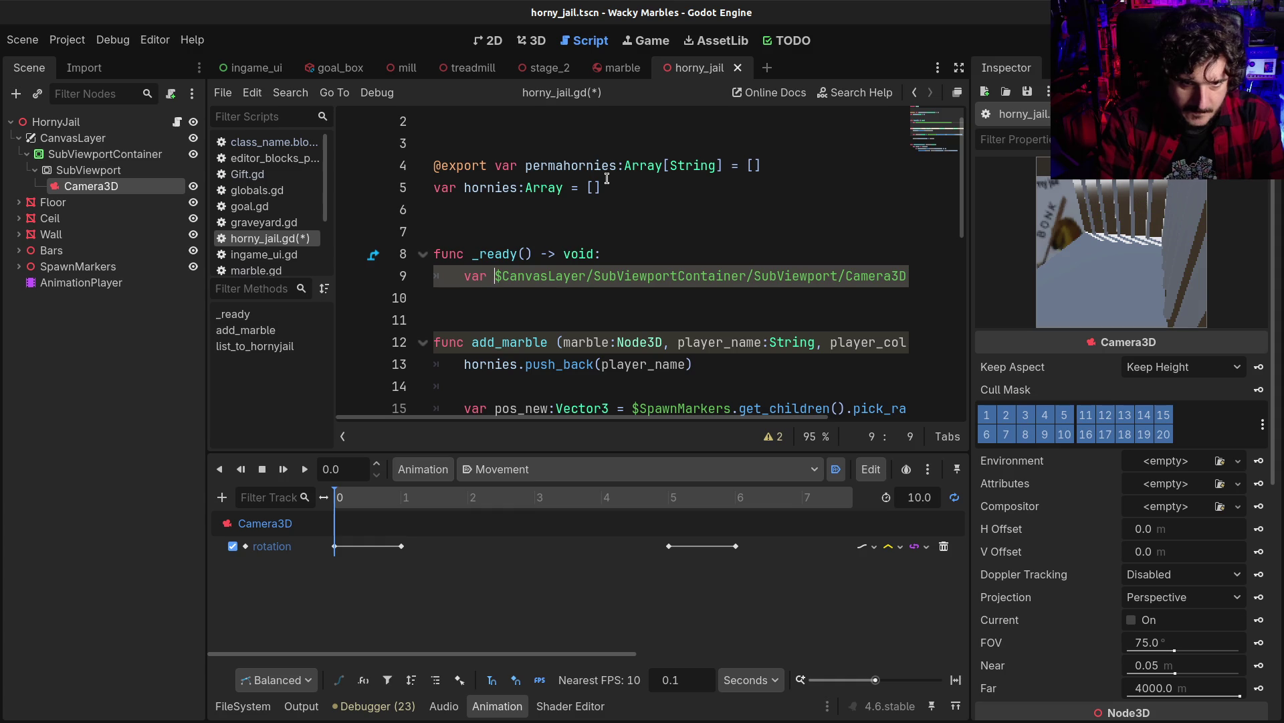
pyautogui.press('Up')
pyautogui.press('Up')
pyautogui.press('Up')
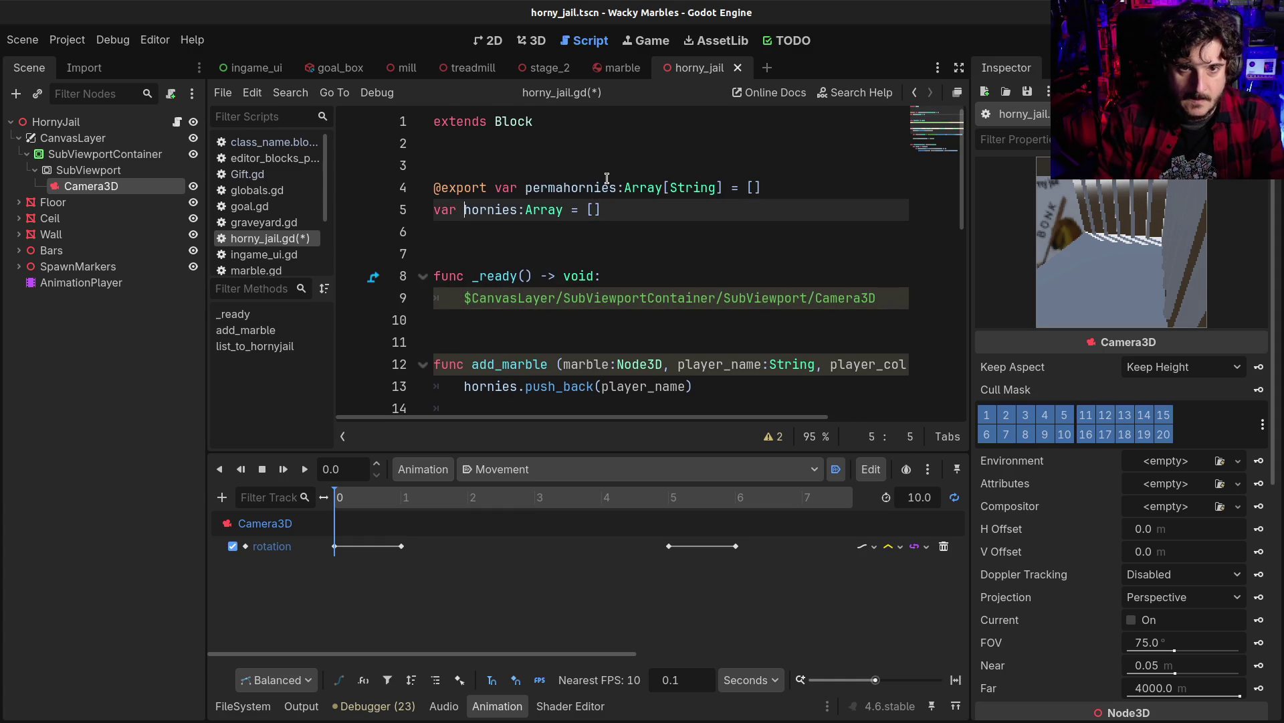
pyautogui.press('Return')
pyautogui.press('BackSpace')
pyautogui.press('Up')
pyautogui.press('Up')
pyautogui.press('Return')
pyautogui.press('Return')
pyautogui.press('Up')
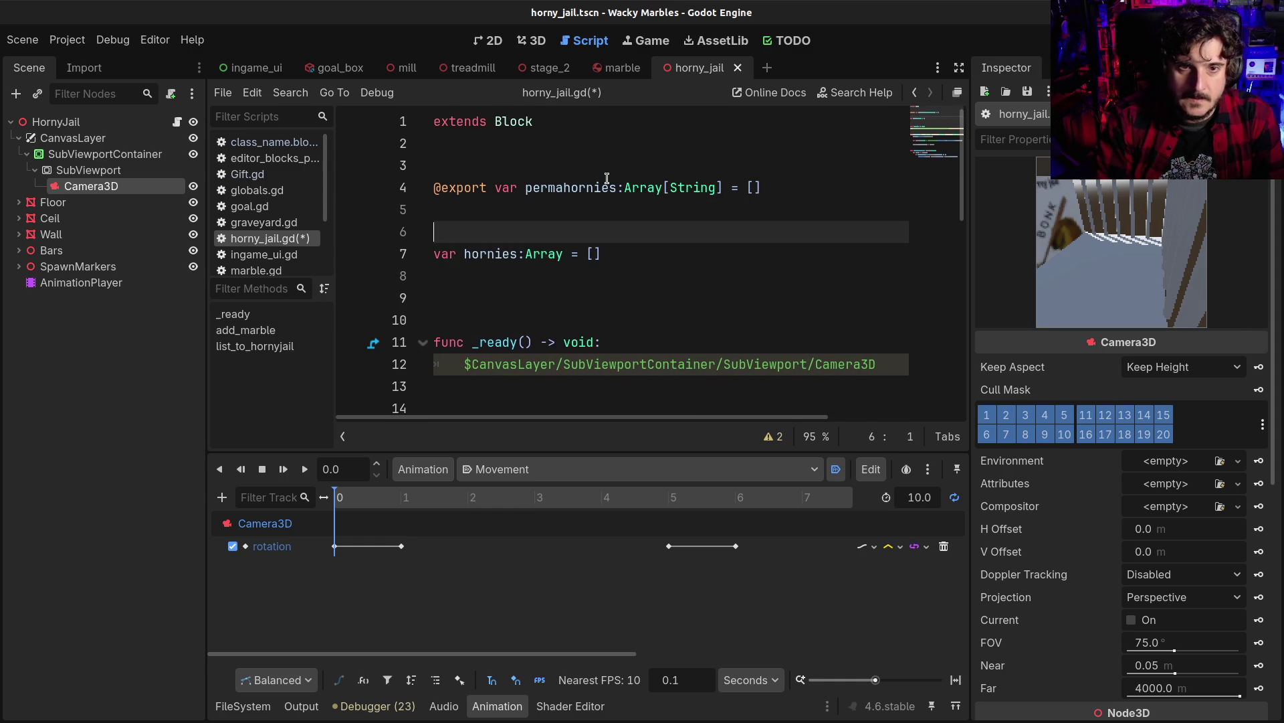
pyautogui.write('onready ')
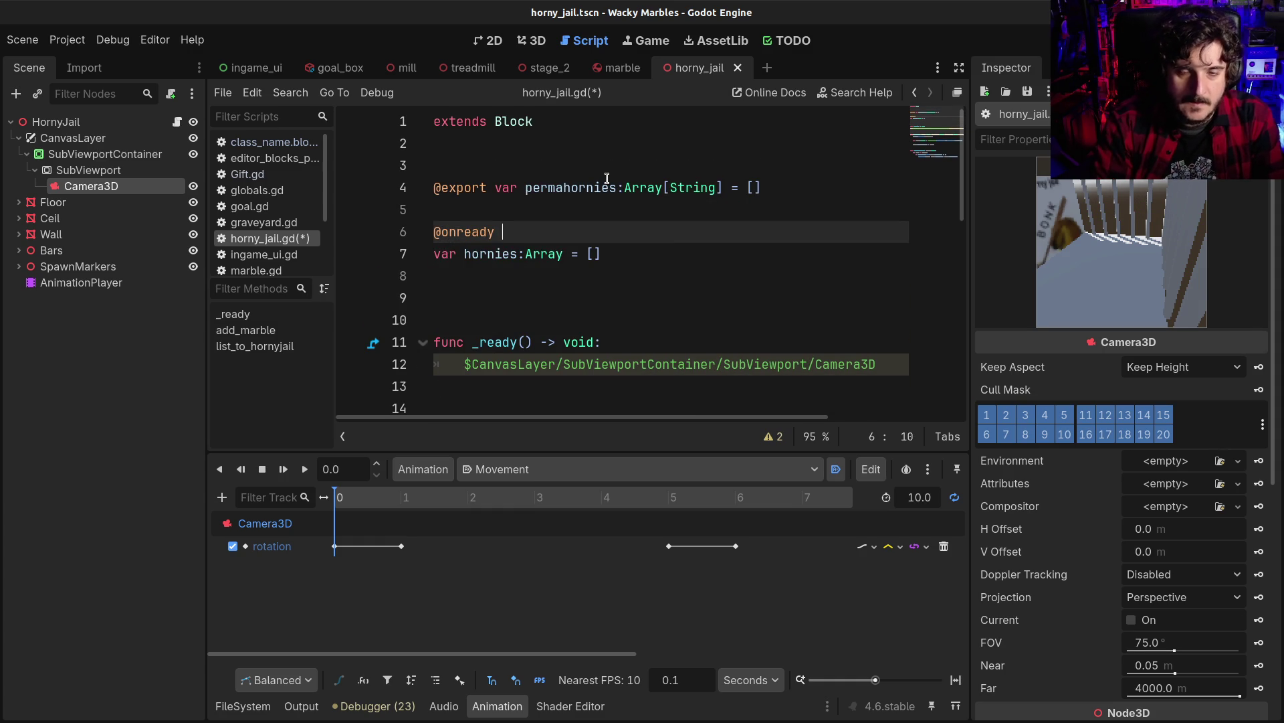
pyautogui.write('var ')
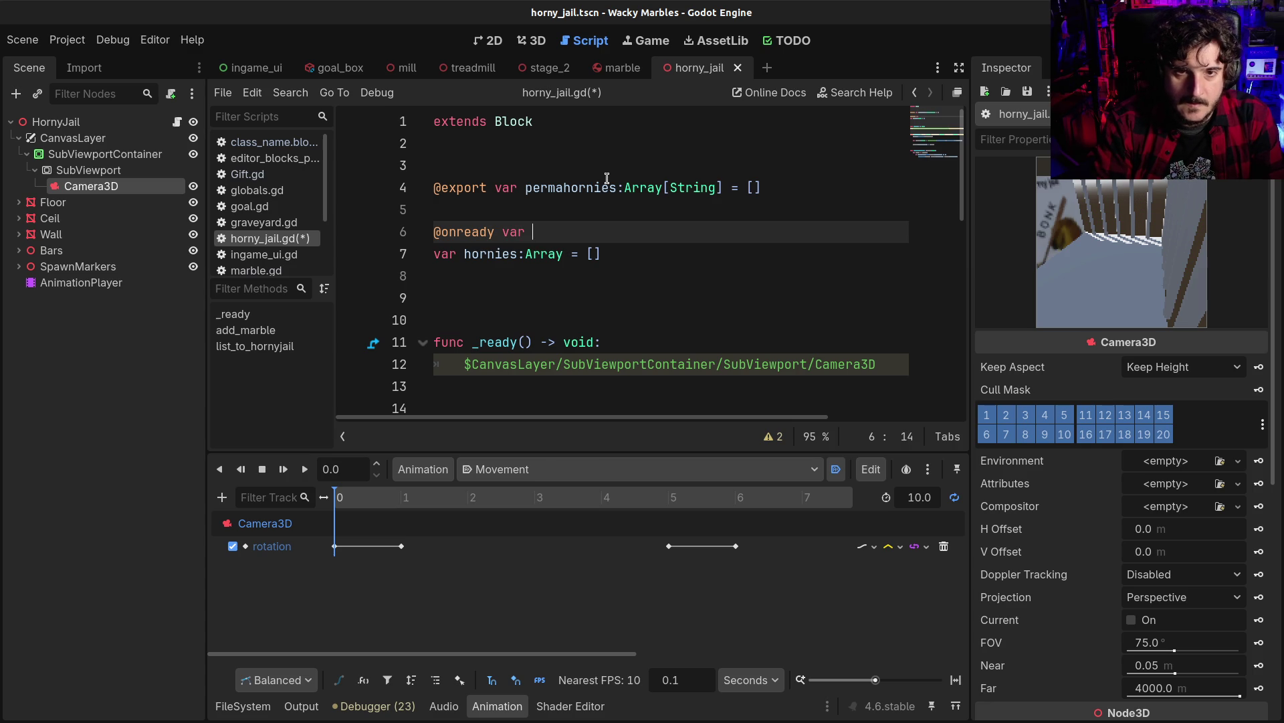
pyautogui.write('camera:Ca')
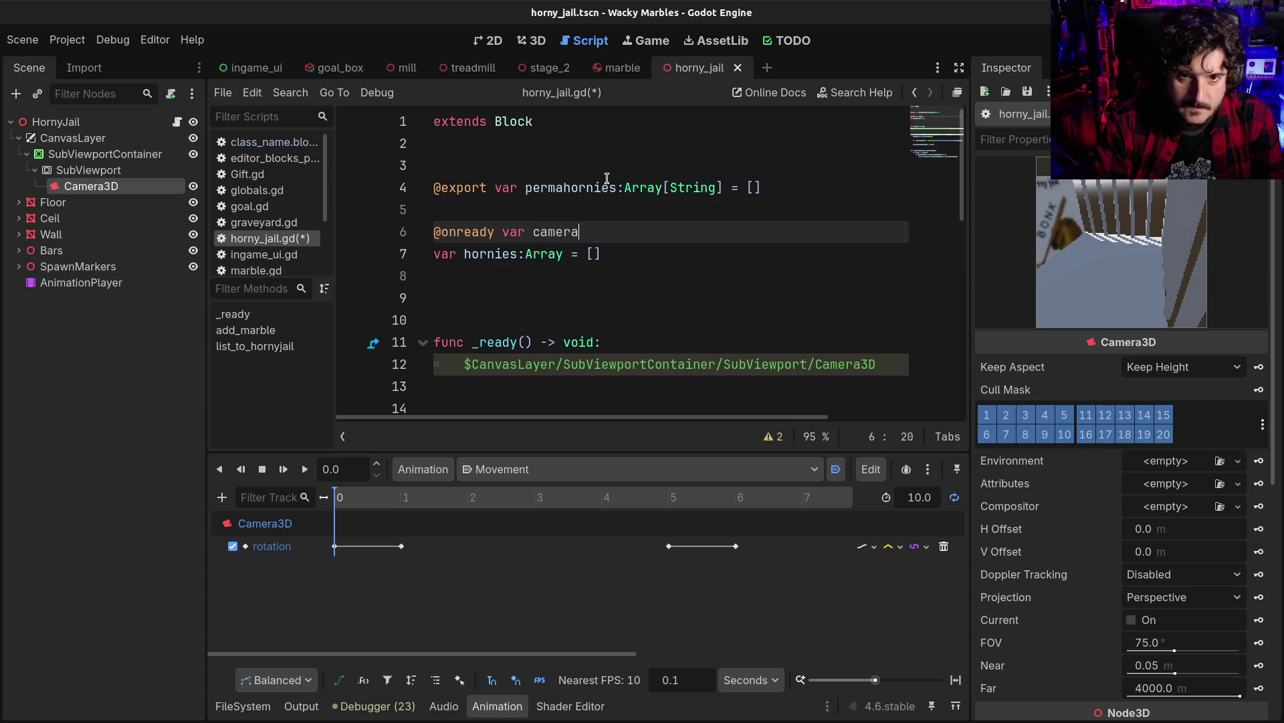
pyautogui.write('mera =')
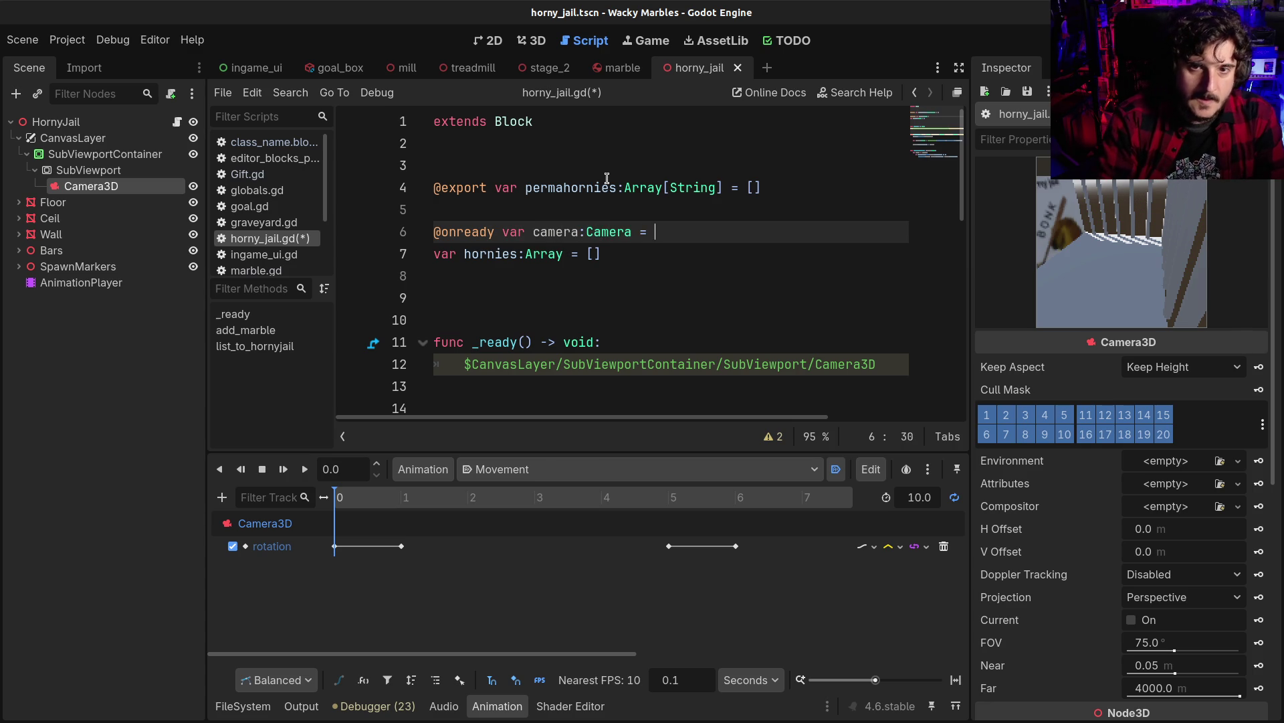
# Cut the Camera3D node path from _ready and paste it as the camera variable's value
pyautogui.press('Down')
pyautogui.press('Down')
pyautogui.press('Down')
pyautogui.scroll(-1, 607, 178)
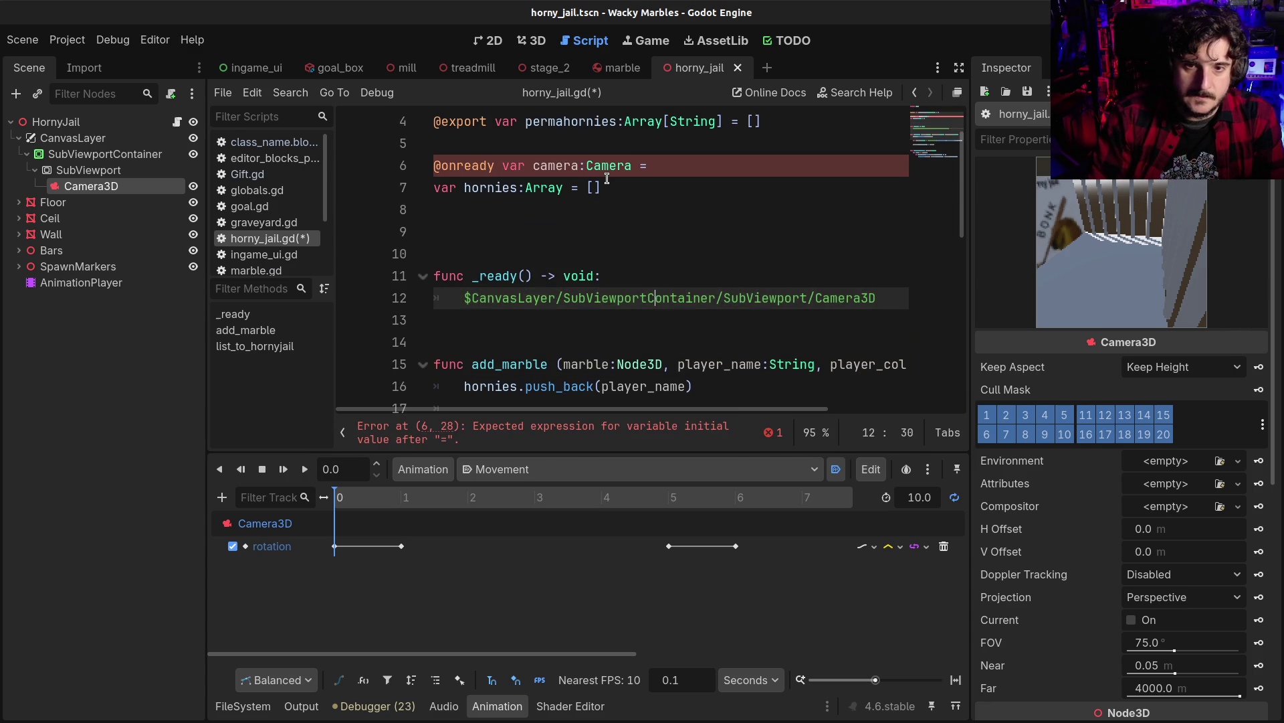
pyautogui.hotkey('shift', 'End')
pyautogui.hotkey('ctrl', 'x')
pyautogui.press('Up')
pyautogui.press('Up')
pyautogui.press('Up')
pyautogui.scroll(1, 607, 178)
pyautogui.press('End')
pyautogui.hotkey('ctrl', 'v')
# Restore the missing 'v' in the hornies 'var' keyword, leaving _ready's body empty
pyautogui.press('Home')
pyautogui.press('Down')
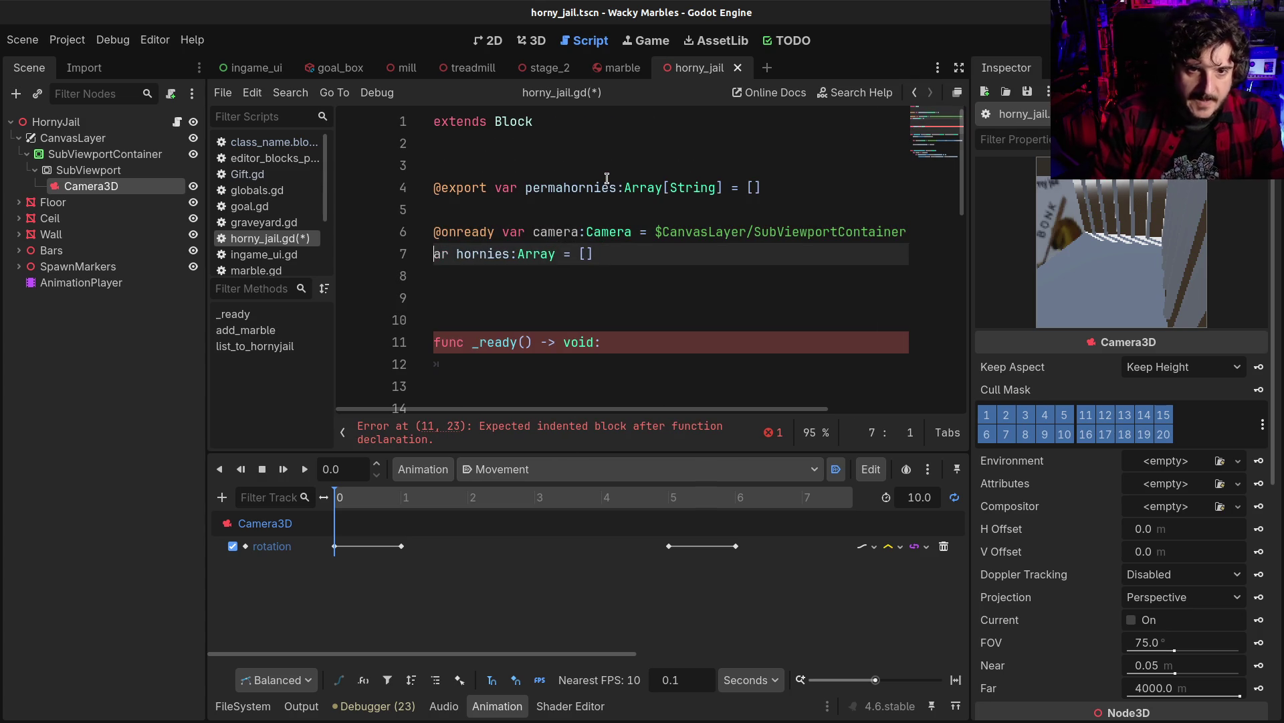
pyautogui.press('Delete')
pyautogui.press('Down')
pyautogui.press('Up')
pyautogui.press('Return')
pyautogui.write('v')
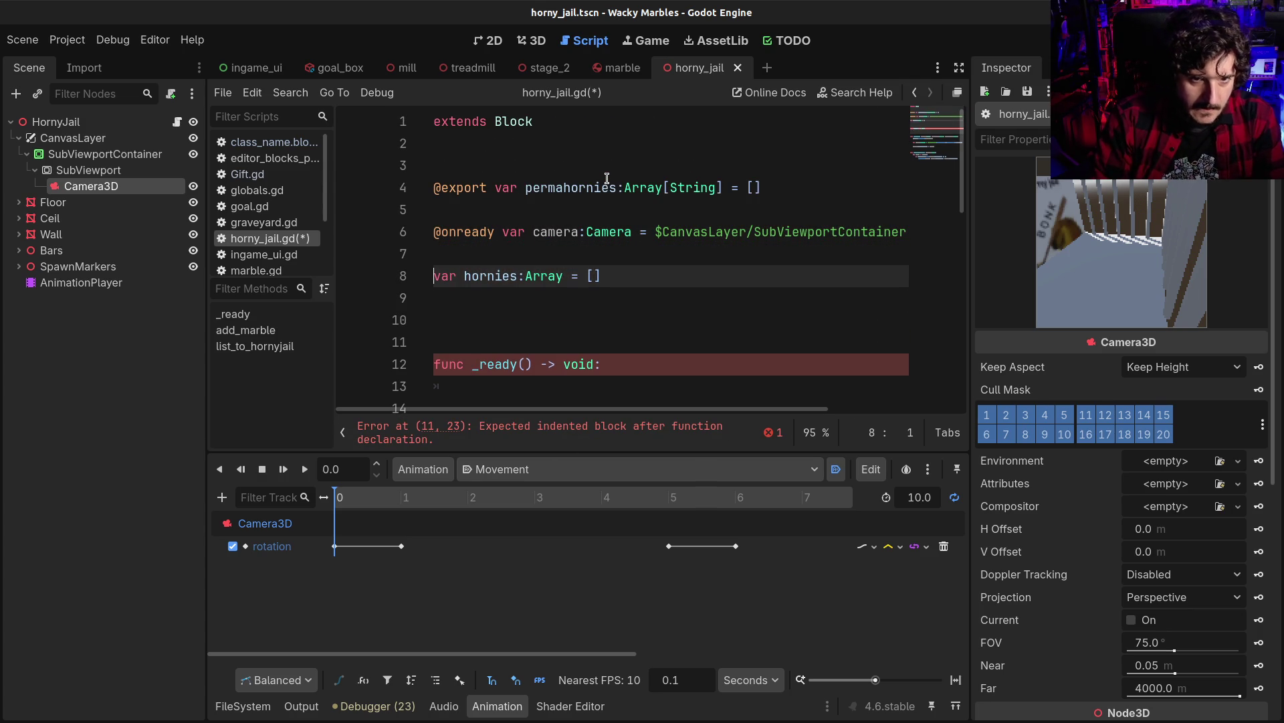
pyautogui.press('Down')
pyautogui.press('Down')
pyautogui.press('Down')
pyautogui.scroll(-3, 607, 178)
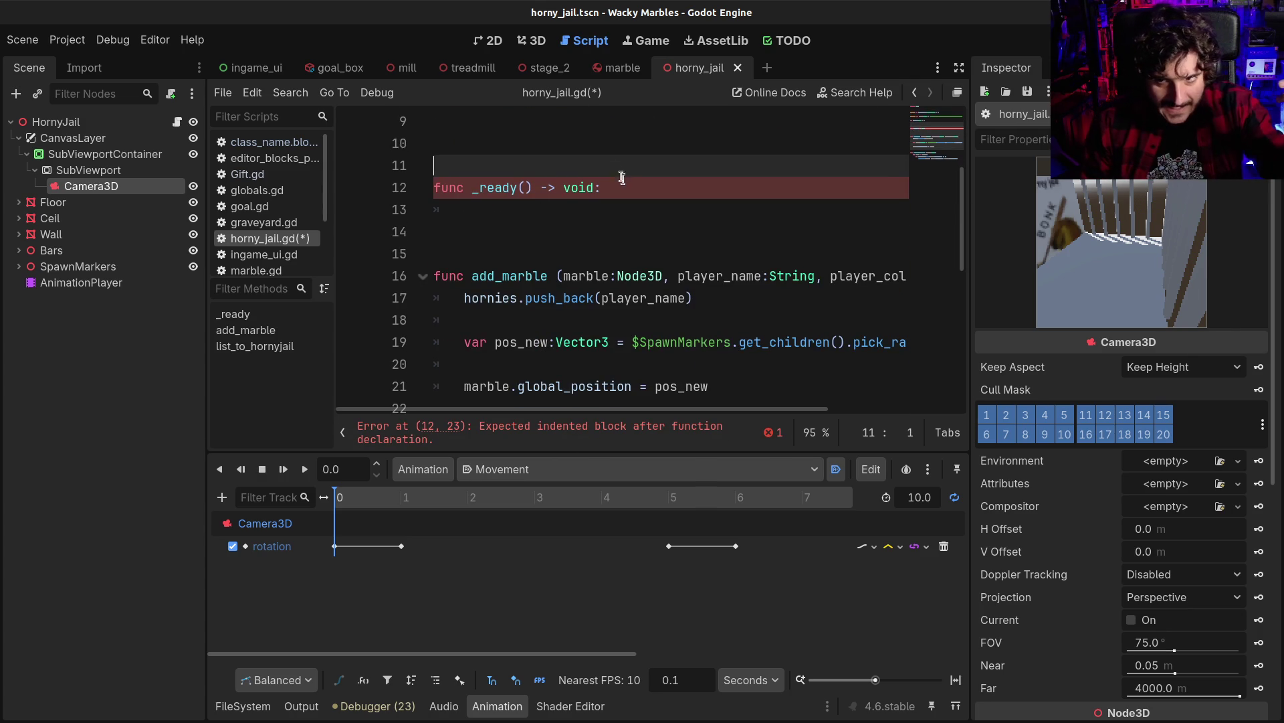
pyautogui.click(608, 210)
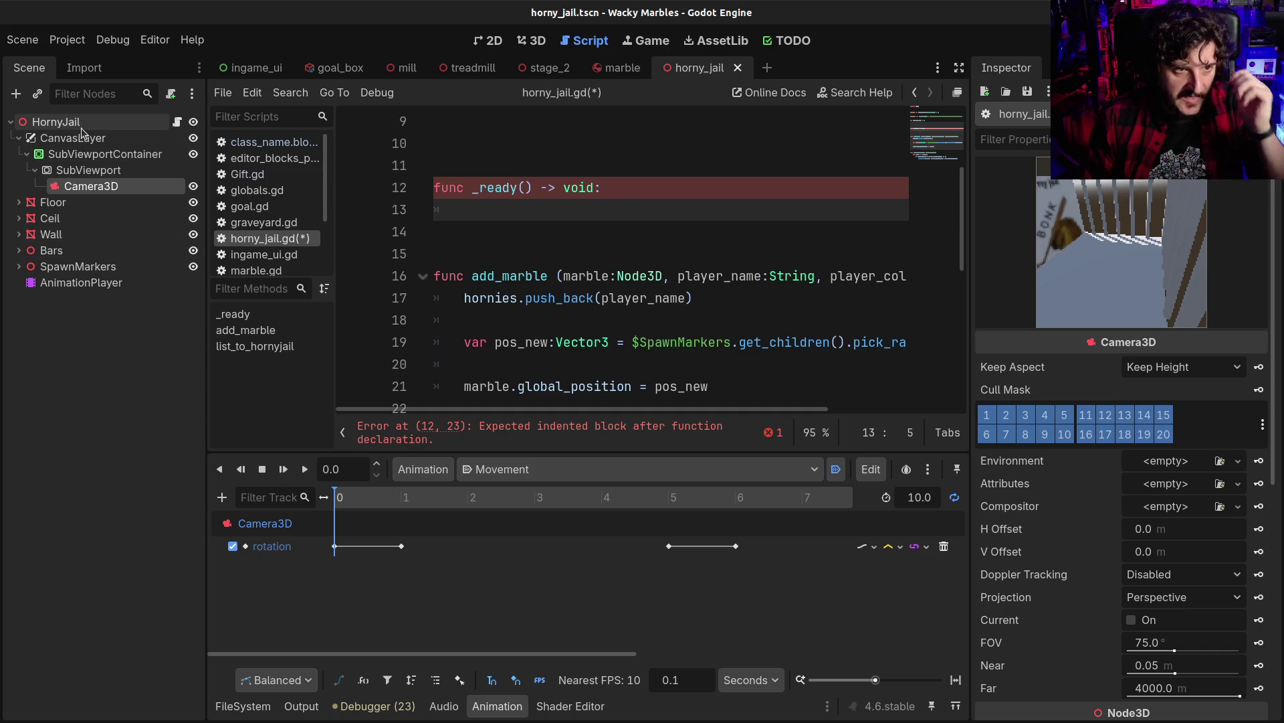
pyautogui.scroll(2, 532, 229)
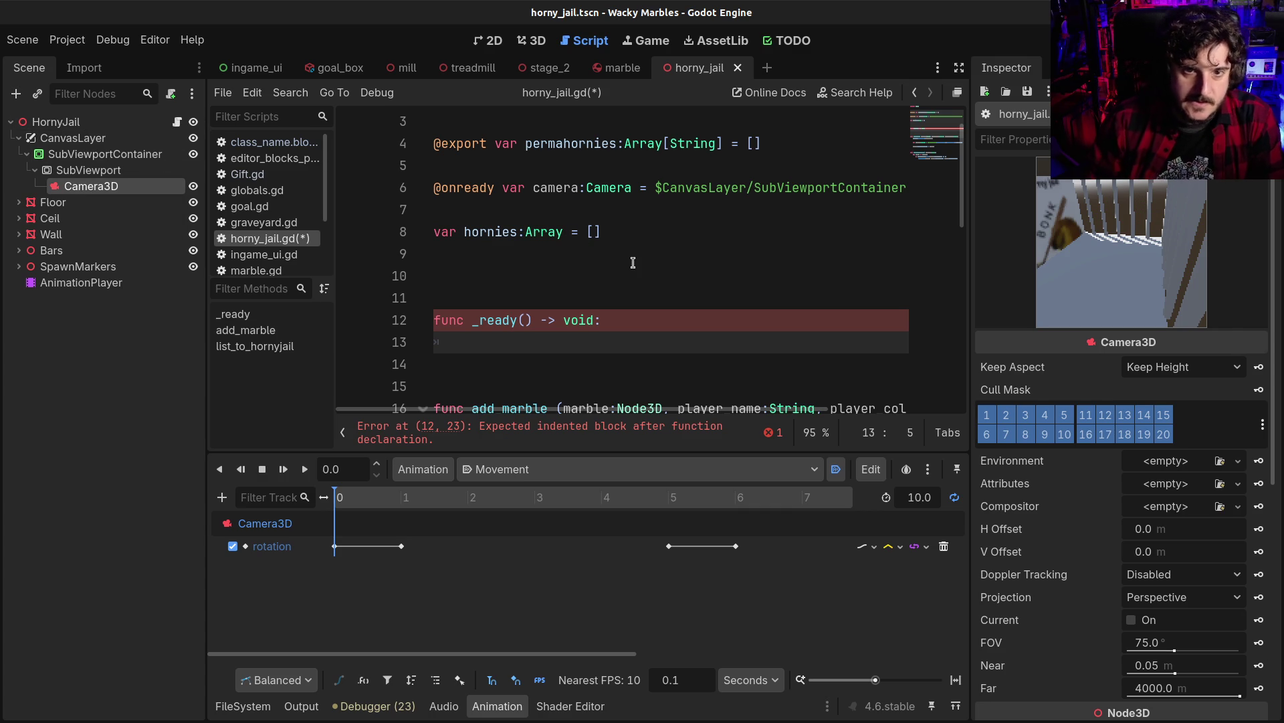
# Write 'camera.global_position += global_position' in _ready and save horny_jail.gd
pyautogui.write('var')
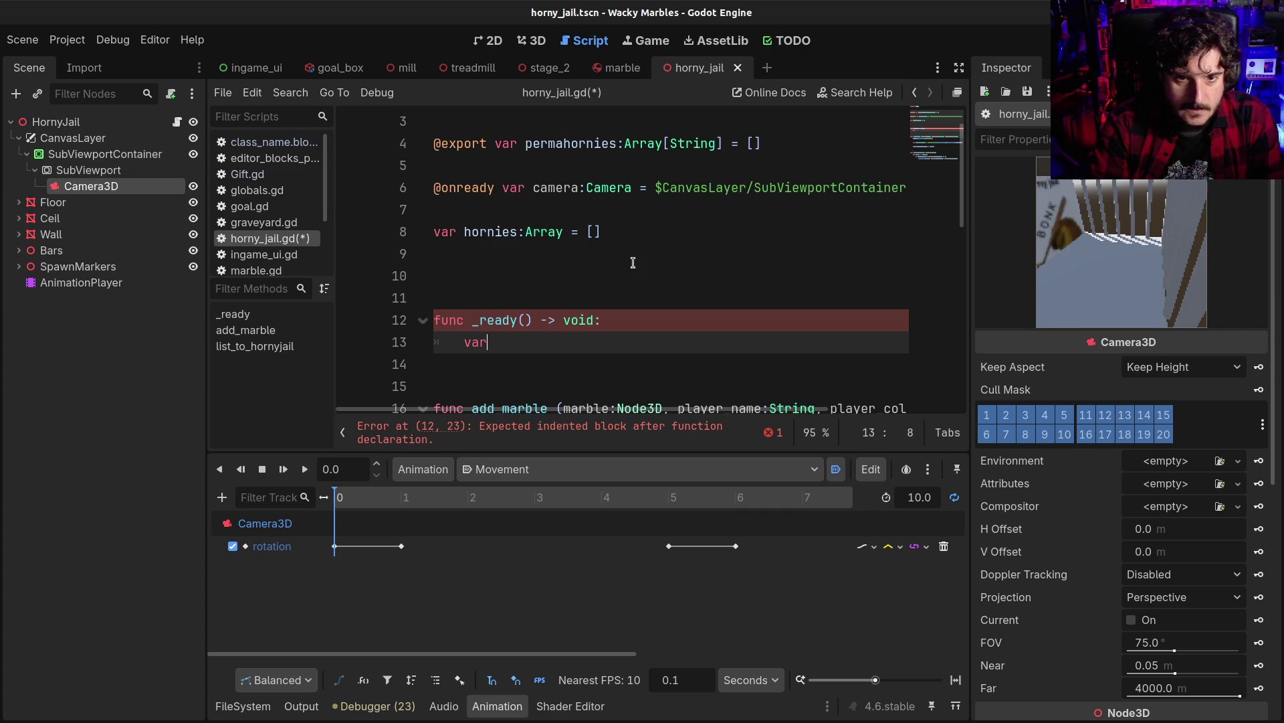
pyautogui.press('BackSpace')
pyautogui.press('BackSpace')
pyautogui.press('BackSpace')
pyautogui.write('came')
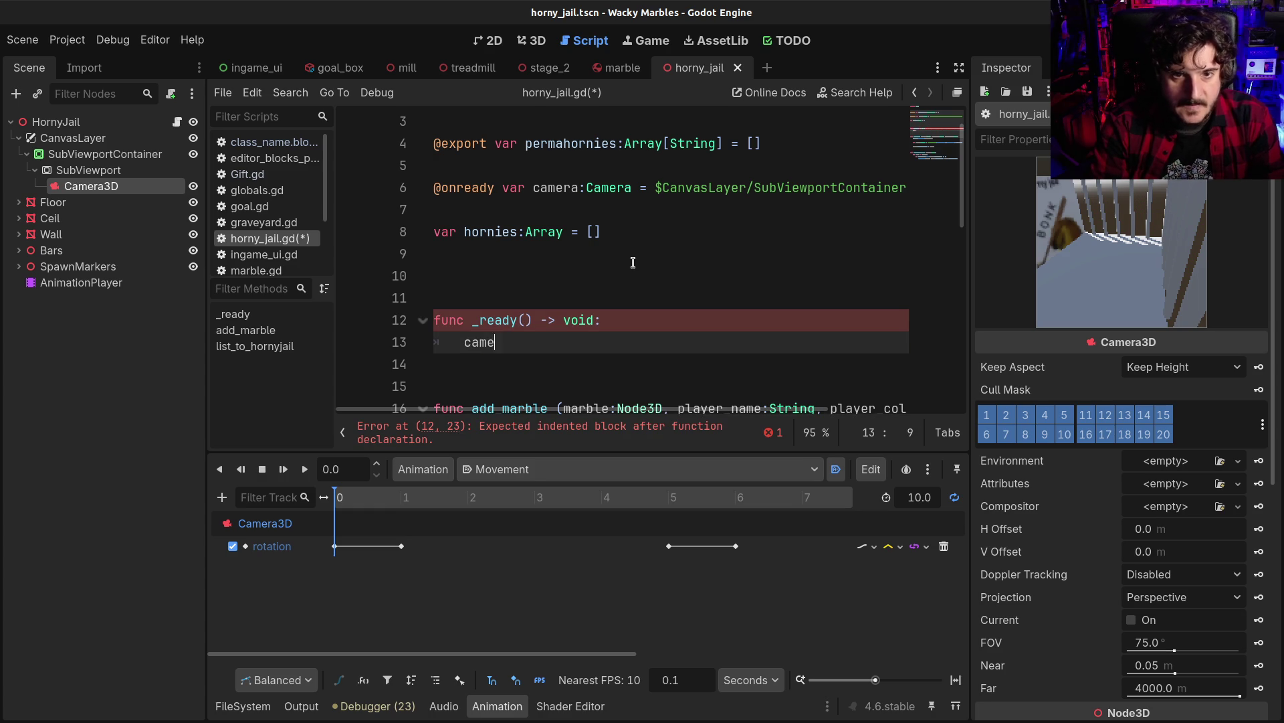
pyautogui.write('ra')
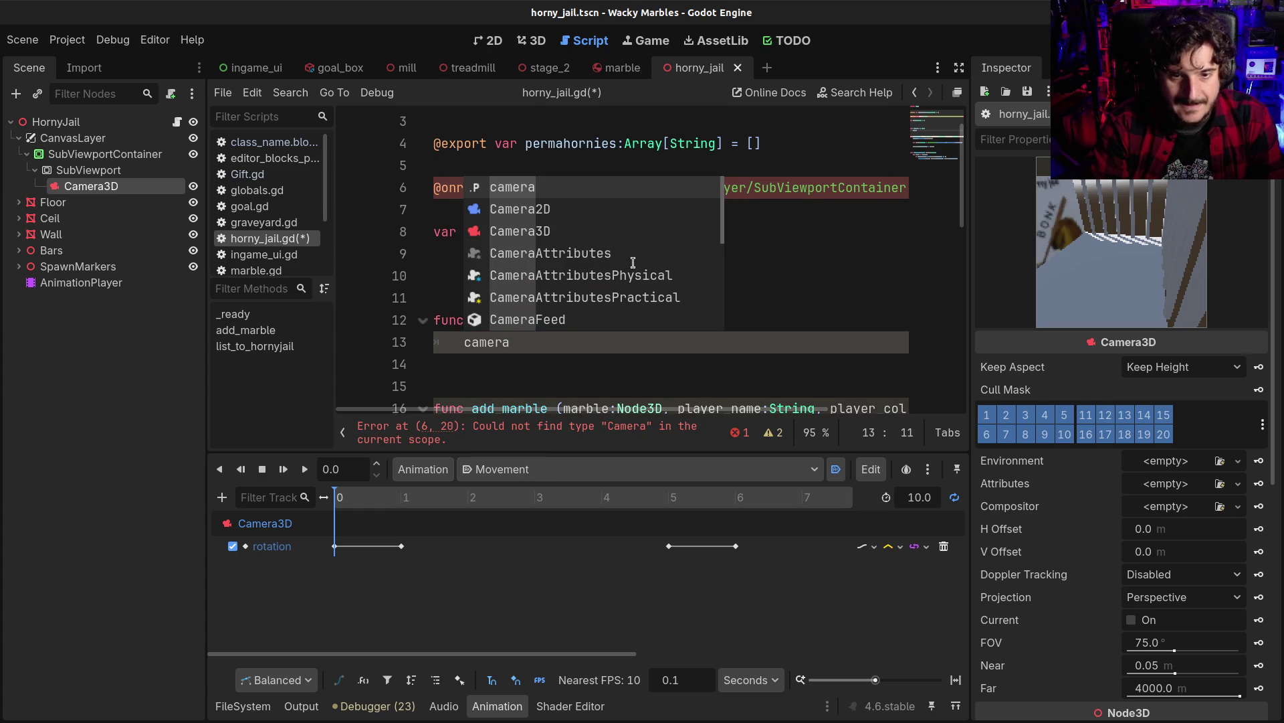
pyautogui.write(' +')
pyautogui.write('position')
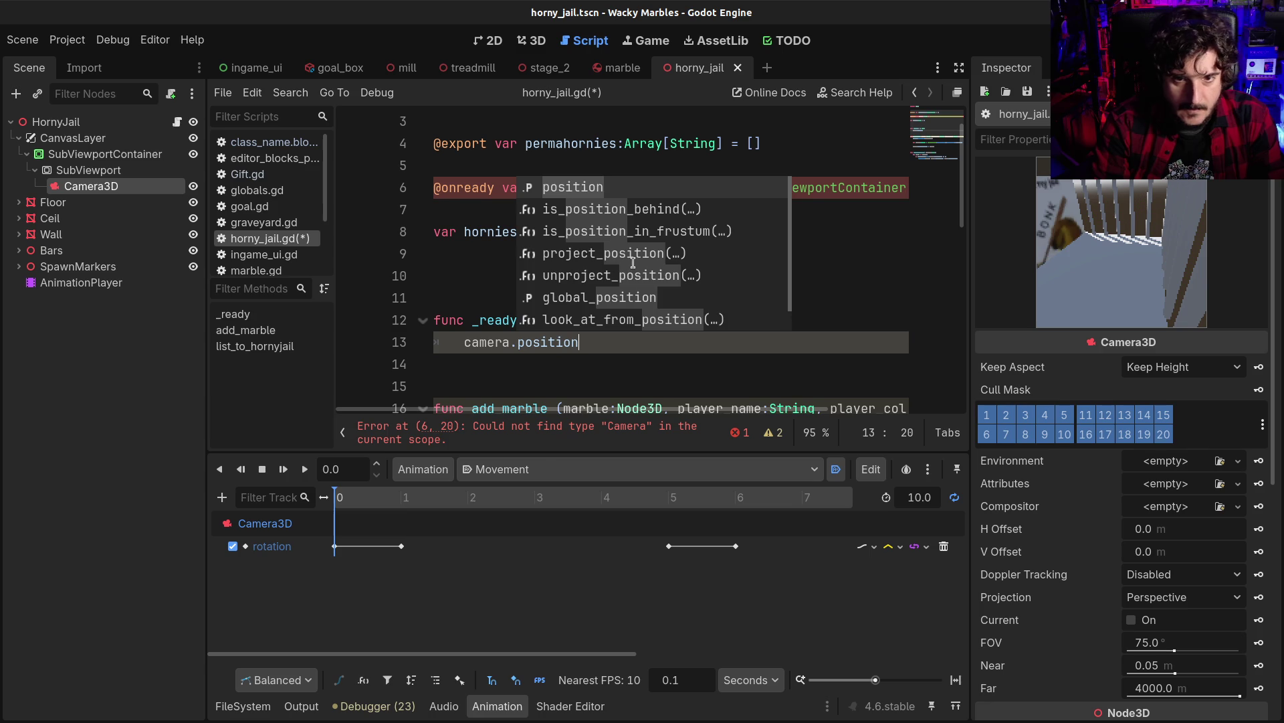
pyautogui.write(' +=')
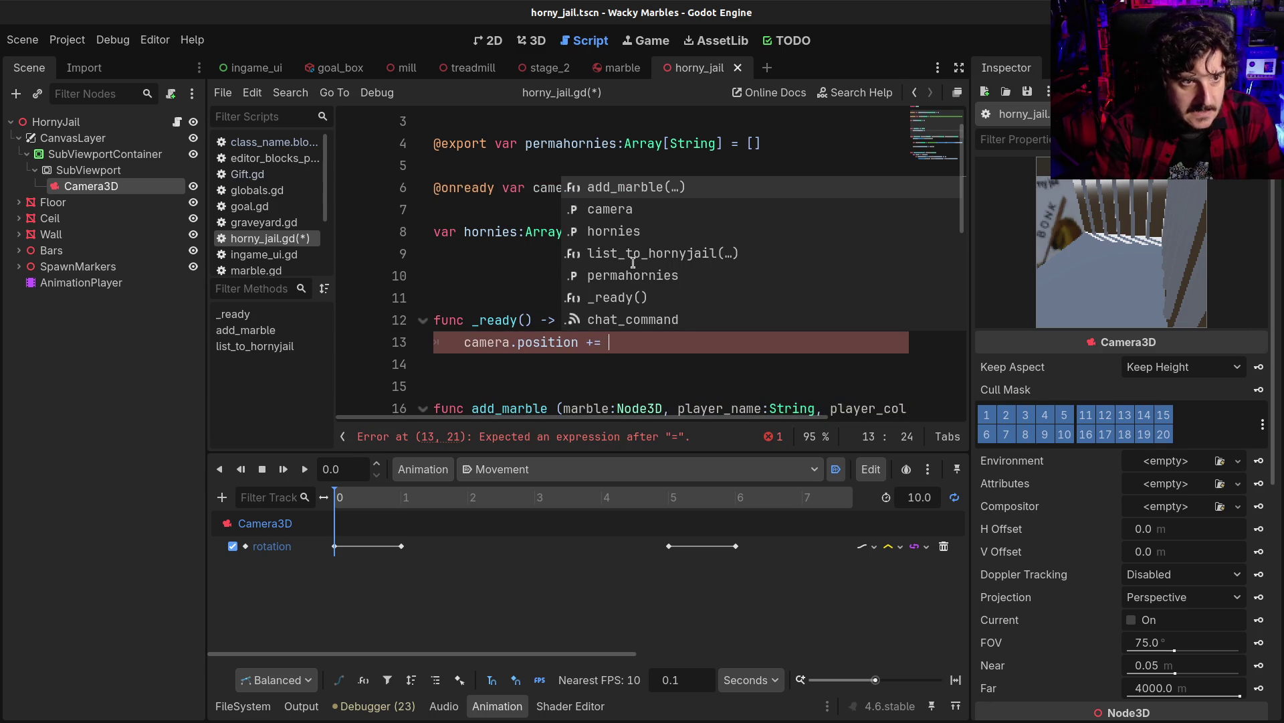
pyautogui.write(' global')
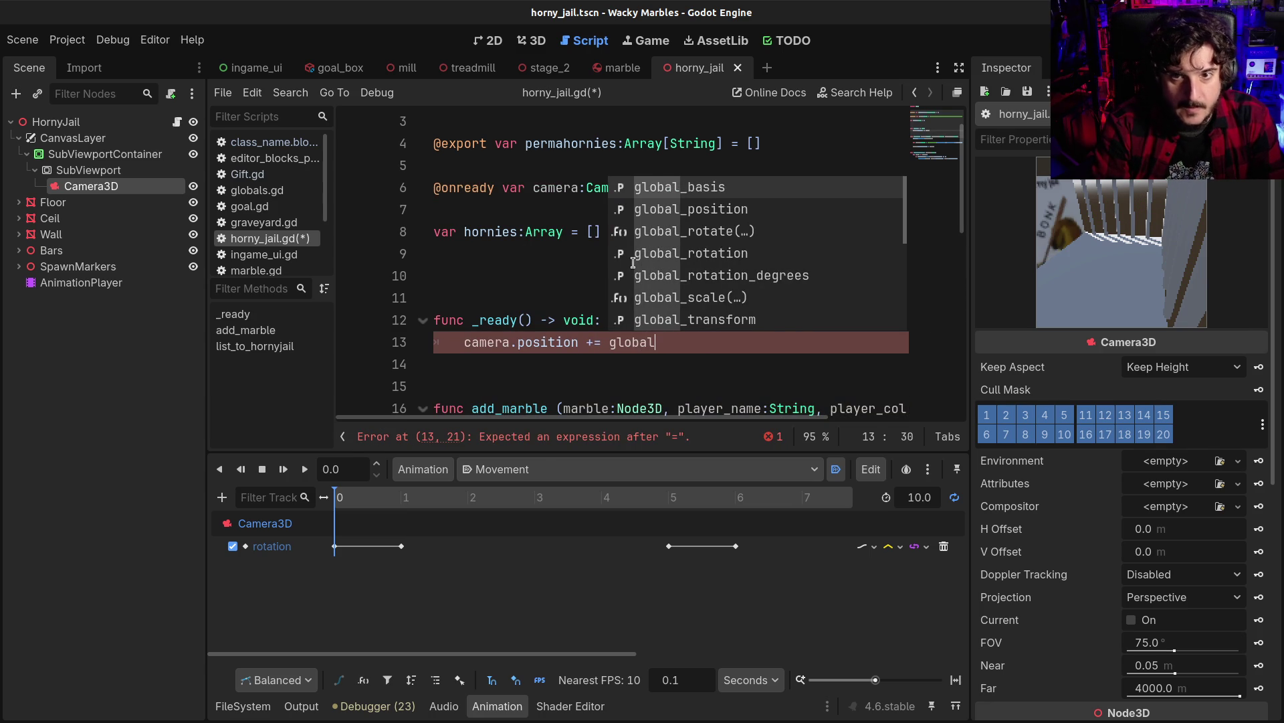
pyautogui.press('Down')
pyautogui.press('Return')
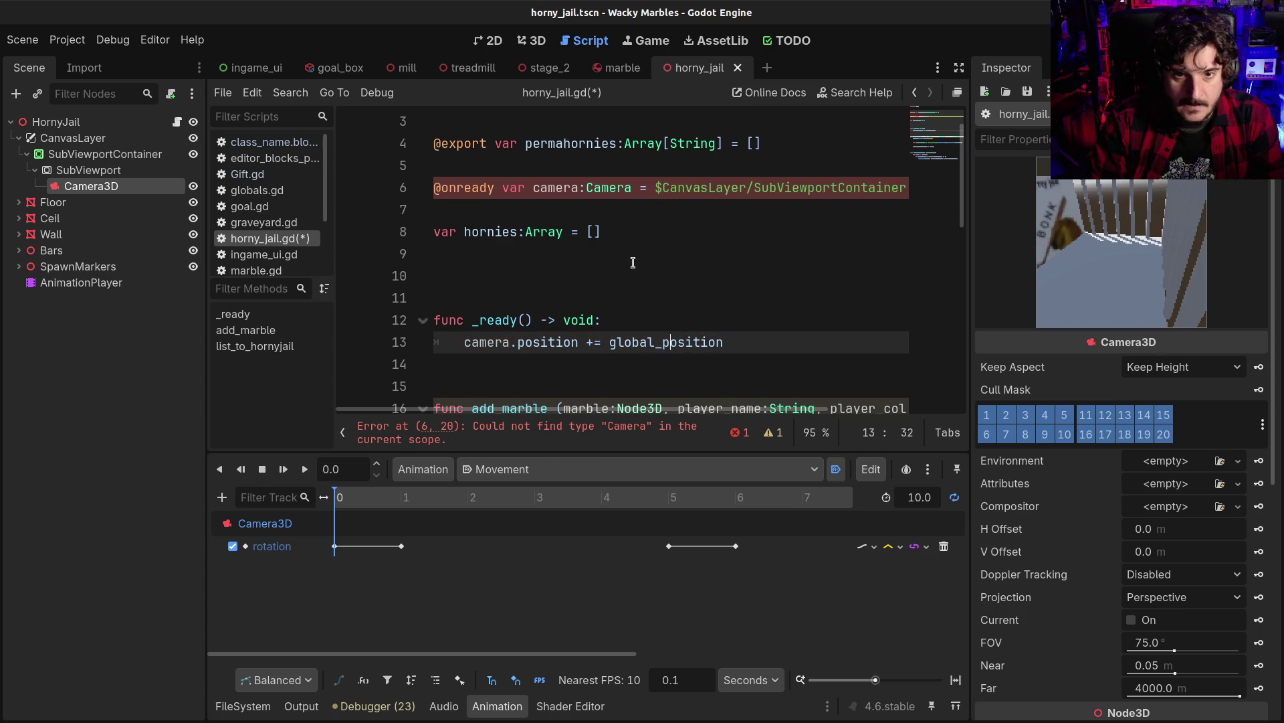
pyautogui.write('global_')
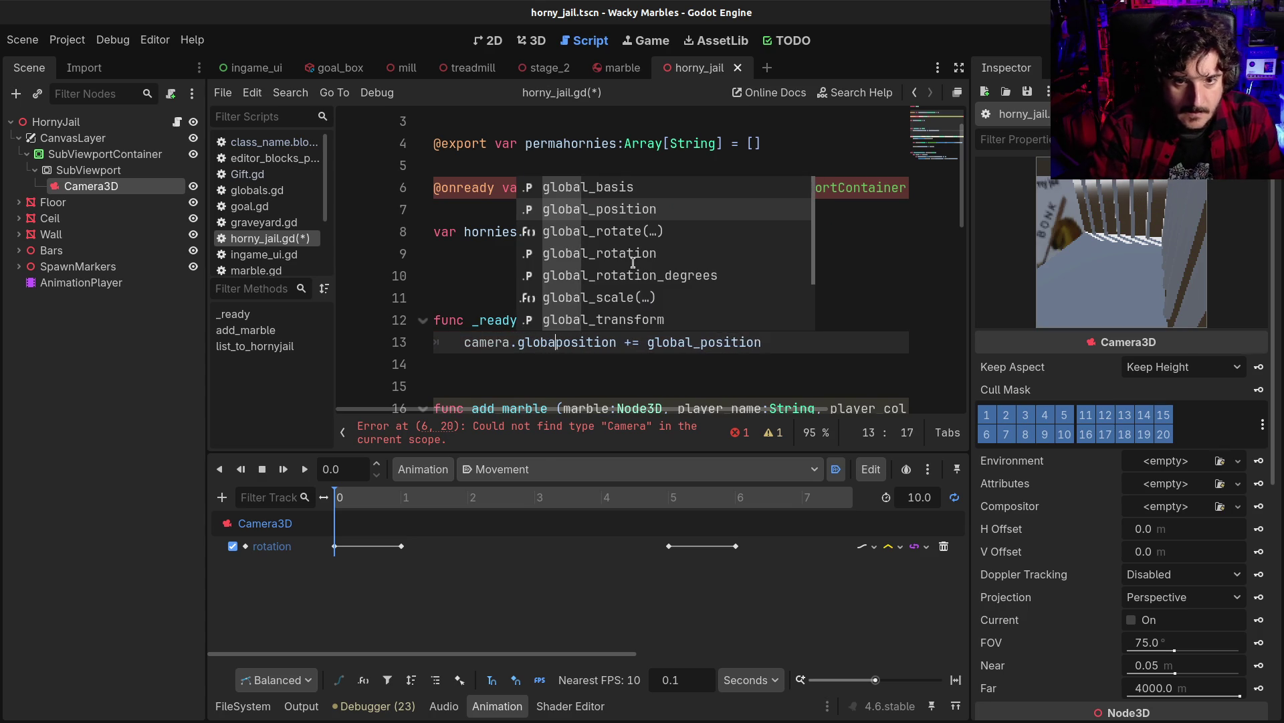
pyautogui.hotkey('ctrl', 's')
pyautogui.press('Escape')
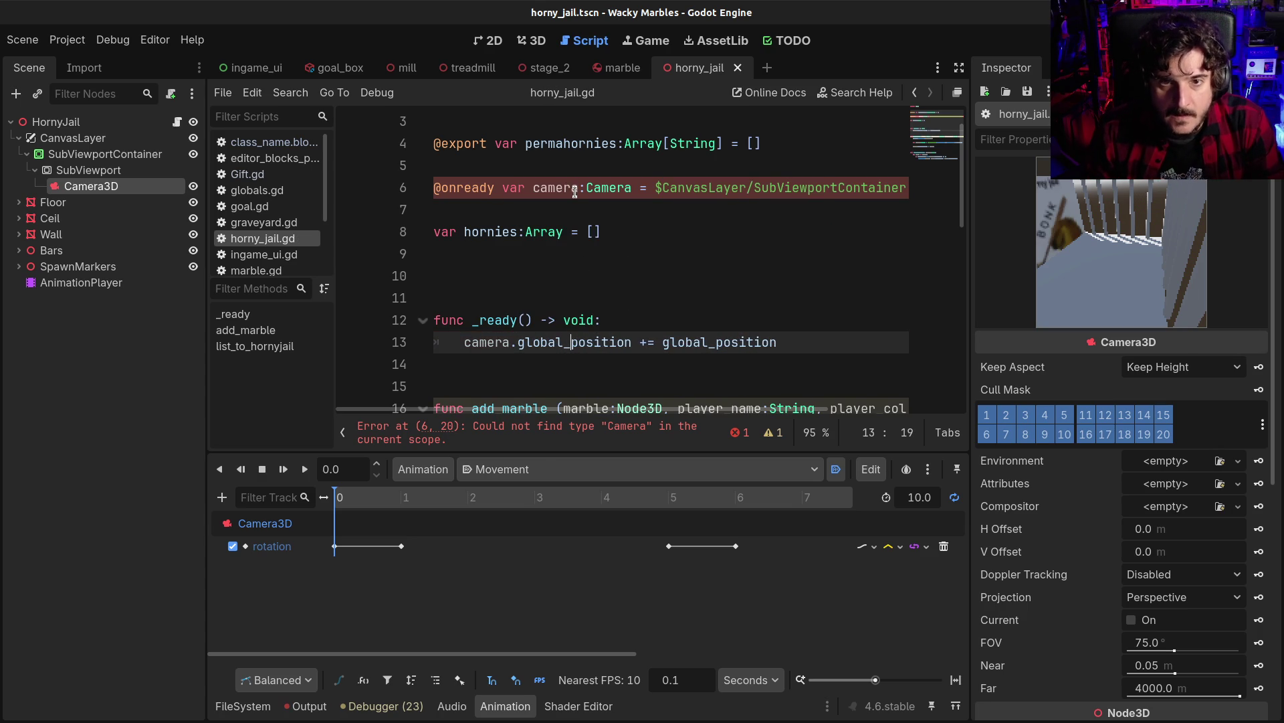
# Change the camera variable's type to Camera3D and run the project with F5
pyautogui.click(633, 188)
pyautogui.write('3D')
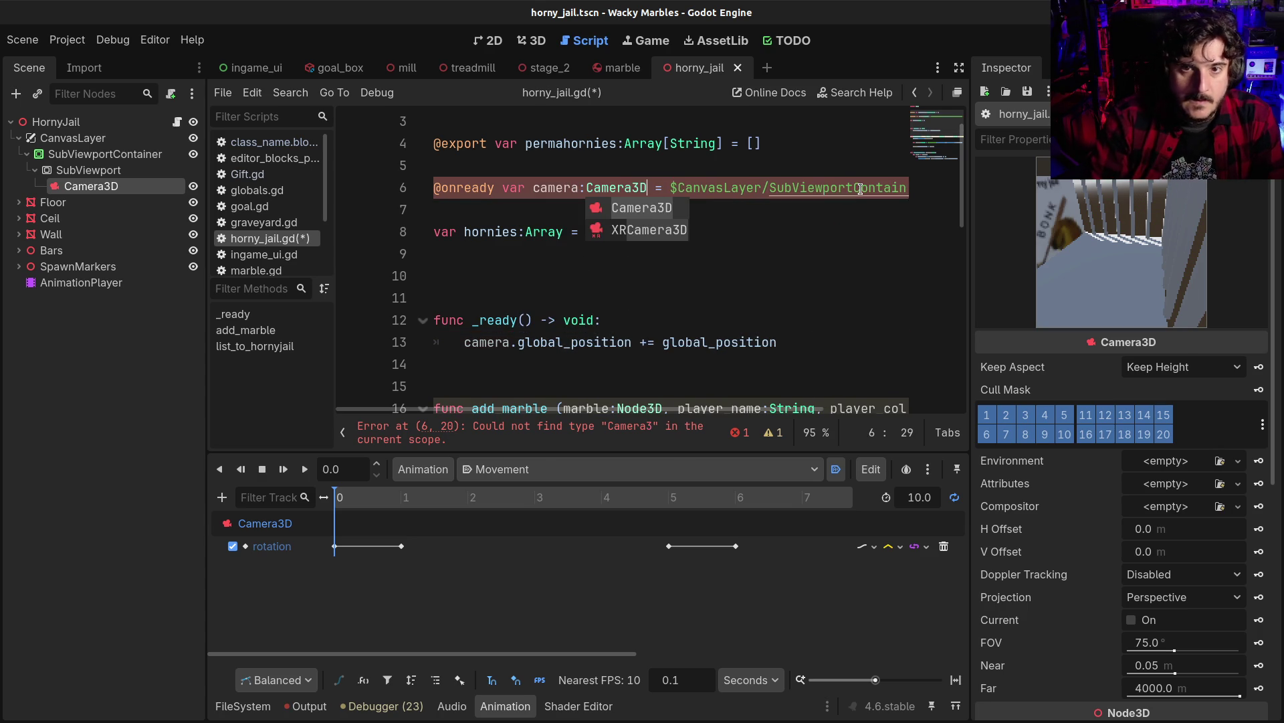
pyautogui.click(635, 342)
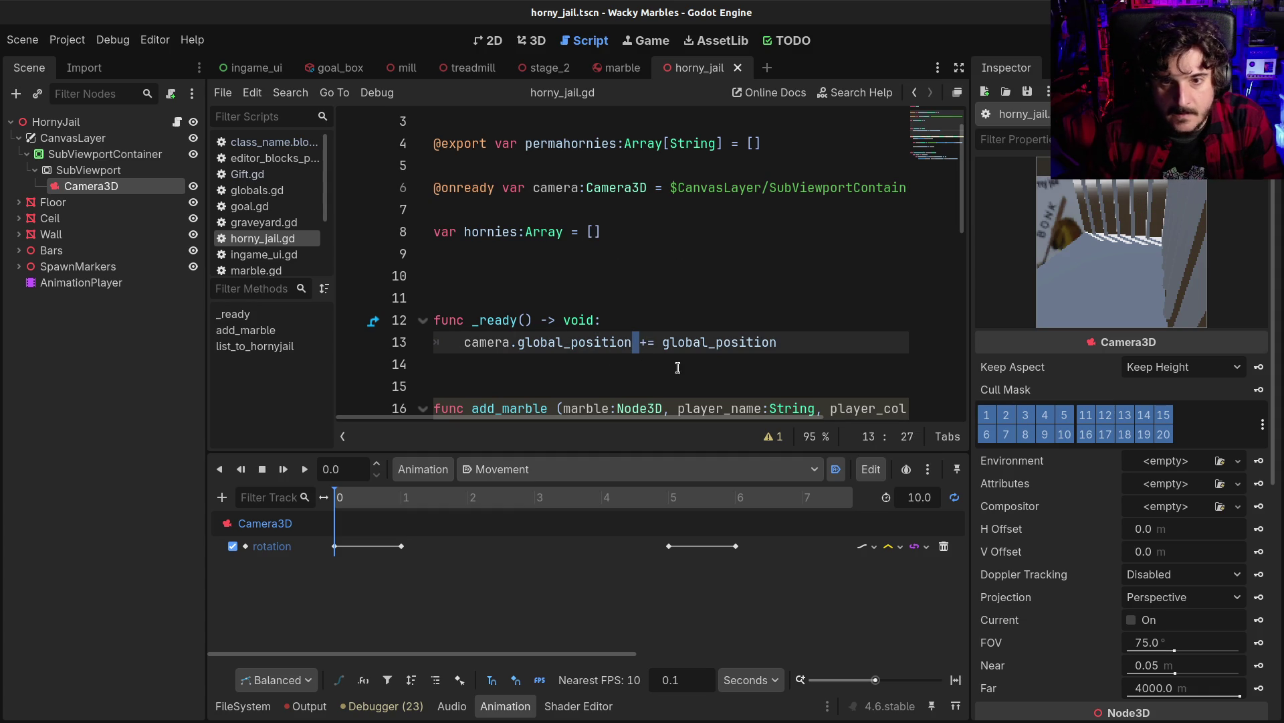
pyautogui.press('F5')
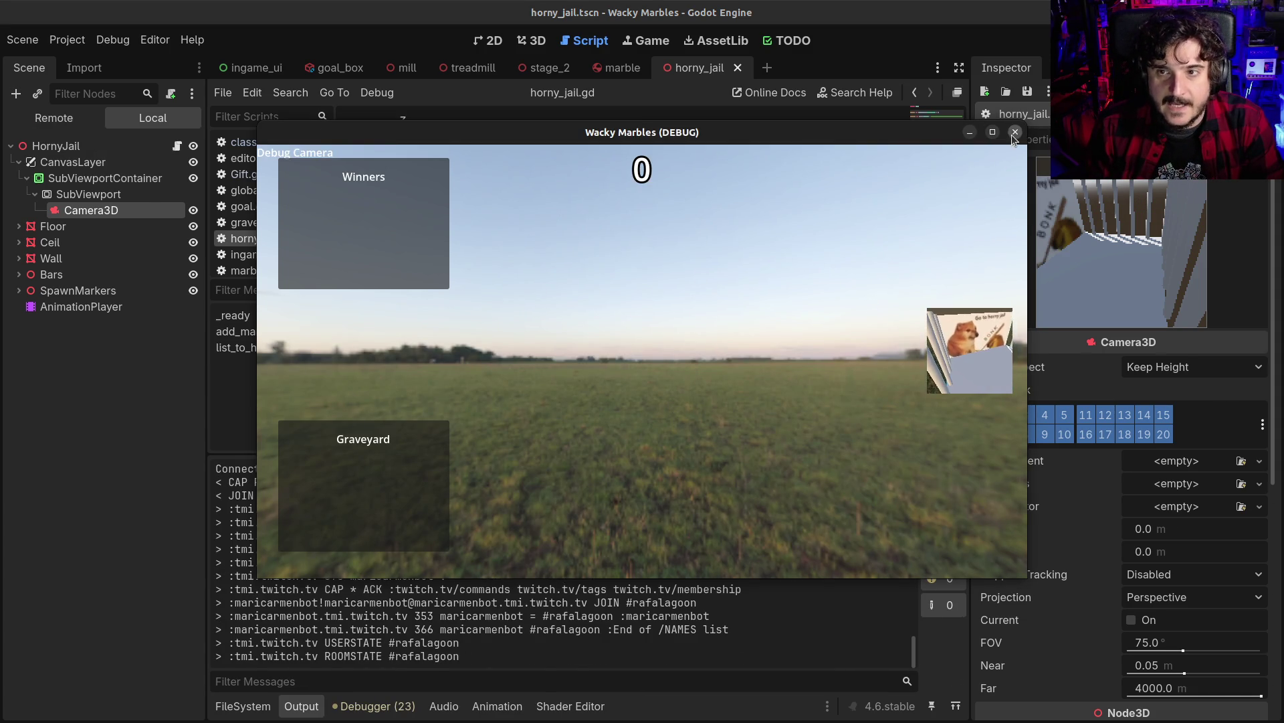
# Stop the running game with F8 and switch to the marble scene tab
pyautogui.press('F8')
pyautogui.click(563, 322)
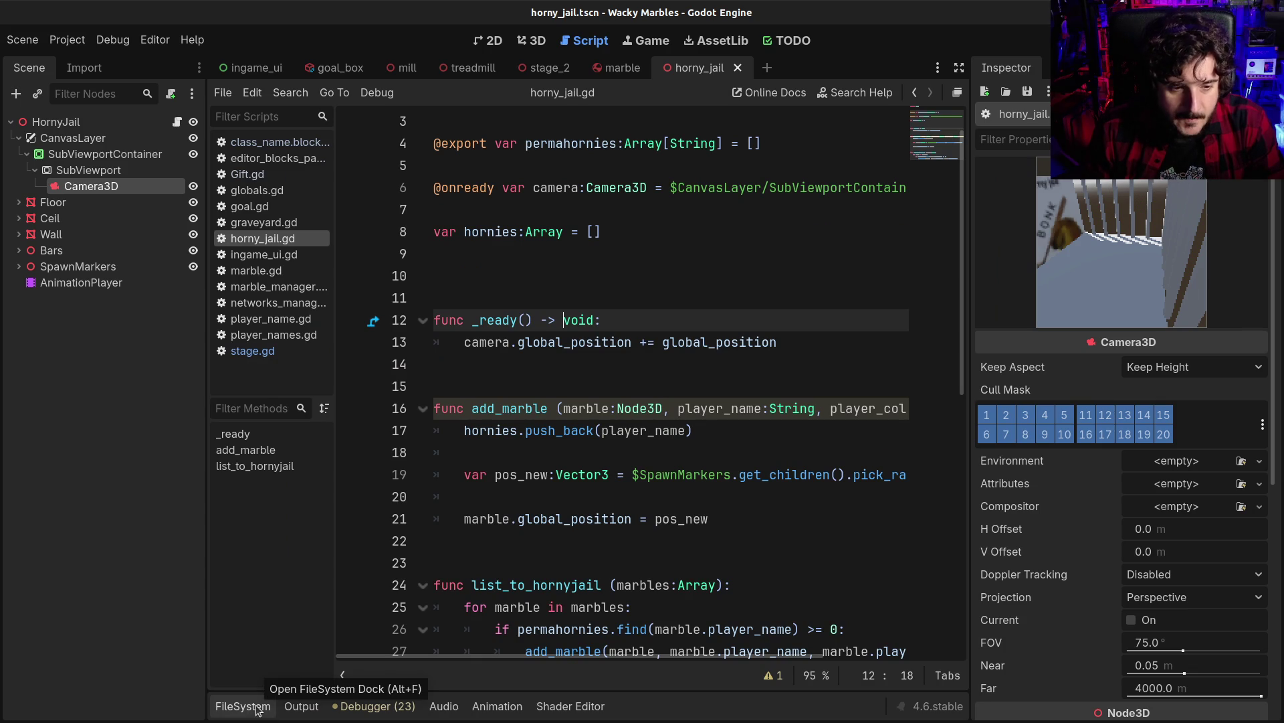
pyautogui.click(256, 707)
pyautogui.click(255, 708)
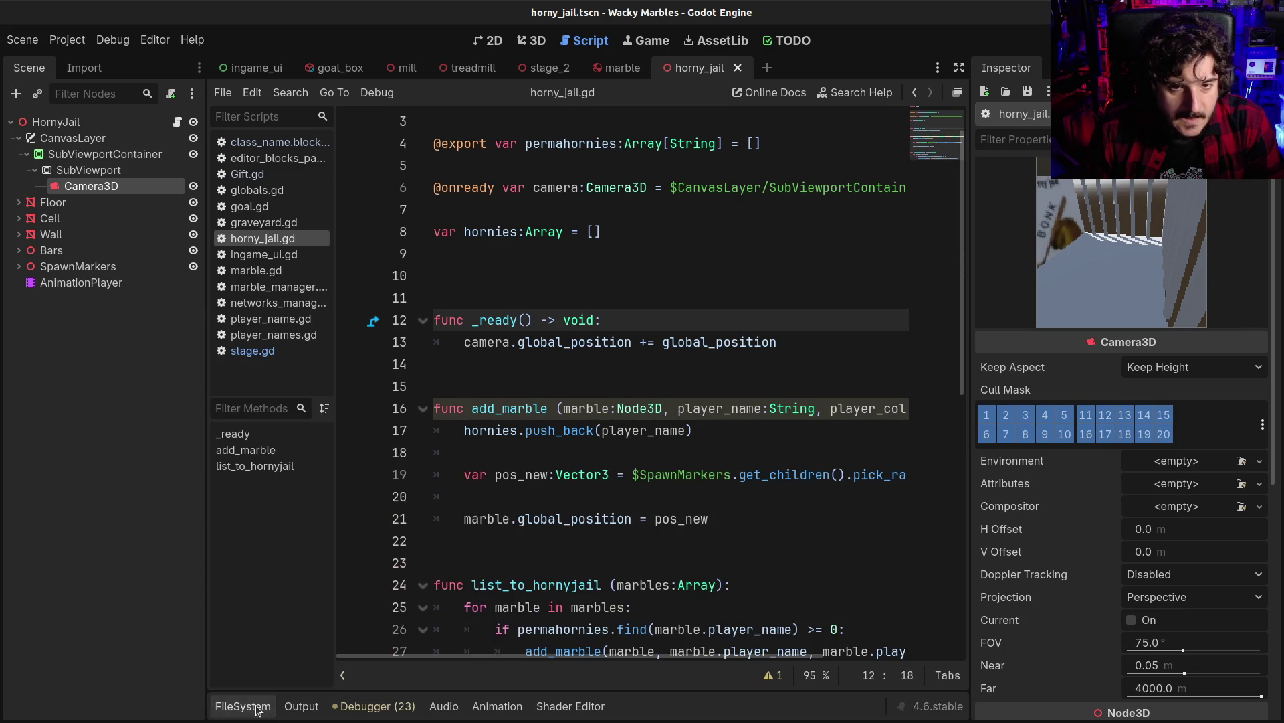
pyautogui.click(609, 376)
pyautogui.click(506, 296)
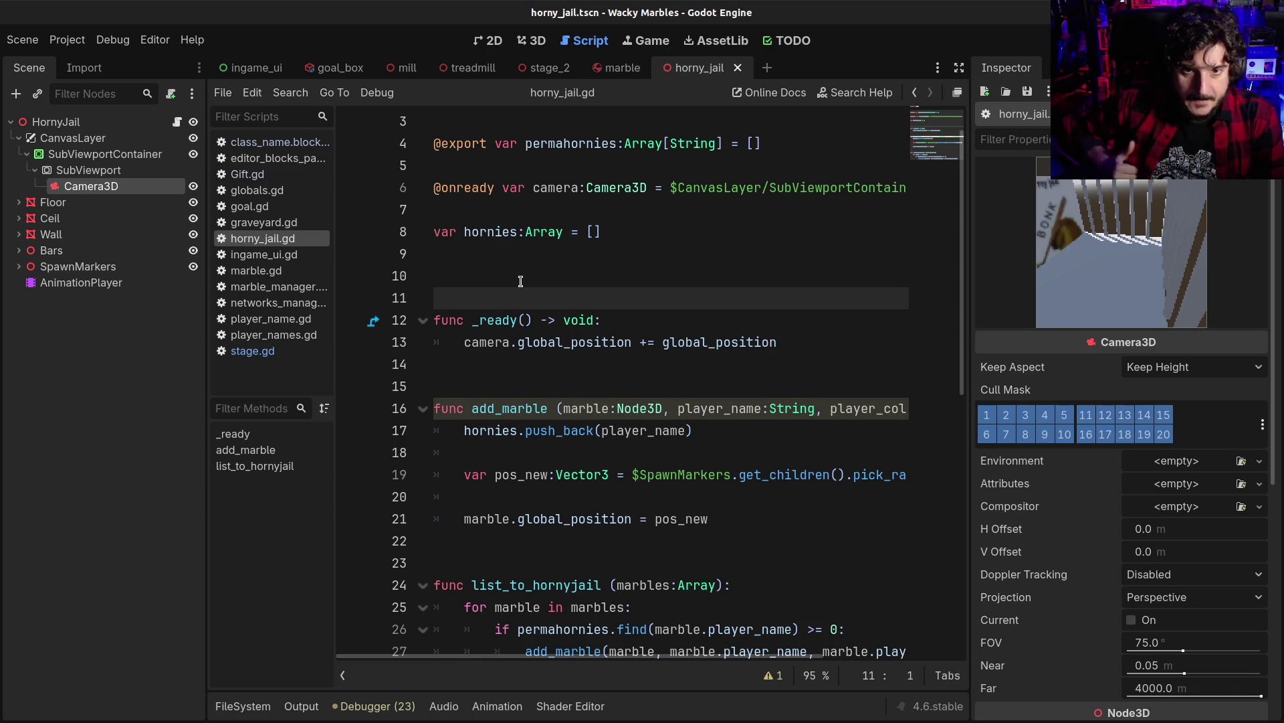
pyautogui.click(604, 74)
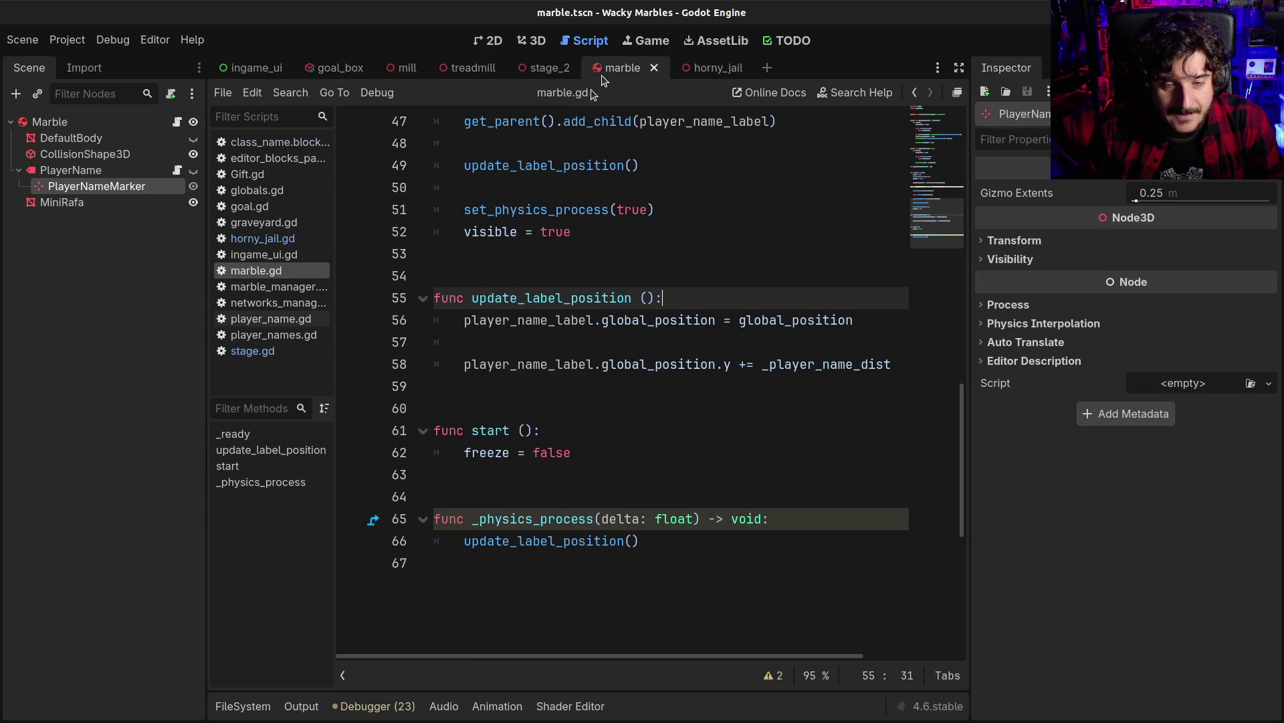
# Open Gift.gd and select the four sender_data guard checks in wacky_marble
pyautogui.scroll(4, 515, 358)
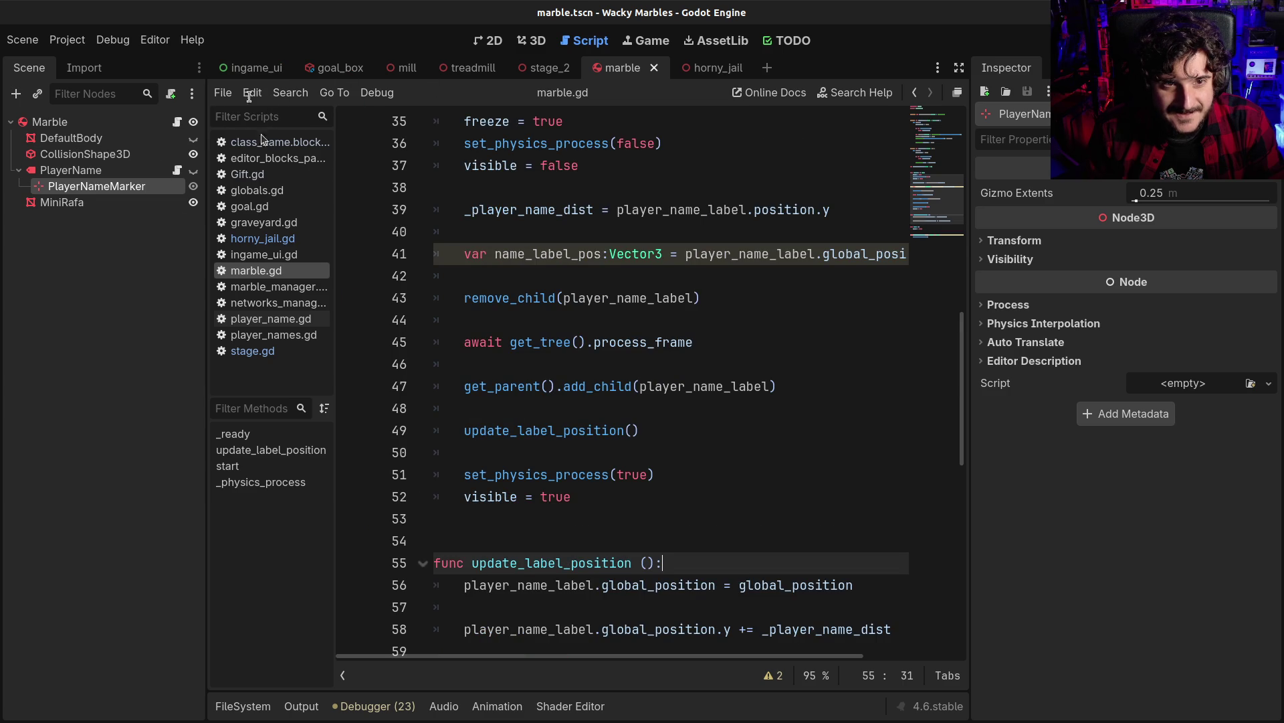
pyautogui.click(248, 174)
pyautogui.click(604, 274)
pyautogui.scroll(6, 586, 405)
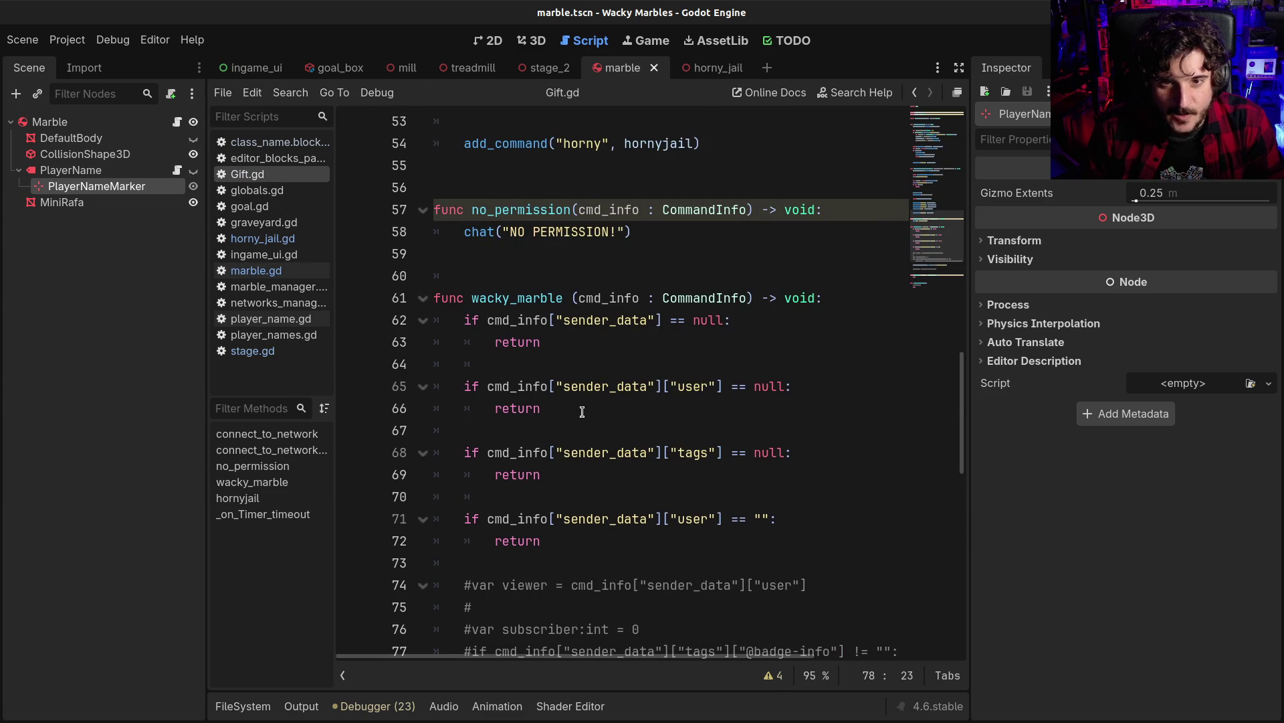
pyautogui.scroll(1, 582, 411)
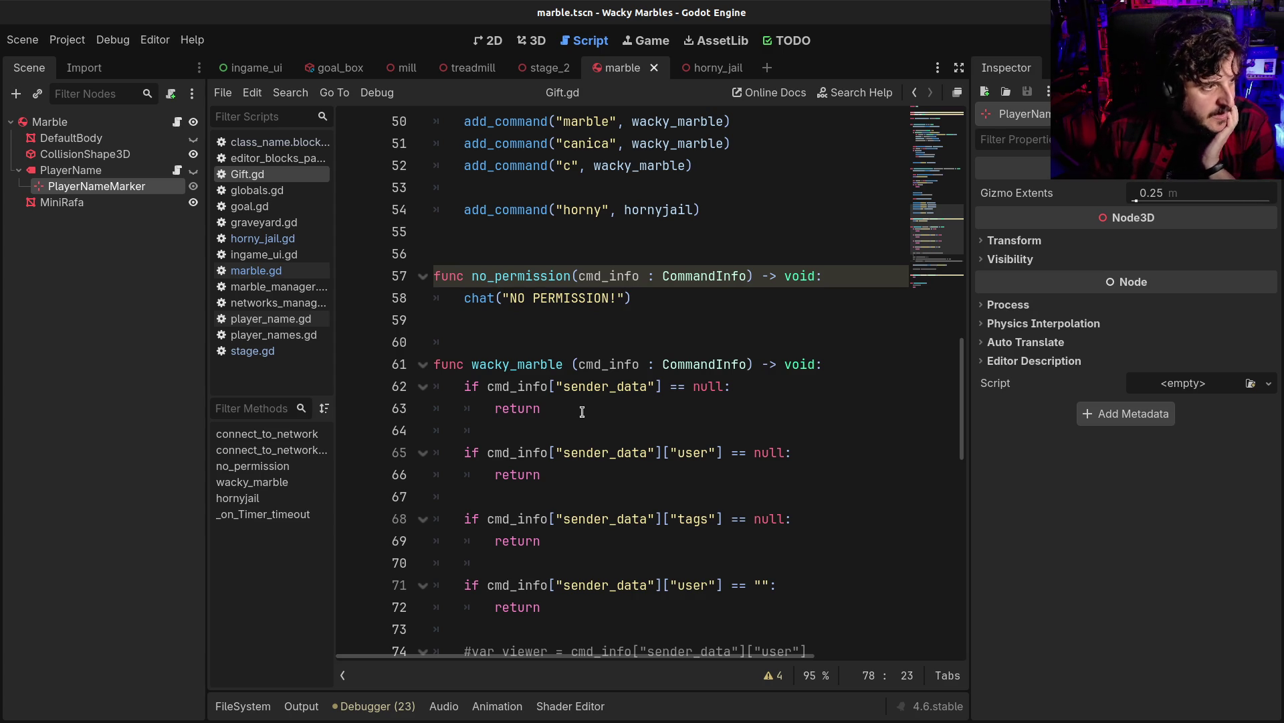
pyautogui.scroll(-7, 582, 411)
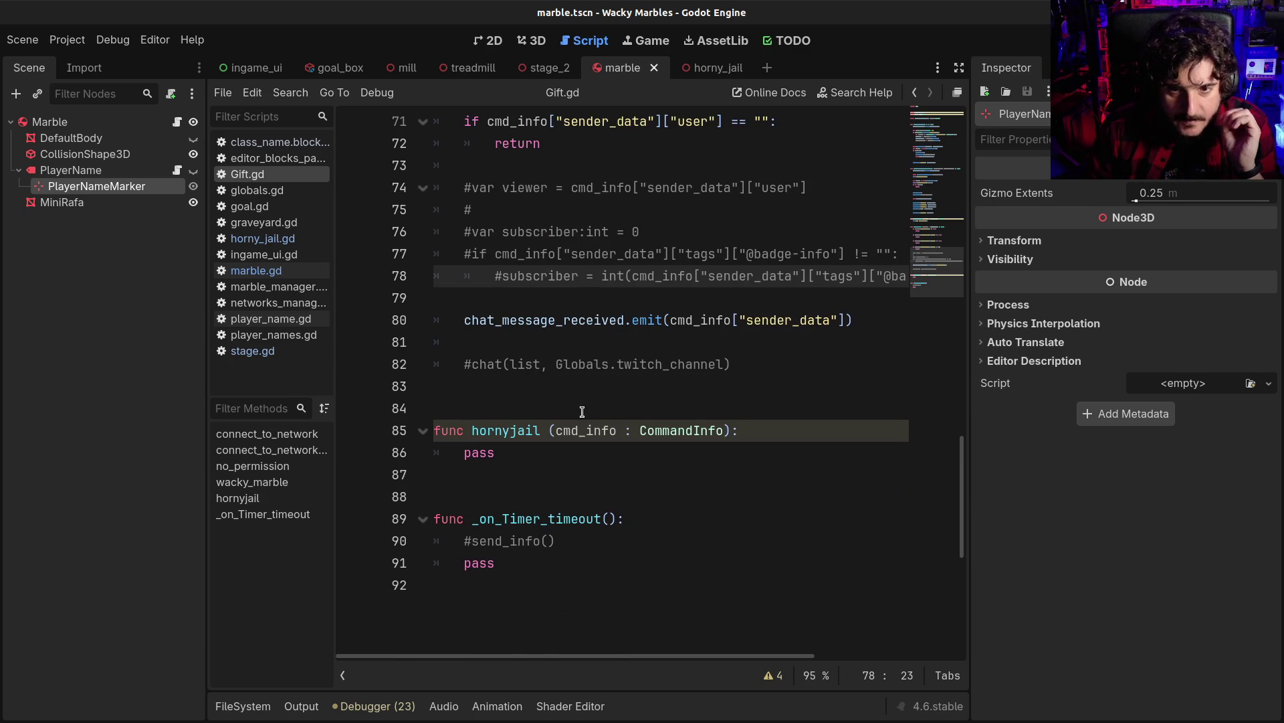
pyautogui.scroll(5, 582, 412)
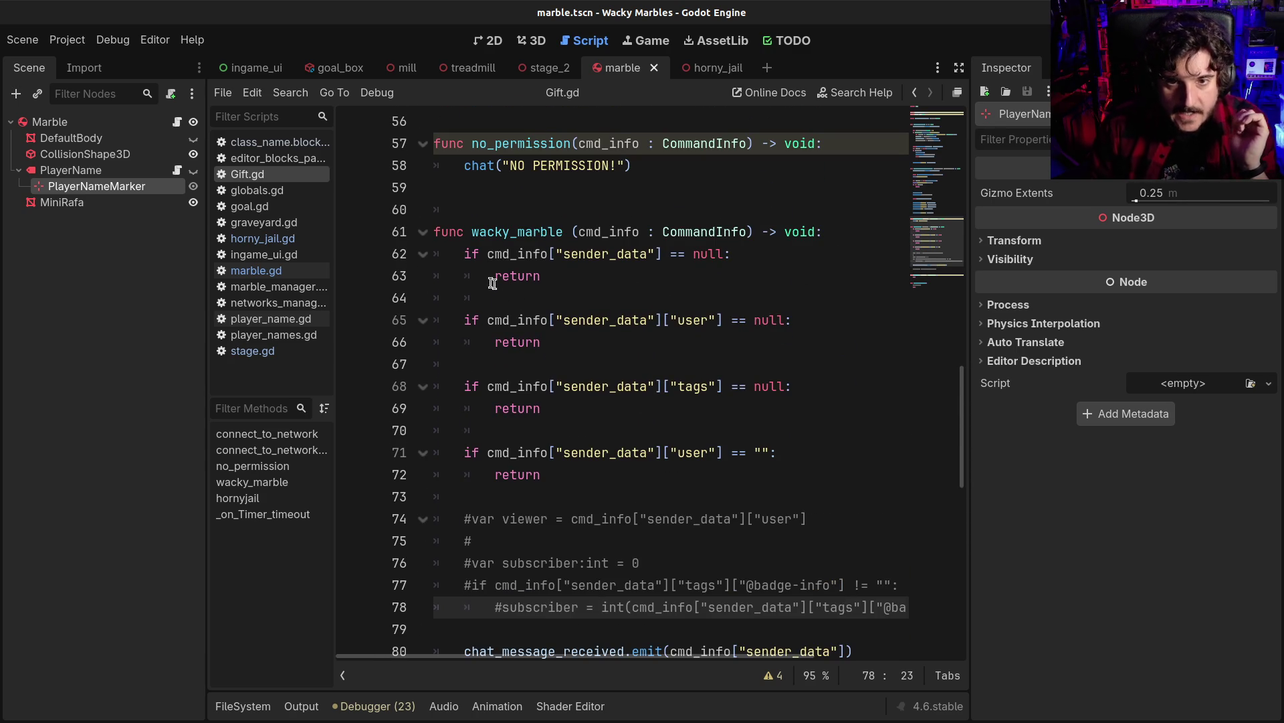
pyautogui.click(464, 254)
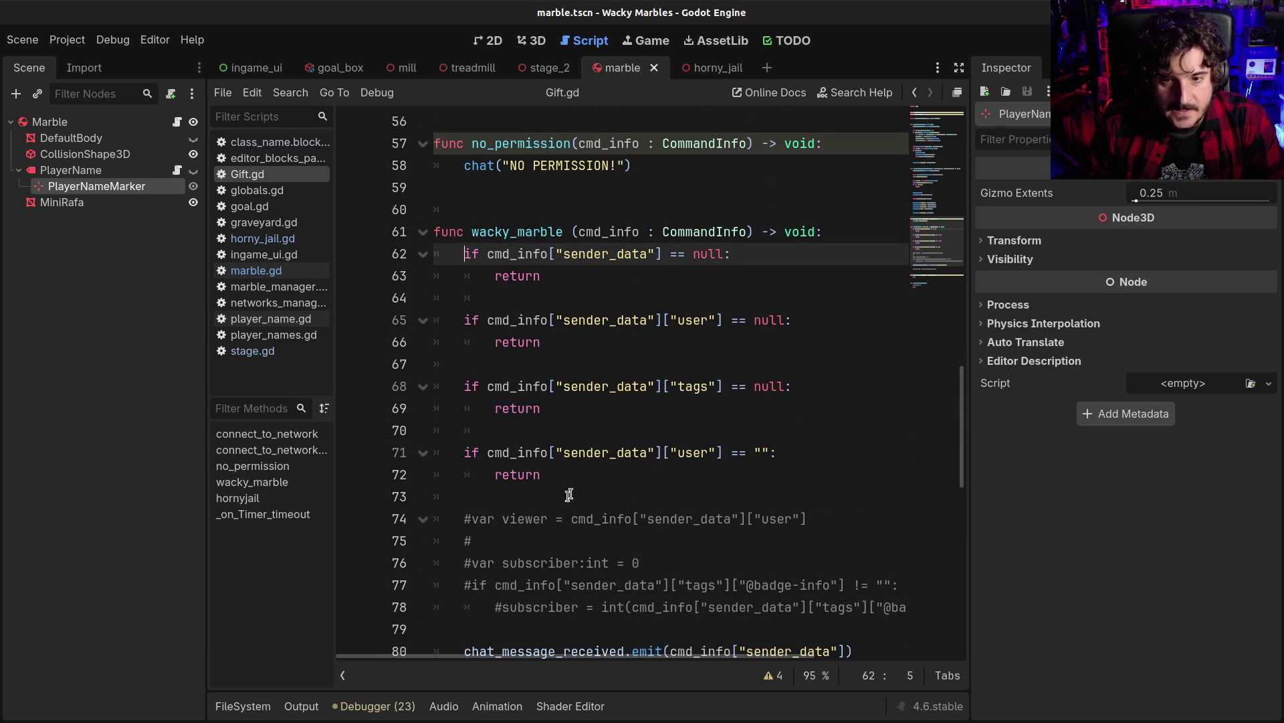
pyautogui.keyDown('shift'); pyautogui.click(551, 472); pyautogui.keyUp('shift')
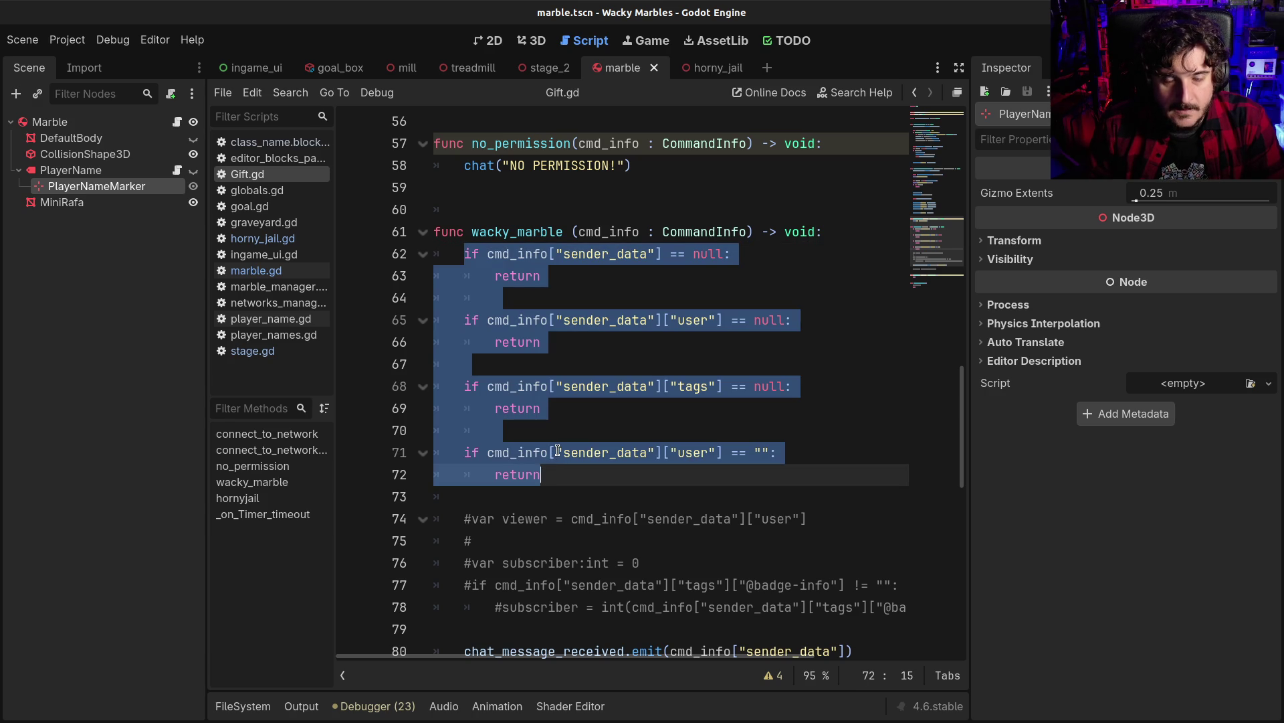
# Above wacky_marble, start a 'func _check_sender_data(cmd_info' header reusing the parameter name
pyautogui.click(534, 189)
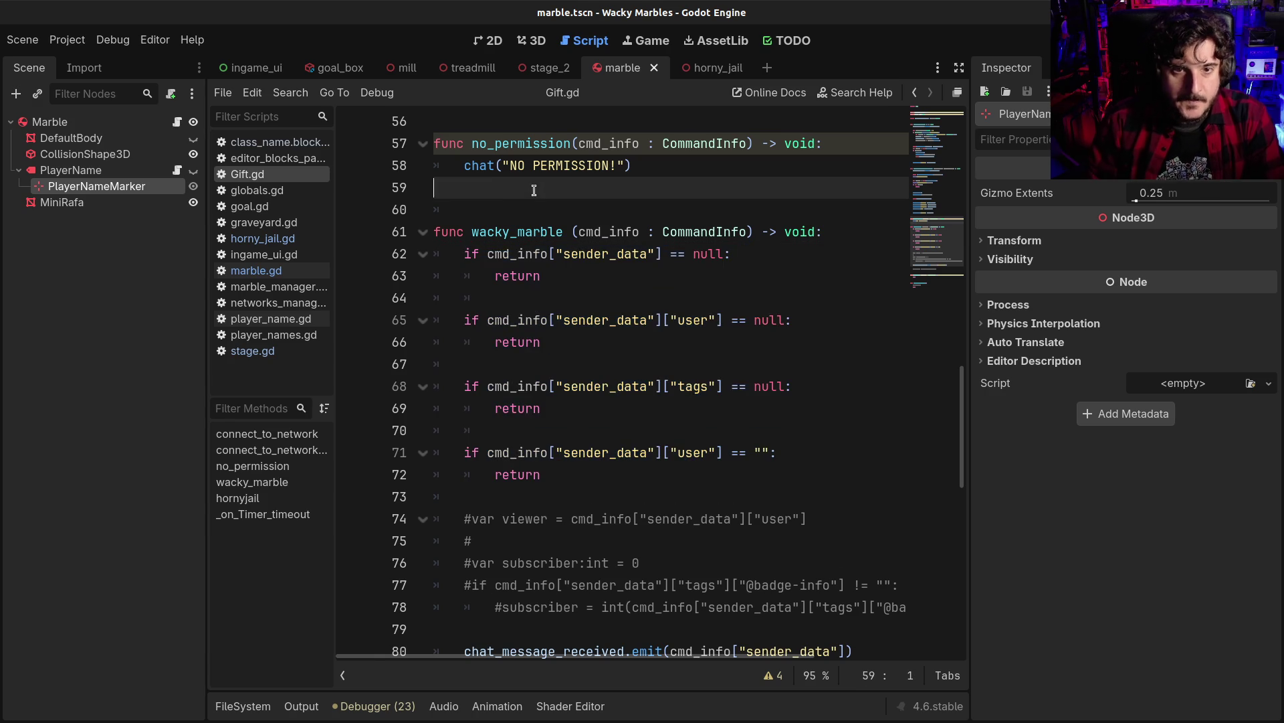
pyautogui.press('Return')
pyautogui.press('Return')
pyautogui.press('Up')
pyautogui.scroll(1, 534, 189)
pyautogui.press('Return')
pyautogui.write('func check')
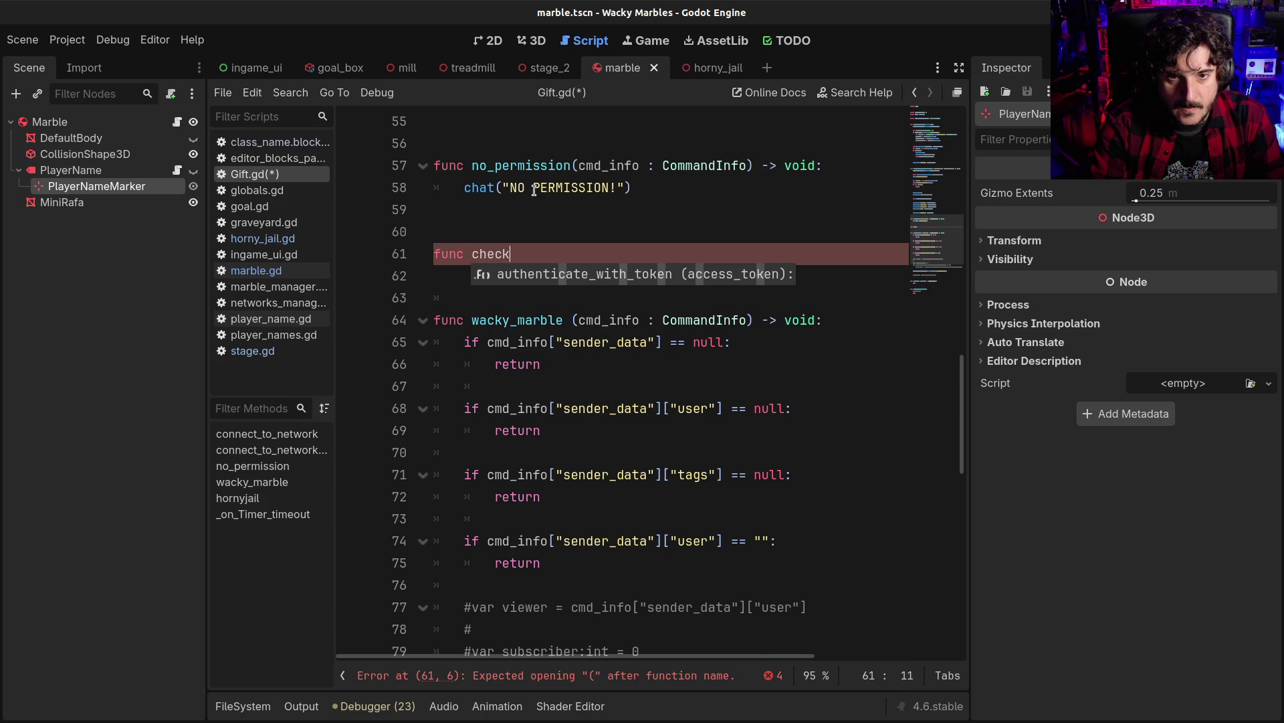
pyautogui.write('_sender_data (')
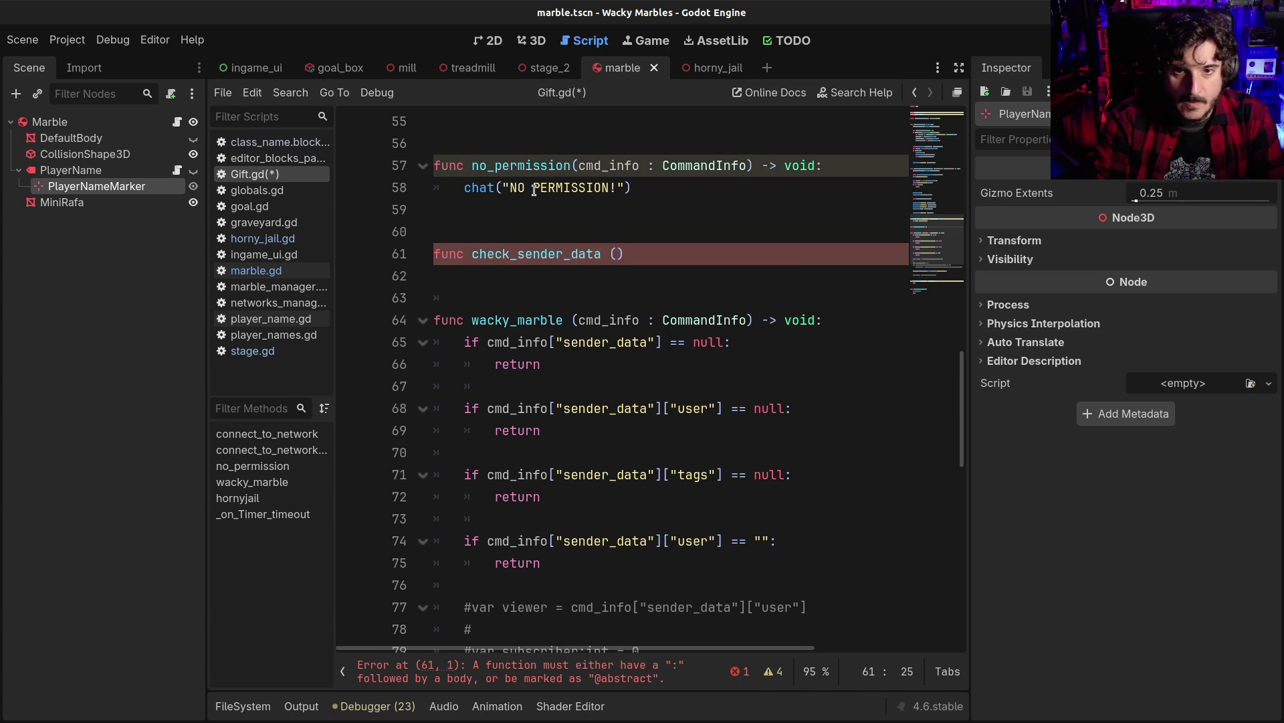
pyautogui.write('c')
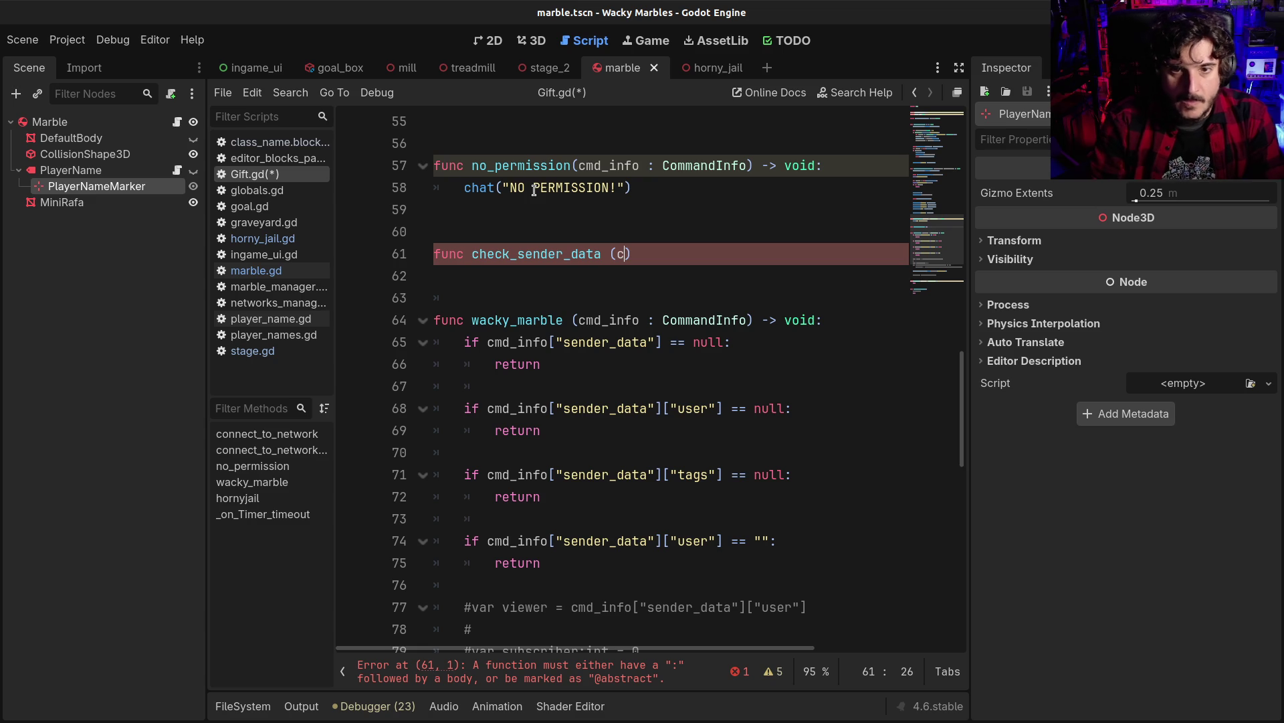
pyautogui.doubleClick(596, 321)
pyautogui.hotkey('ctrl', 'c')
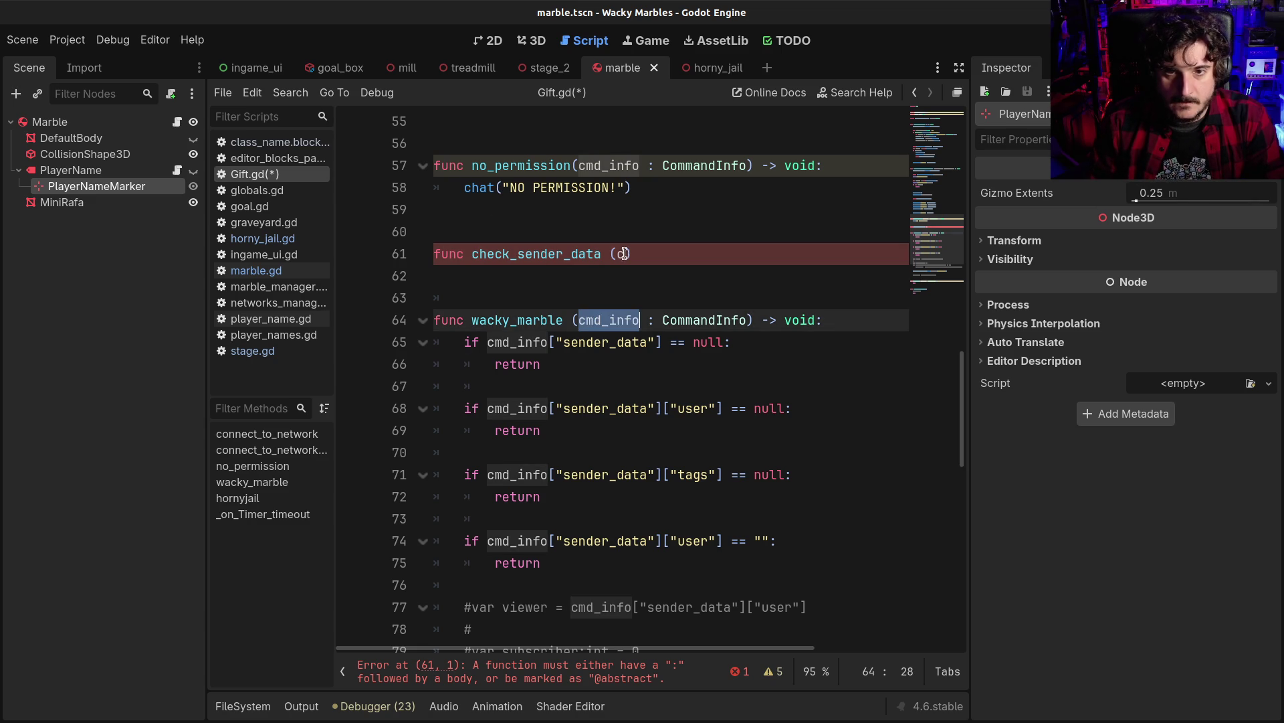
pyautogui.doubleClick(624, 253)
pyautogui.hotkey('ctrl', 'v')
pyautogui.write('_')
# Finish the header as '_check_sender_data(cmd_info : CommandInfo) -> bool:' and reselect the checks
pyautogui.click(684, 253)
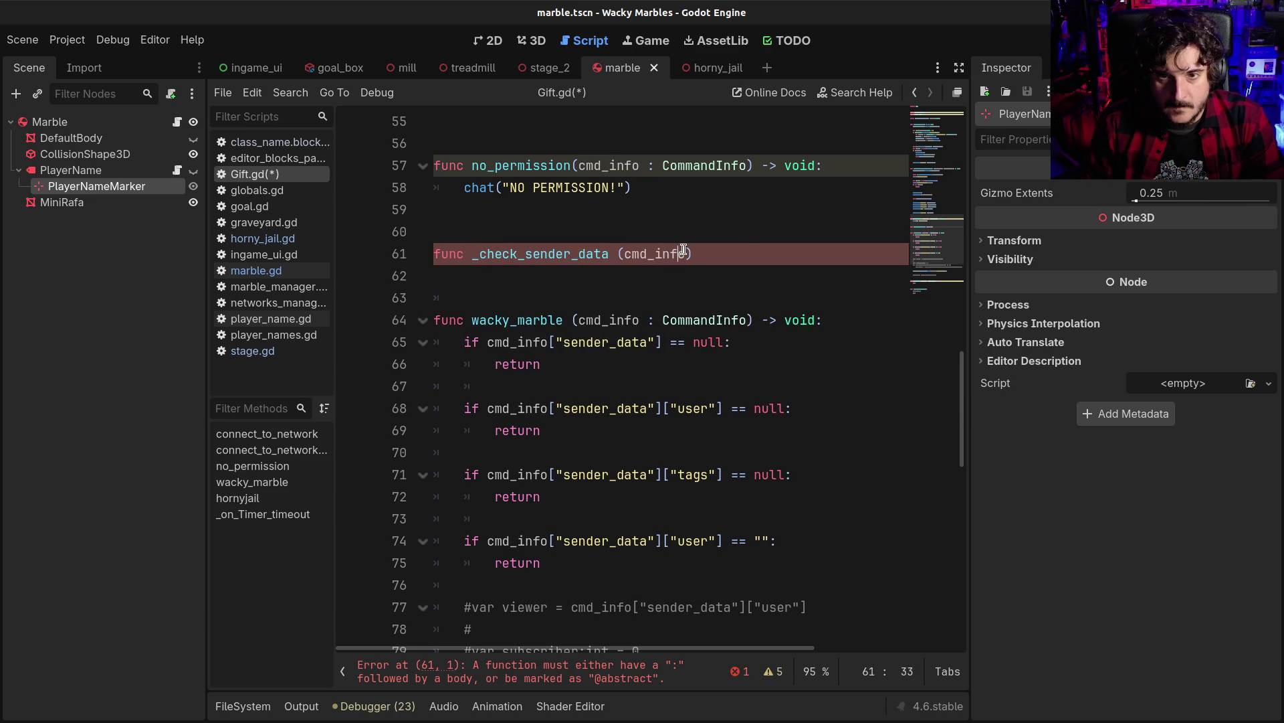
pyautogui.click(641, 320)
pyautogui.keyDown('shift'); pyautogui.click(747, 312); pyautogui.keyUp('shift')
pyautogui.hotkey('ctrl', 'c')
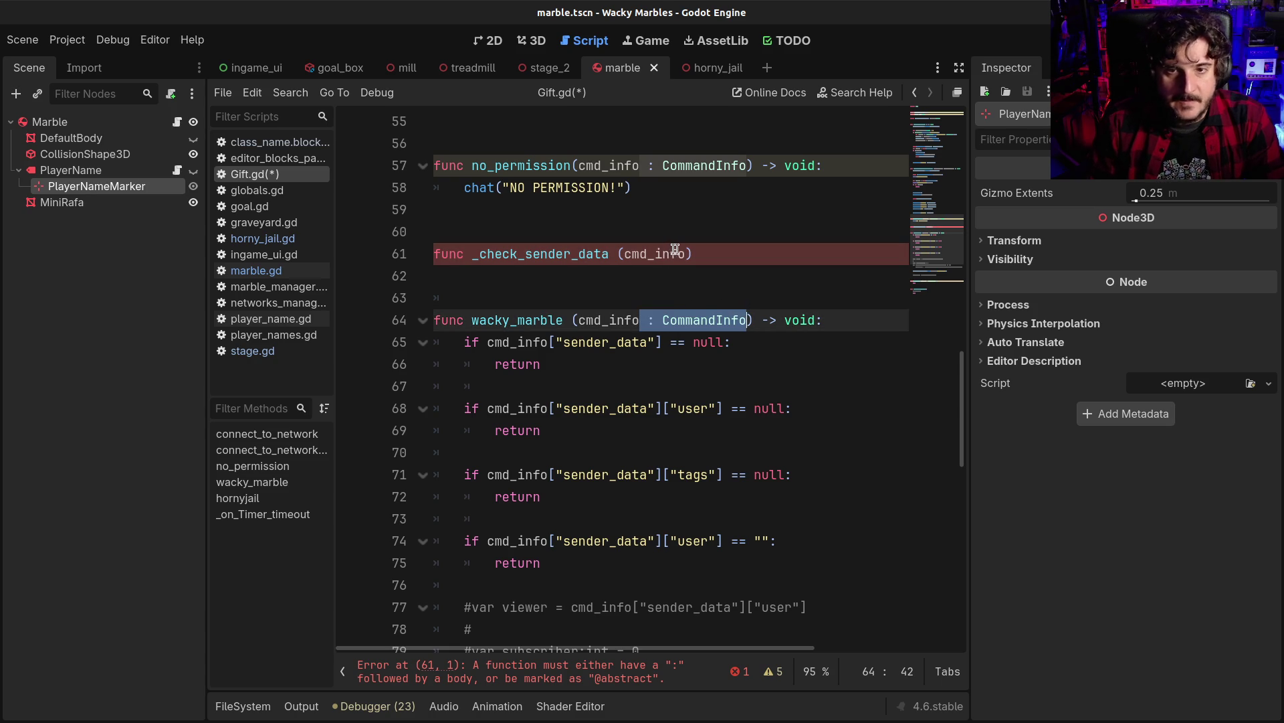
pyautogui.click(684, 254)
pyautogui.hotkey('ctrl', 'v')
pyautogui.click(694, 254)
pyautogui.doubleClick(698, 254)
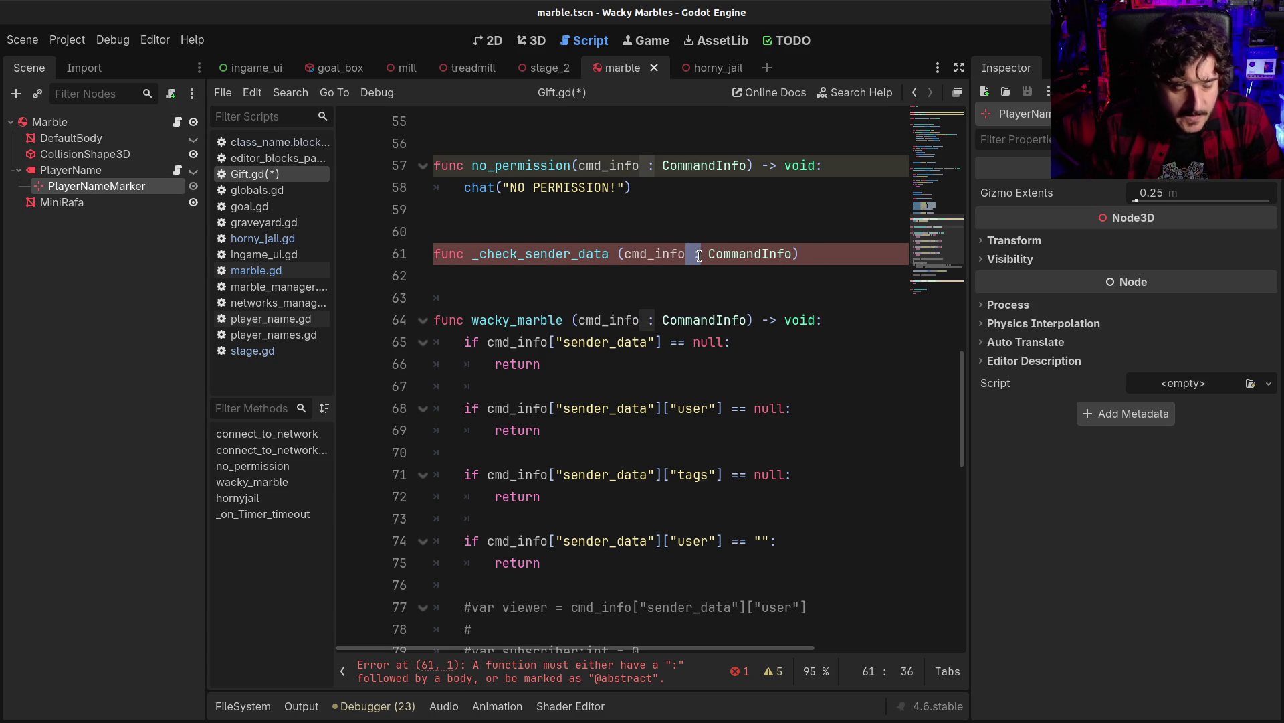
pyautogui.click(831, 254)
pyautogui.write(':')
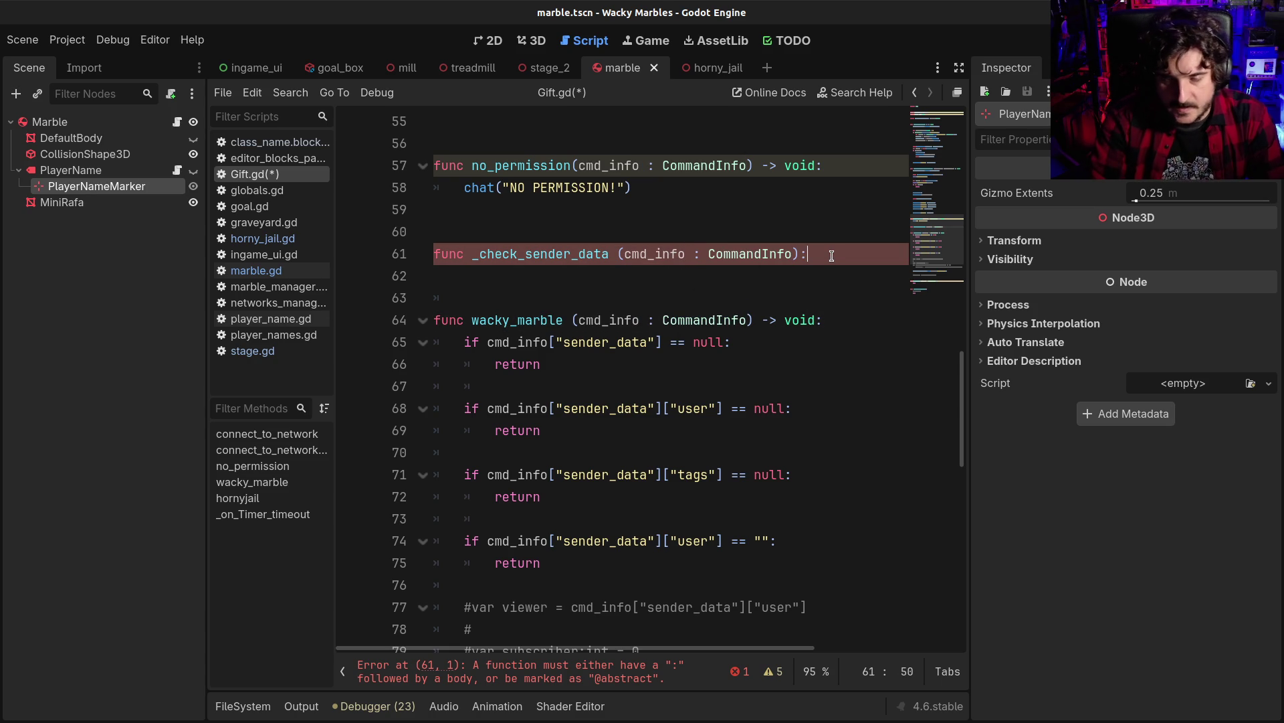
pyautogui.press('Return')
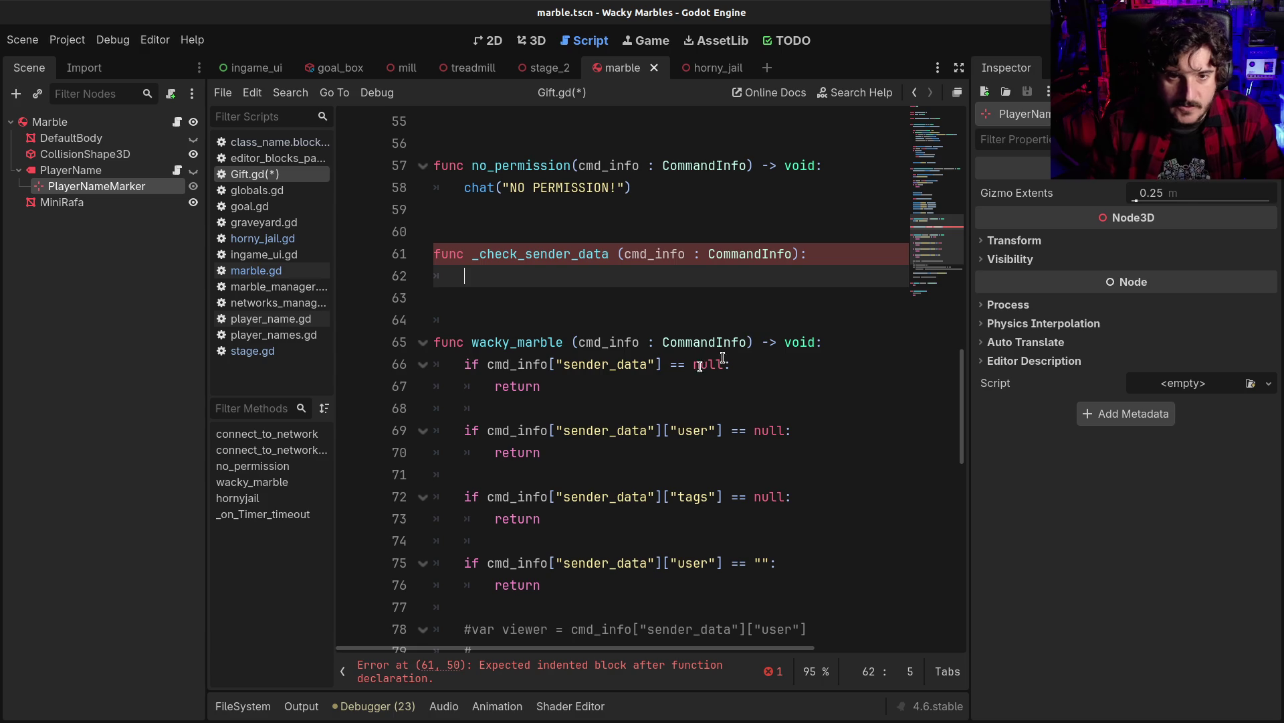
pyautogui.click(798, 253)
pyautogui.write('-> bool')
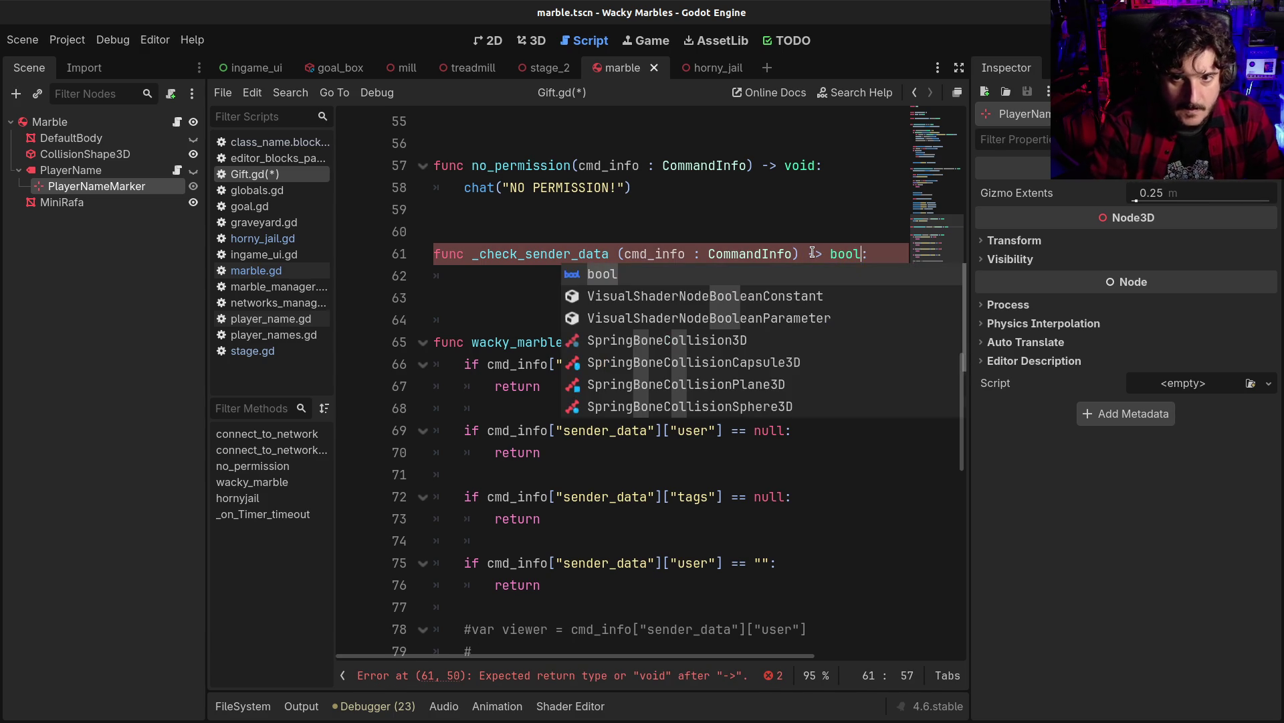
pyautogui.click(542, 585)
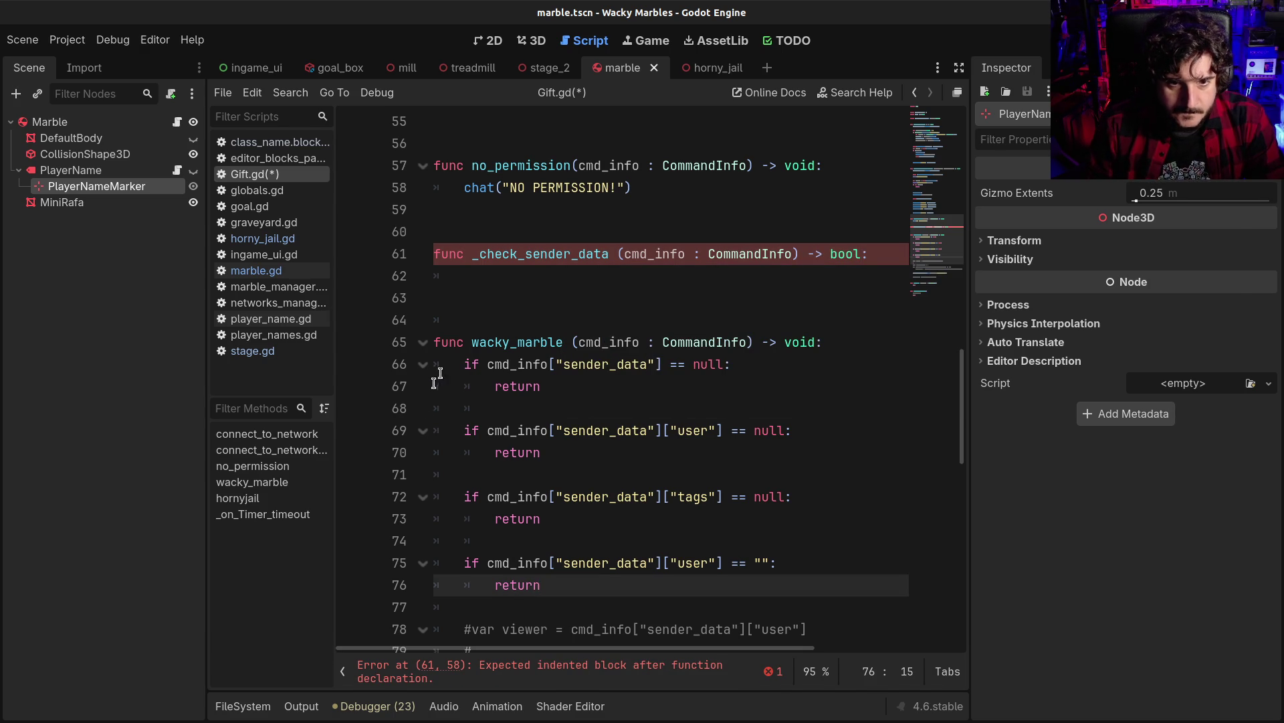
pyautogui.keyDown('shift'); pyautogui.click(464, 364); pyautogui.keyUp('shift')
# Move the sender_data checks from wacky_marble into _check_sender_data, making the first return false
pyautogui.hotkey('ctrl', 'x')
pyautogui.click(522, 271)
pyautogui.hotkey('ctrl', 'v')
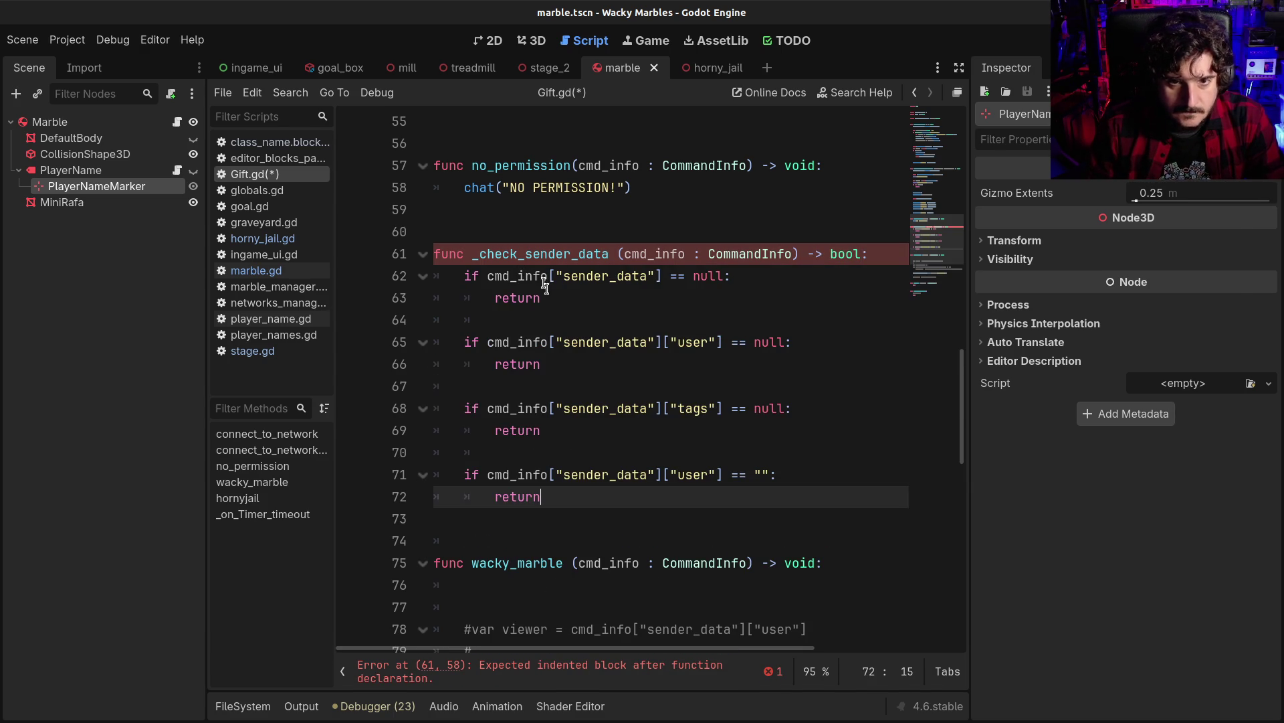
pyautogui.click(569, 298)
pyautogui.write('false')
pyautogui.click(568, 298)
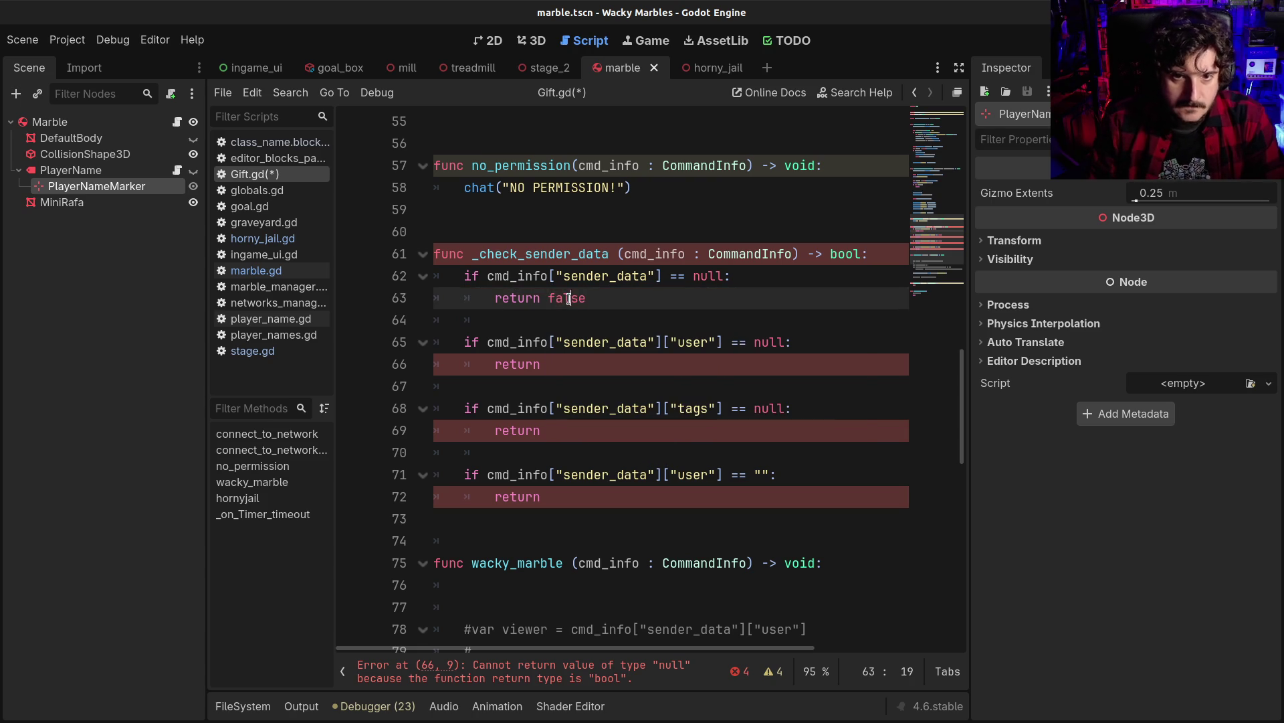
pyautogui.moveTo(540, 298); pyautogui.dragTo(589, 302)
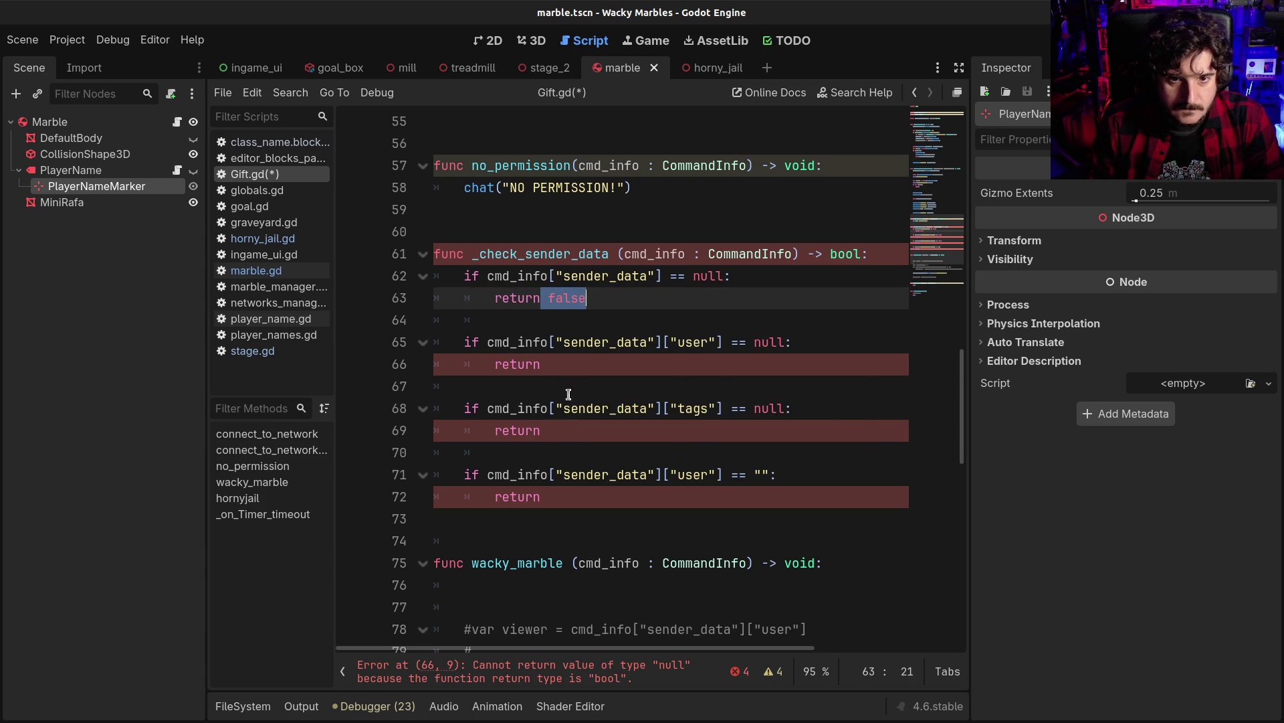
pyautogui.hotkey('ctrl', 'c')
# Make the other three returns give false and end the helper with return true
pyautogui.click(567, 364)
pyautogui.hotkey('ctrl', 'v')
pyautogui.click(564, 430)
pyautogui.hotkey('ctrl', 'v')
pyautogui.click(560, 496)
pyautogui.hotkey('ctrl', 'v')
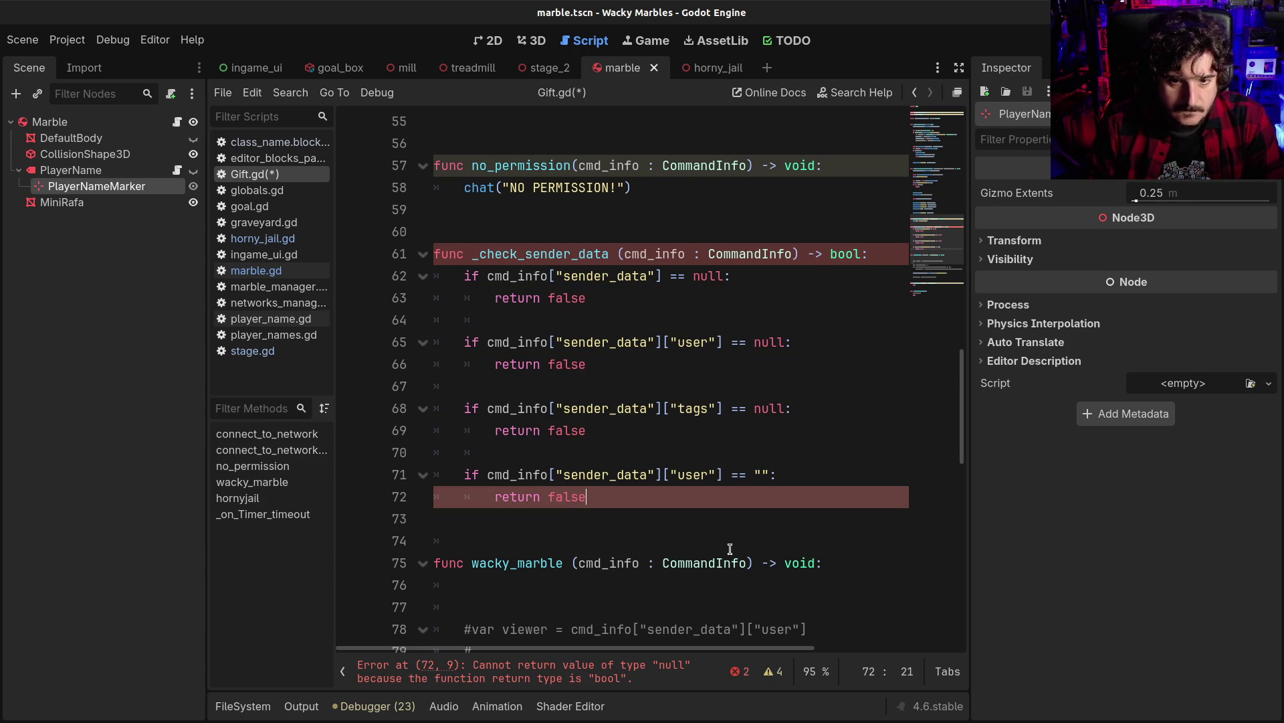
pyautogui.press('Return')
pyautogui.press('Return')
pyautogui.press('BackSpace')
pyautogui.write('return true')
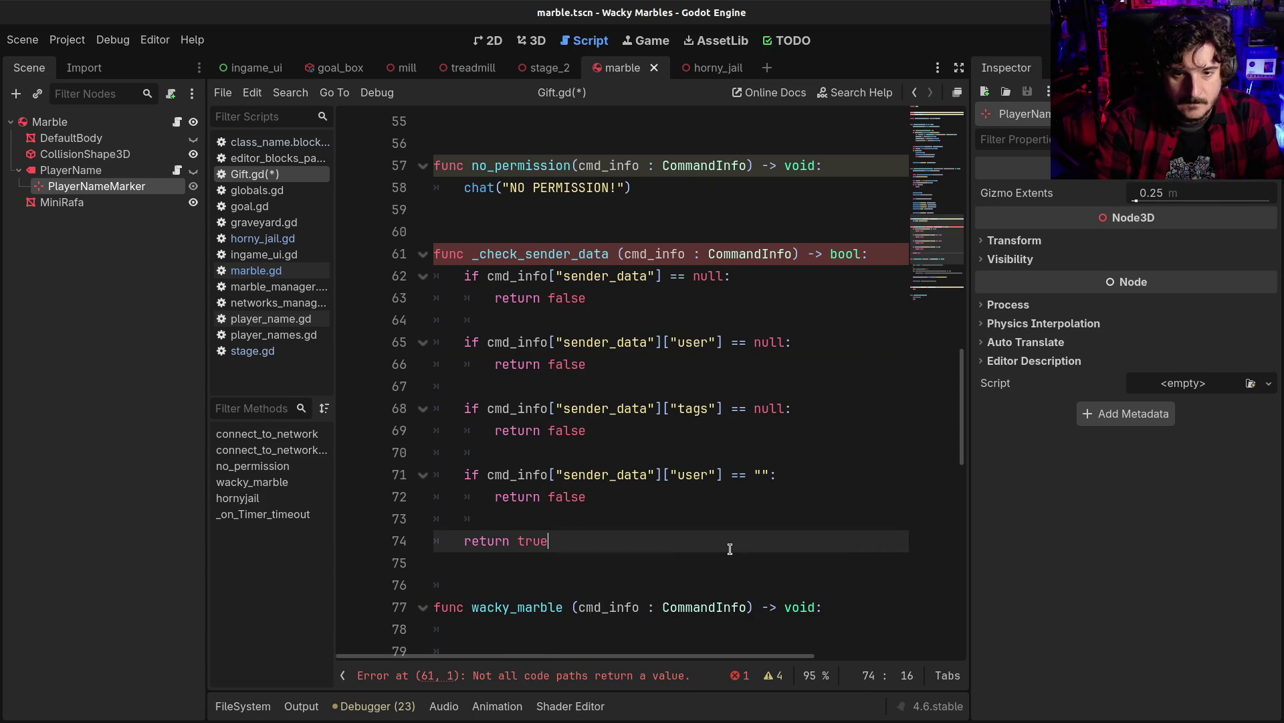
# Start wacky_marble with an if not _check_sender_data(cmd_info) check
pyautogui.scroll(-3, 689, 545)
pyautogui.click(542, 444)
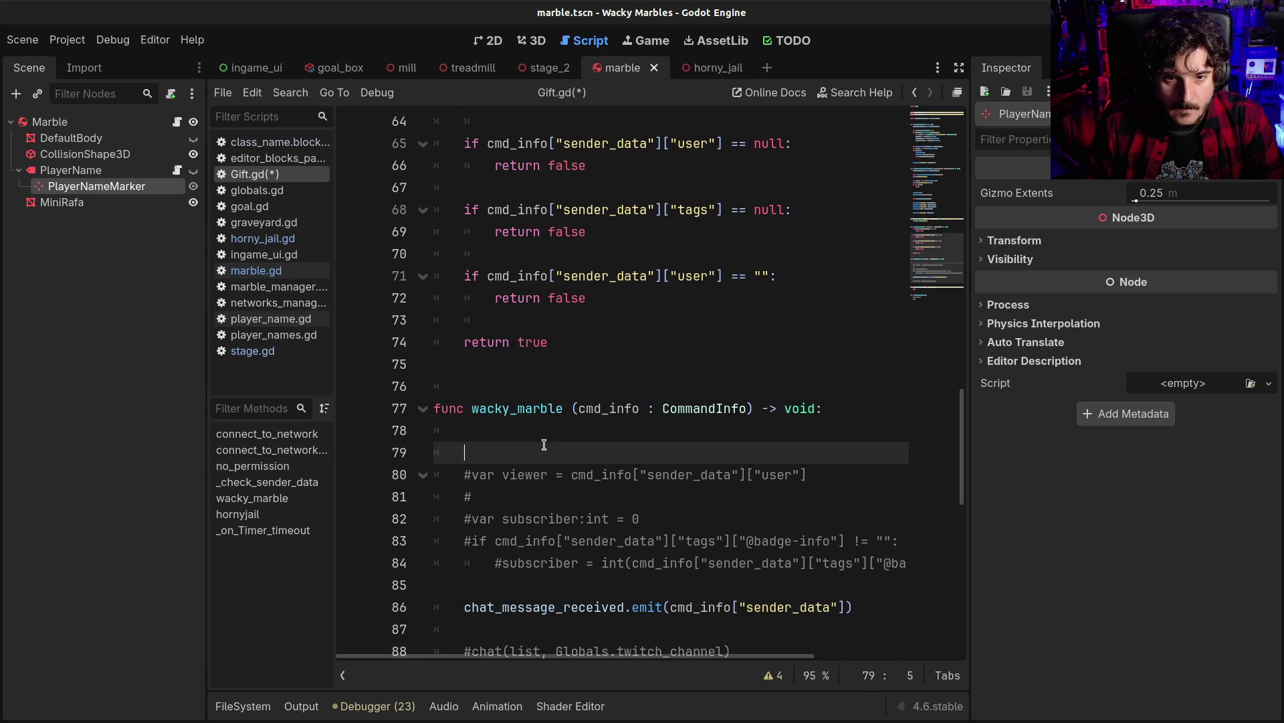
pyautogui.write('ifnot')
pyautogui.scroll(2, 576, 390)
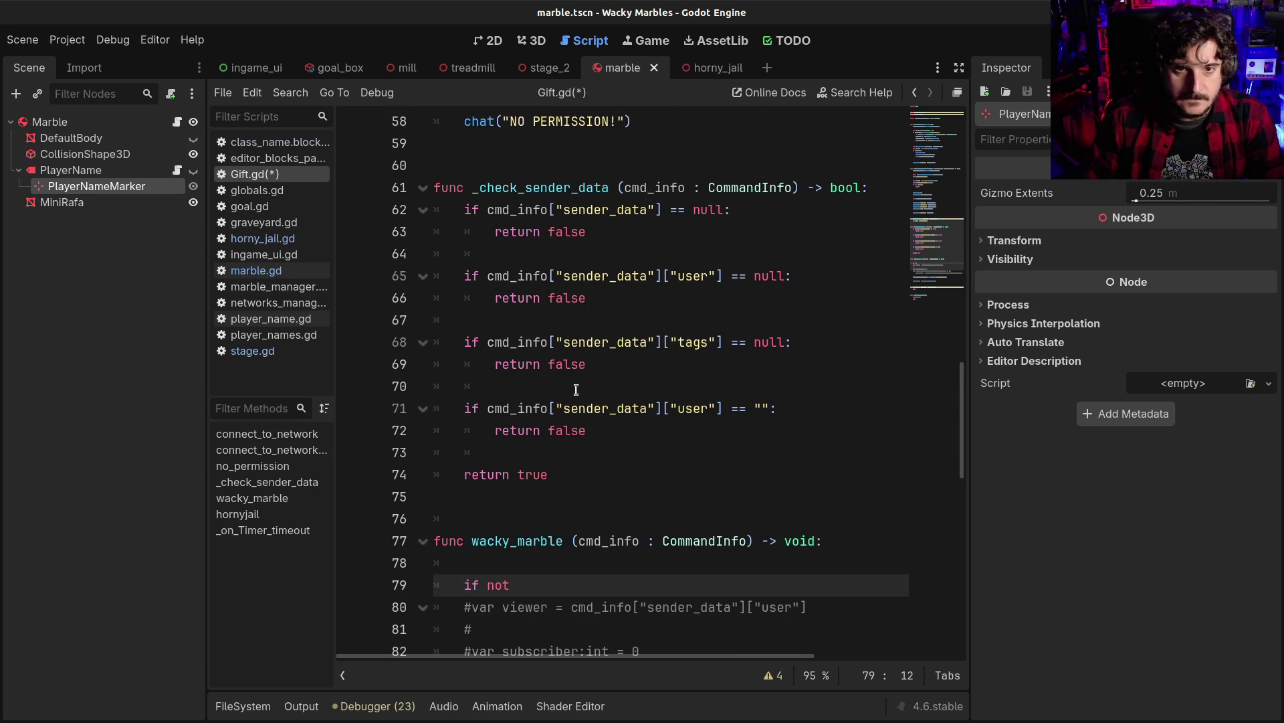
pyautogui.write('c')
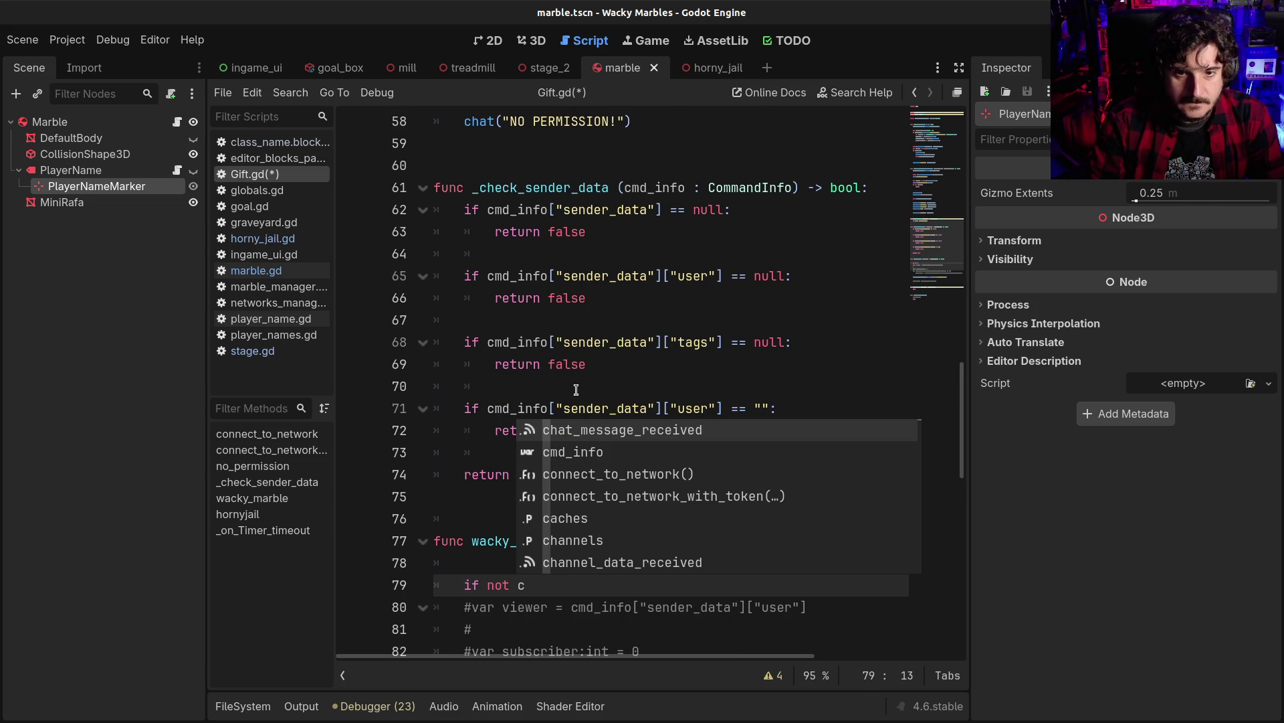
pyautogui.press('Down')
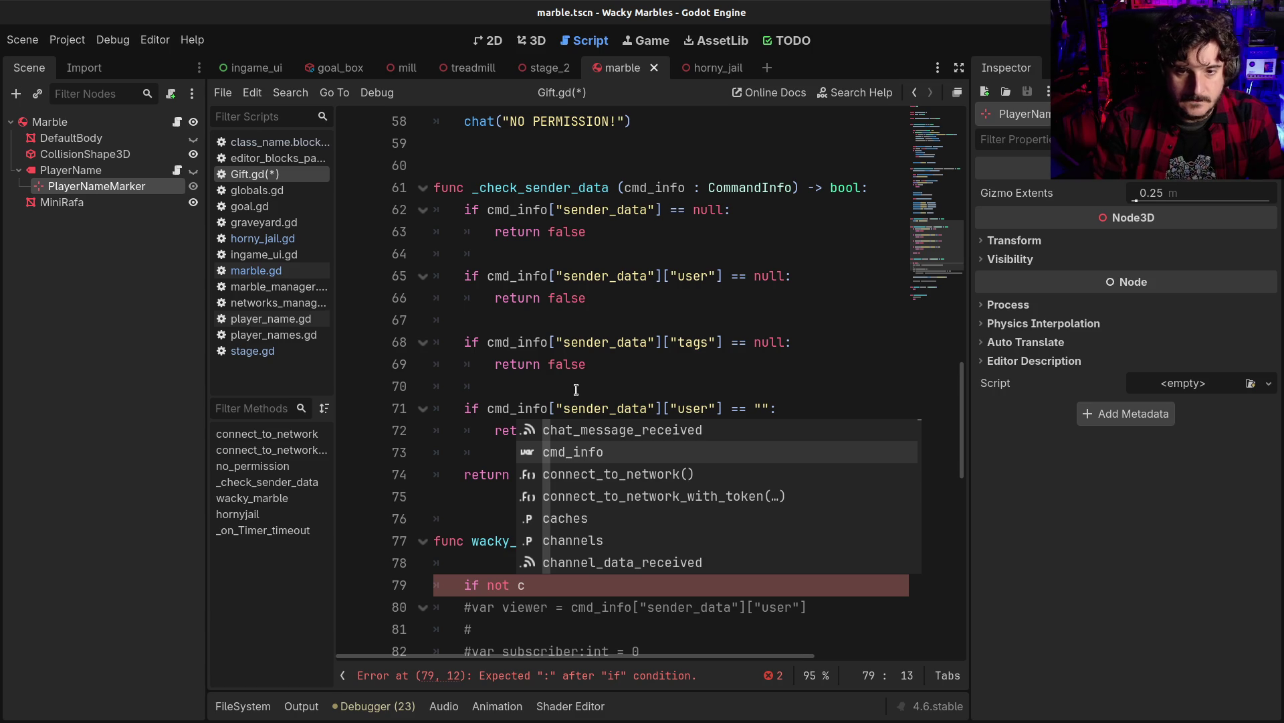
pyautogui.press('BackSpace')
pyautogui.write('_che')
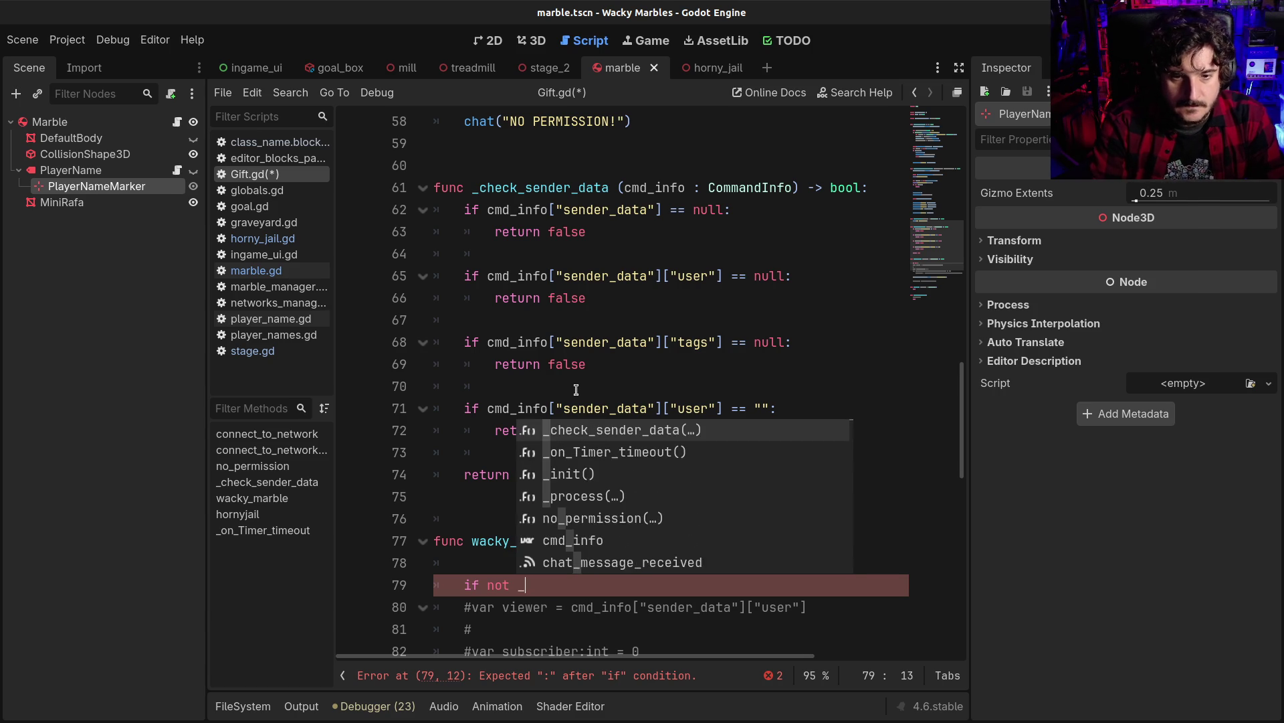
pyautogui.press('Return')
pyautogui.press('Right')
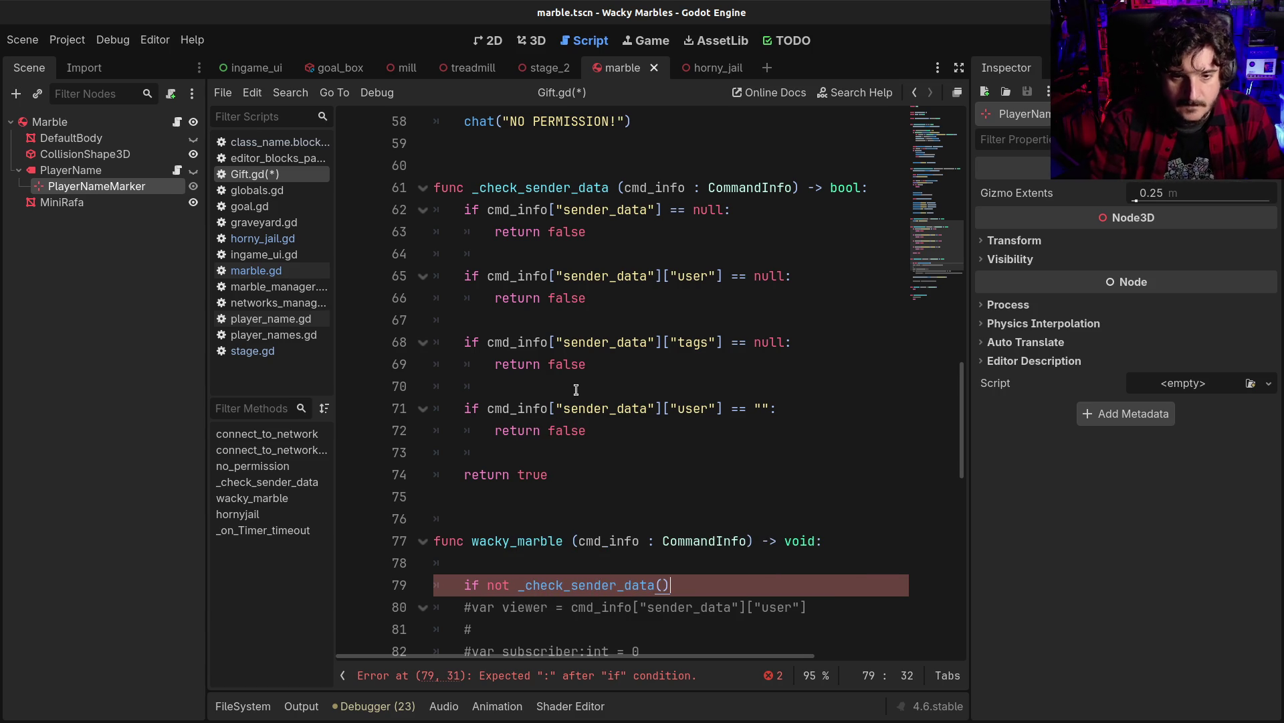
pyautogui.write('cmd_info')
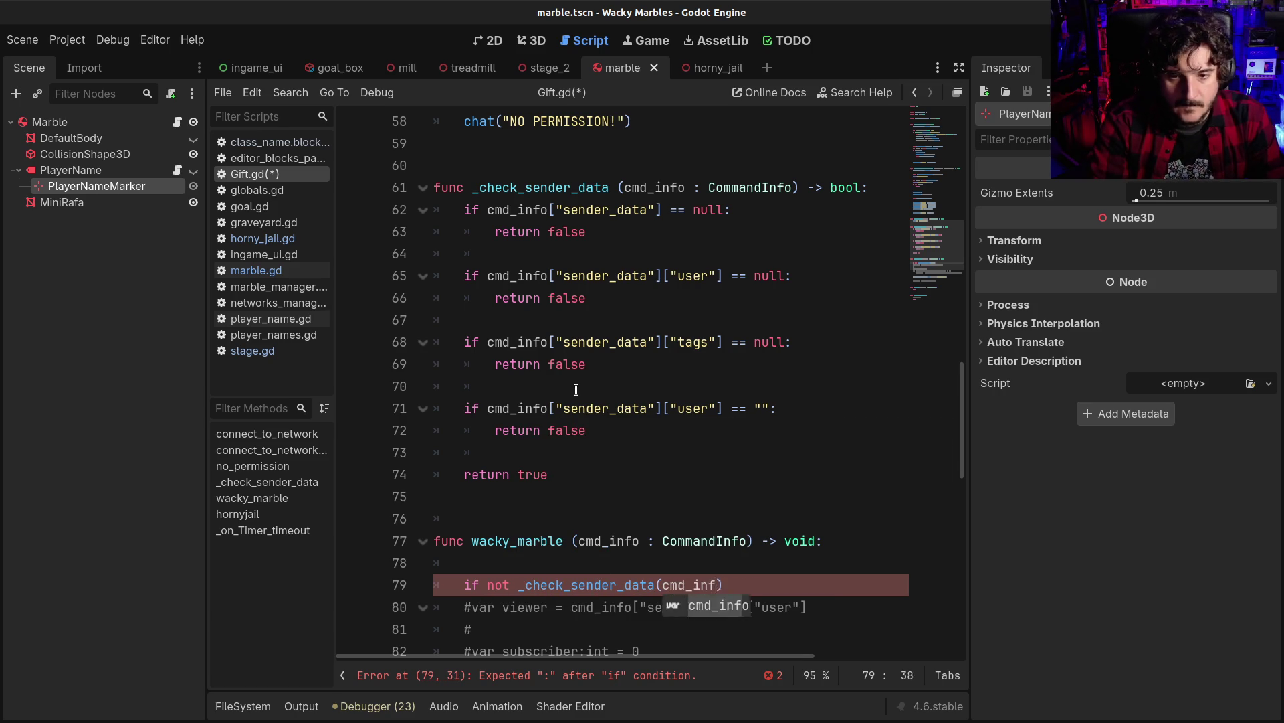
# Return early under that check and leave a blank line after it
pyautogui.press('Return')
pyautogui.write('return')
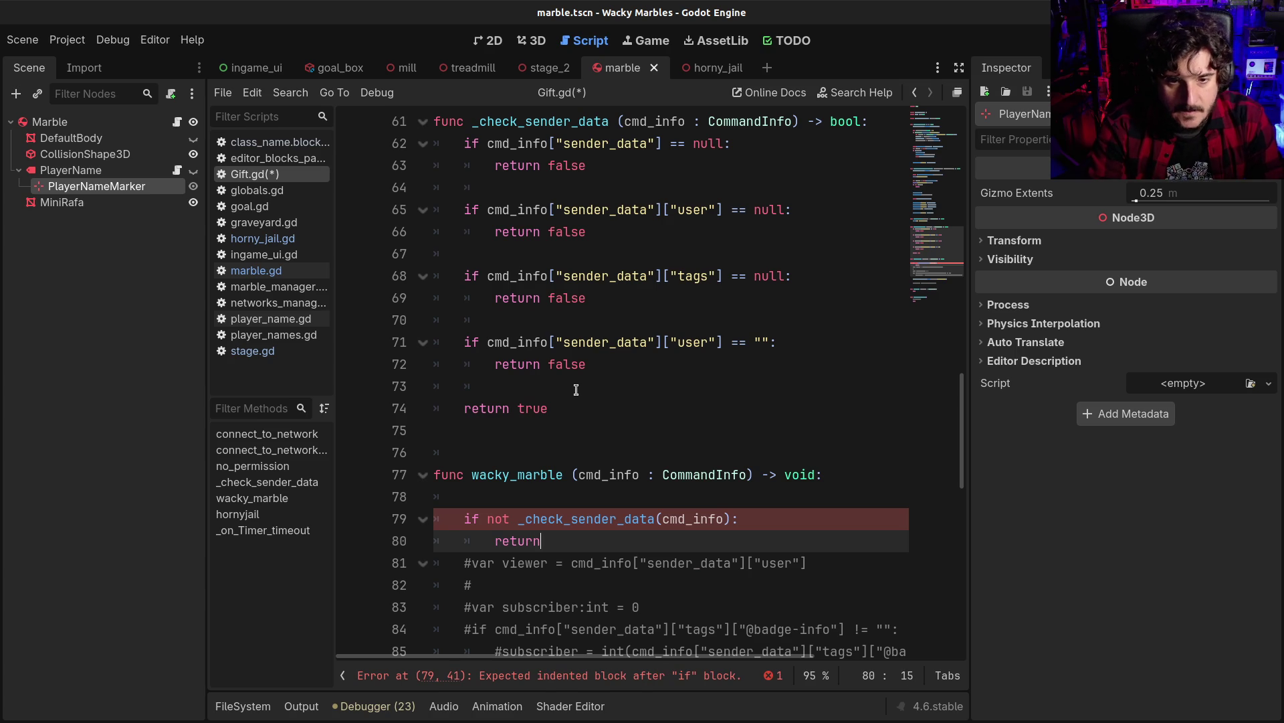
pyautogui.scroll(-2, 507, 445)
pyautogui.scroll(-4, 638, 392)
pyautogui.press('Return')
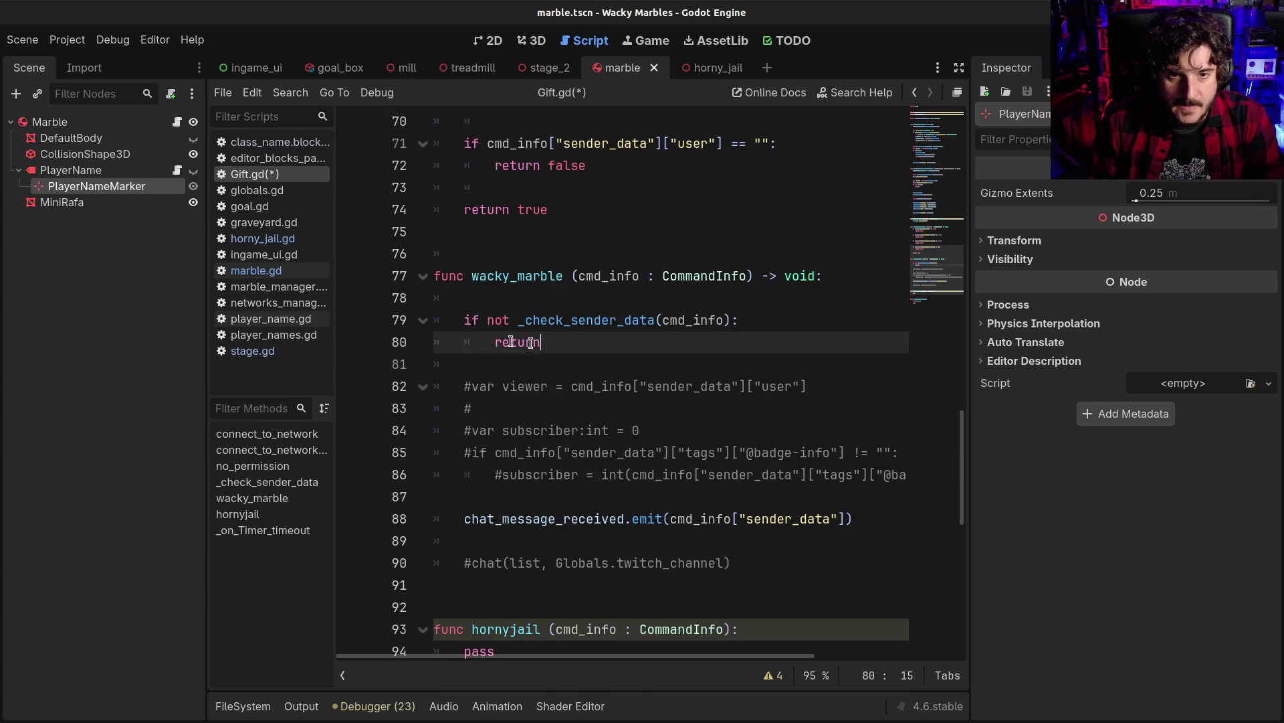
# Paste the sender-data guard over pass in hornyjail, fix its indent, and save
pyautogui.moveTo(542, 342); pyautogui.dragTo(434, 319)
pyautogui.hotkey('ctrl', 'c')
pyautogui.scroll(2, 515, 349)
pyautogui.scroll(3, 514, 349)
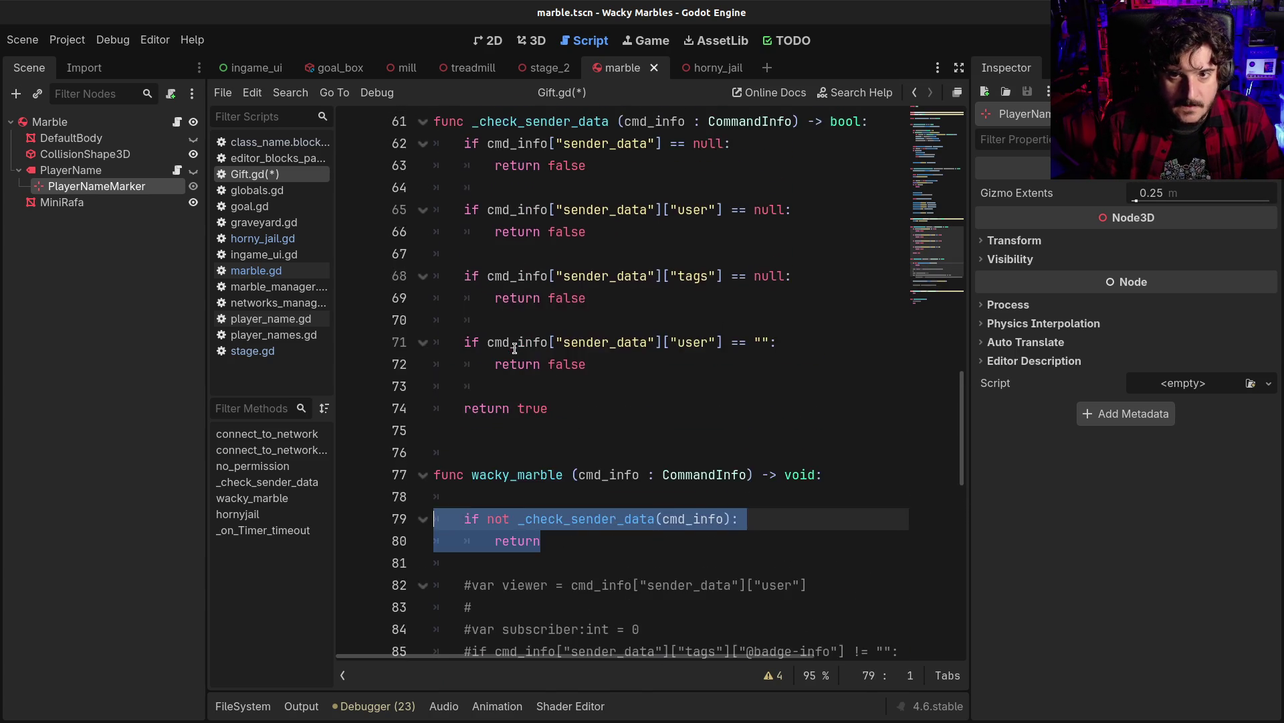
pyautogui.scroll(-8, 514, 348)
pyautogui.doubleClick(481, 391)
pyautogui.hotkey('ctrl', 'v')
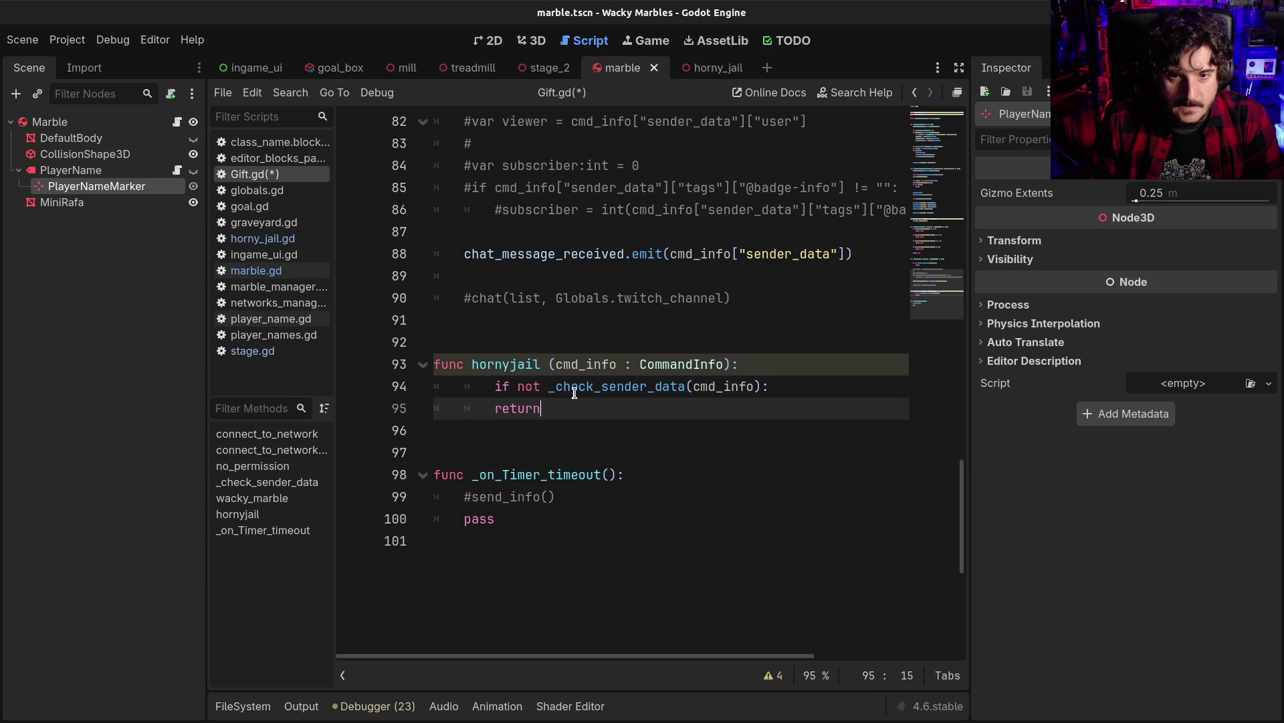
pyautogui.press('Up')
pyautogui.press('Home')
pyautogui.press('BackSpace')
pyautogui.hotkey('ctrl', 's')
pyautogui.click(624, 425)
pyautogui.press('Return')
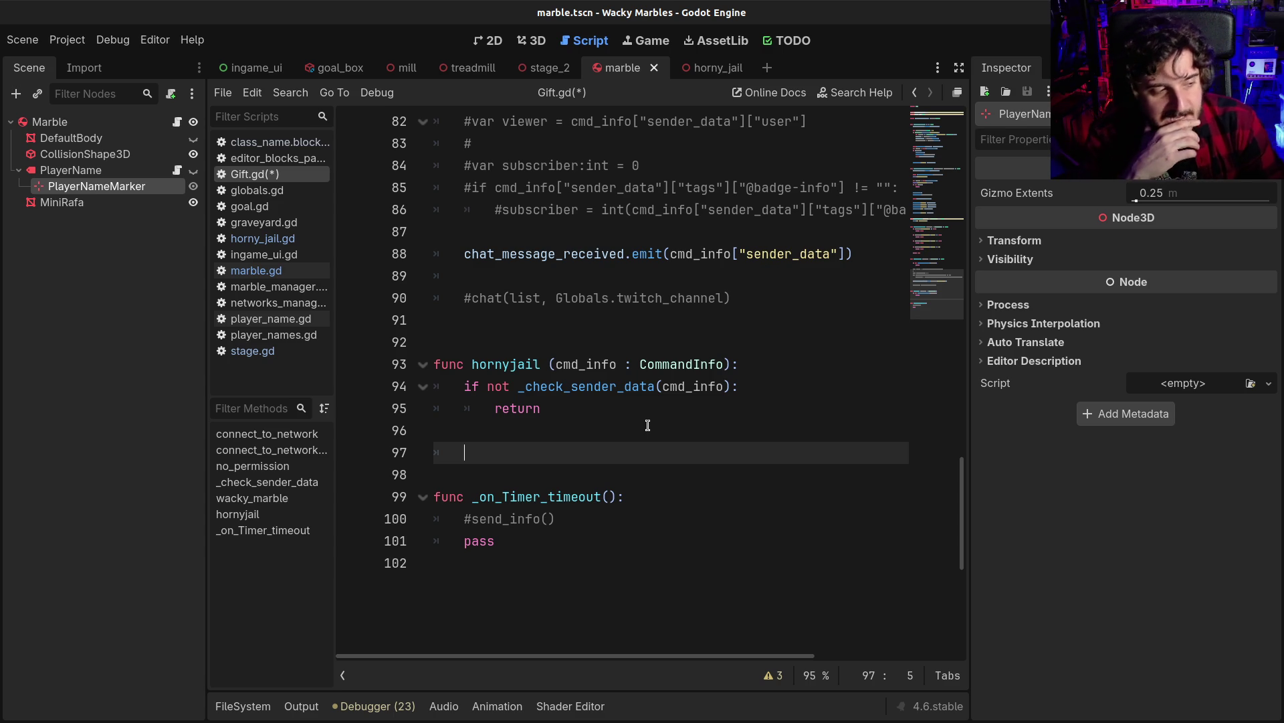
# Select the chat_message_received.emit call on line 88 and review the add_command setup above
pyautogui.scroll(2, 648, 425)
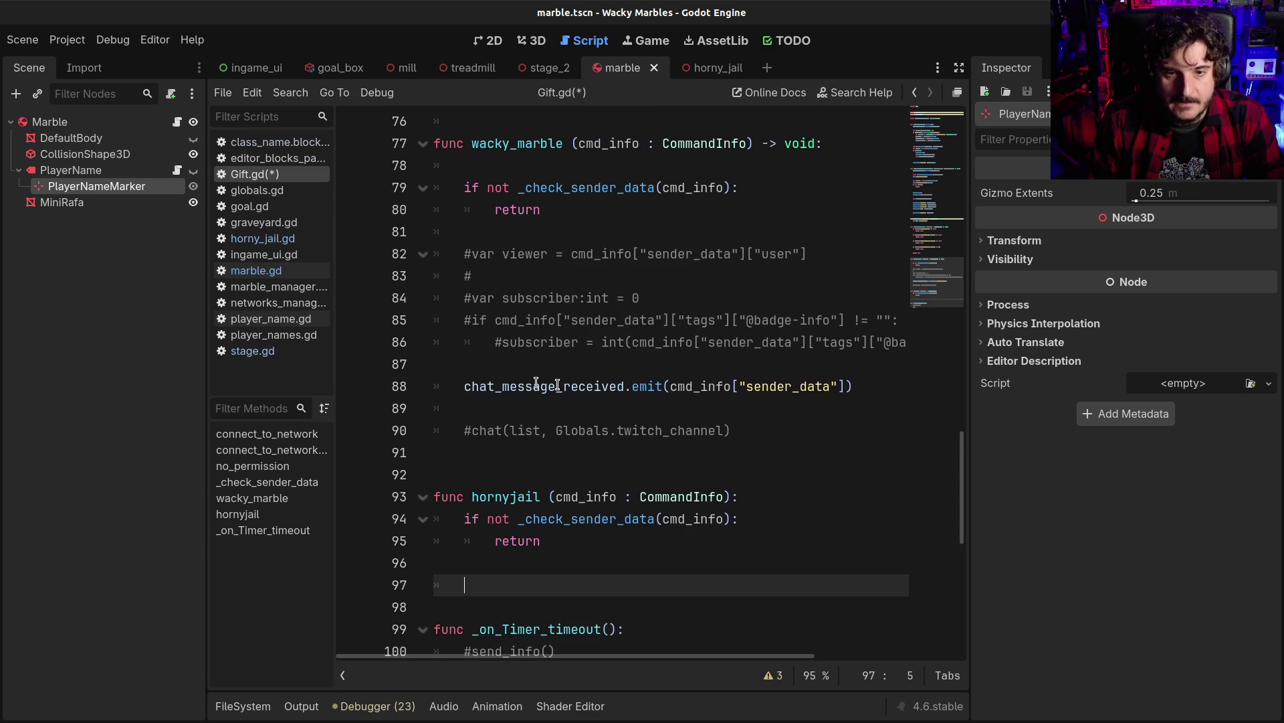
pyautogui.click(458, 385)
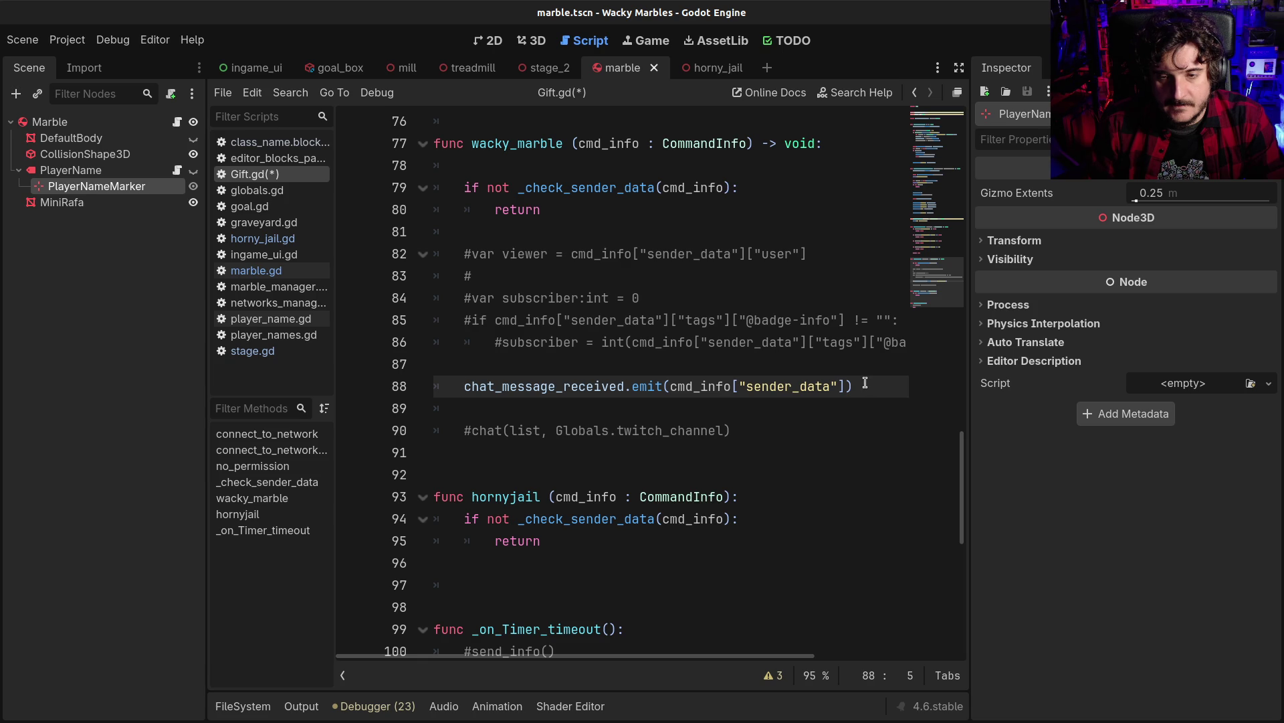
pyautogui.keyDown('shift'); pyautogui.click(865, 383); pyautogui.keyUp('shift')
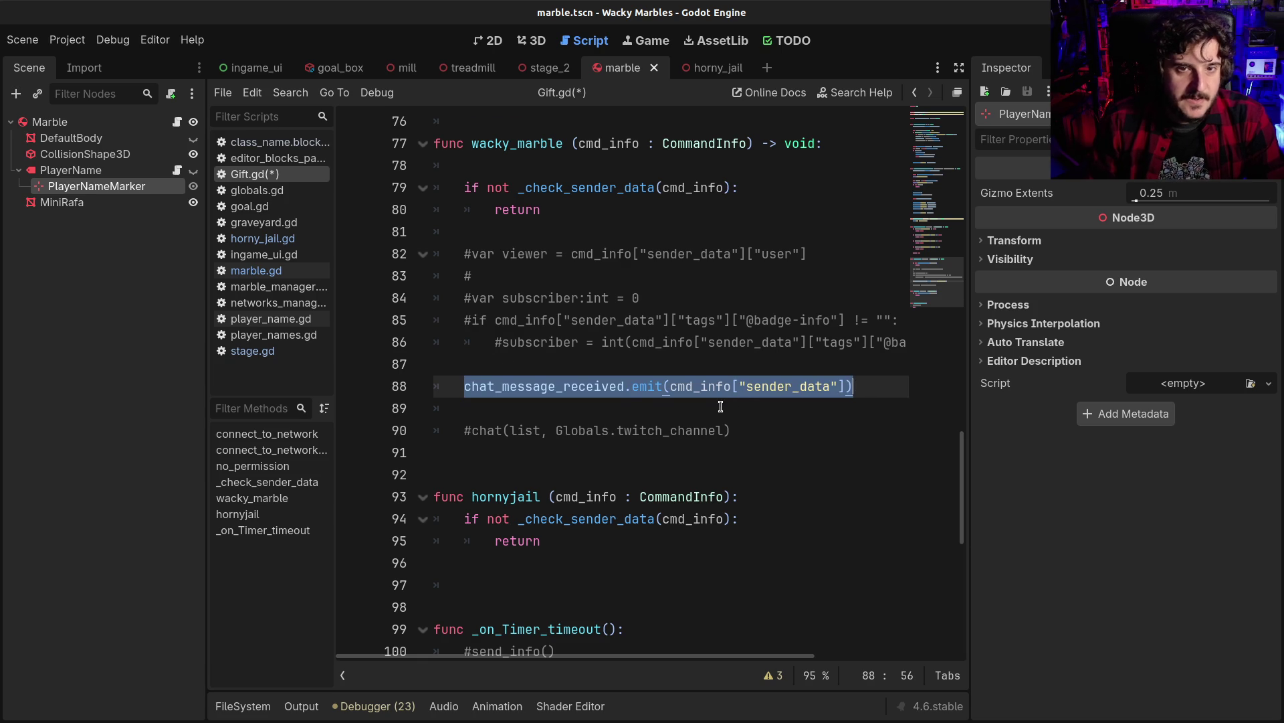
pyautogui.scroll(7, 705, 414)
pyautogui.scroll(4, 704, 414)
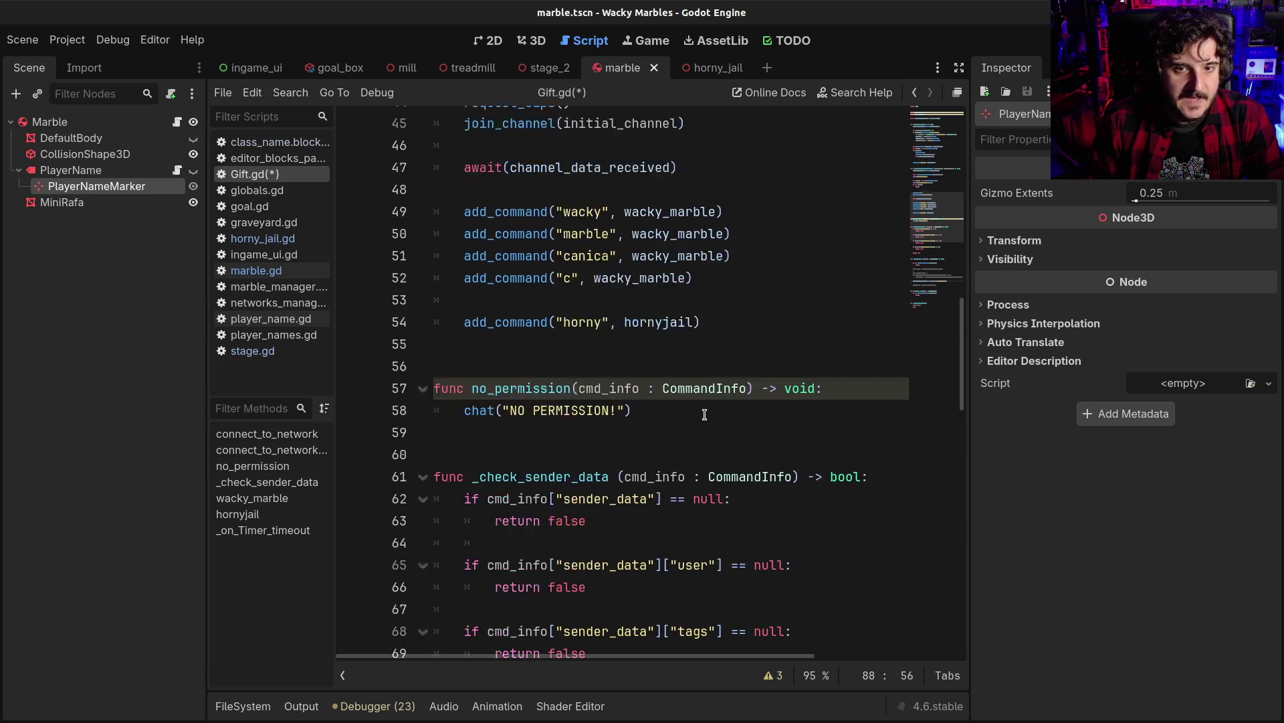
pyautogui.moveTo(464, 324)
pyautogui.mouseDown()
pyautogui.moveTo(729, 319)
pyautogui.moveTo(709, 320)
pyautogui.mouseUp()
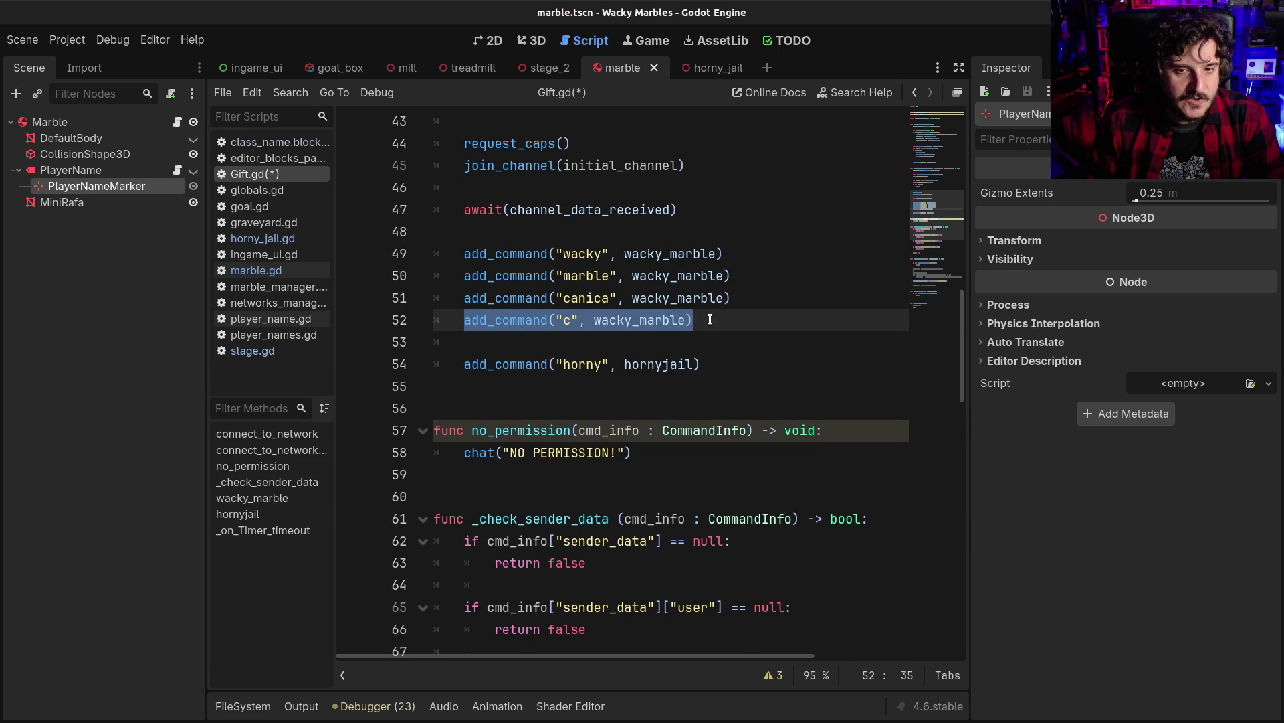
pyautogui.click(692, 393)
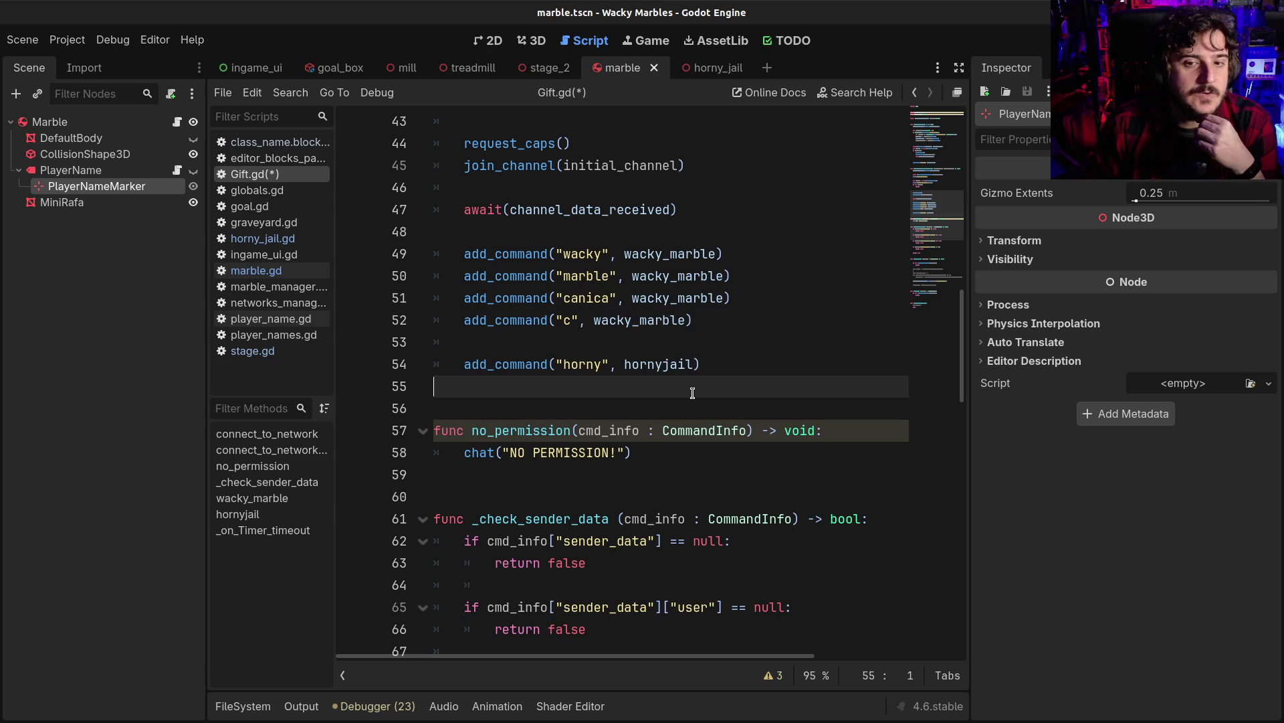
pyautogui.click(469, 321)
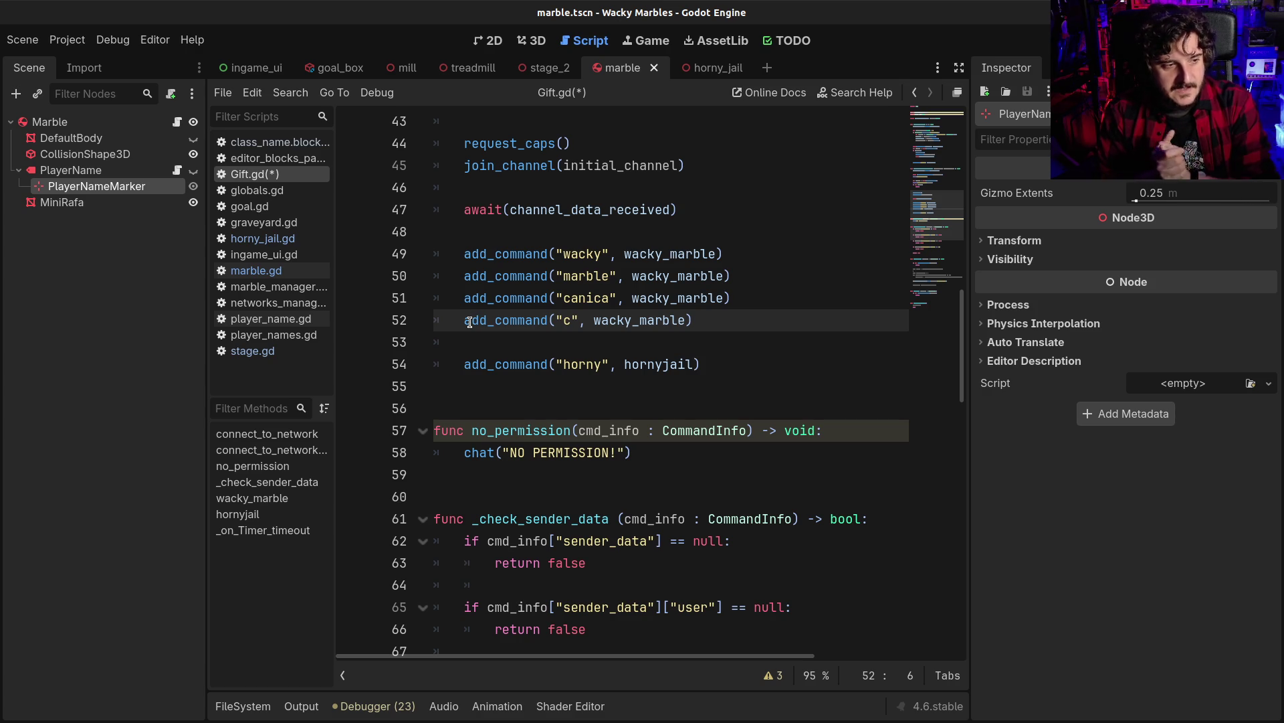
pyautogui.scroll(-8, 470, 322)
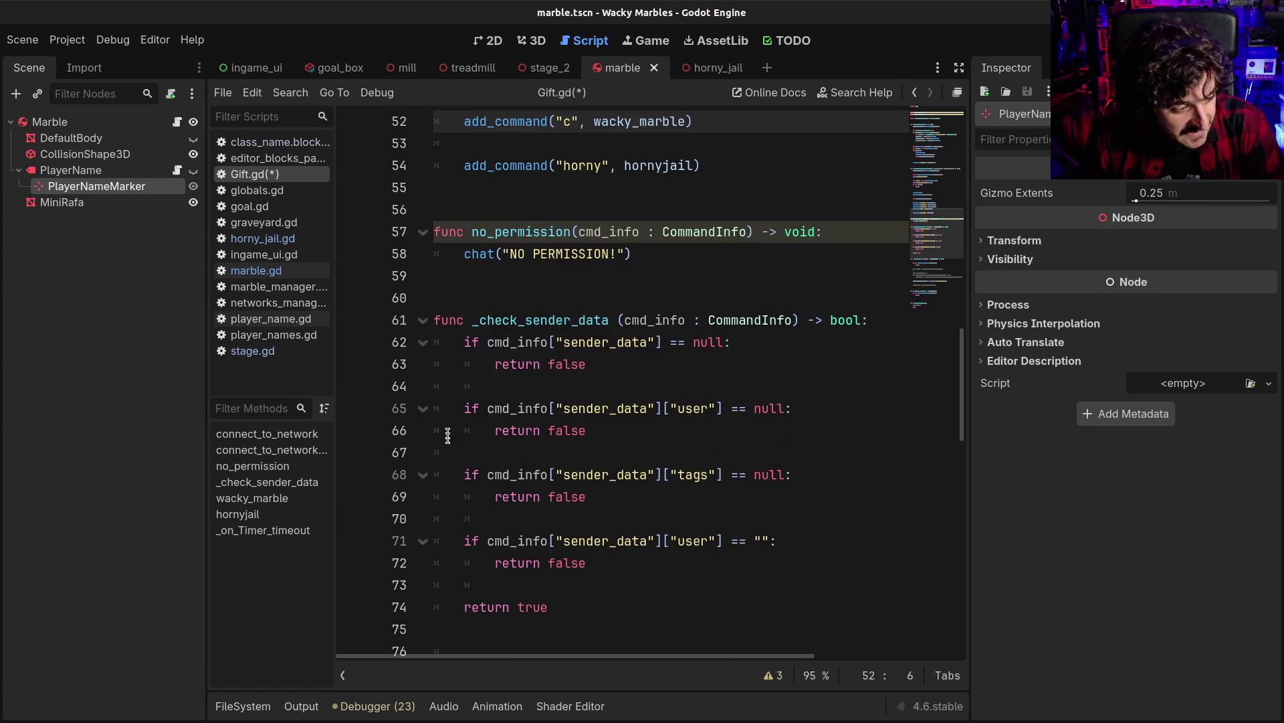
pyautogui.scroll(-7, 489, 463)
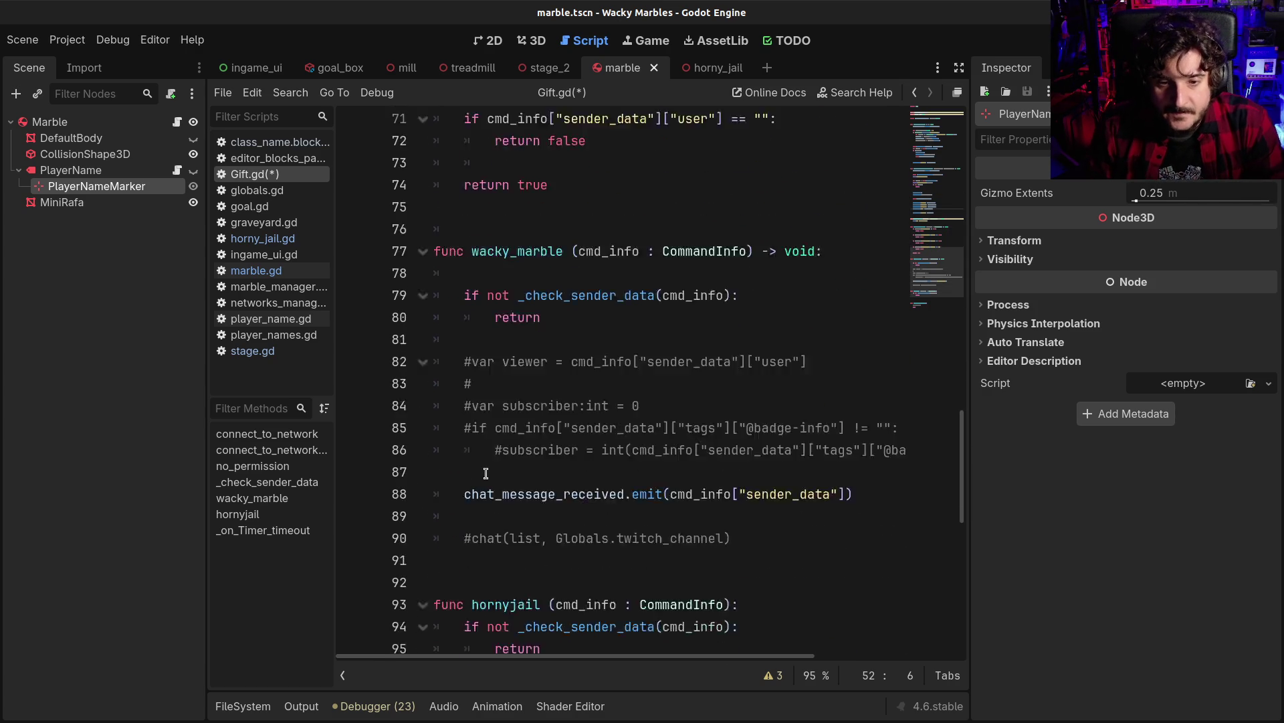
# Paste line 88's emit call onto line 97 in hornyjail and save Gift.gd
pyautogui.click(536, 330)
pyautogui.scroll(3, 533, 328)
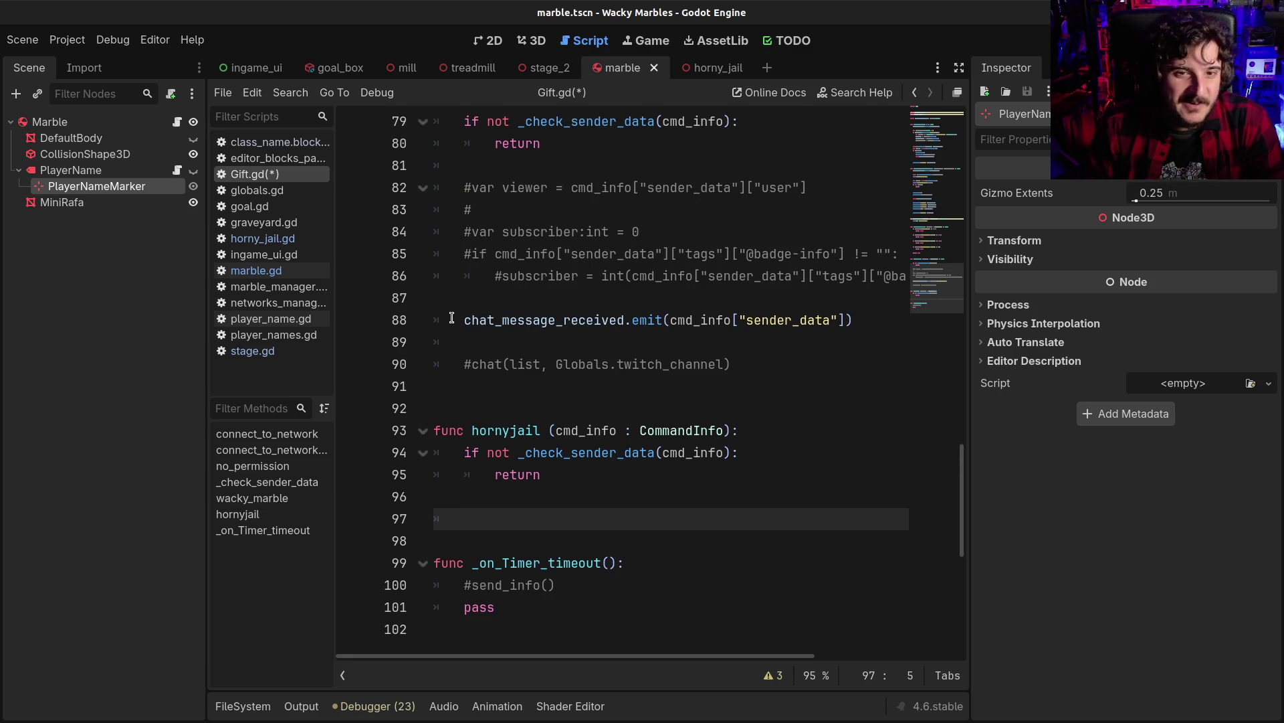
pyautogui.click(459, 319)
pyautogui.keyDown('shift'); pyautogui.click(856, 320); pyautogui.keyUp('shift')
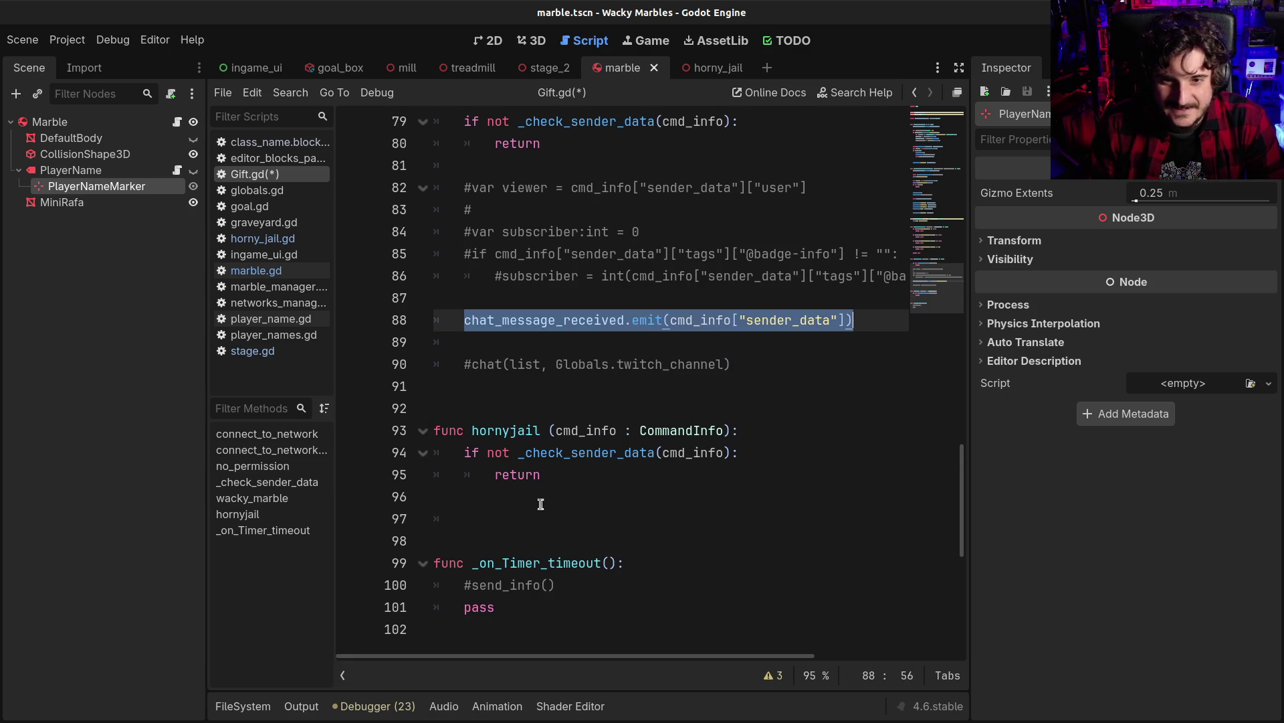
pyautogui.click(520, 510)
pyautogui.write('chat_message_received.emit(cmd_info["sender_data"])')
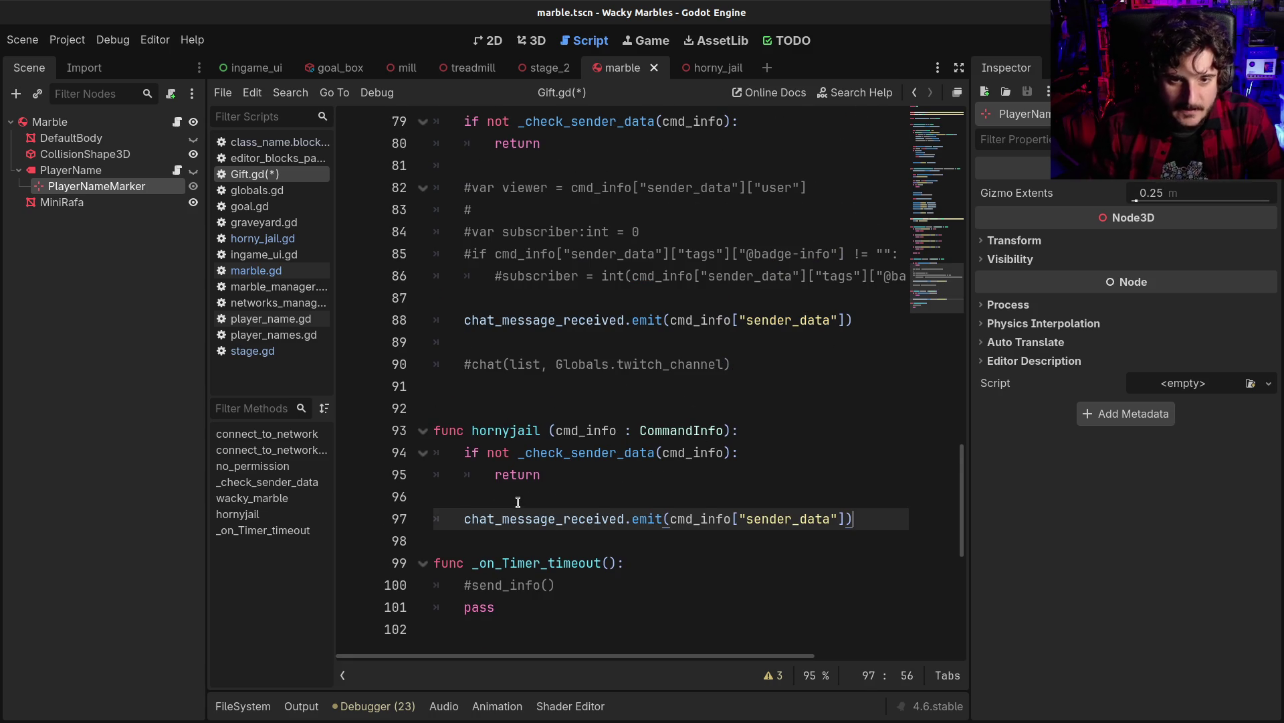
pyautogui.hotkey('ctrl', 's')
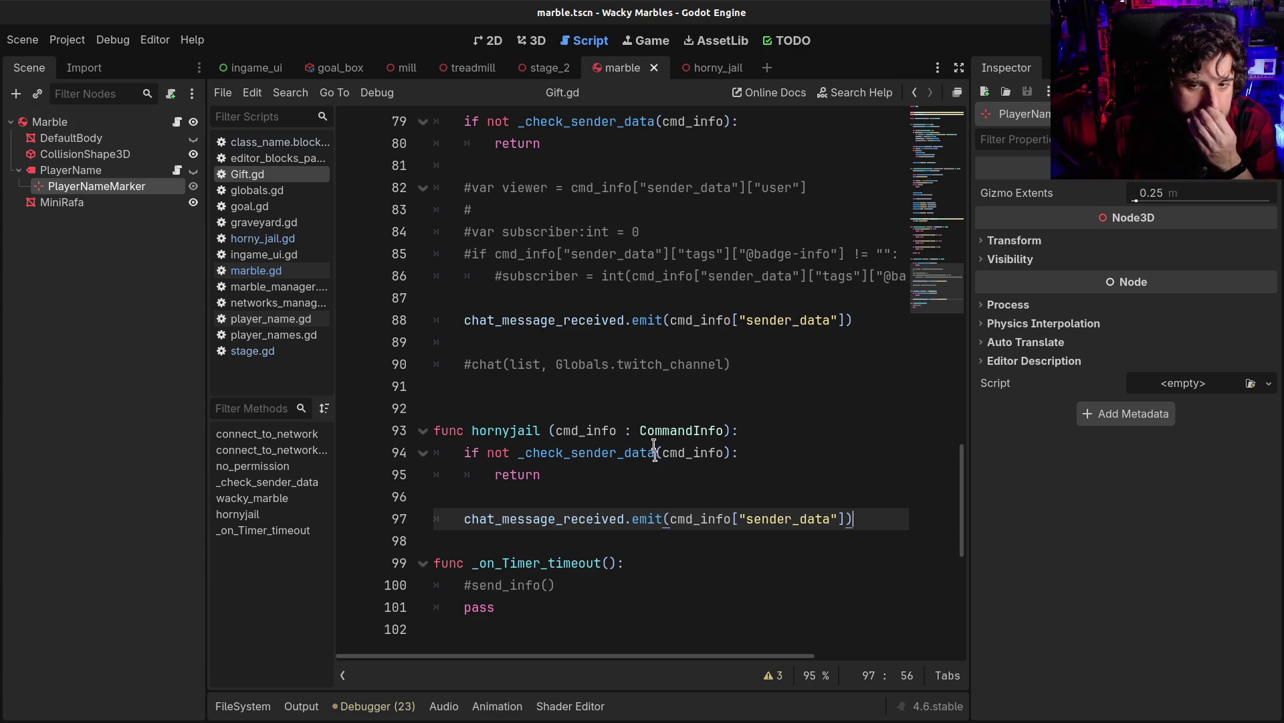
pyautogui.doubleClick(598, 519)
# Bring up the project file browser below Gift.gd
pyautogui.scroll(20, 599, 518)
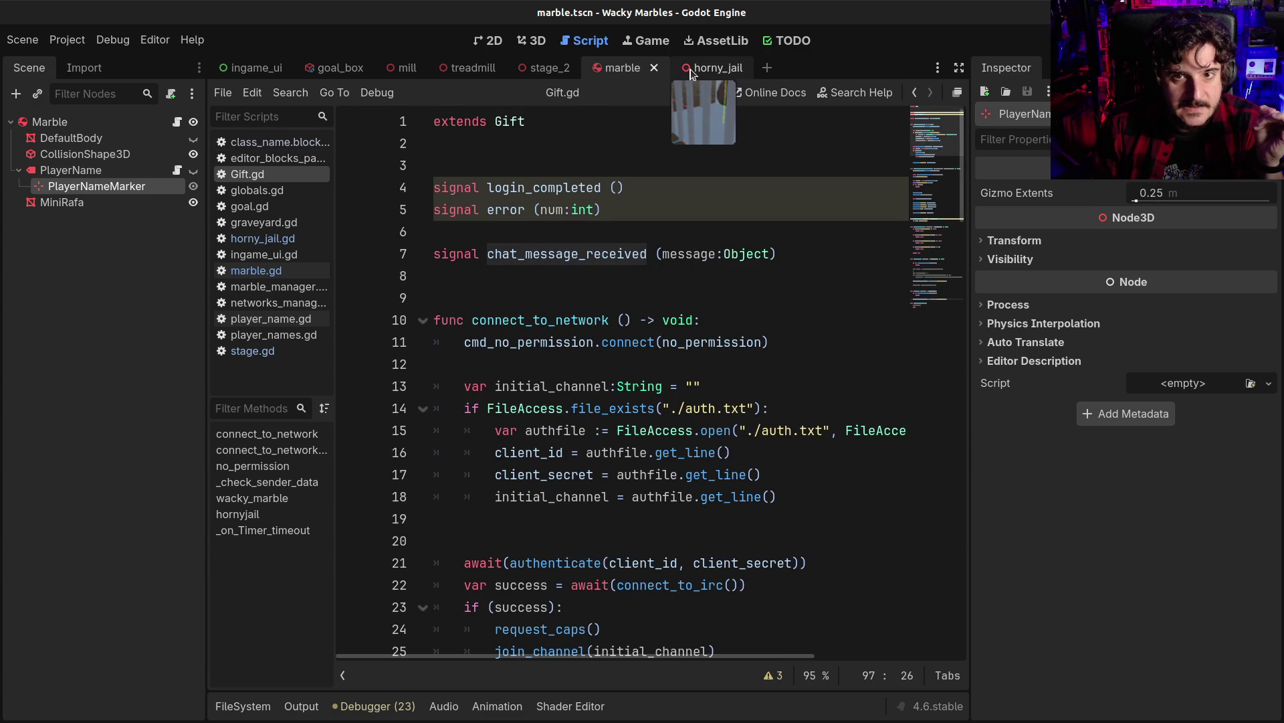
pyautogui.moveTo(479, 67)
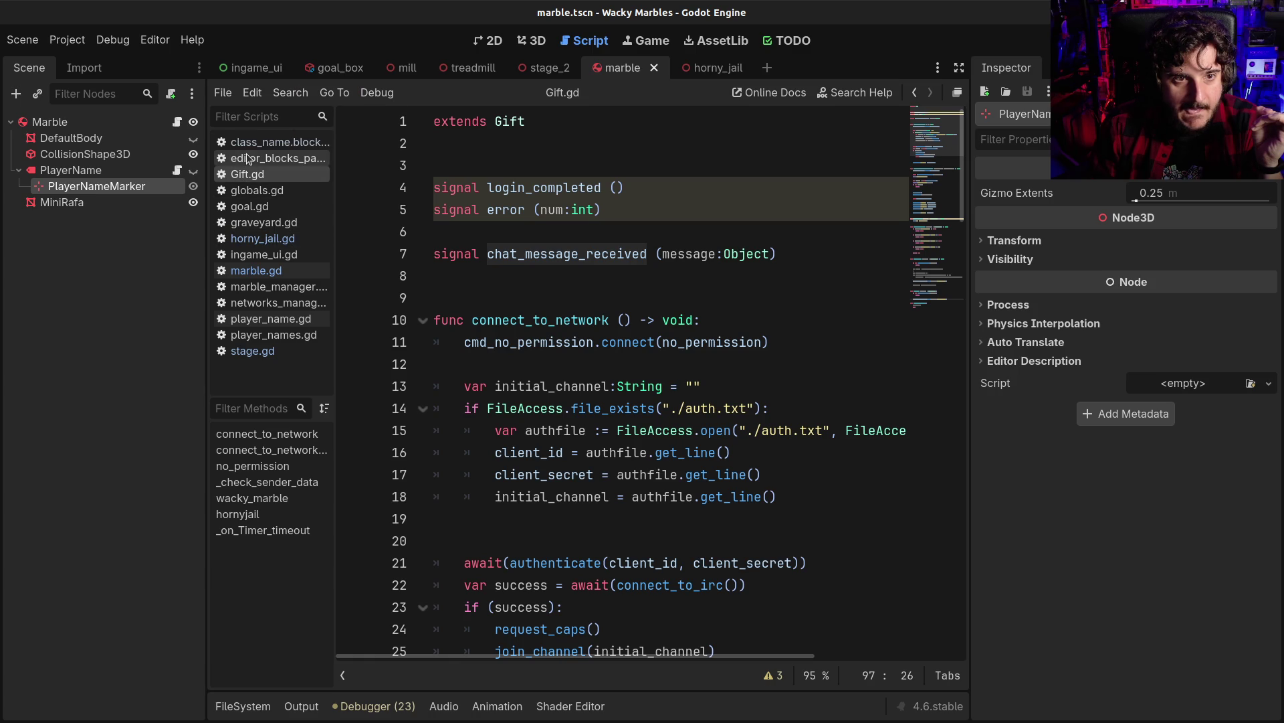
pyautogui.click(68, 44)
pyautogui.press('Escape')
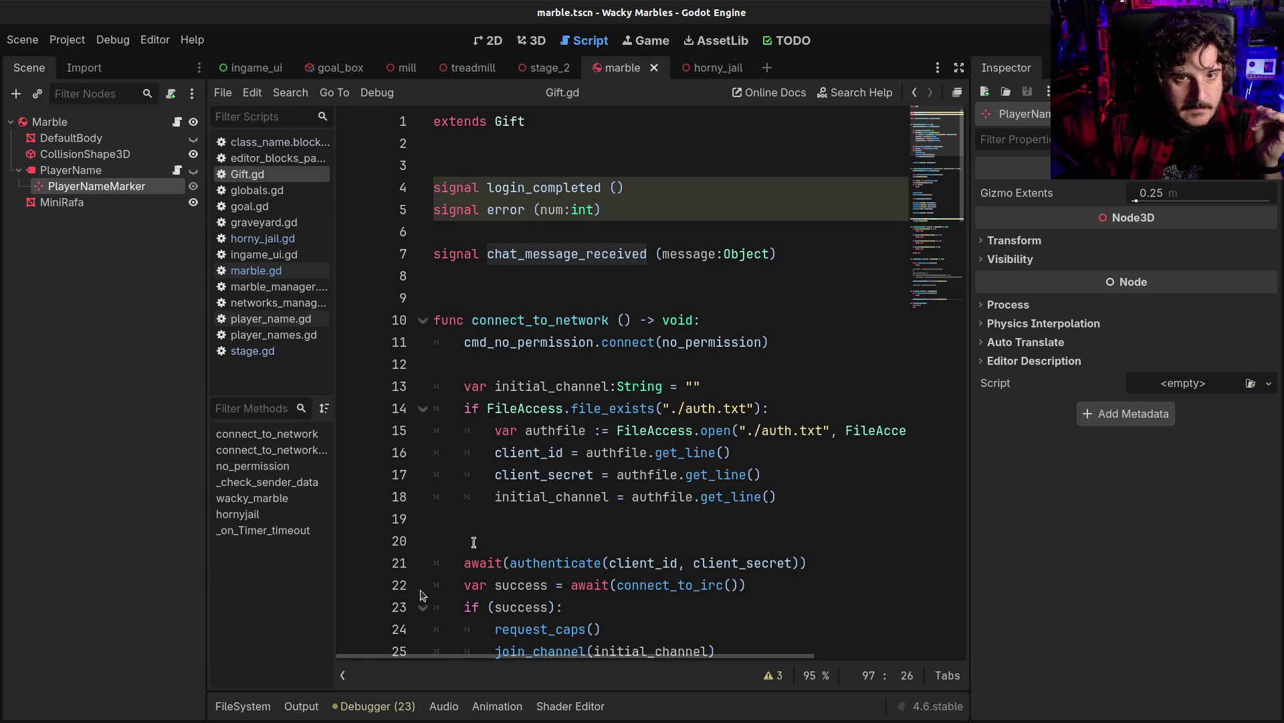
pyautogui.click(242, 706)
# Filter the file browser by 'networ' and open the networks_manager scene
pyautogui.click(674, 512)
pyautogui.write('networ')
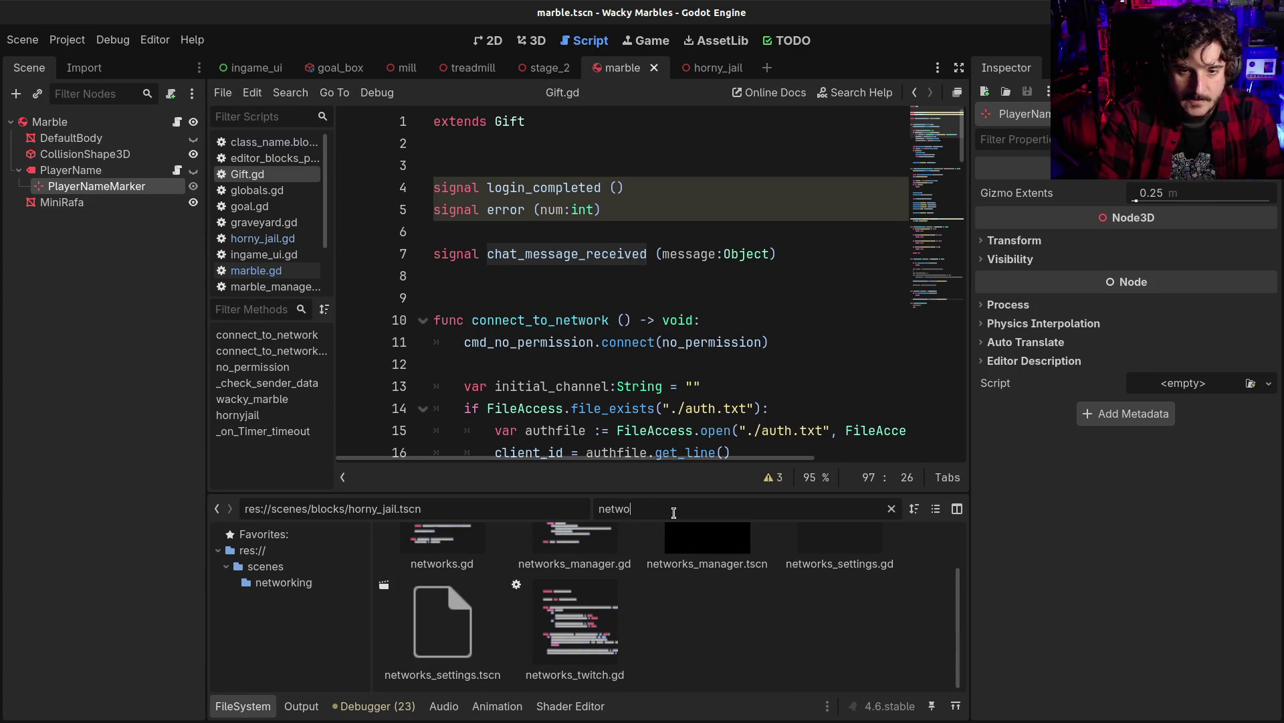
pyautogui.doubleClick(733, 565)
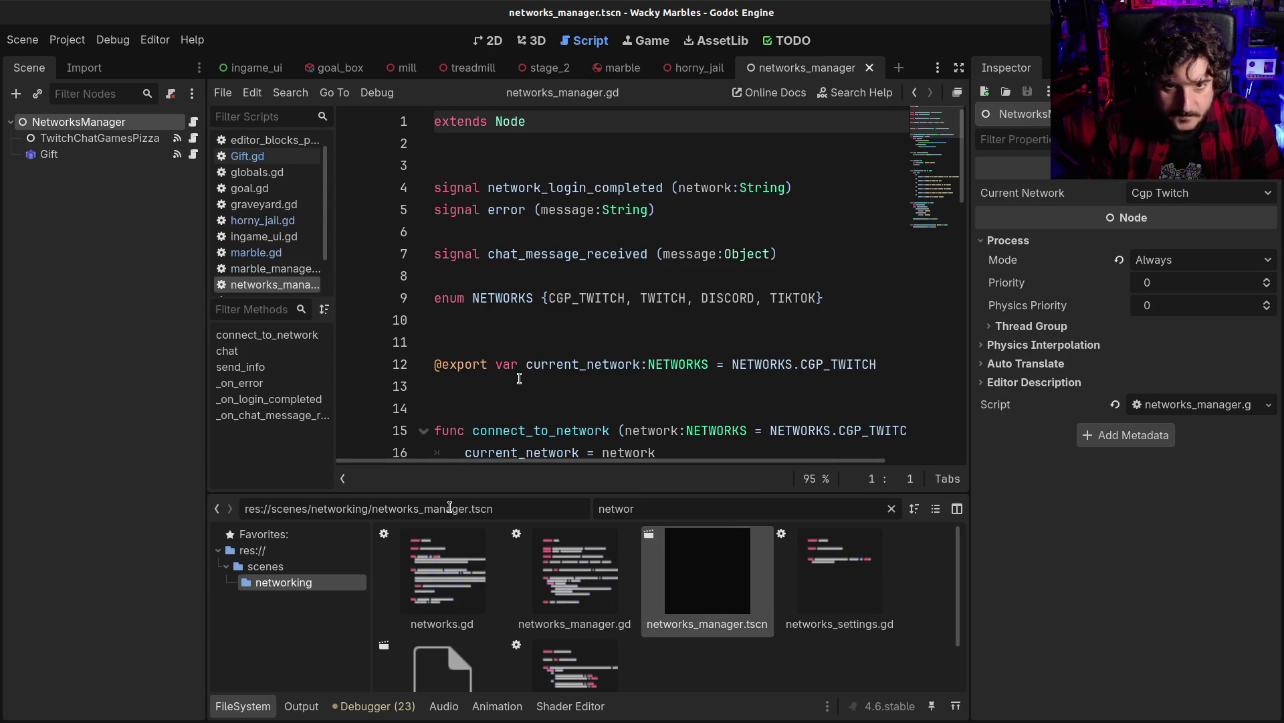
pyautogui.click(246, 715)
# Read through networks_manager.gd's Gift chat calls and the _on_chat_message_received emit
pyautogui.click(561, 409)
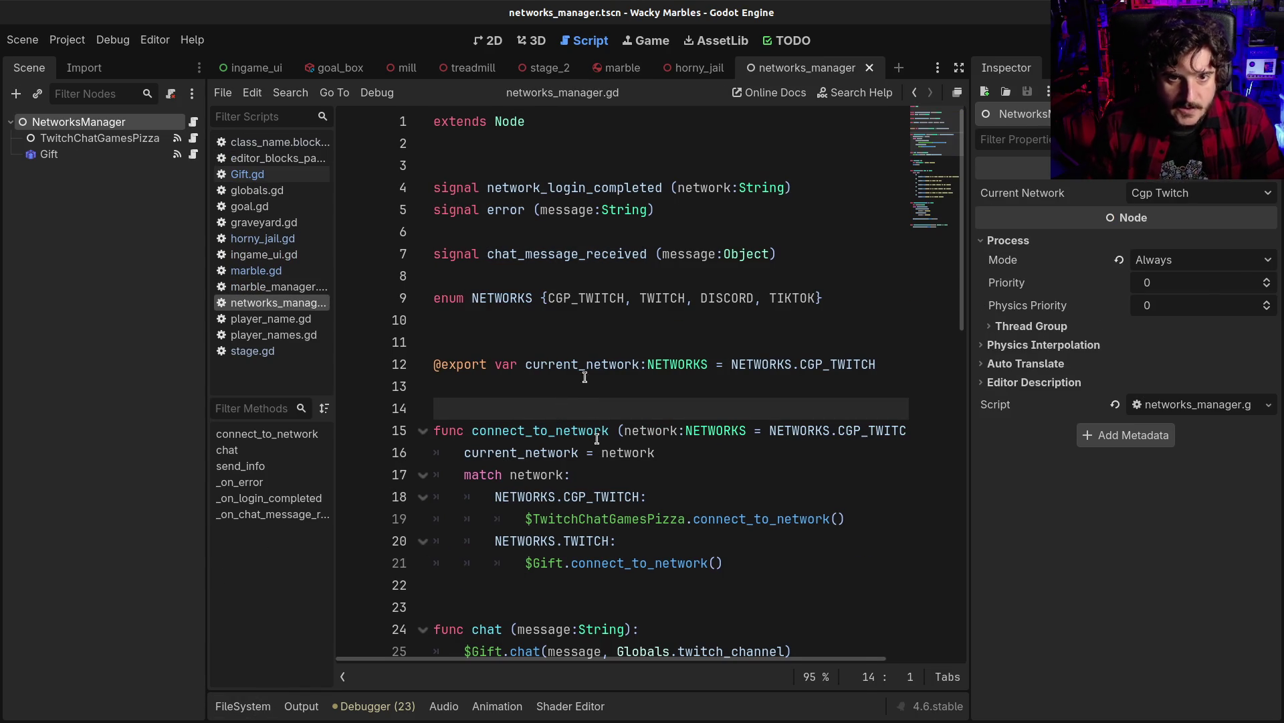
pyautogui.click(571, 283)
pyautogui.scroll(-4, 538, 373)
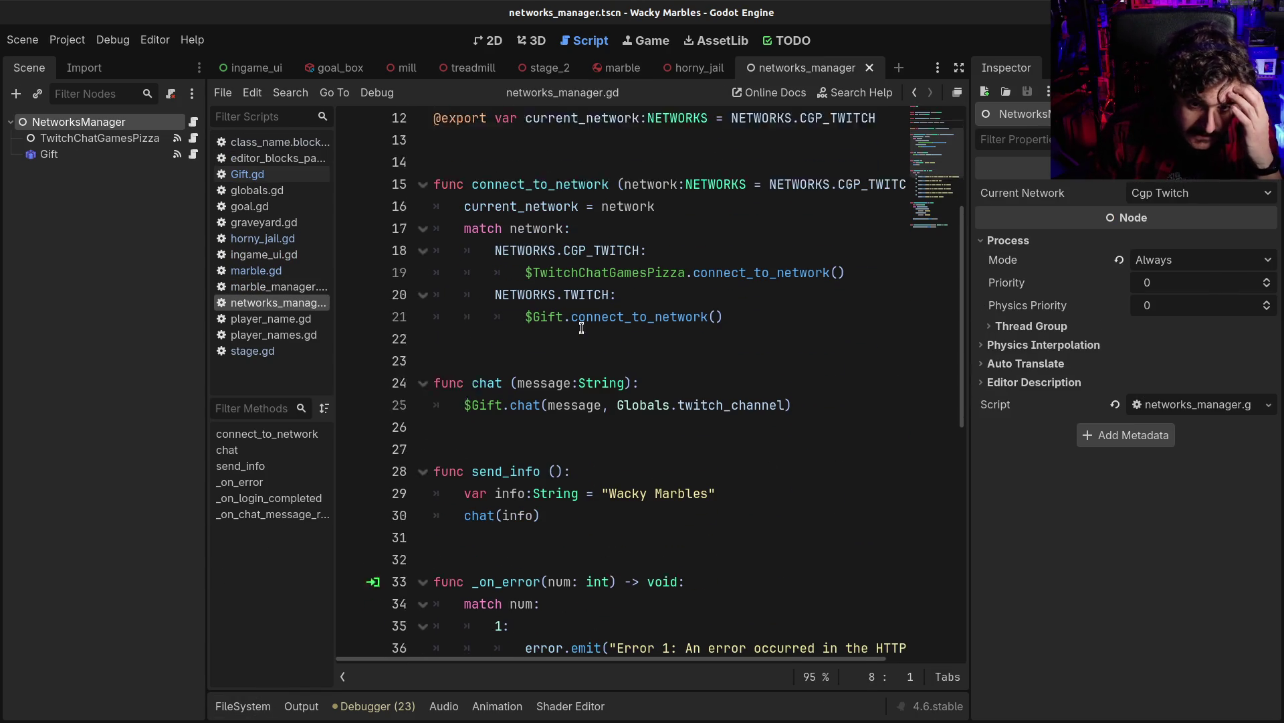
pyautogui.click(537, 375)
pyautogui.moveTo(467, 382); pyautogui.dragTo(648, 374)
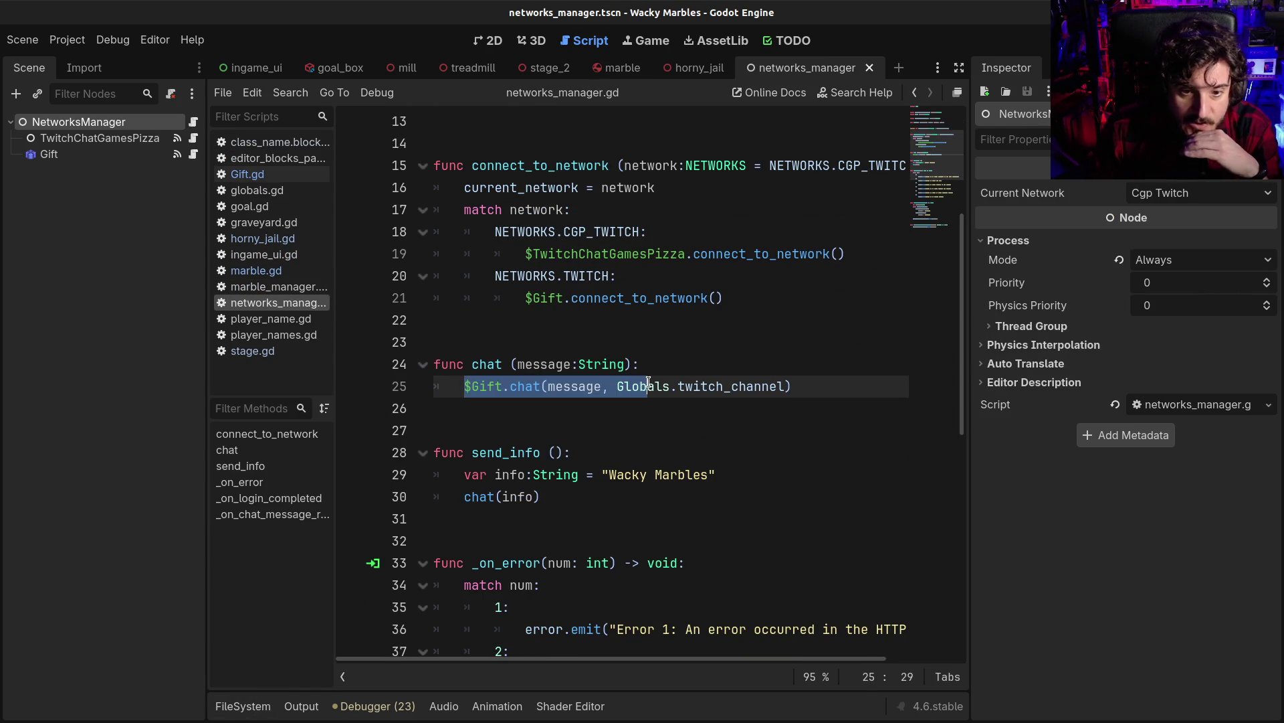
pyautogui.click(648, 373)
pyautogui.scroll(-1, 648, 443)
pyautogui.scroll(-3, 648, 443)
pyautogui.click(479, 298)
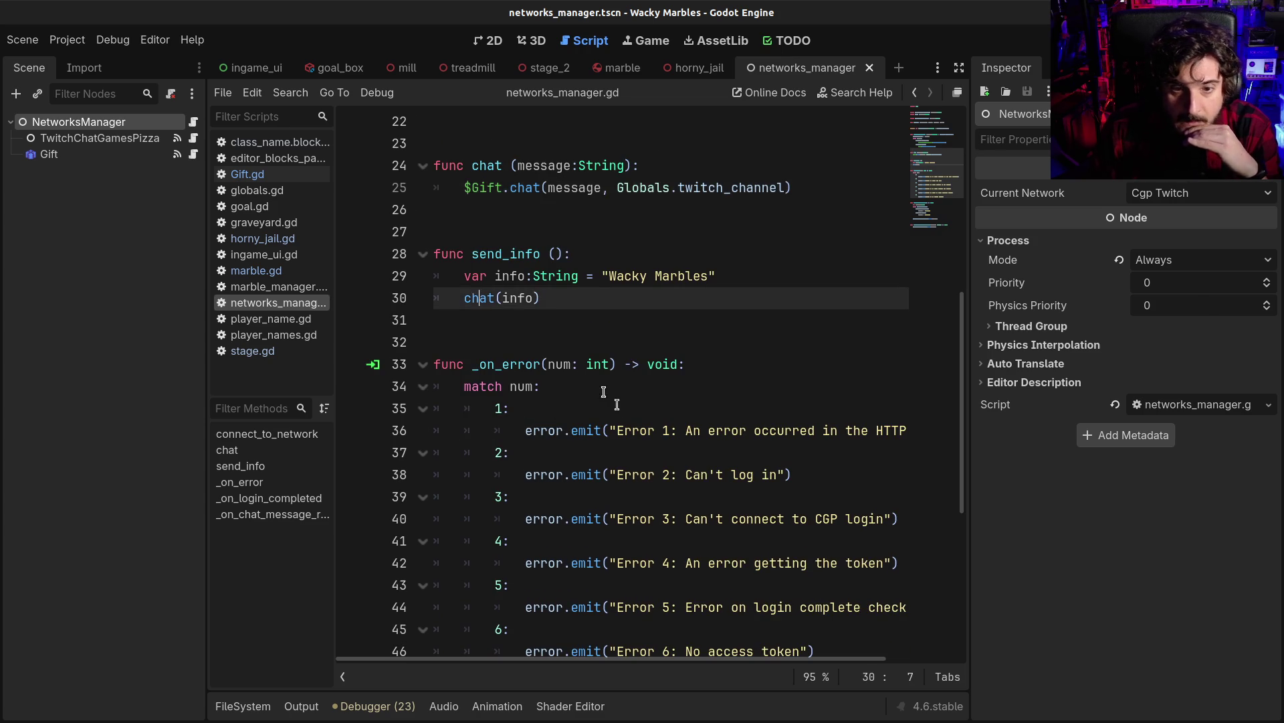
pyautogui.scroll(-2, 633, 428)
pyautogui.scroll(-3, 633, 428)
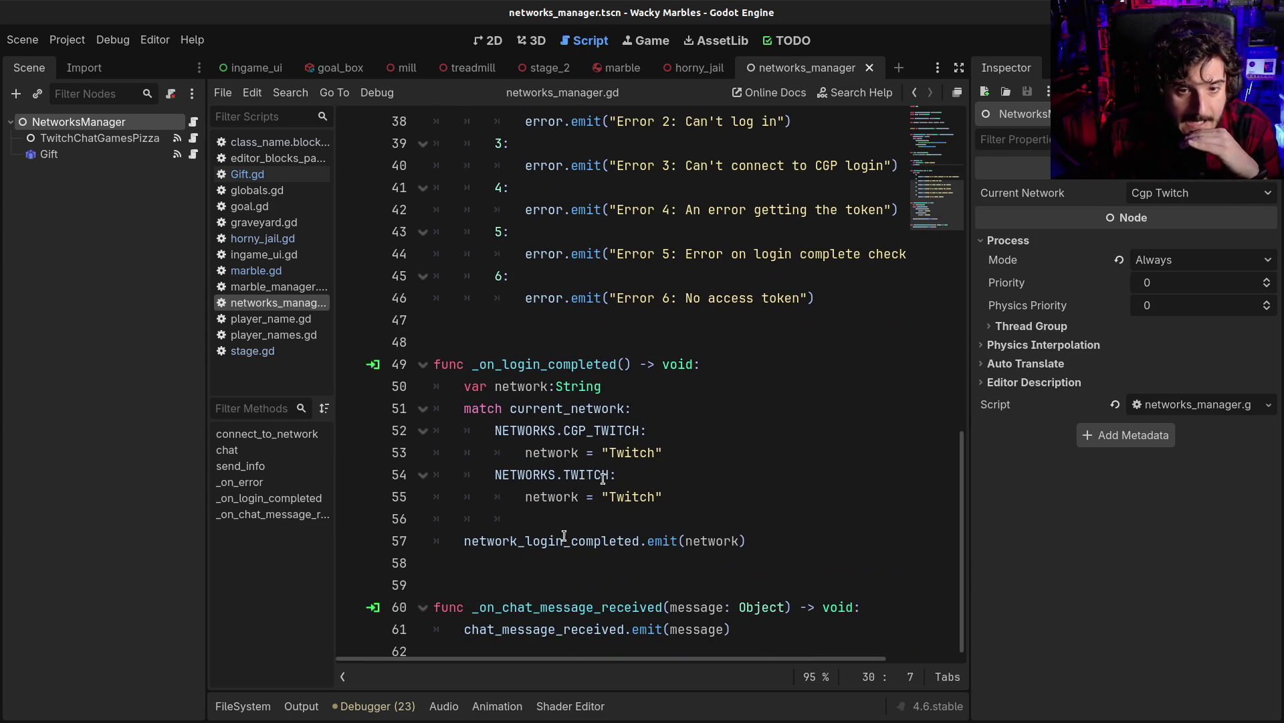
pyautogui.click(454, 632)
pyautogui.scroll(12, 780, 623)
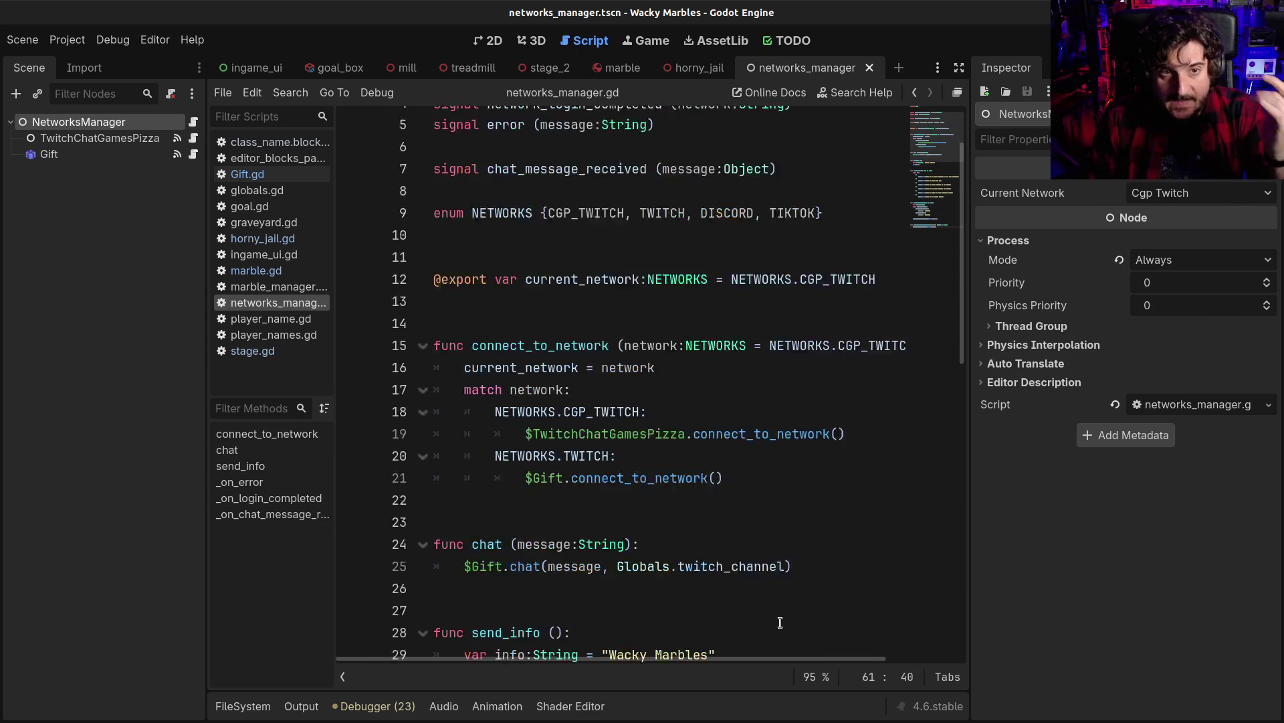
# Search all project files for chat_message_received
pyautogui.doubleClick(503, 181)
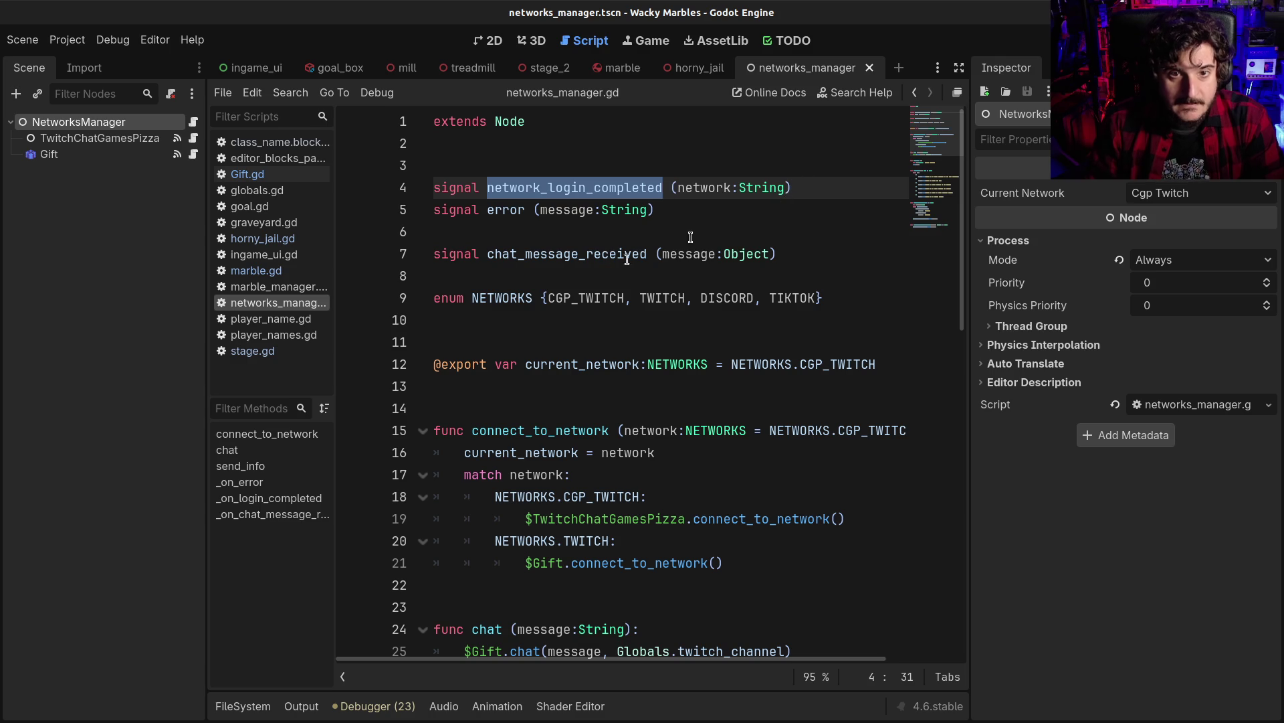
pyautogui.doubleClick(558, 253)
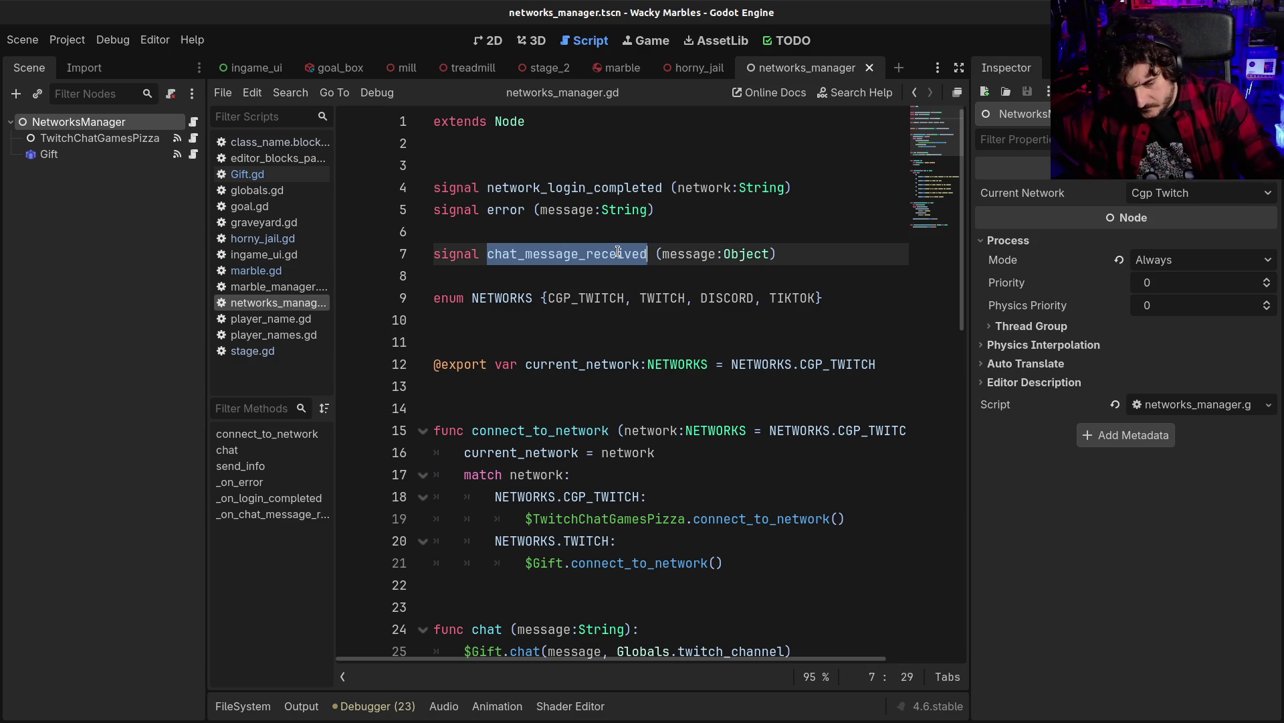
pyautogui.hotkey('ctrl', 'shift', 'f')
pyautogui.press('Return')
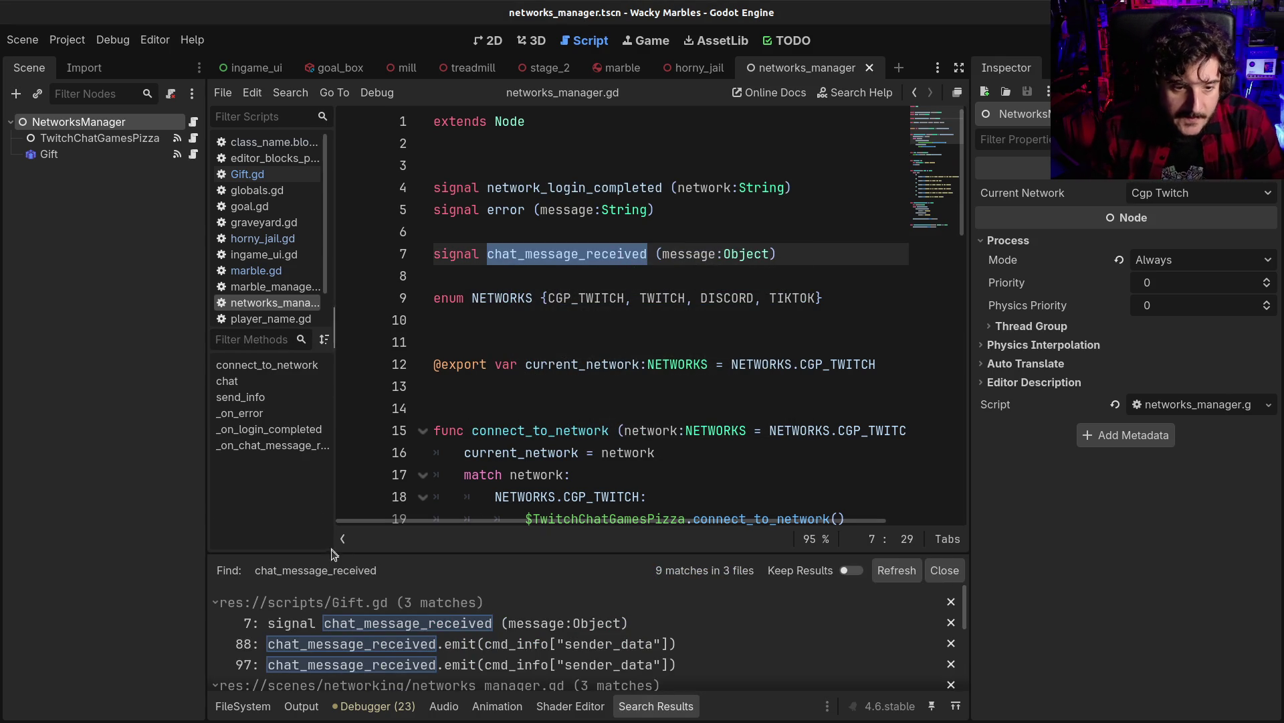
# Open stage.gd at the line-20 match where chat_message_received is connected
pyautogui.scroll(-5, 436, 669)
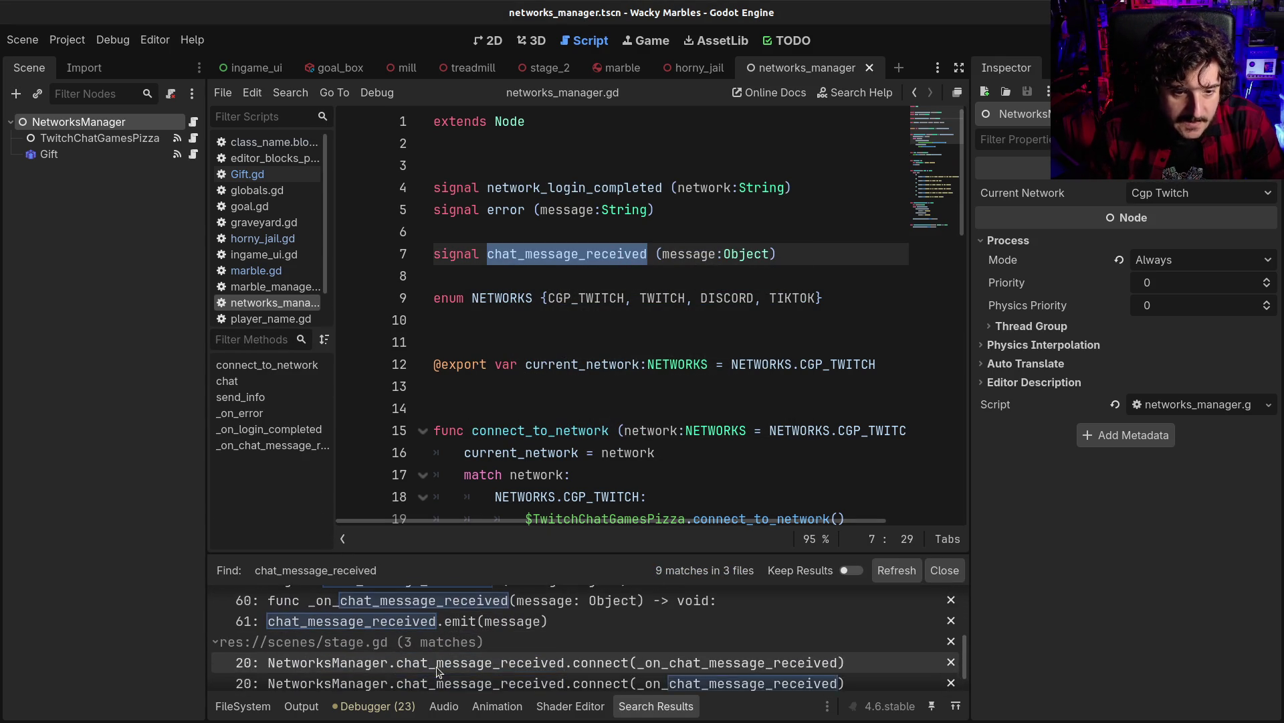
pyautogui.click(436, 639)
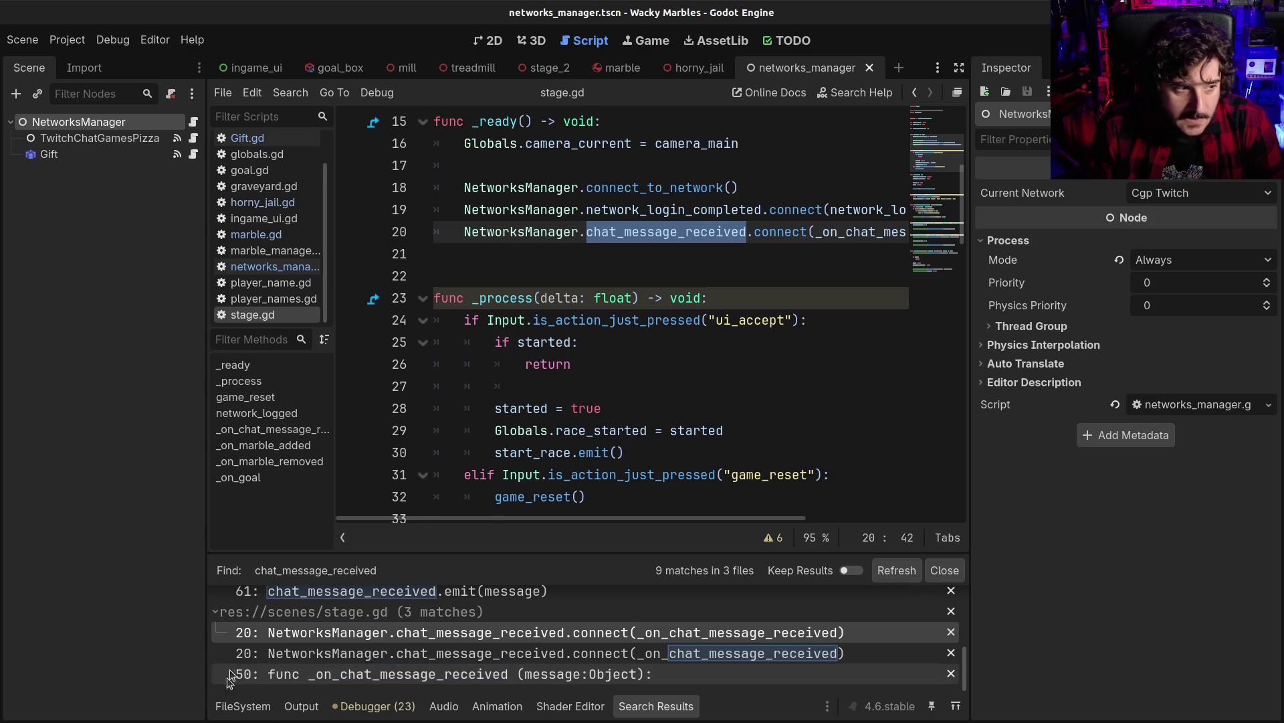
pyautogui.click(227, 711)
pyautogui.click(228, 710)
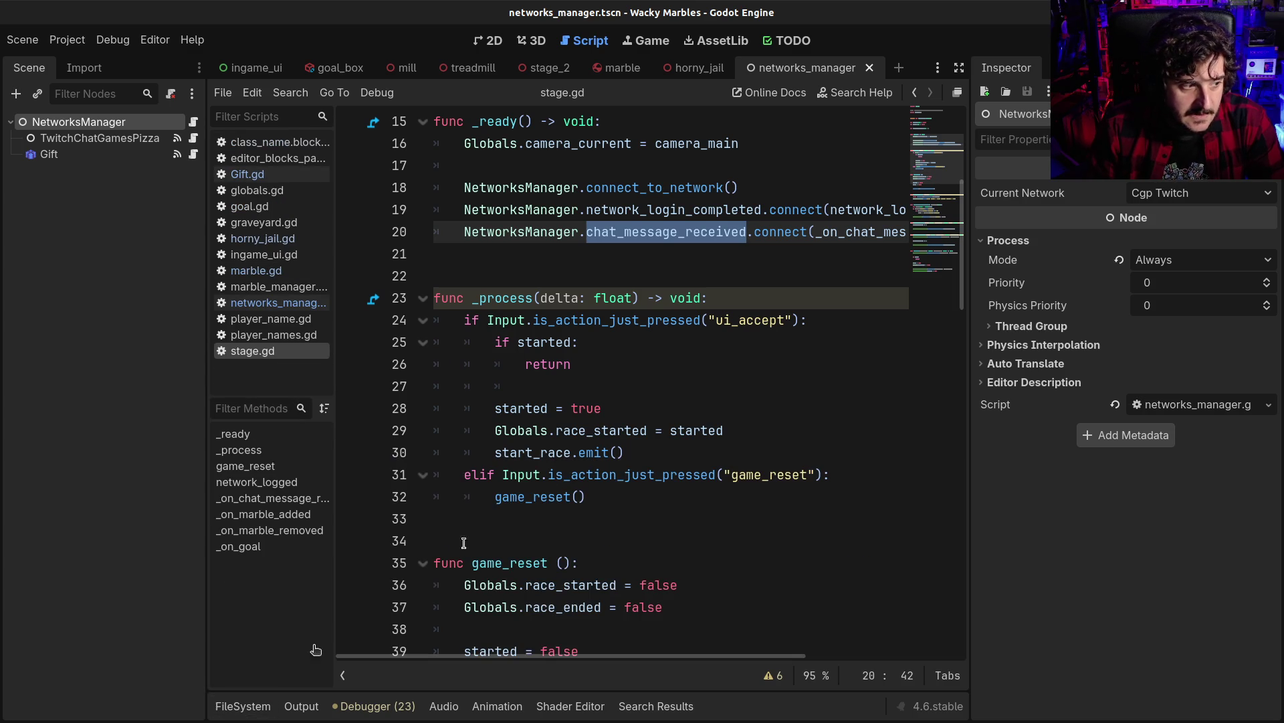
# Jump to the _on_chat_message_received handler definition in stage.gd
pyautogui.click(642, 339)
pyautogui.scroll(1, 643, 337)
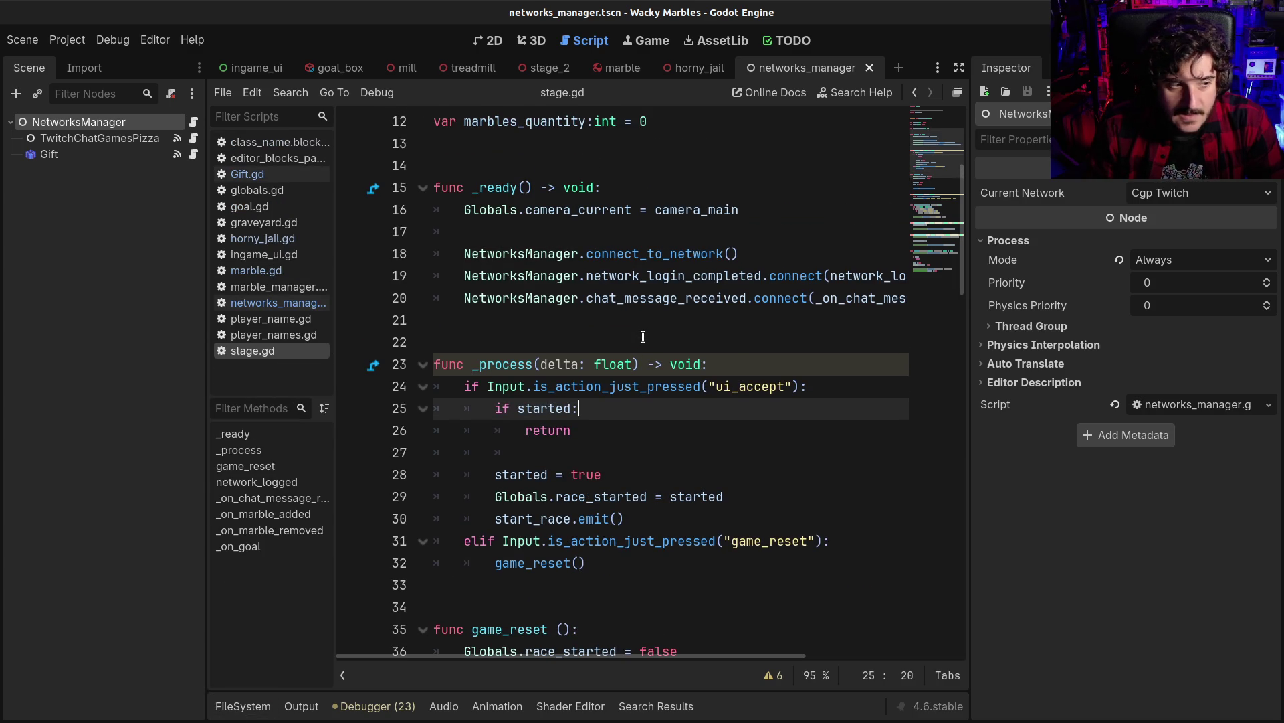
pyautogui.scroll(-1, 643, 337)
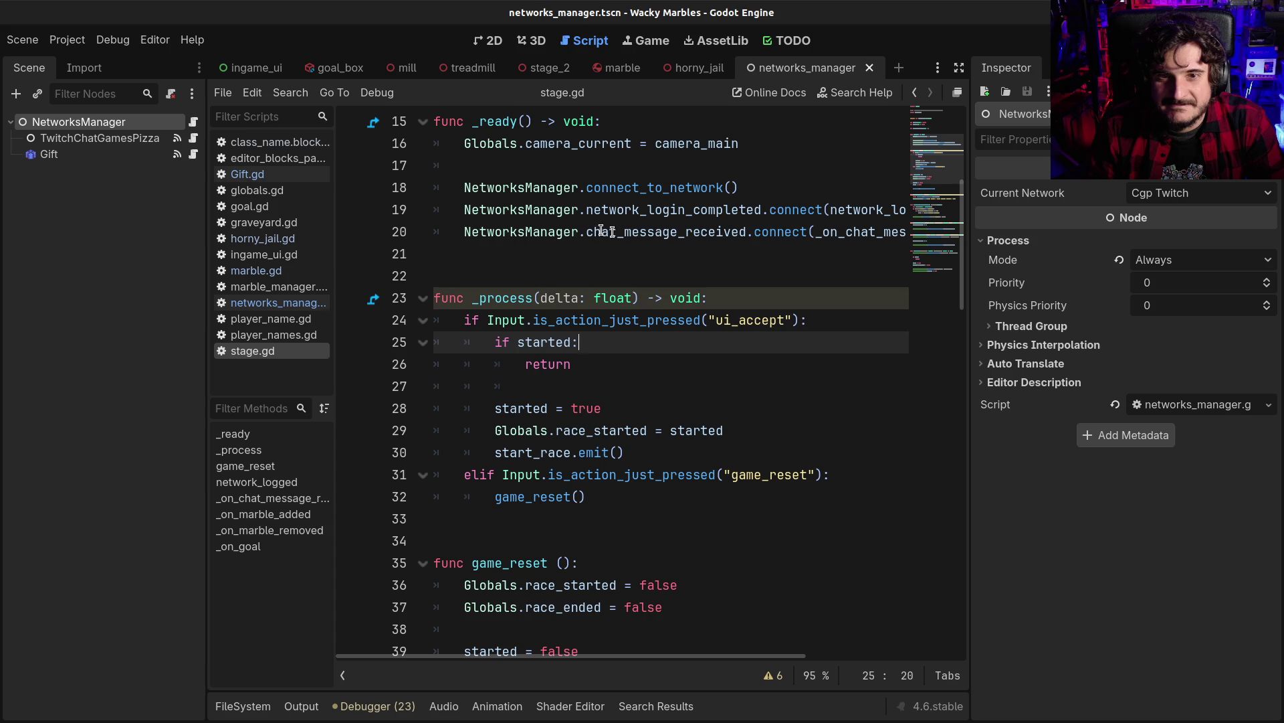
pyautogui.moveTo(640, 232)
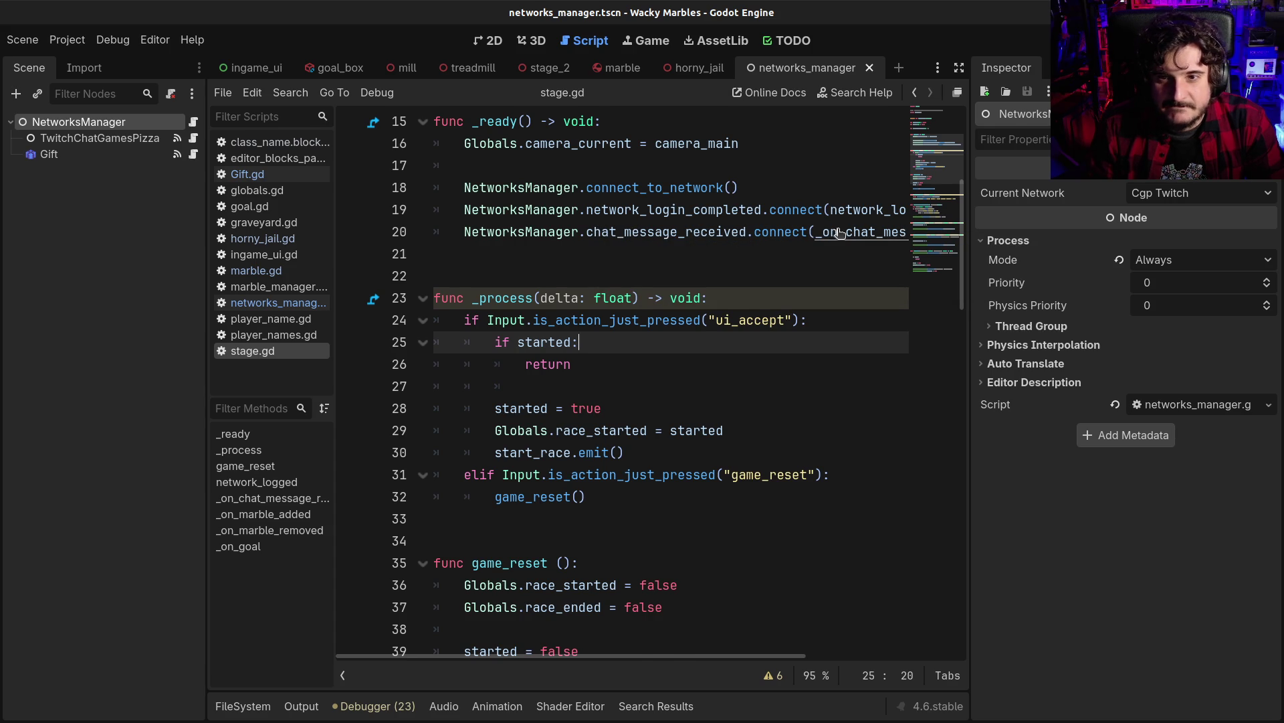
pyautogui.keyDown('ctrl'); pyautogui.click(839, 232); pyautogui.keyUp('ctrl')
pyautogui.scroll(-3, 681, 362)
pyautogui.scroll(3, 662, 402)
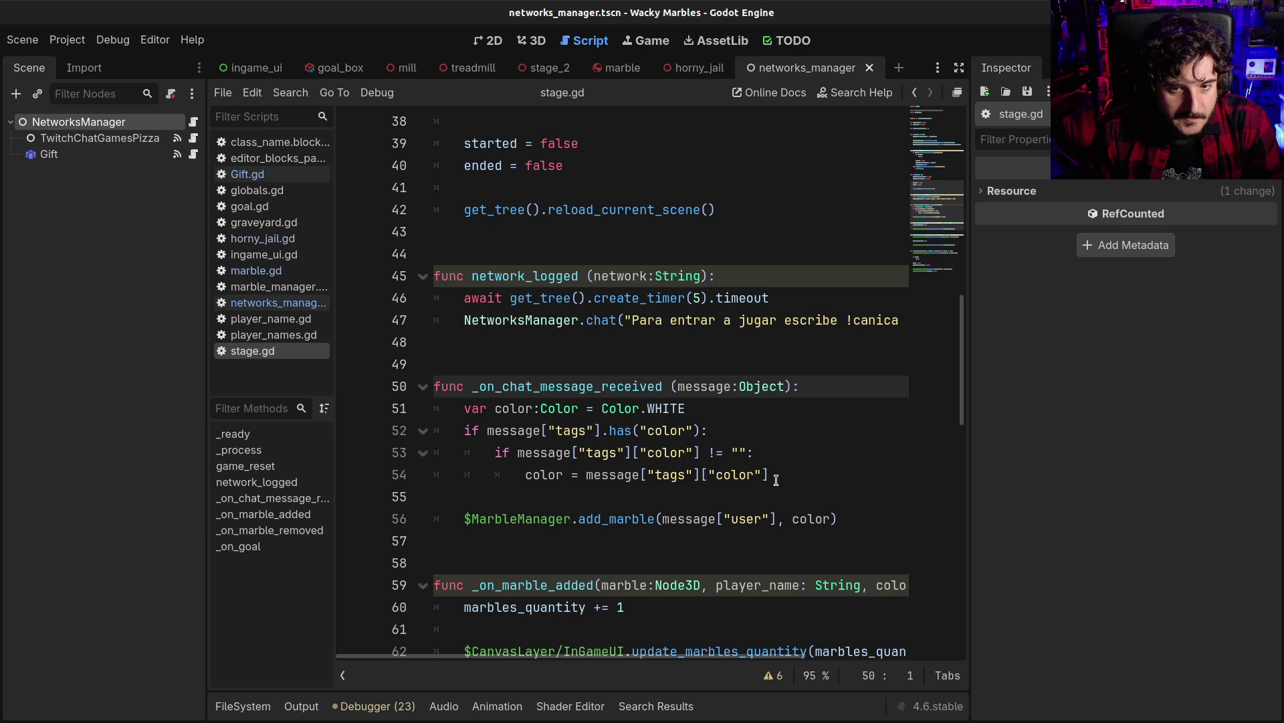
# Add a tab-indented blank line on line 55, above add_marble(message["user"])
pyautogui.moveTo(661, 519); pyautogui.dragTo(778, 519)
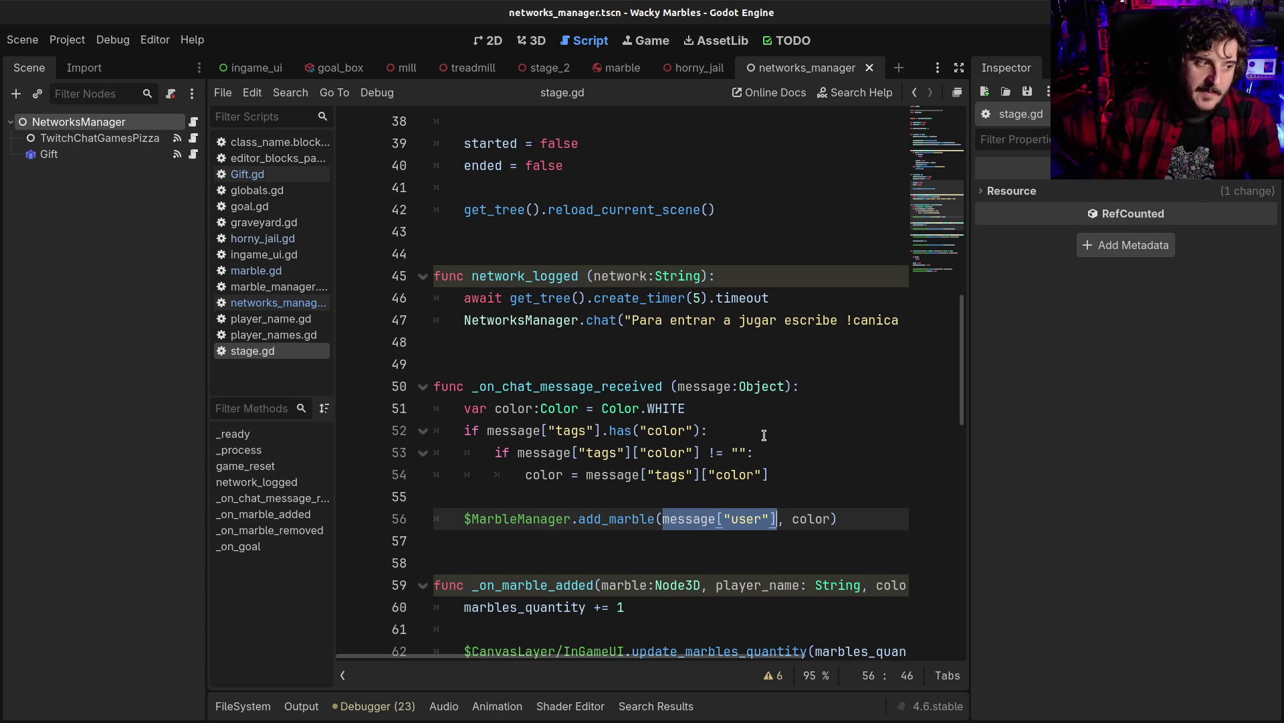
pyautogui.click(778, 486)
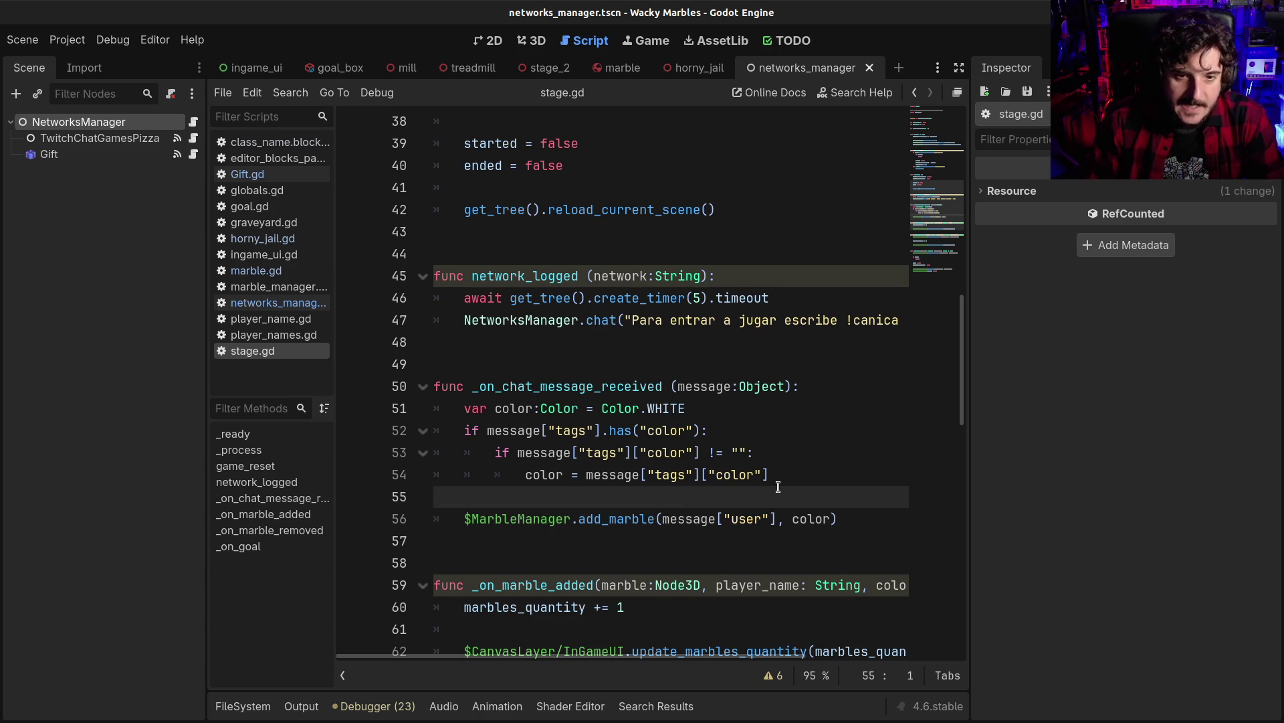
pyautogui.press('Return')
pyautogui.press('Up')
pyautogui.press('Tab')
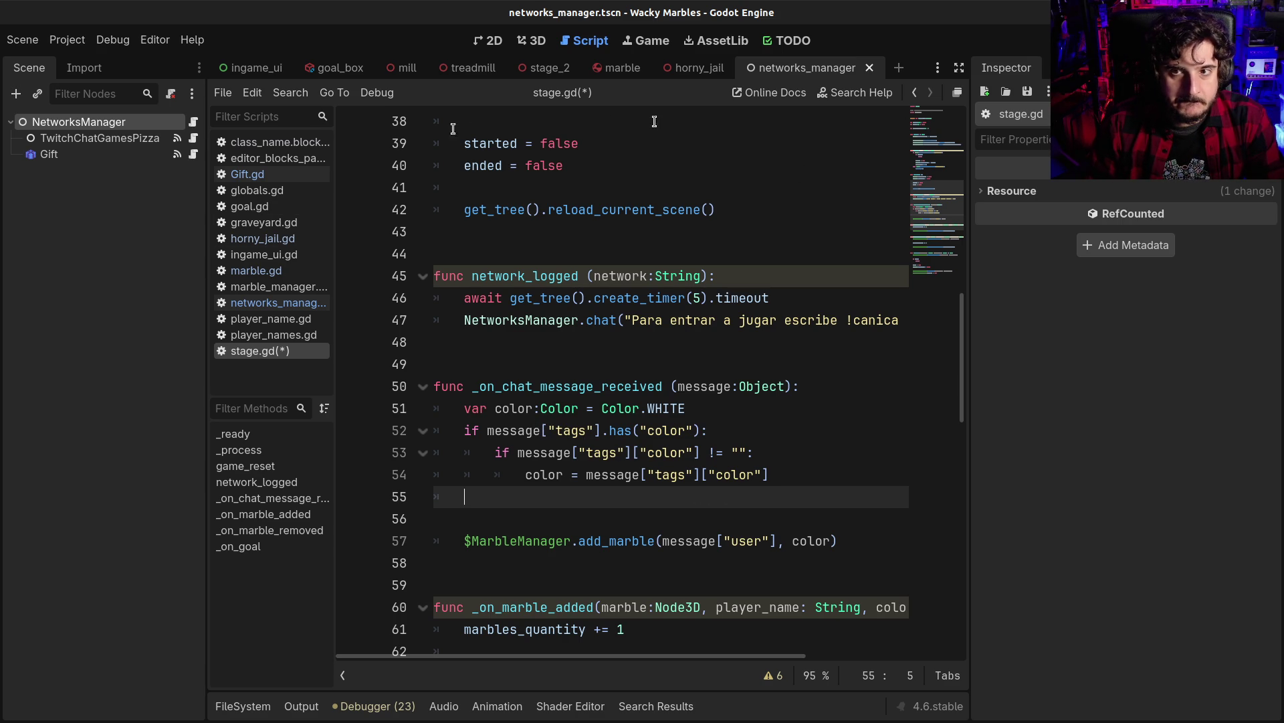
# Check hornyjail in Gift.gd, then switch back to stage.gd
pyautogui.click(248, 174)
pyautogui.click(673, 299)
pyautogui.scroll(-1, 570, 407)
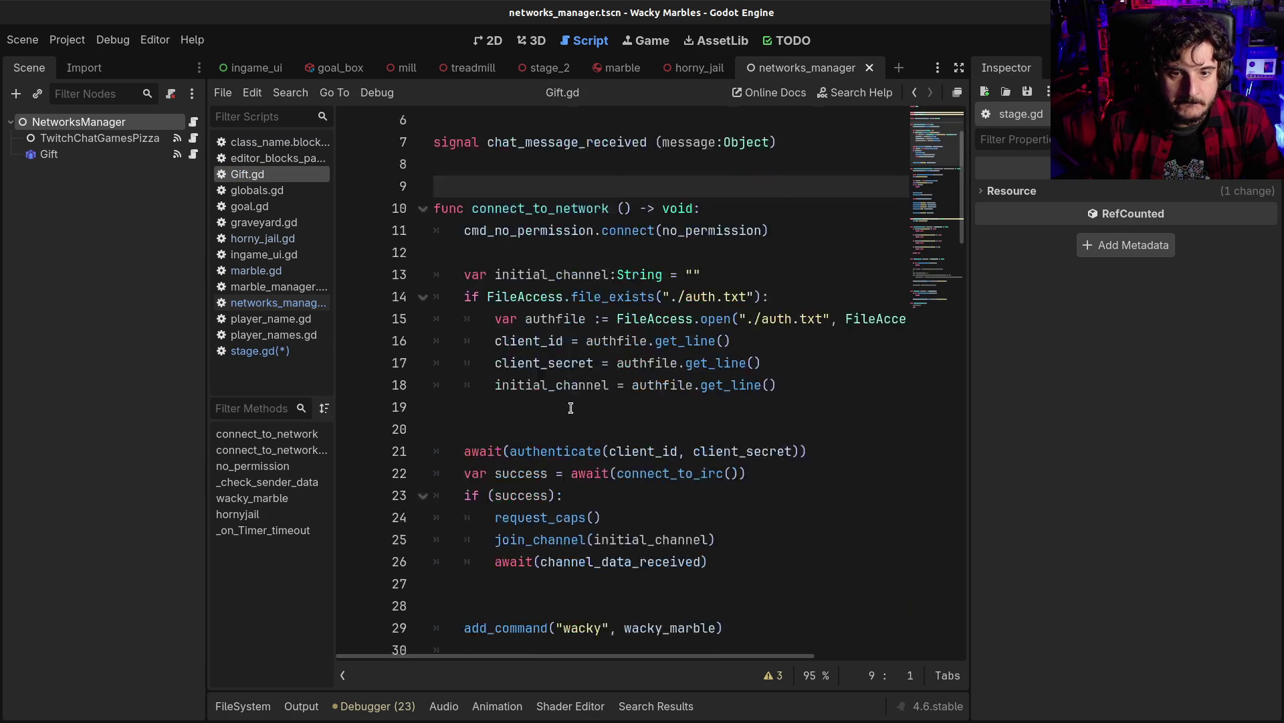
pyautogui.scroll(-13, 570, 408)
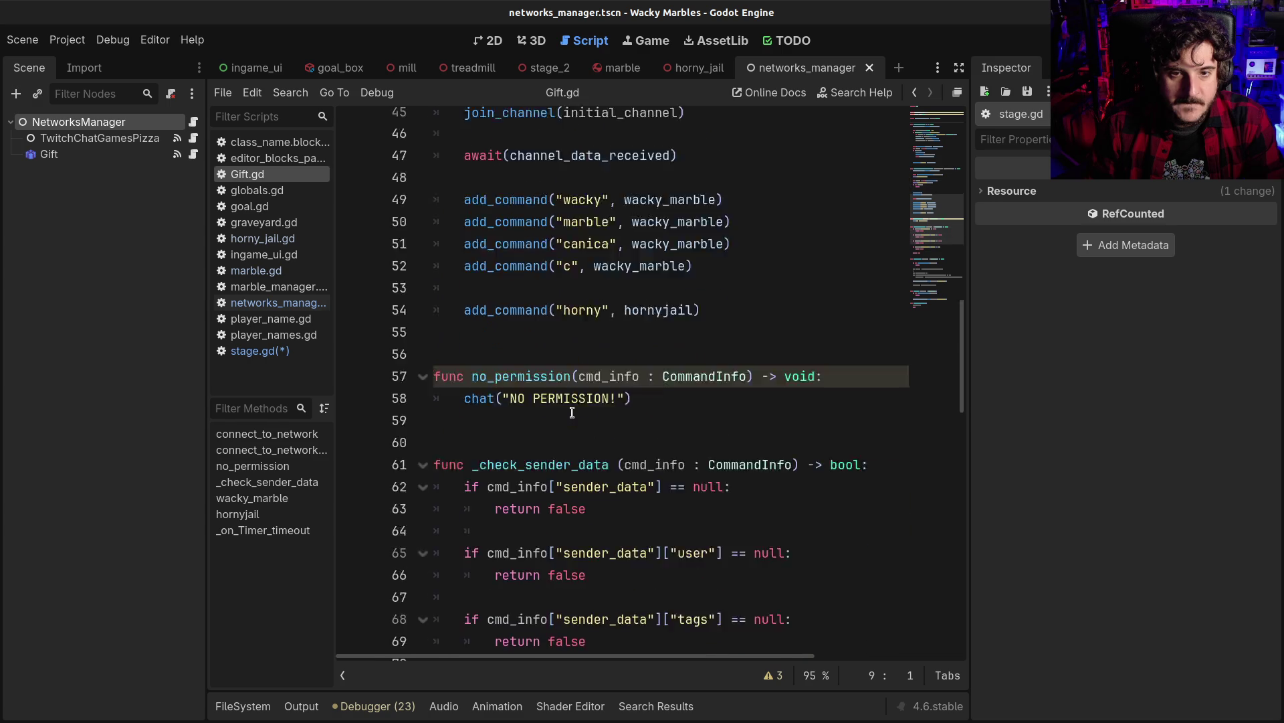
pyautogui.scroll(-15, 572, 411)
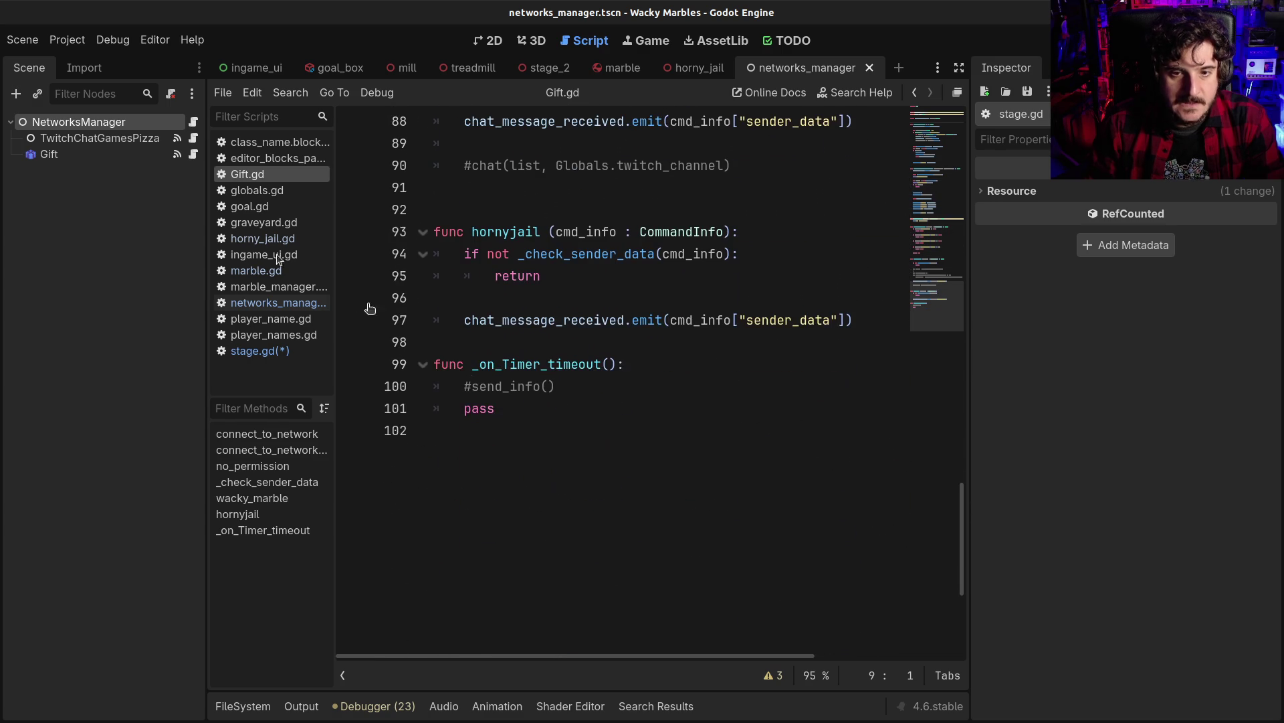
pyautogui.click(256, 351)
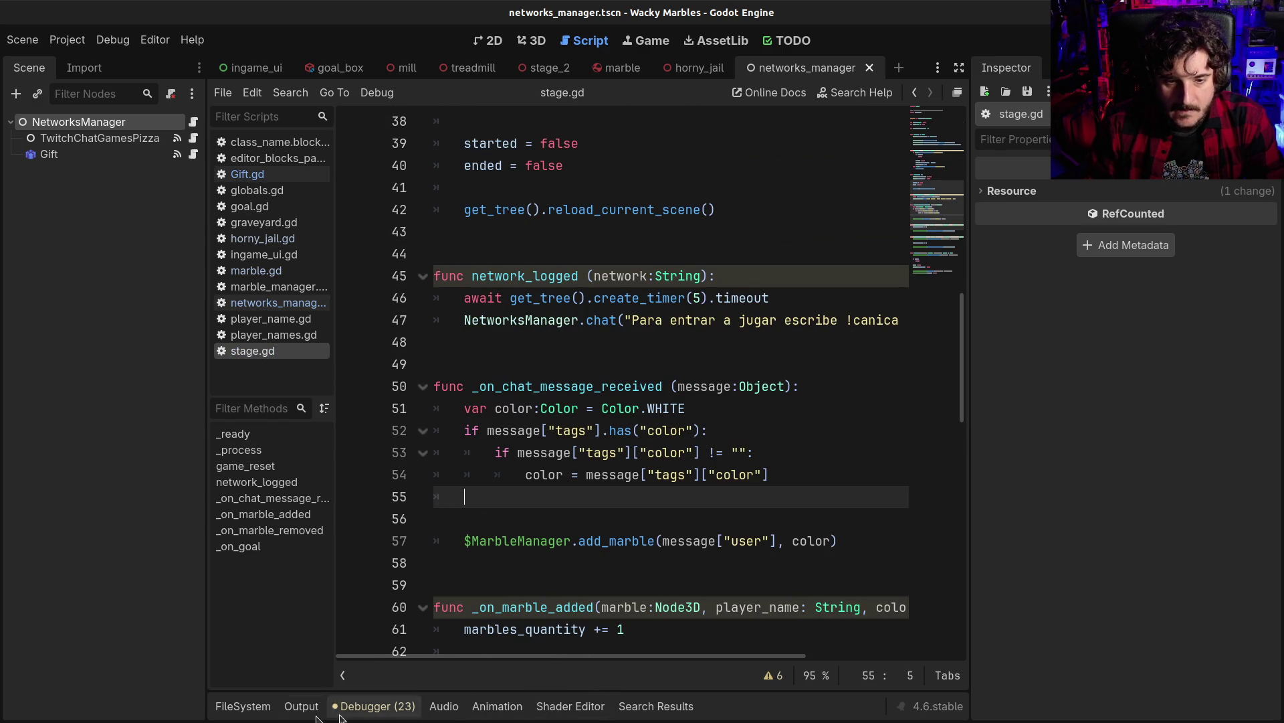
pyautogui.click(301, 706)
# Filter the FileSystem for 'gift' and open Gift.gd and gift_node.gd
pyautogui.click(243, 706)
pyautogui.doubleClick(703, 508)
pyautogui.write('gift')
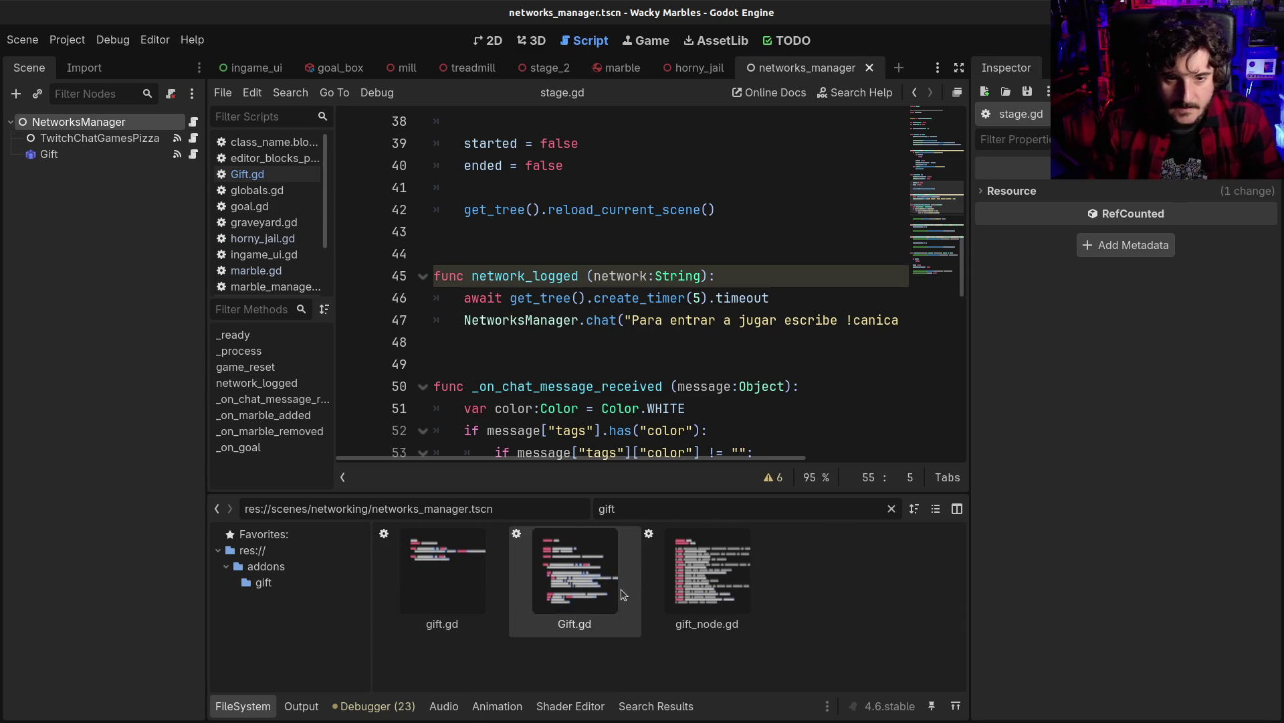
pyautogui.doubleClick(584, 574)
pyautogui.scroll(20, 570, 341)
pyautogui.scroll(3, 570, 342)
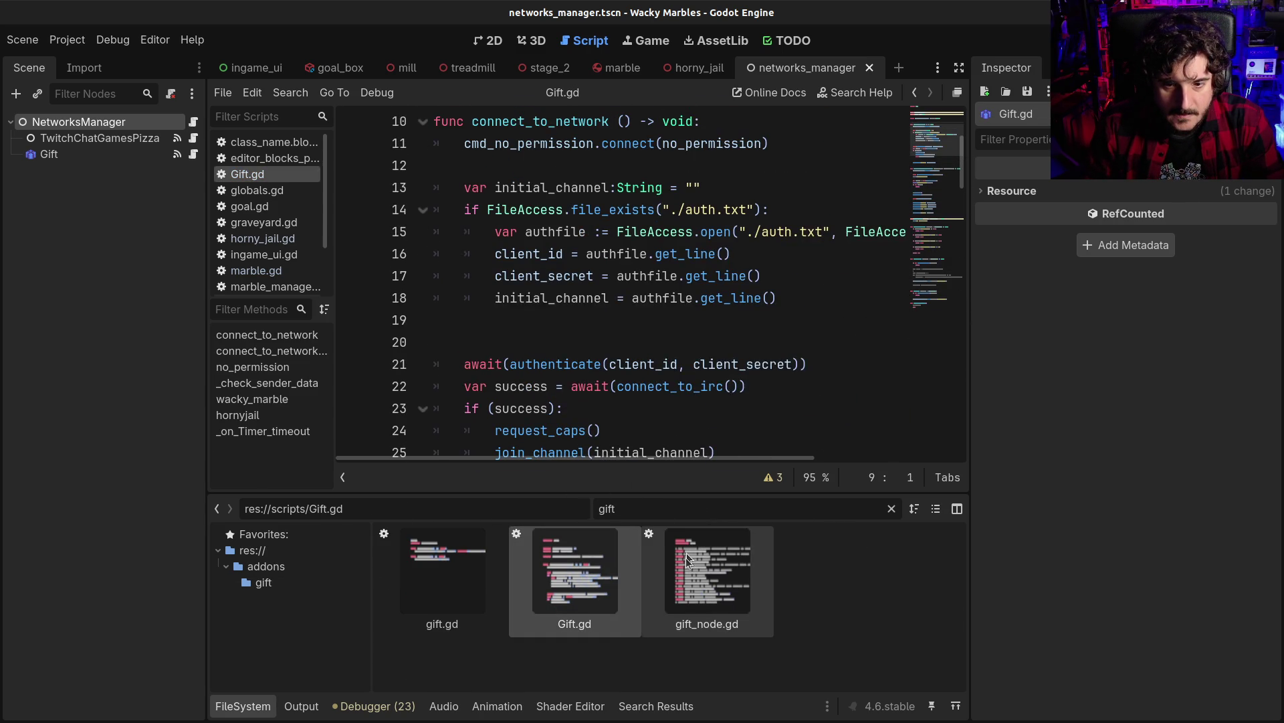
pyautogui.doubleClick(707, 572)
pyautogui.scroll(-5, 666, 271)
pyautogui.scroll(-5, 666, 271)
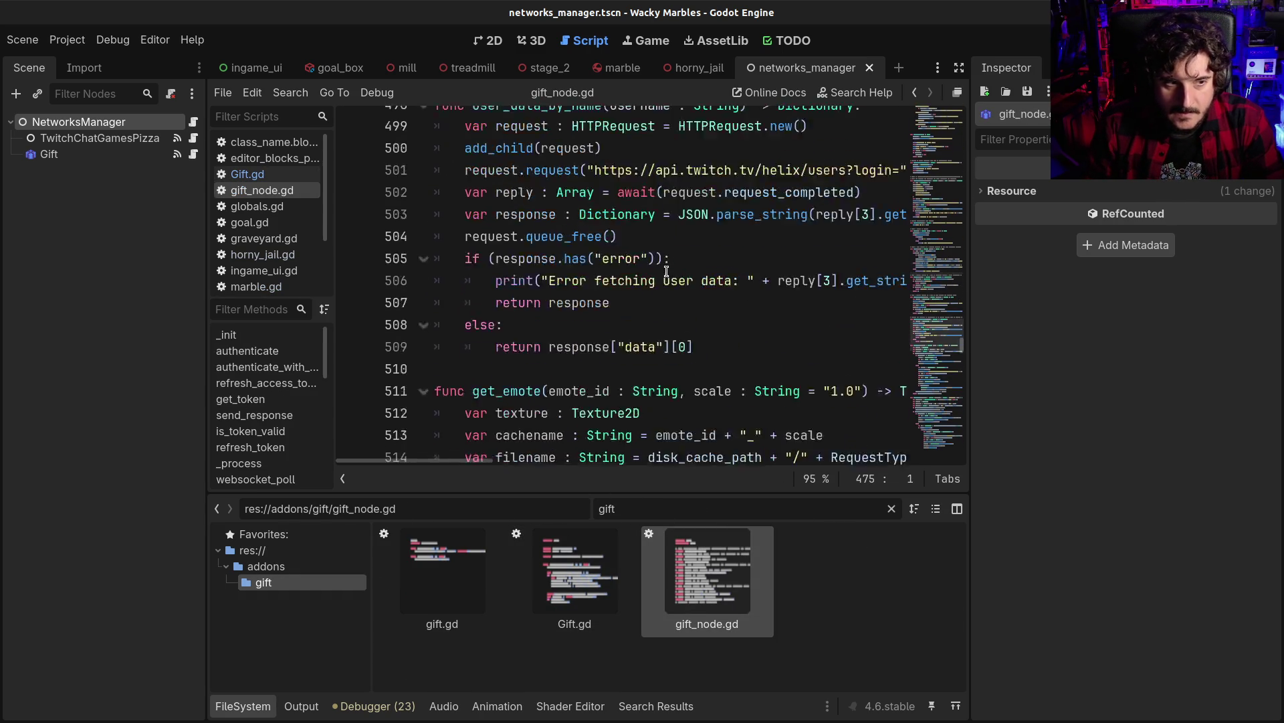
# Search gift_node.gd for 'message' and step back and forth through the matches
pyautogui.hotkey('ctrl', 'f')
pyautogui.write('message')
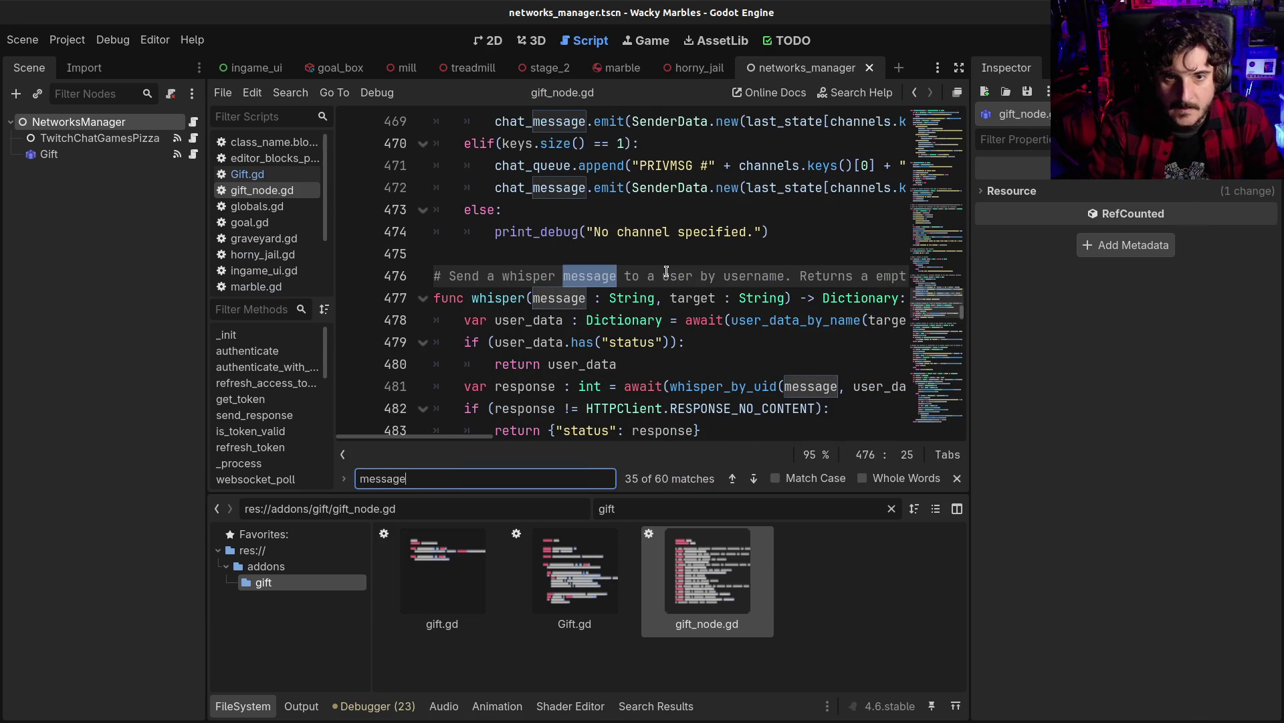
pyautogui.scroll(-3, 604, 268)
pyautogui.scroll(-10, 605, 268)
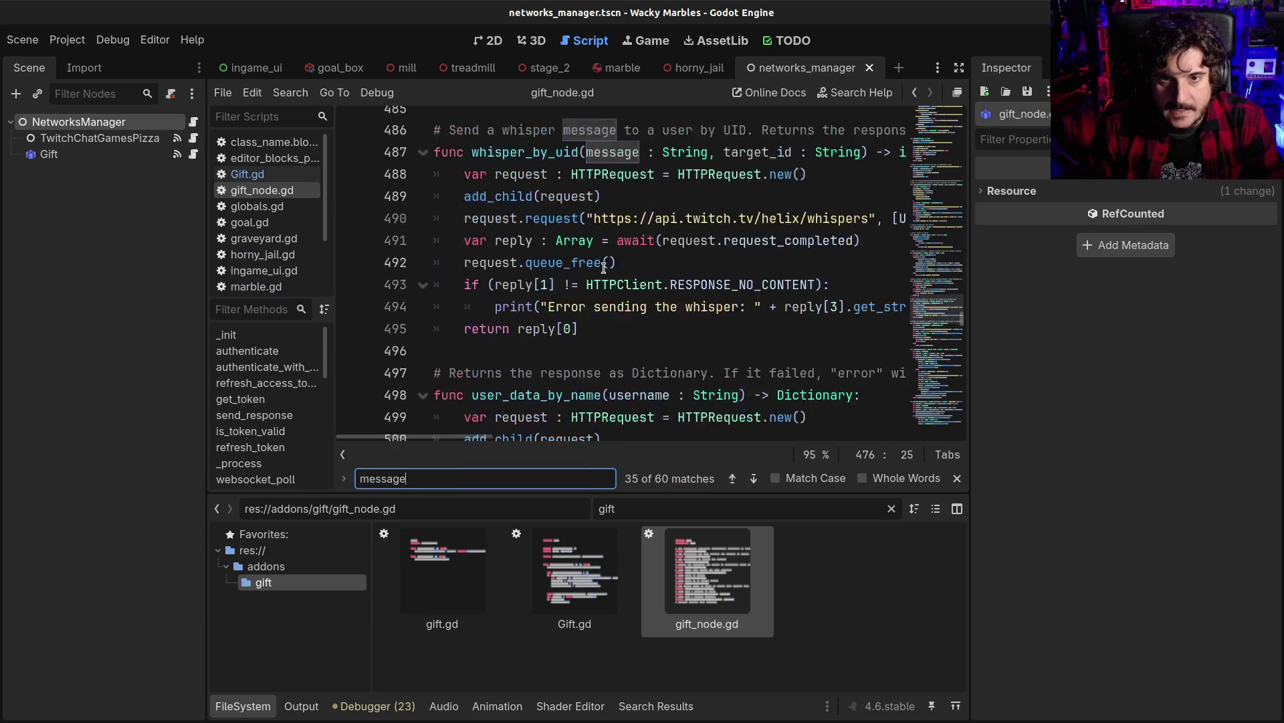
pyautogui.scroll(8, 605, 267)
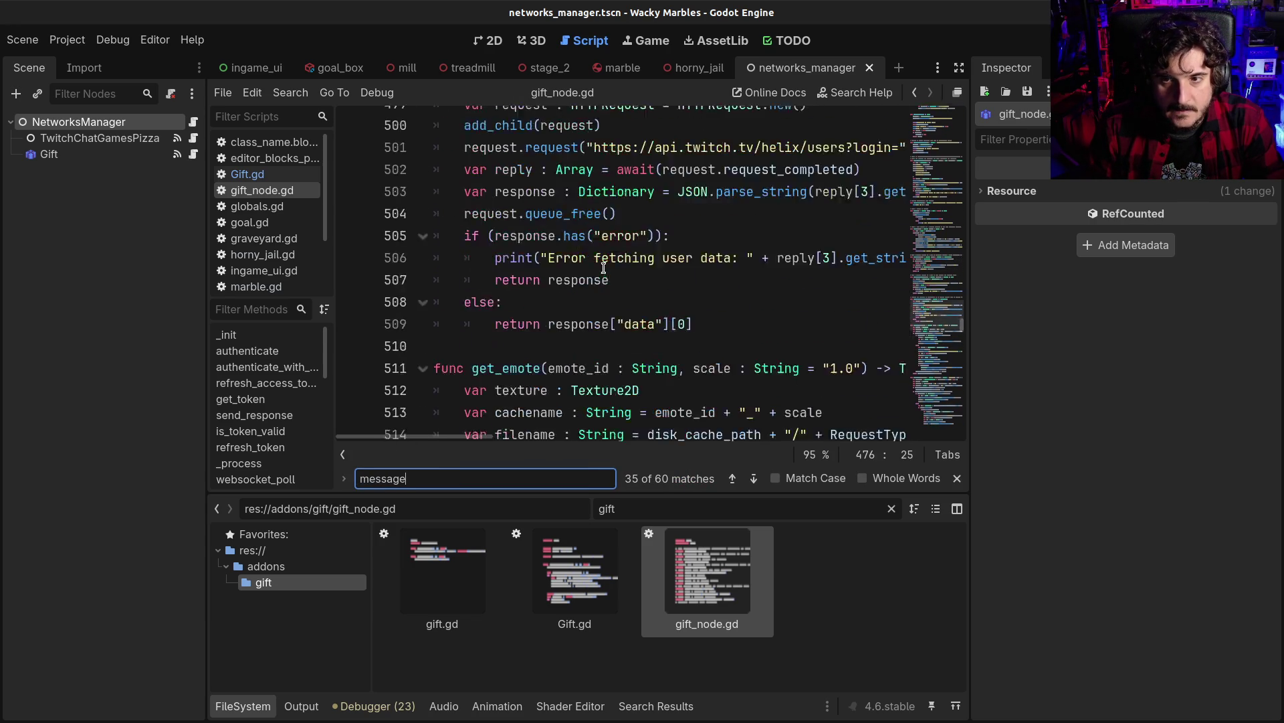
pyautogui.click(733, 479)
pyautogui.click(733, 479)
pyautogui.click(733, 479)
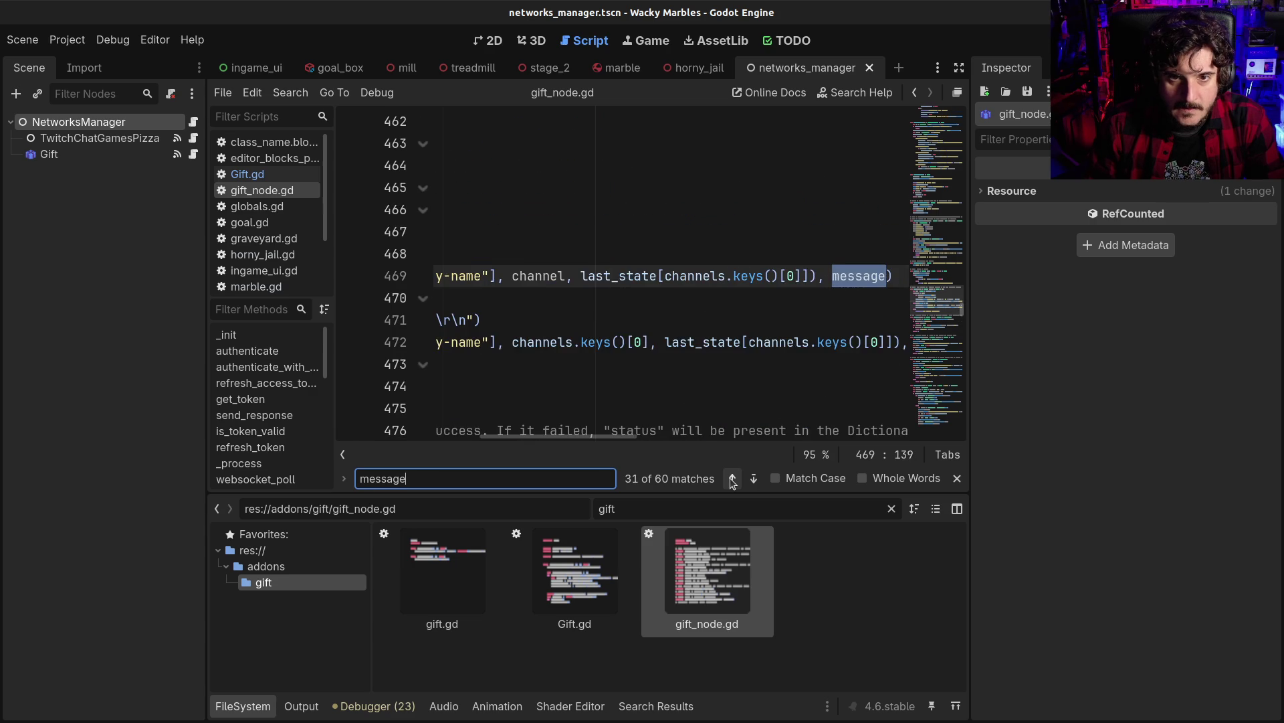
pyautogui.click(733, 479)
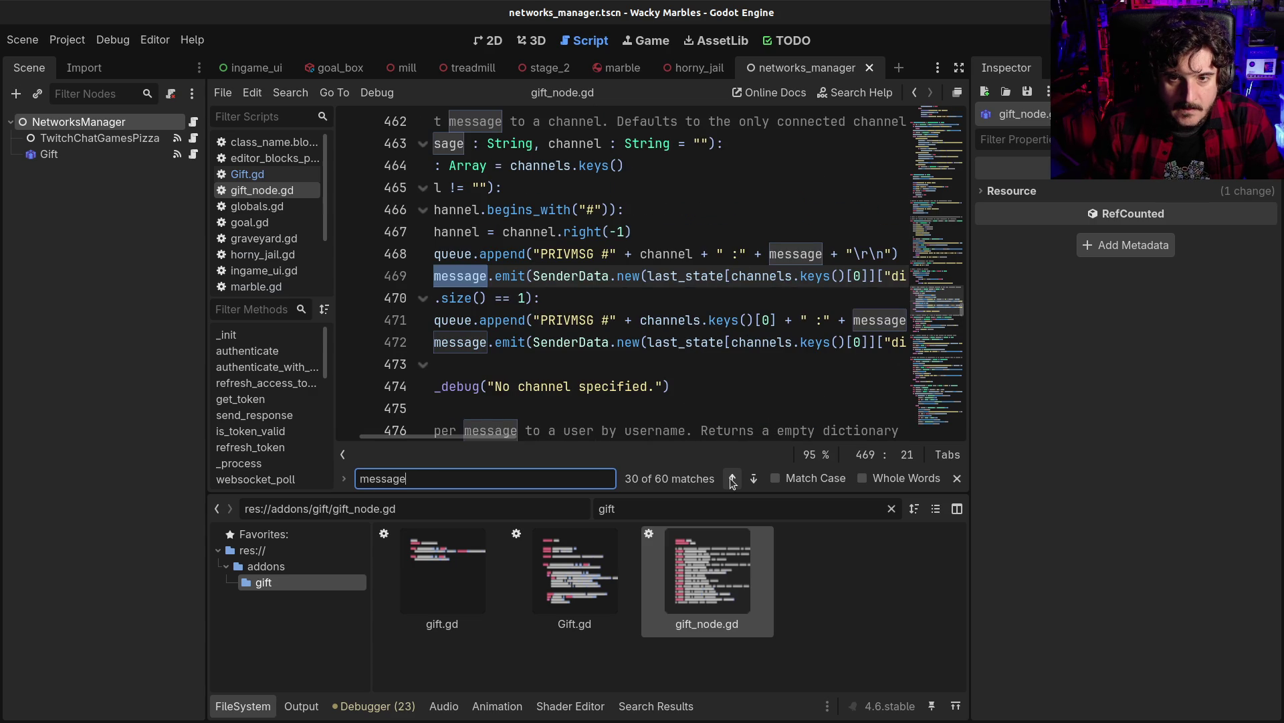
pyautogui.click(752, 479)
pyautogui.click(752, 479)
pyautogui.click(752, 479)
pyautogui.click(752, 479)
pyautogui.click(752, 479)
pyautogui.click(752, 479)
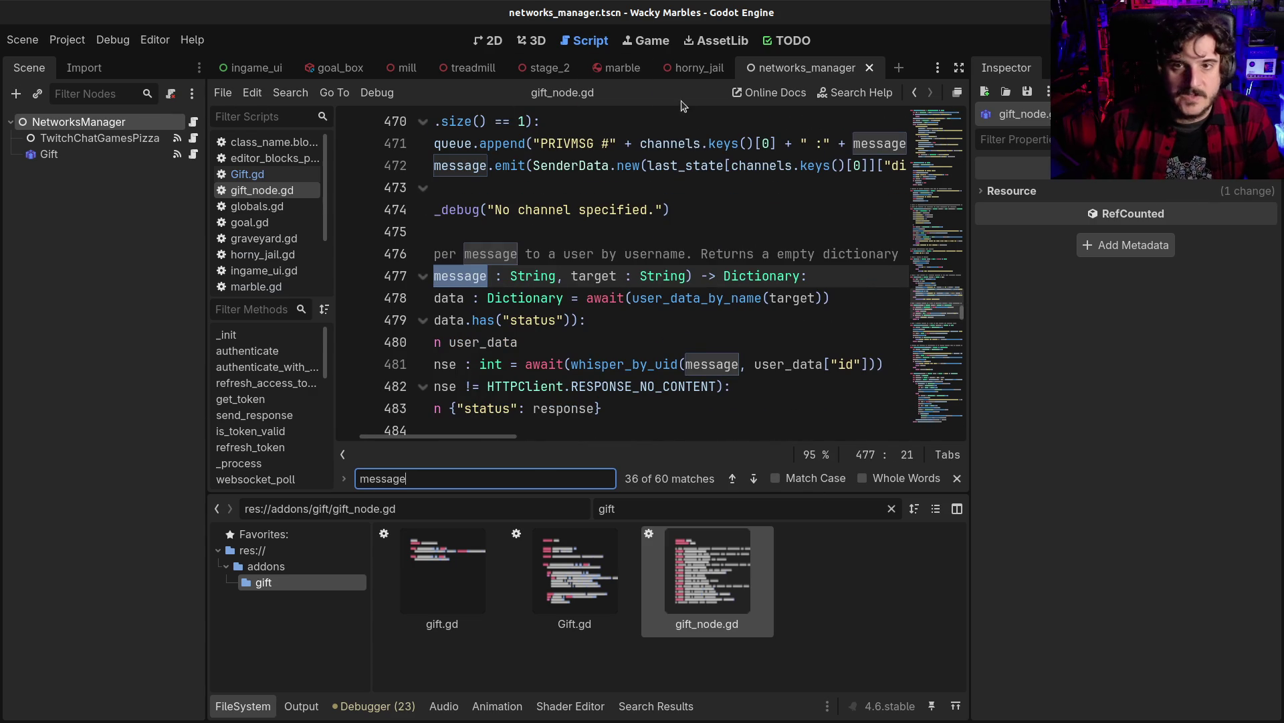
# In the horny_jail scene, browse the scripts to marble.gd, enlarge the script list, then return to stage_2
pyautogui.click(686, 75)
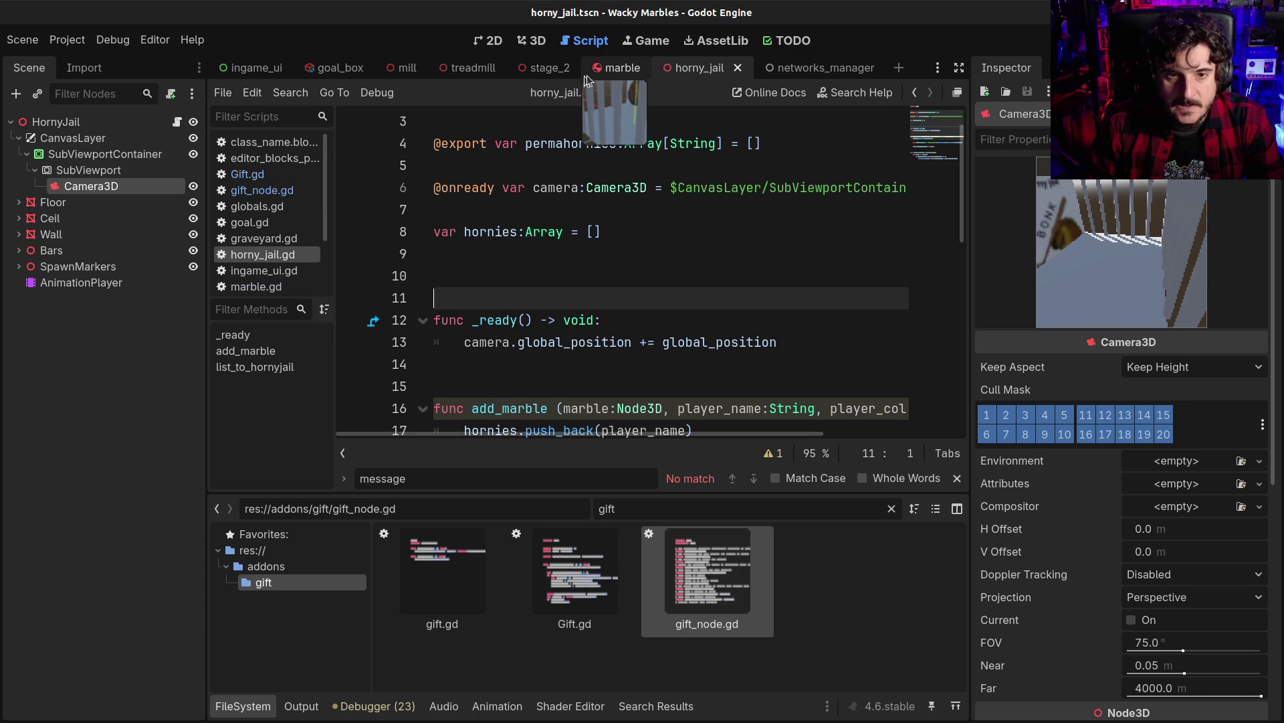
pyautogui.scroll(-1, 268, 234)
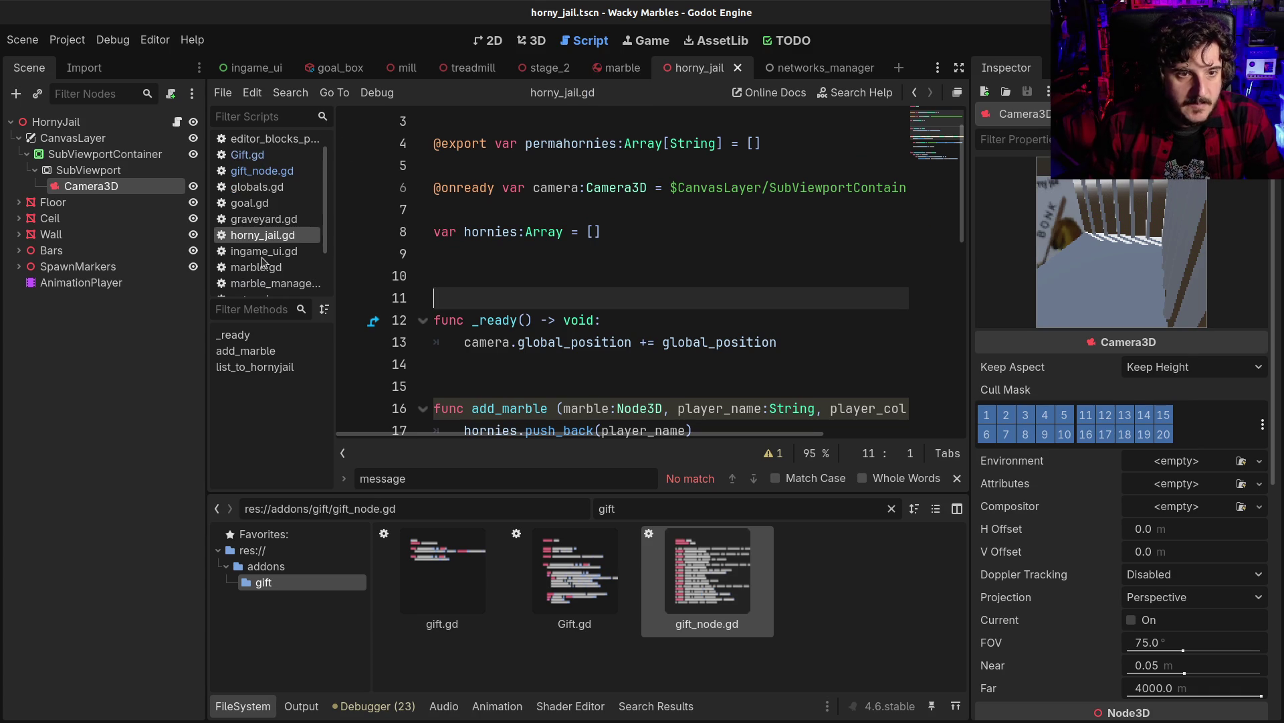
pyautogui.click(258, 219)
pyautogui.click(249, 200)
pyautogui.click(253, 187)
pyautogui.click(257, 170)
pyautogui.click(261, 155)
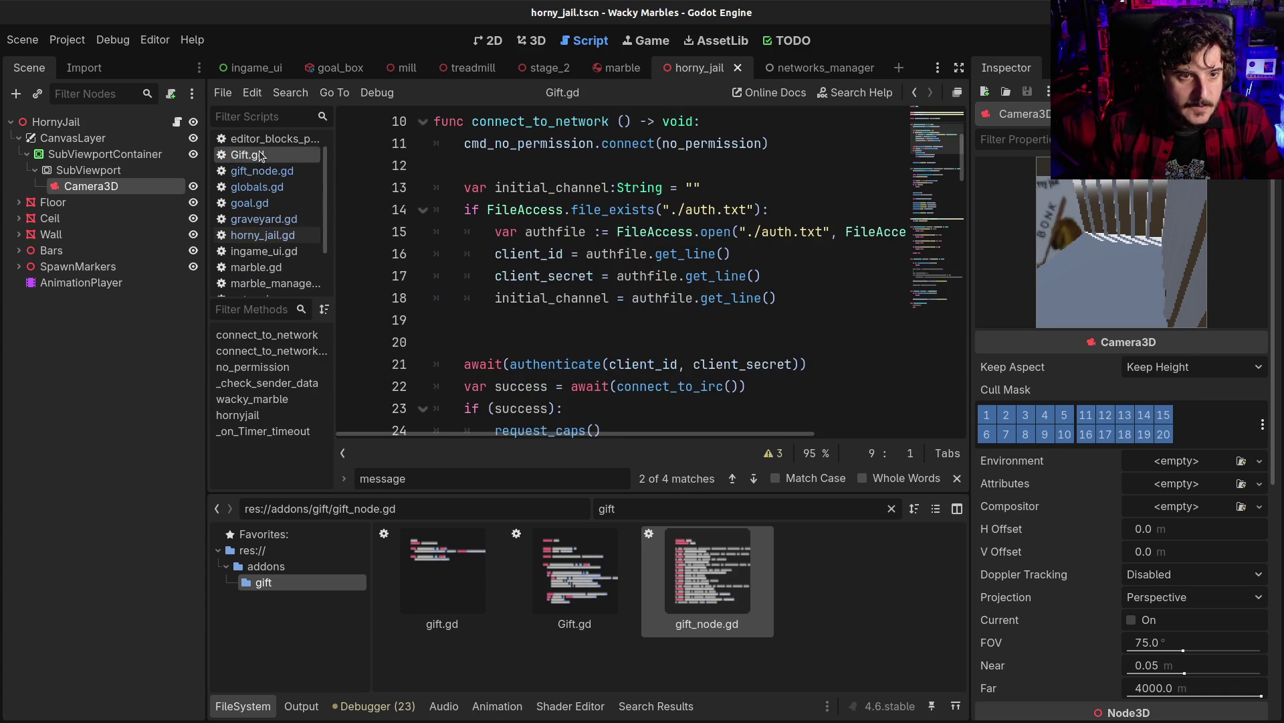
pyautogui.click(260, 235)
pyautogui.click(258, 267)
pyautogui.scroll(-2, 266, 287)
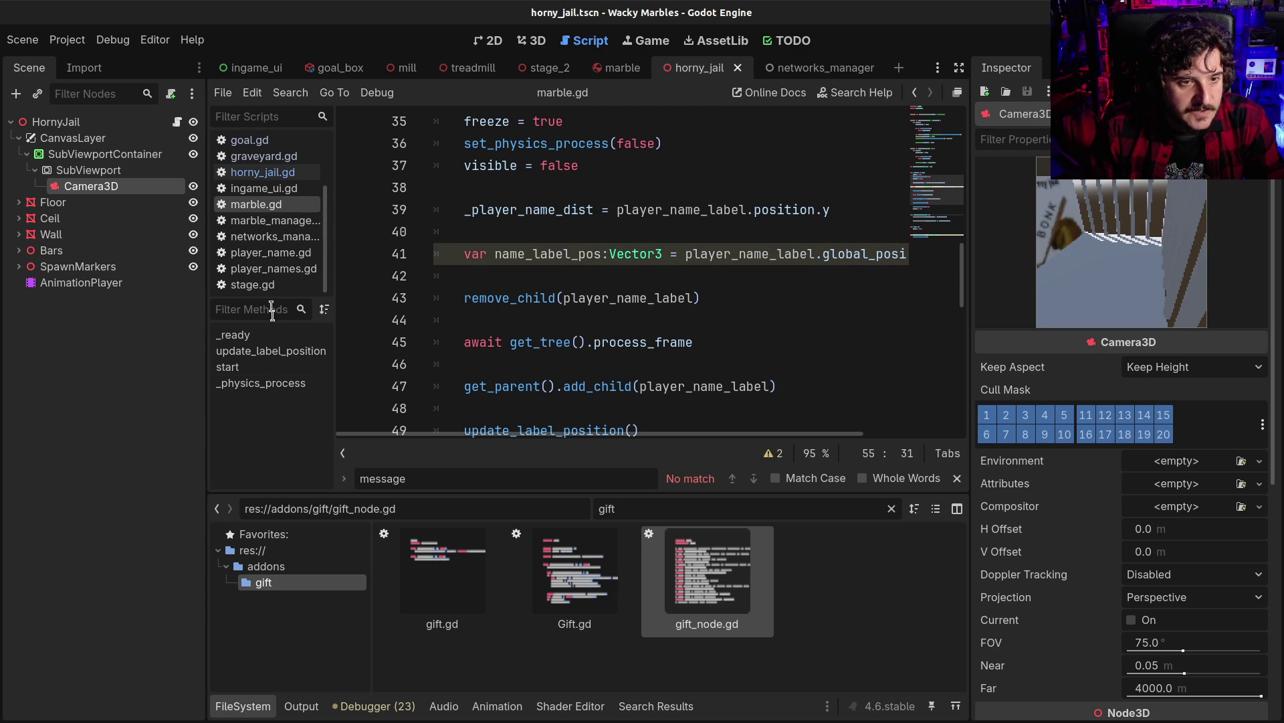
pyautogui.moveTo(270, 299); pyautogui.dragTo(249, 397)
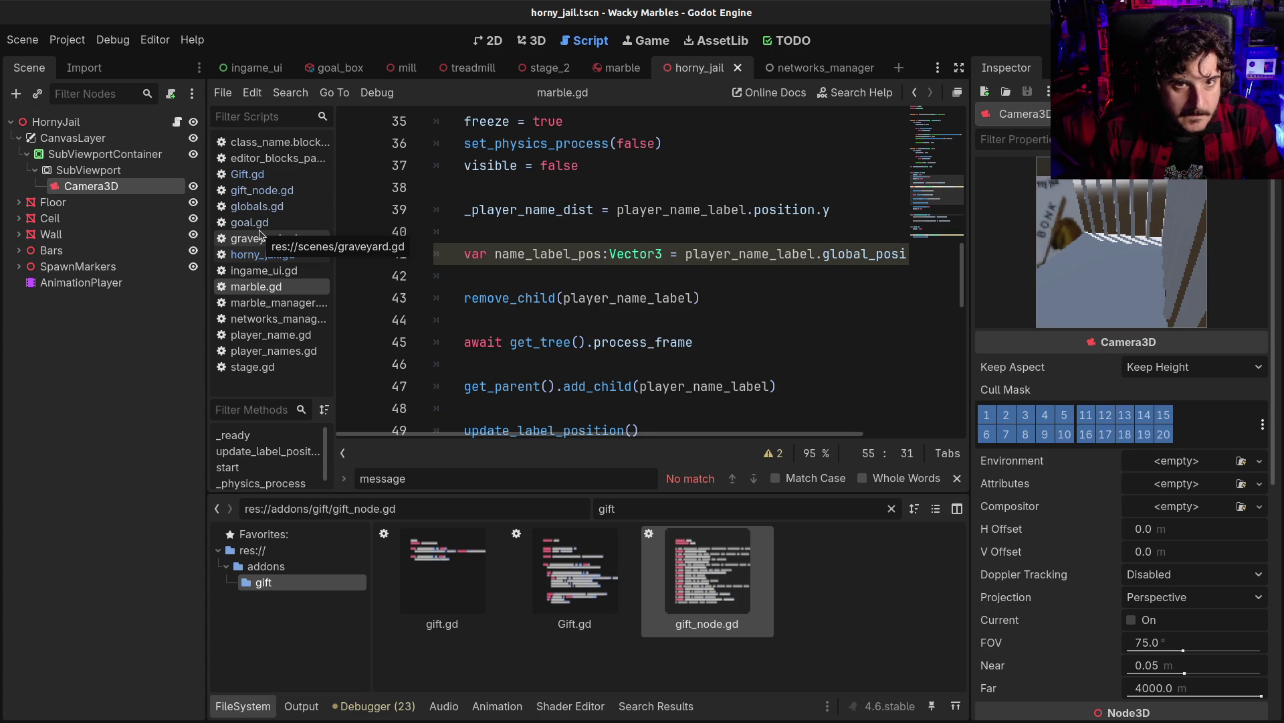
pyautogui.click(543, 68)
# Add print(message) on line 56 of _on_chat_message_received in stage.gd, save, and run with F5
pyautogui.click(176, 122)
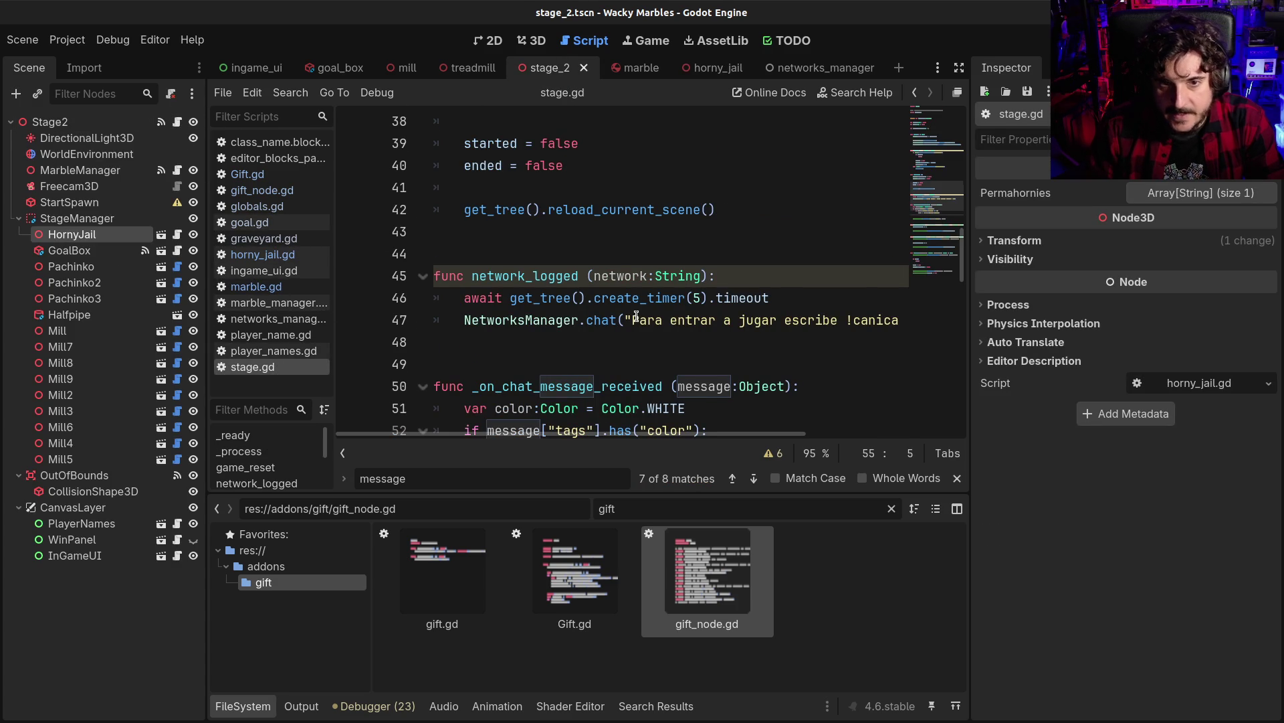
pyautogui.scroll(-4, 636, 315)
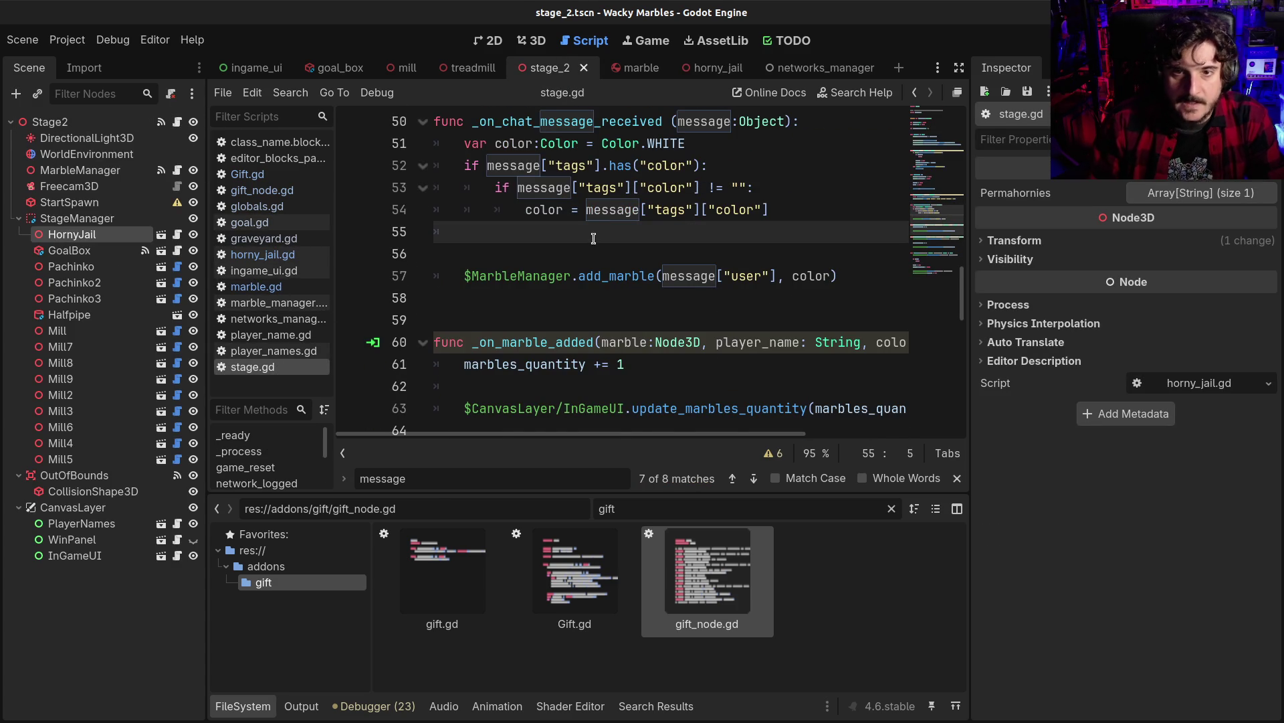
pyautogui.press('Return')
pyautogui.write('p')
pyautogui.press('BackSpace')
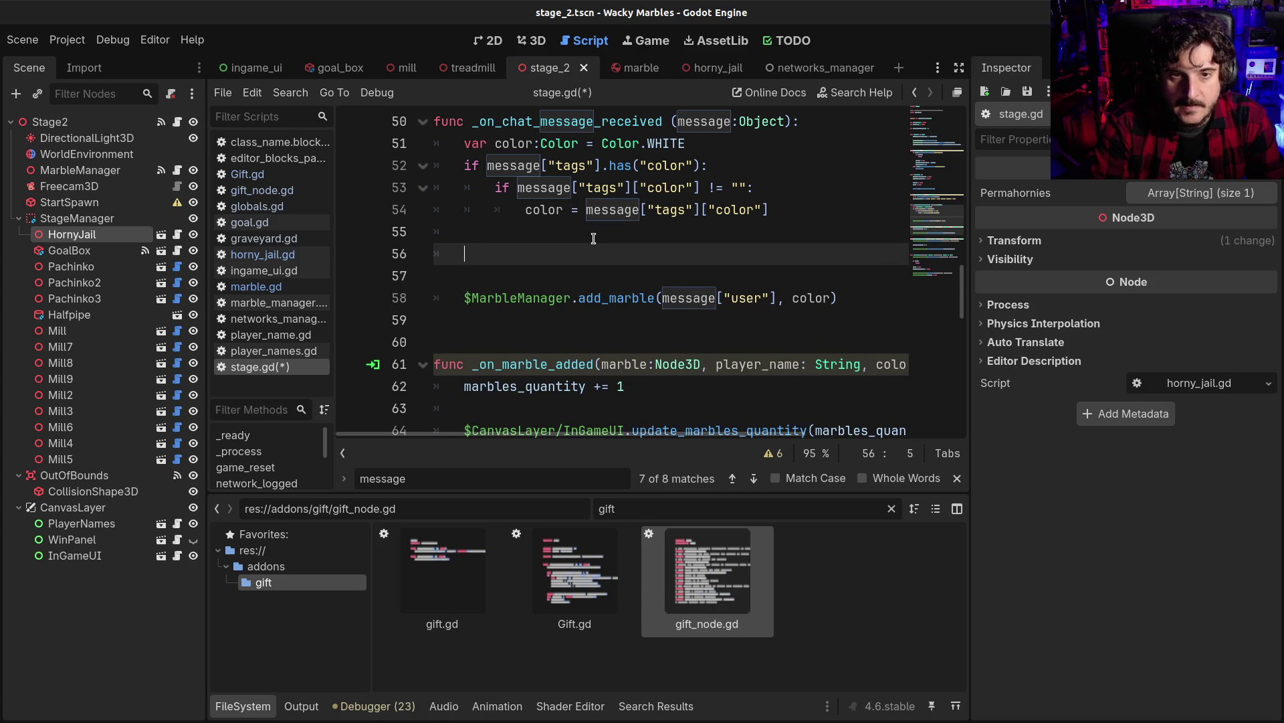
pyautogui.write('print(message)')
pyautogui.hotkey('ctrl', 's')
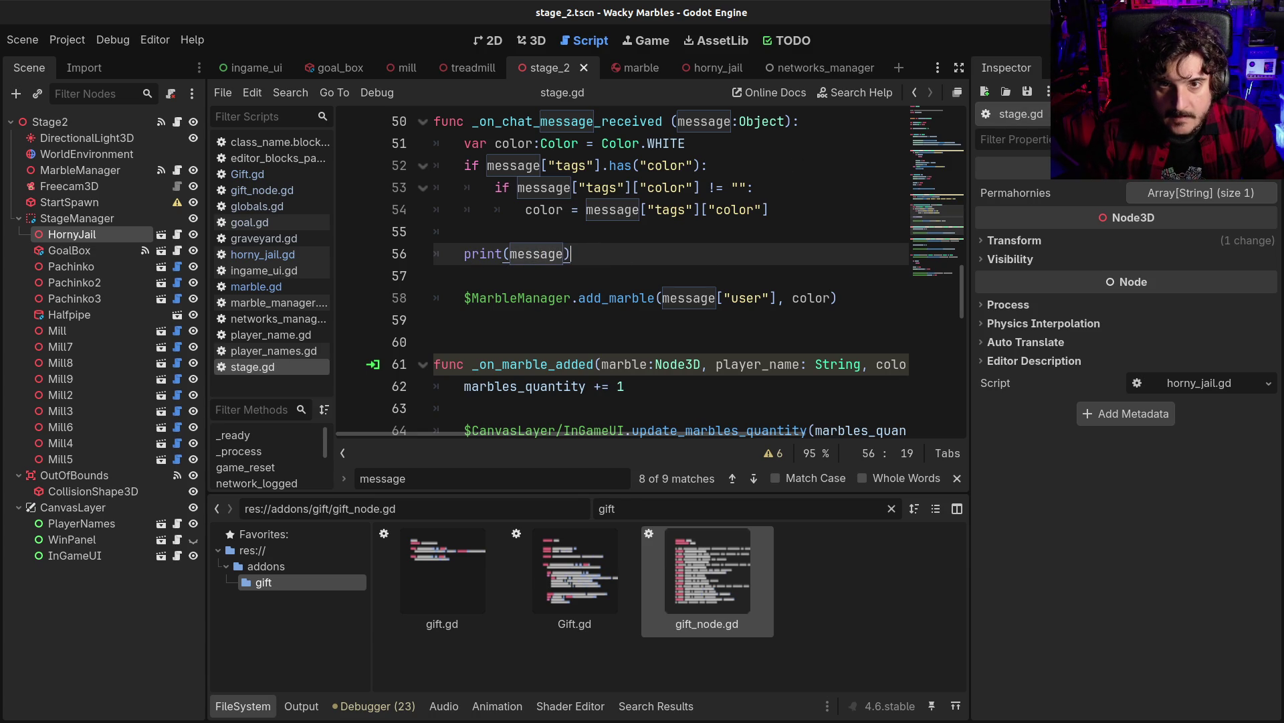
pyautogui.press('F5')
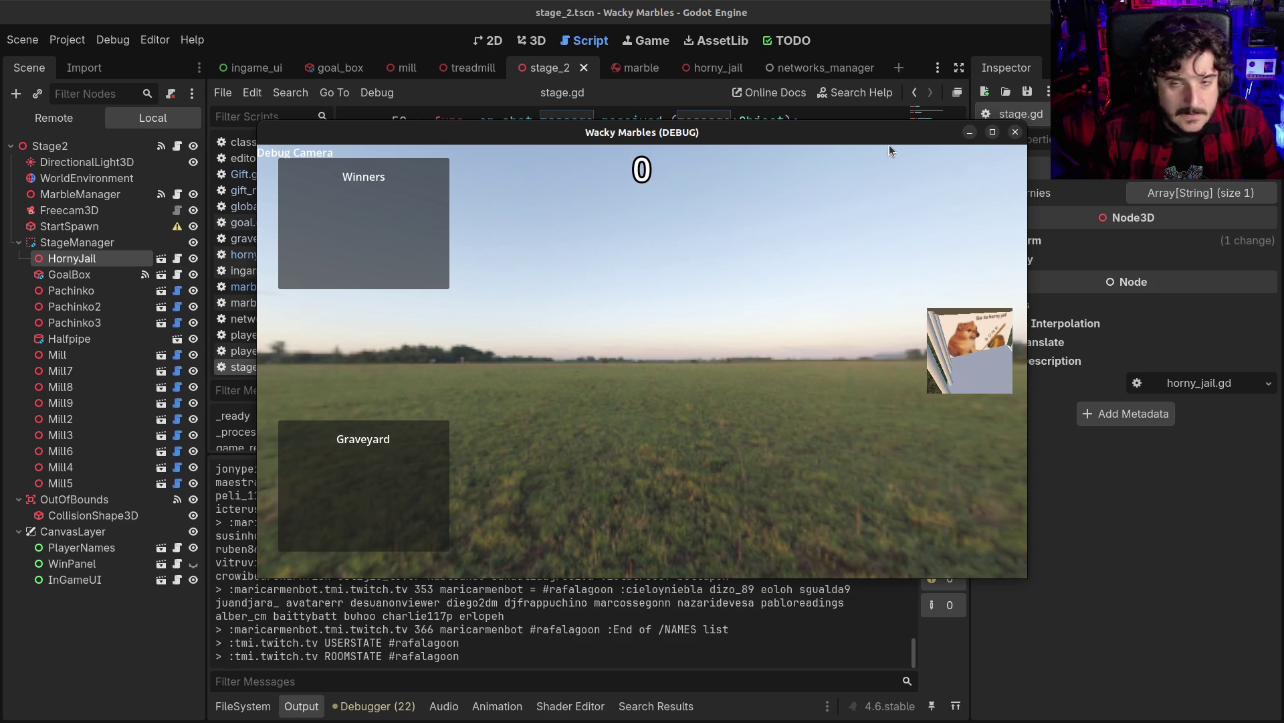
# Maximize the game window, wait for a marble to spawn, then return to the editor at the line 58 breakpoint
pyautogui.click(993, 132)
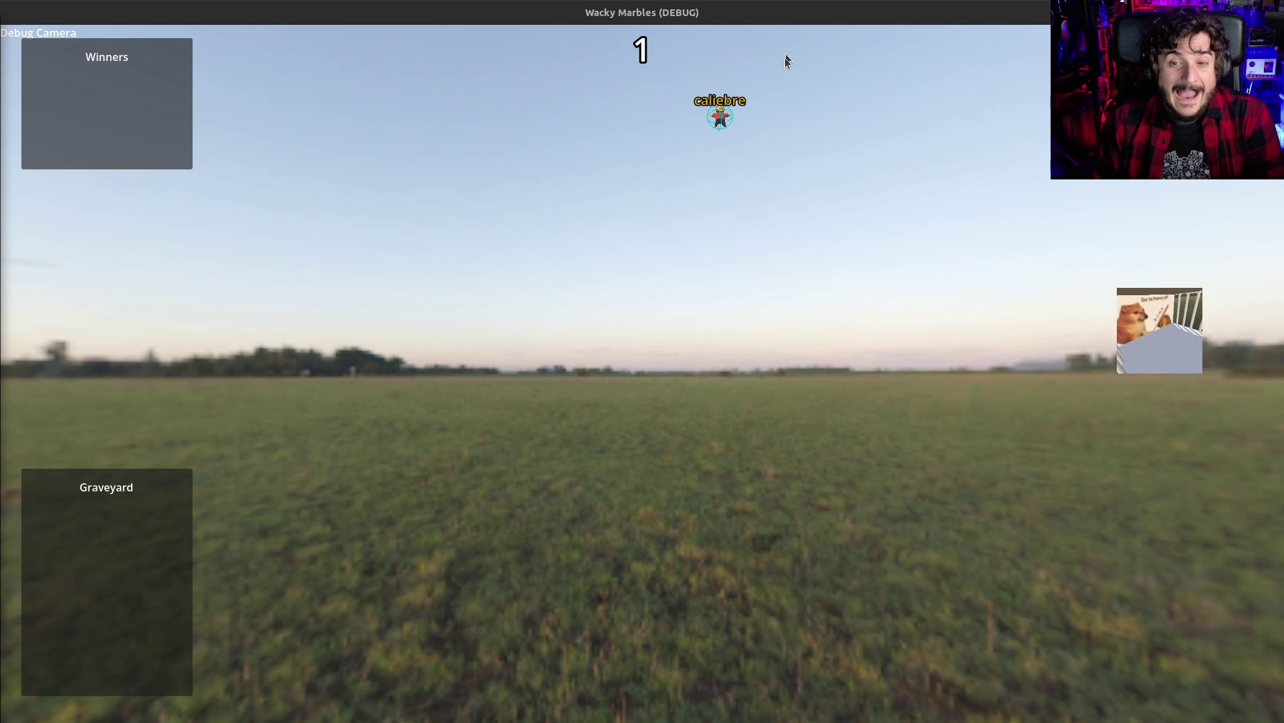
pyautogui.hotkey('alt', 'Tab')
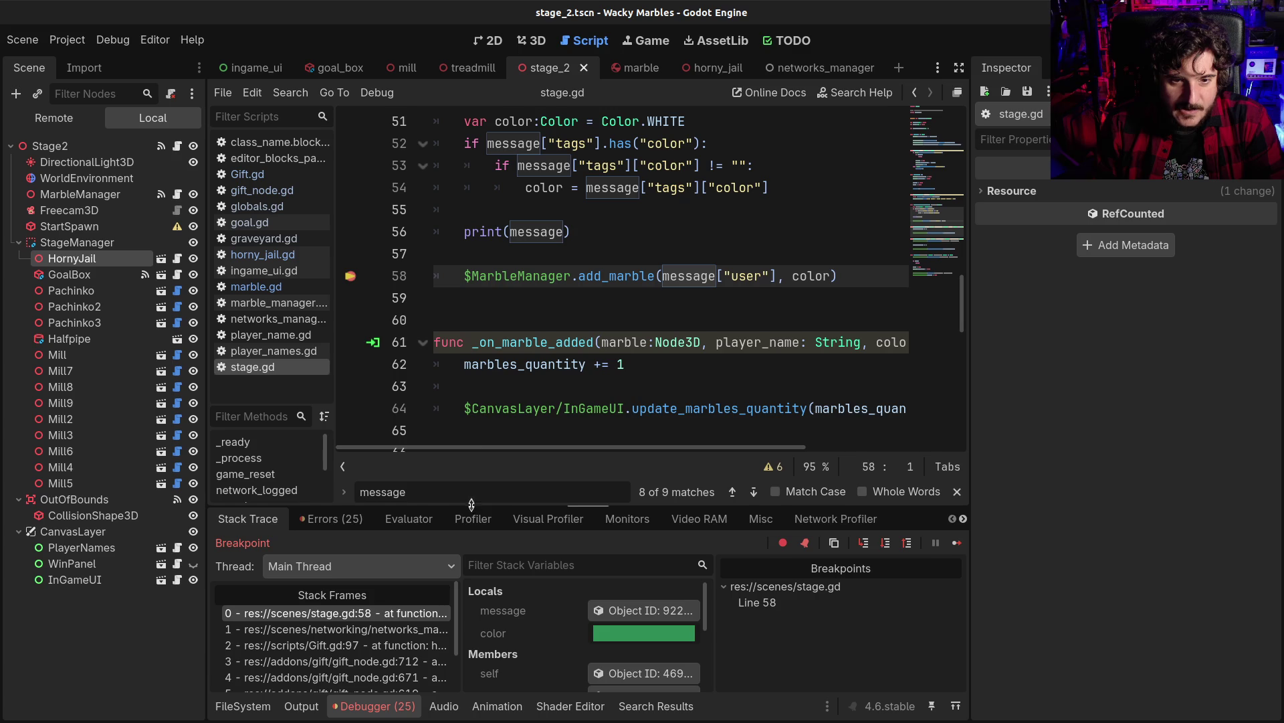
# Enlarge the debugger, browse the message object's 18-entry tags dictionary (color #2E8B57), then reopen FileSystem
pyautogui.moveTo(472, 503); pyautogui.dragTo(486, 334)
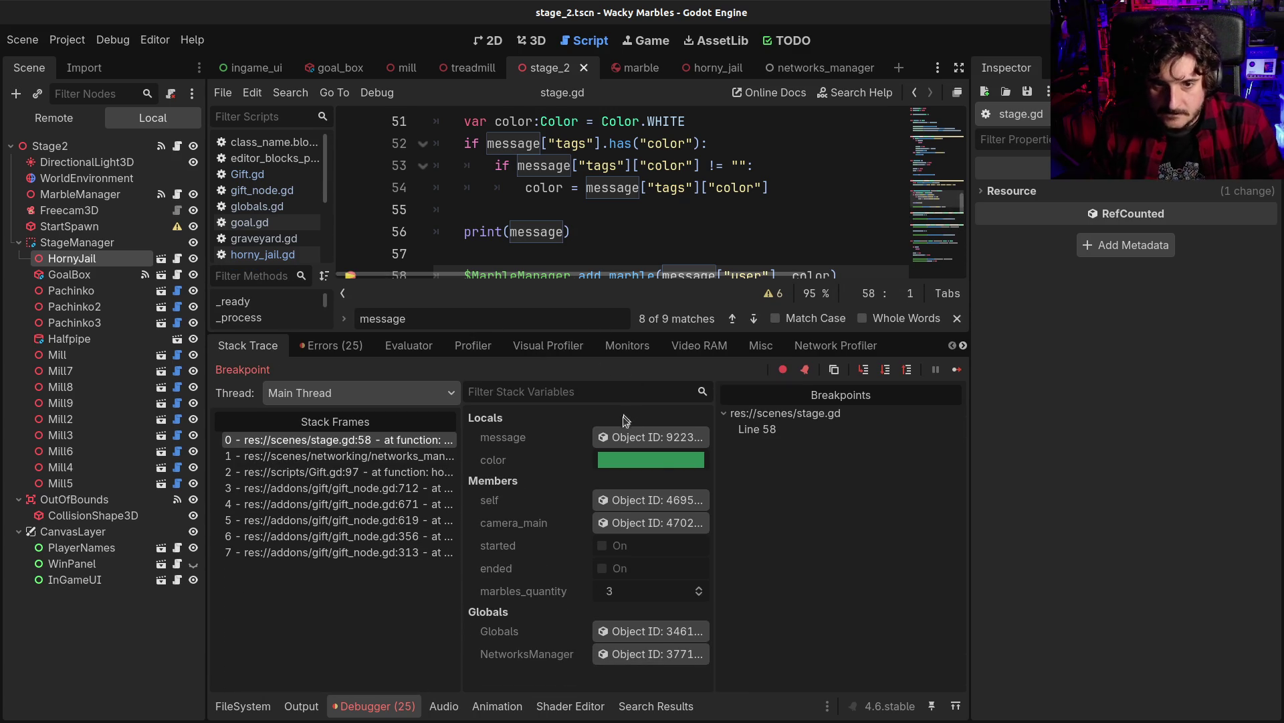
pyautogui.click(649, 437)
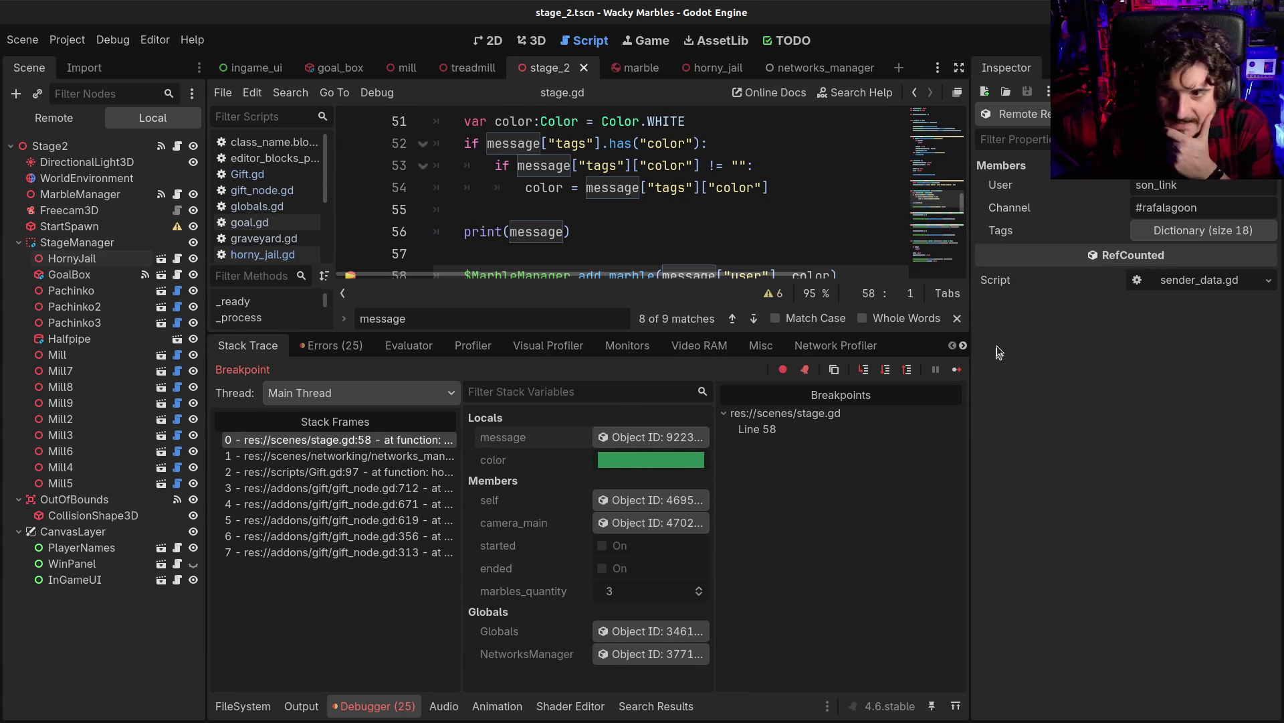
pyautogui.click(1164, 232)
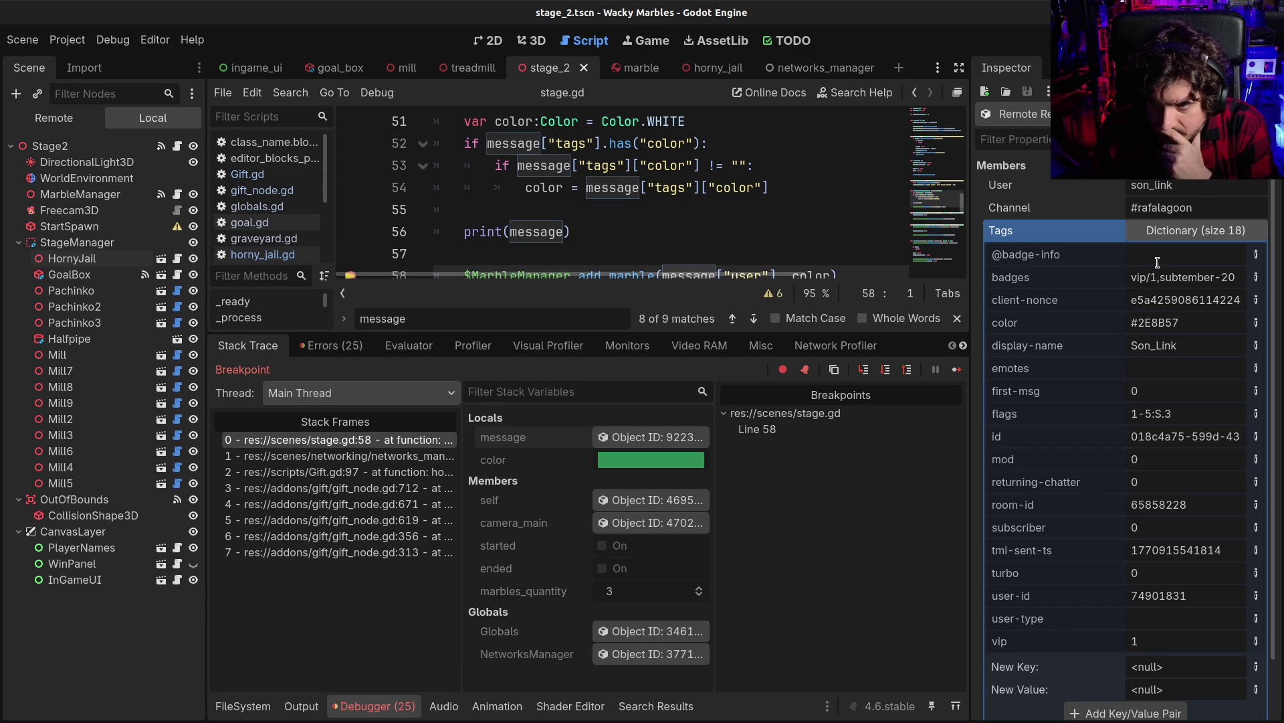
pyautogui.scroll(-2, 1144, 301)
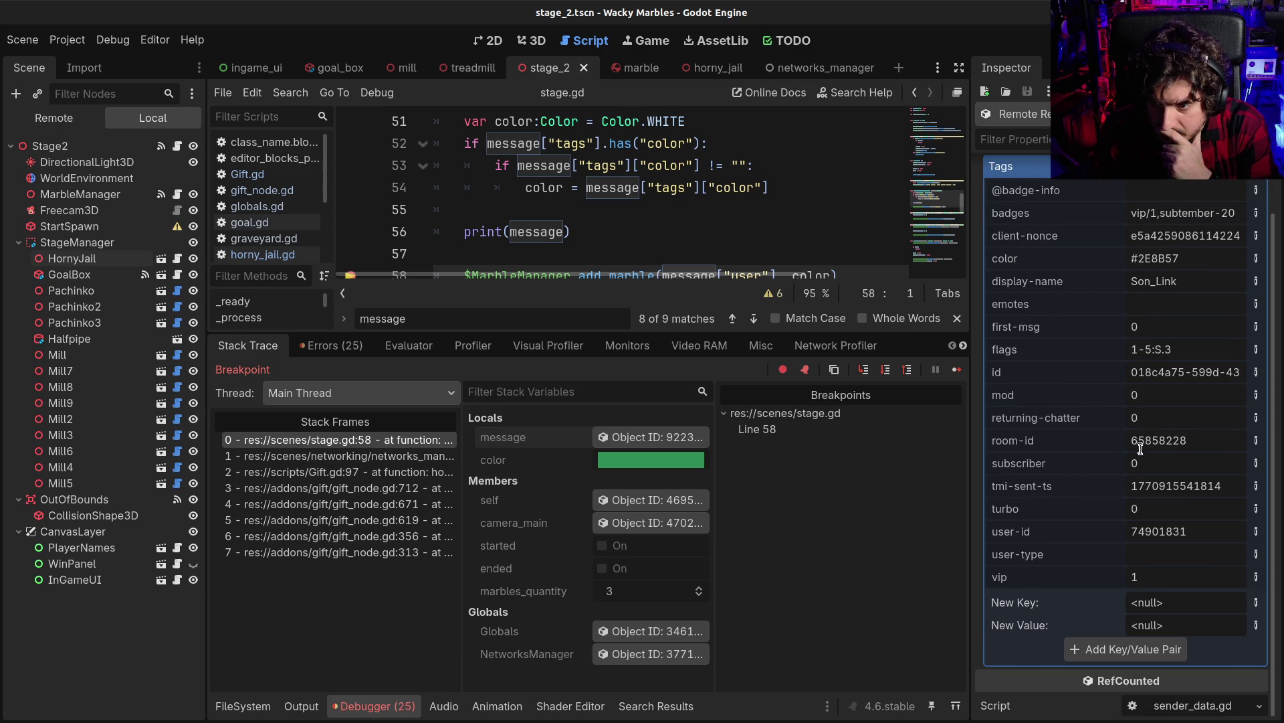
pyautogui.scroll(2, 1139, 498)
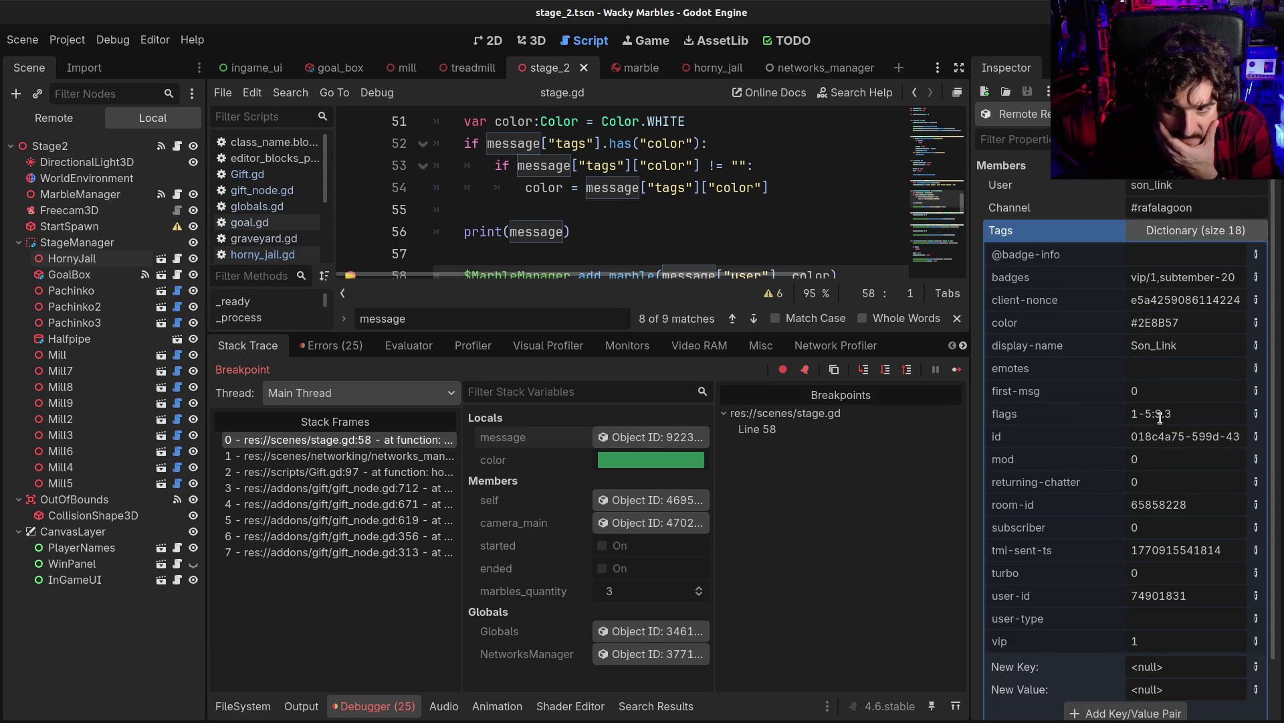
pyautogui.scroll(-2, 1147, 508)
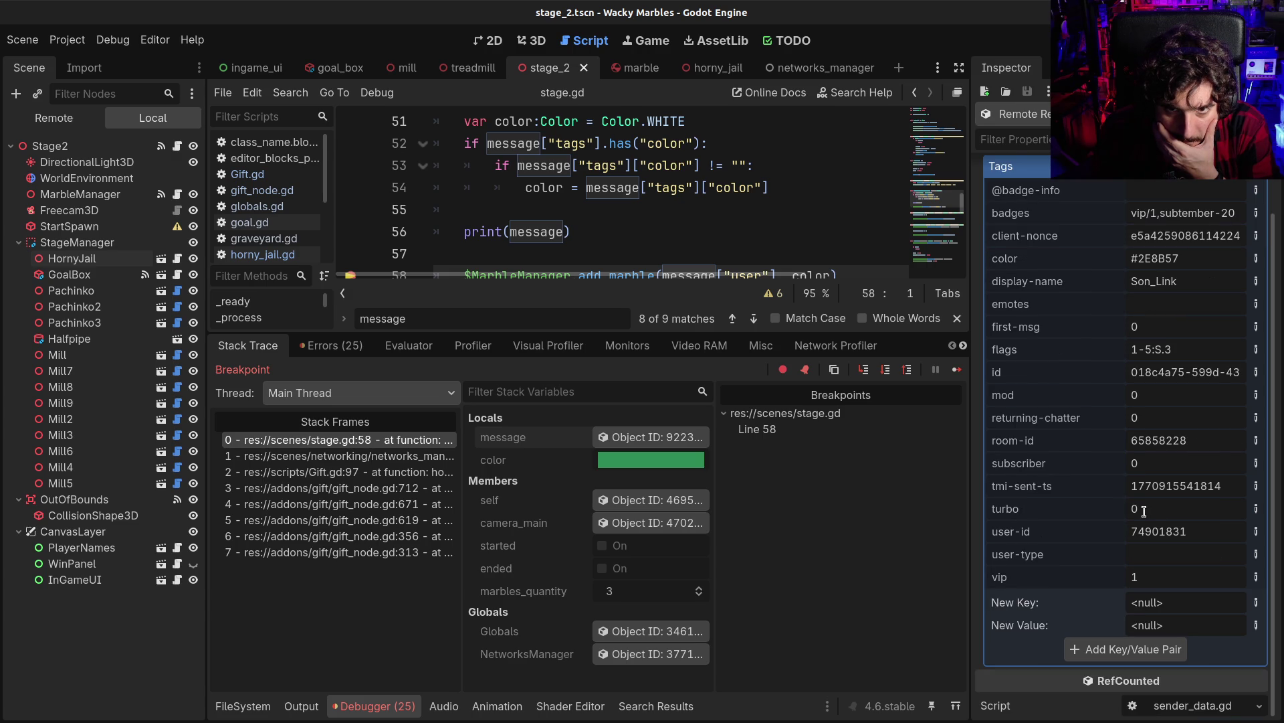
pyautogui.scroll(2, 1144, 510)
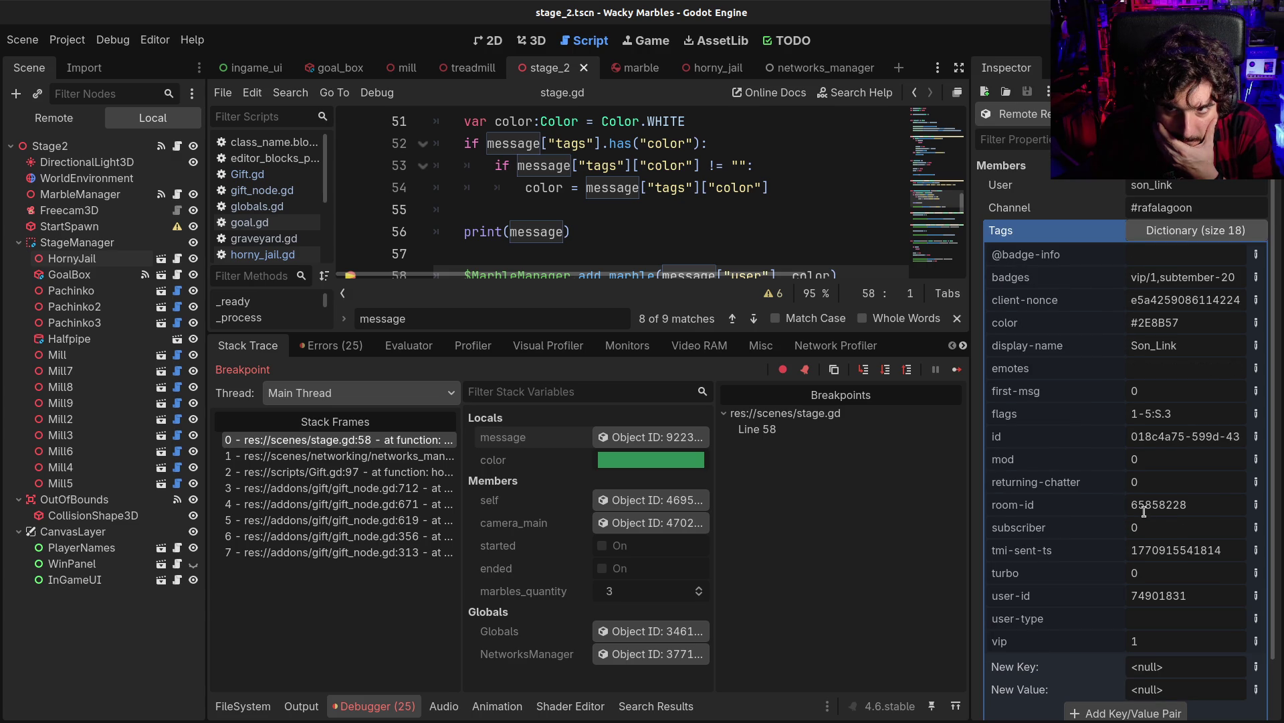
pyautogui.scroll(-2, 1144, 511)
pyautogui.scroll(2, 1144, 510)
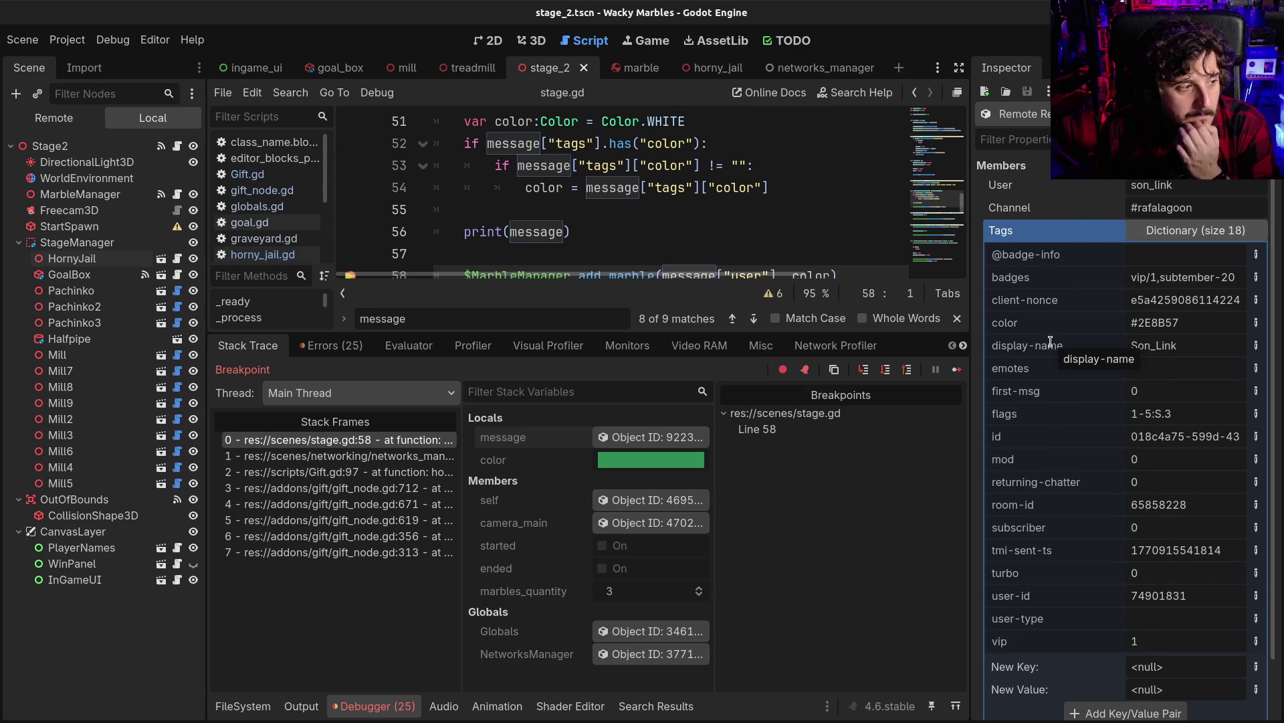
pyautogui.scroll(-2, 1106, 361)
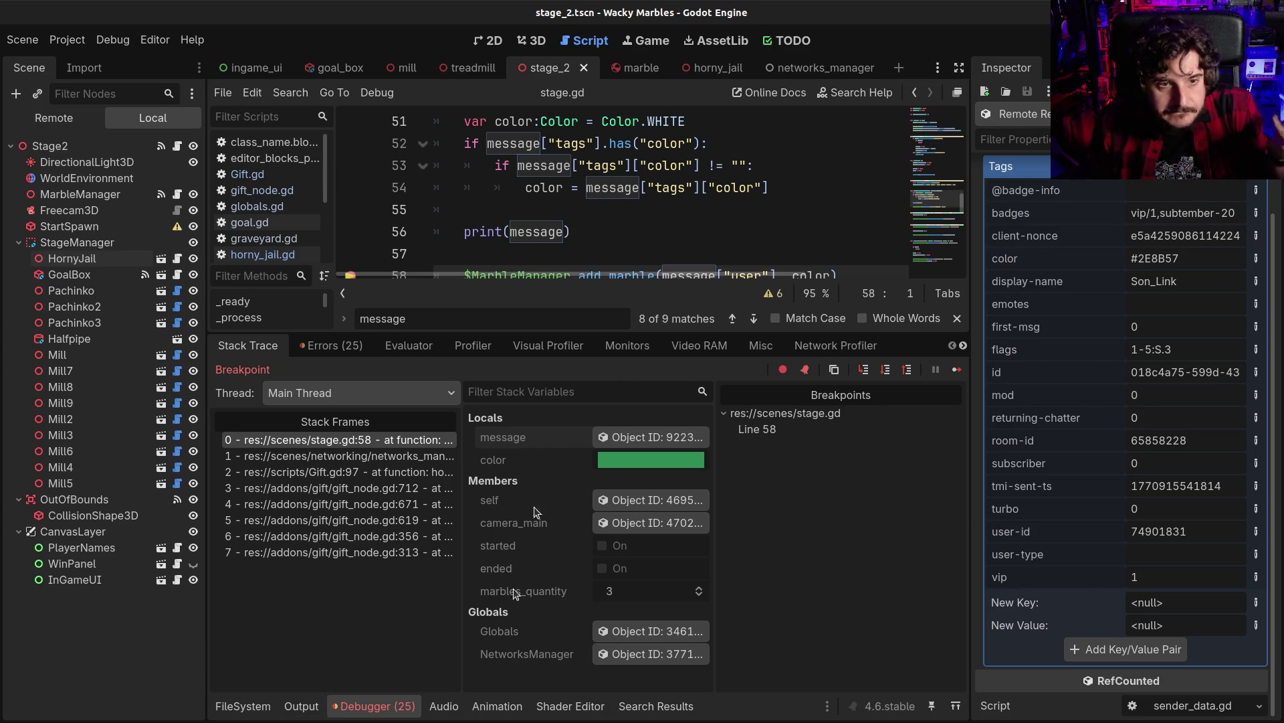
pyautogui.click(229, 709)
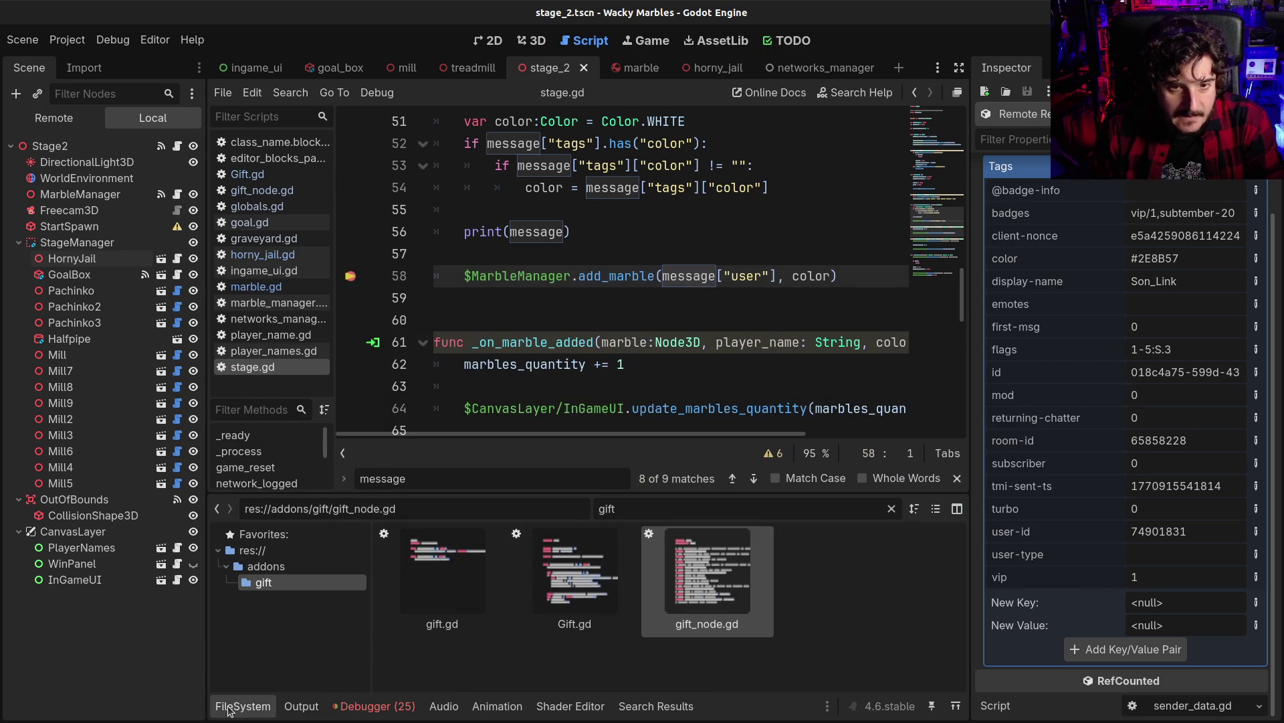
# Open Gift.gd and compose a cmd_info["sender_data"]["message"] = assignment in wacky_marble
pyautogui.click(263, 711)
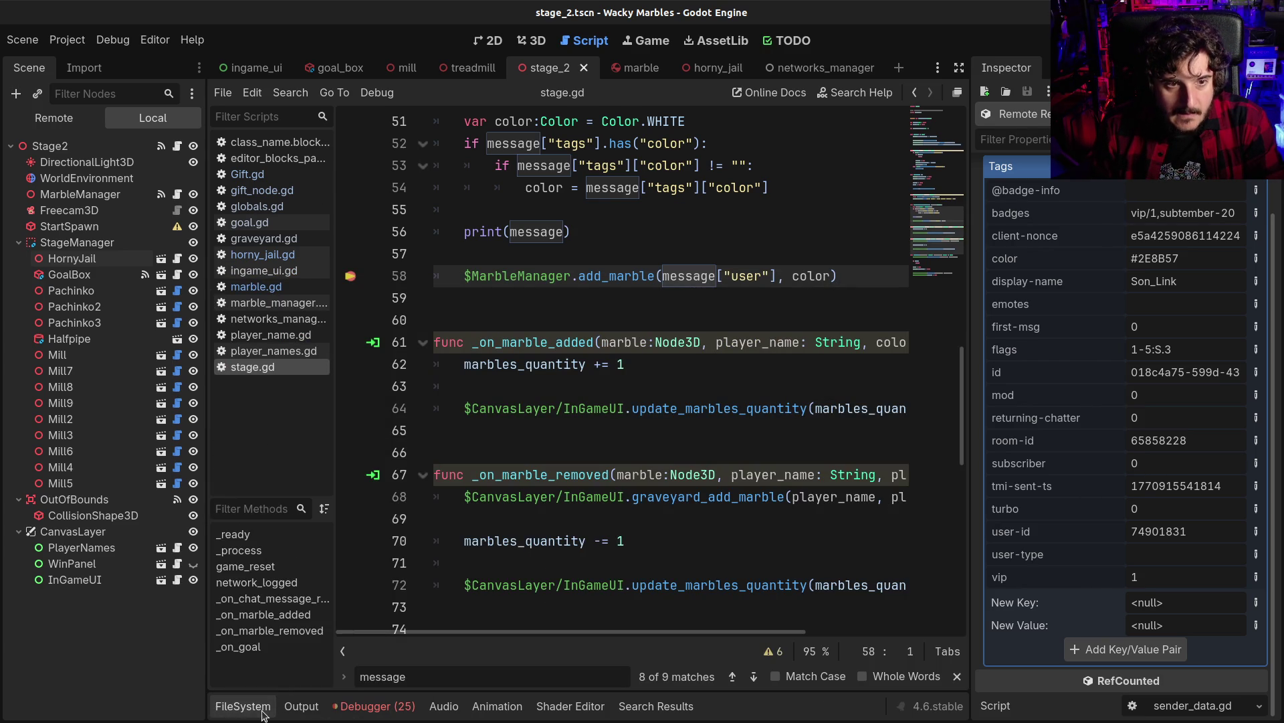
pyautogui.click(256, 171)
pyautogui.scroll(-1, 653, 463)
pyautogui.scroll(-20, 653, 463)
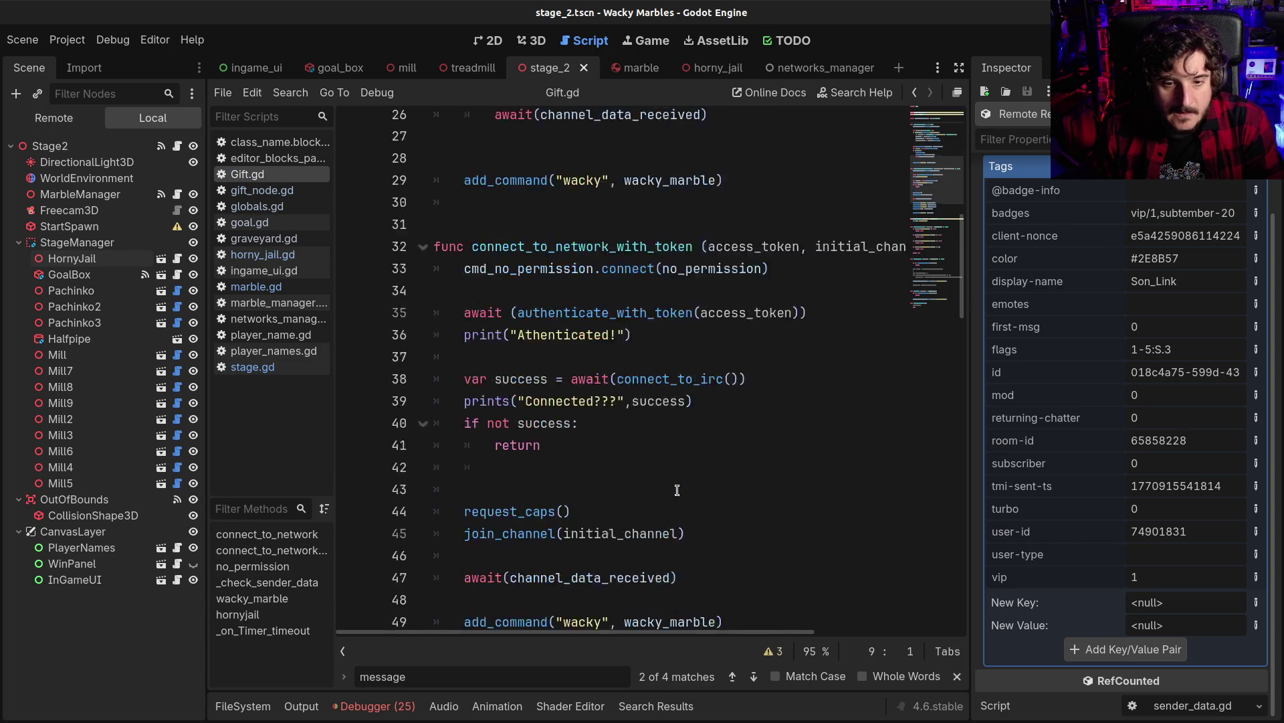
pyautogui.click(568, 452)
pyautogui.write('message')
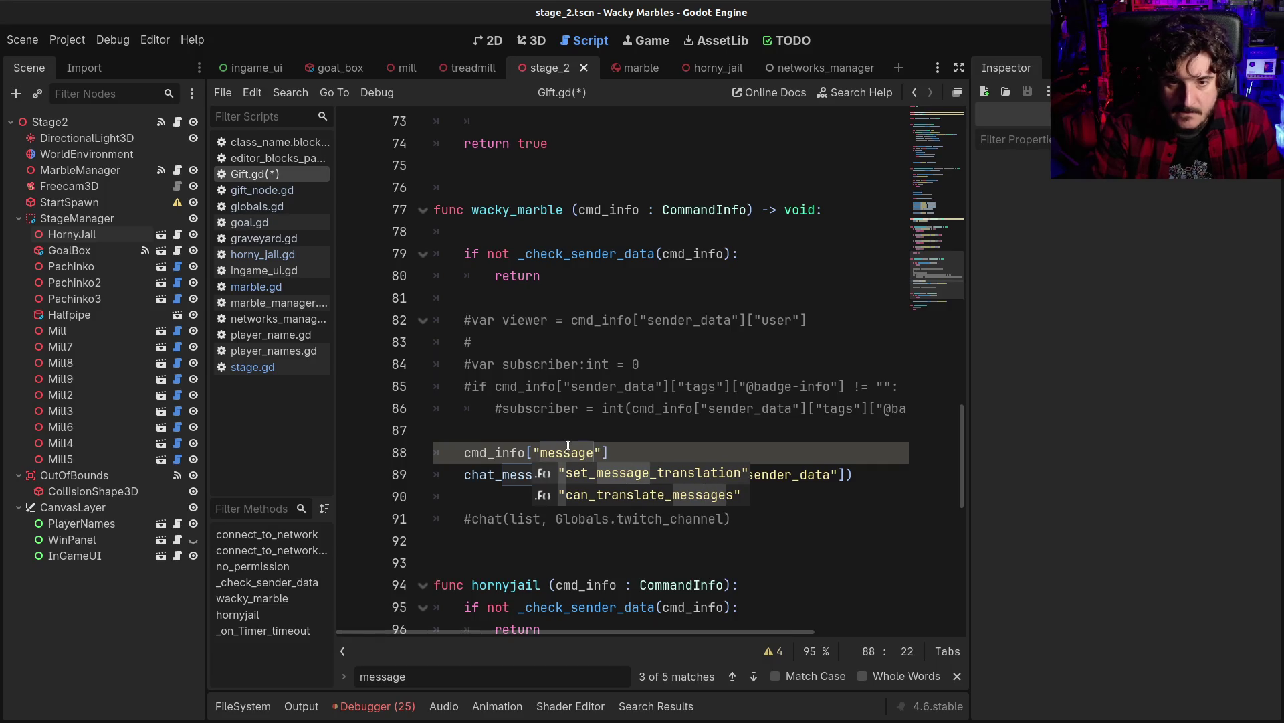
pyautogui.press('Right')
pyautogui.press('Right')
pyautogui.write('=')
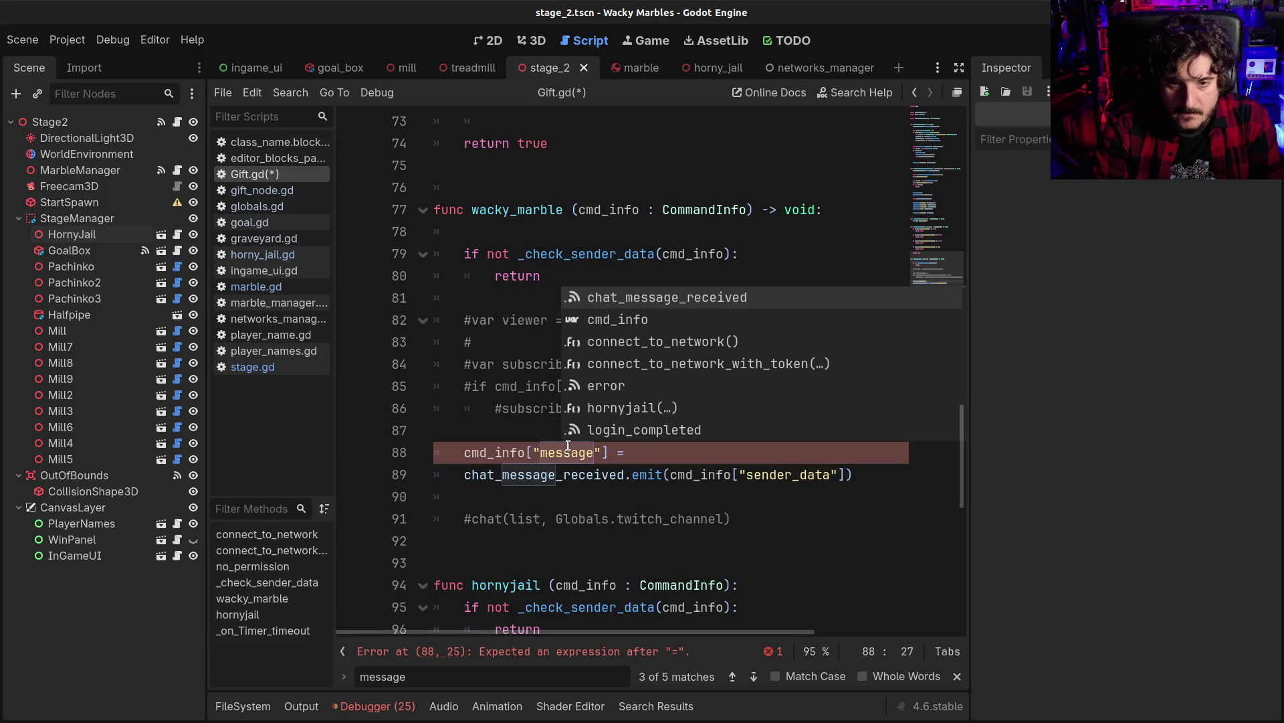
pyautogui.click(732, 475)
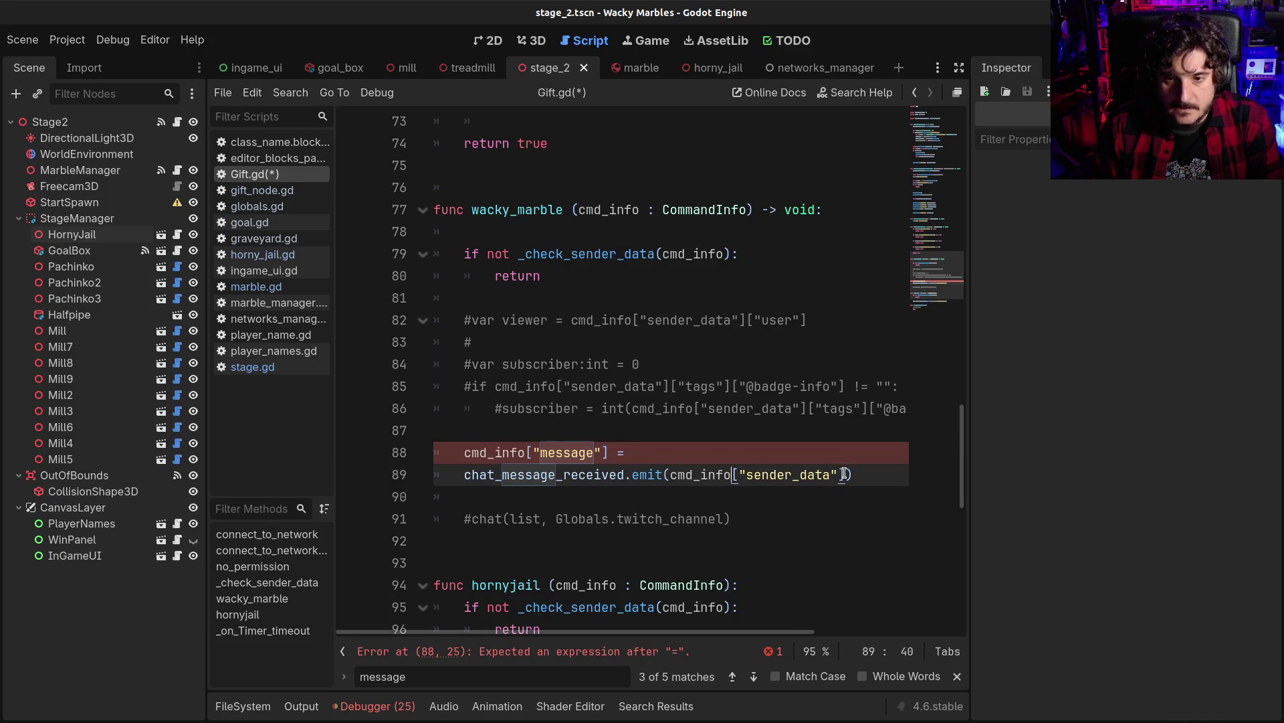
pyautogui.keyDown('shift'); pyautogui.click(845, 474); pyautogui.keyUp('shift')
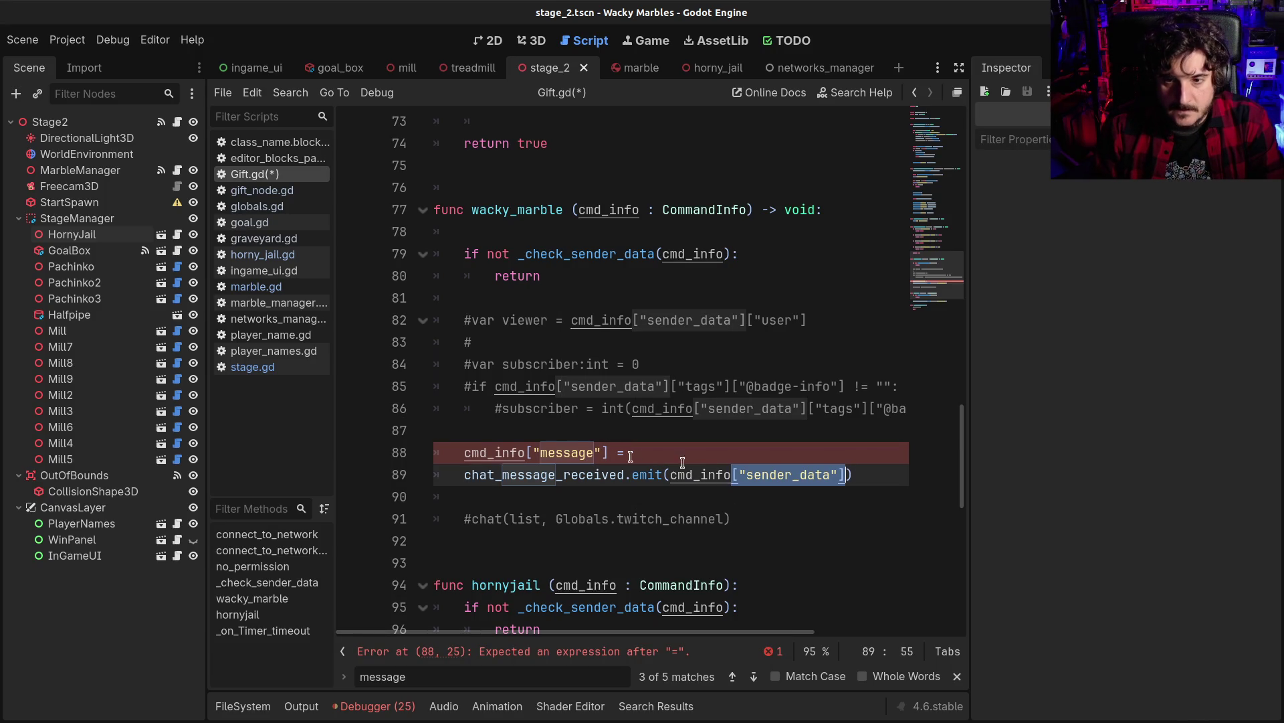
pyautogui.click(525, 453)
pyautogui.write('["sender_data"]')
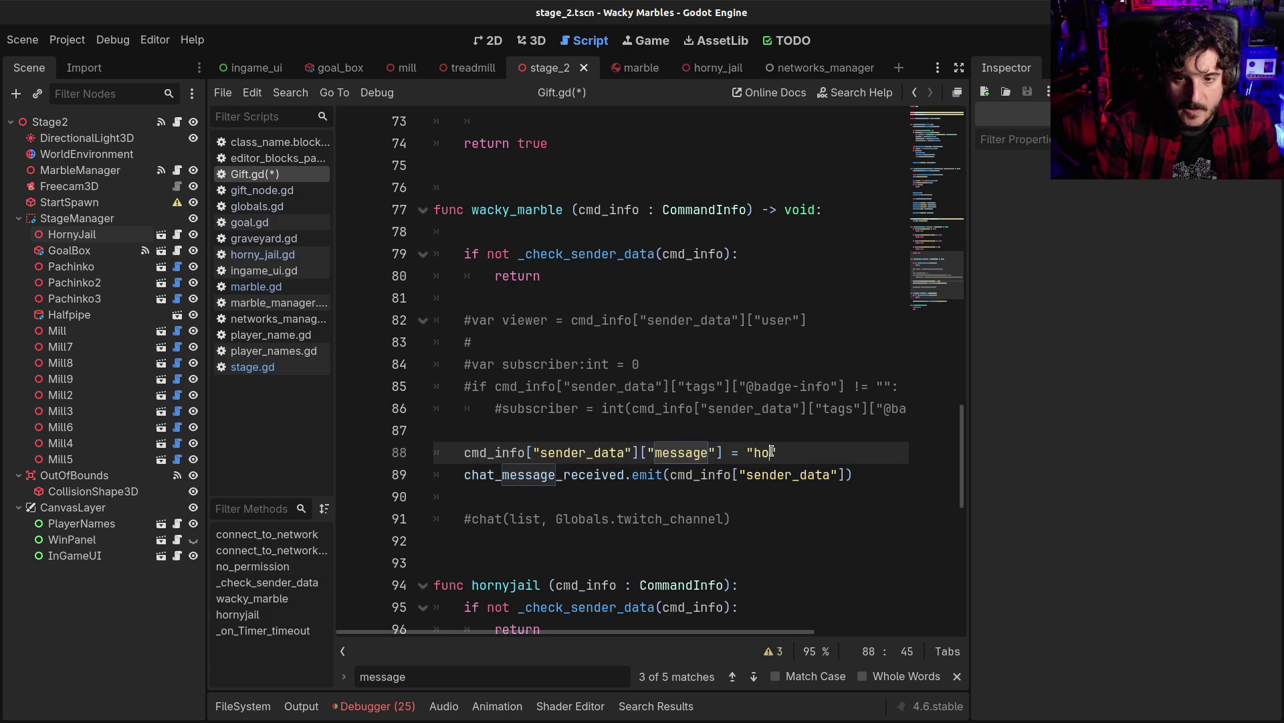
# Move the message assignment into hornyjail above the emit, save Gift.gd, and run the game
pyautogui.hotkey('shift', 'Home')
pyautogui.hotkey('ctrl', 'c')
pyautogui.press('BackSpace')
pyautogui.hotkey('shift', 'Home')
pyautogui.press('BackSpace')
pyautogui.press('BackSpace')
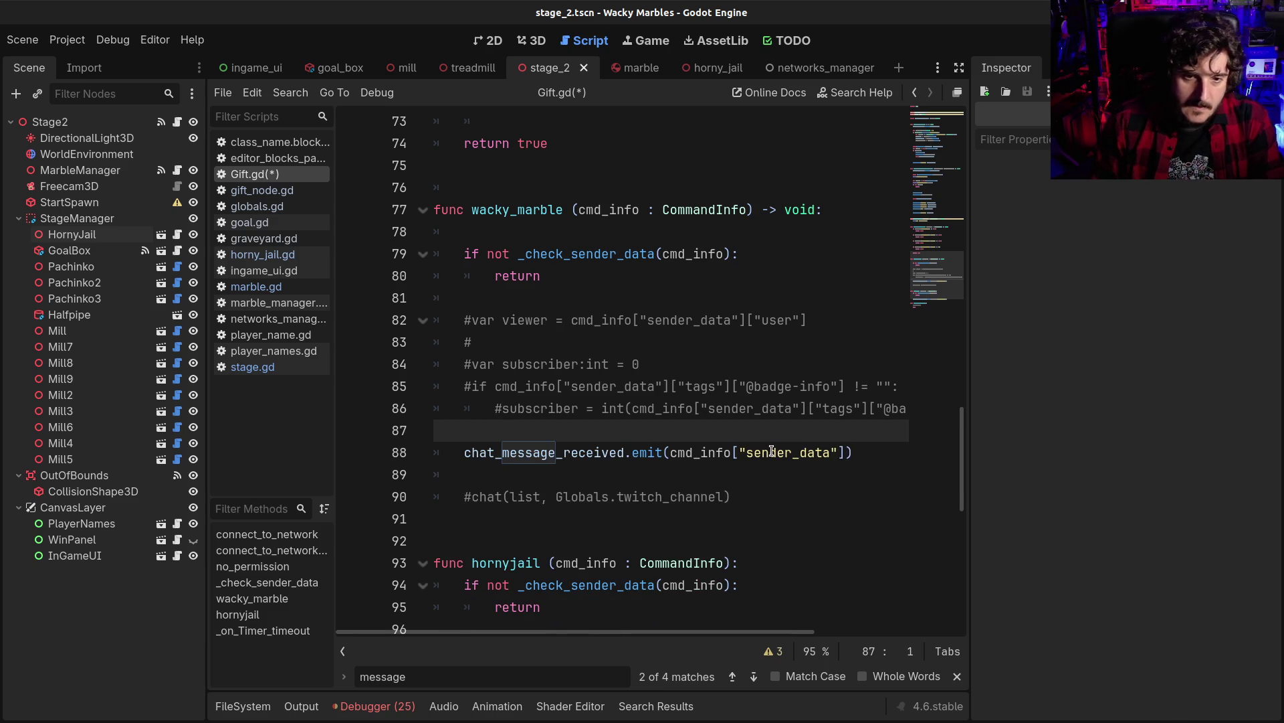
pyautogui.scroll(-4, 717, 386)
pyautogui.click(711, 370)
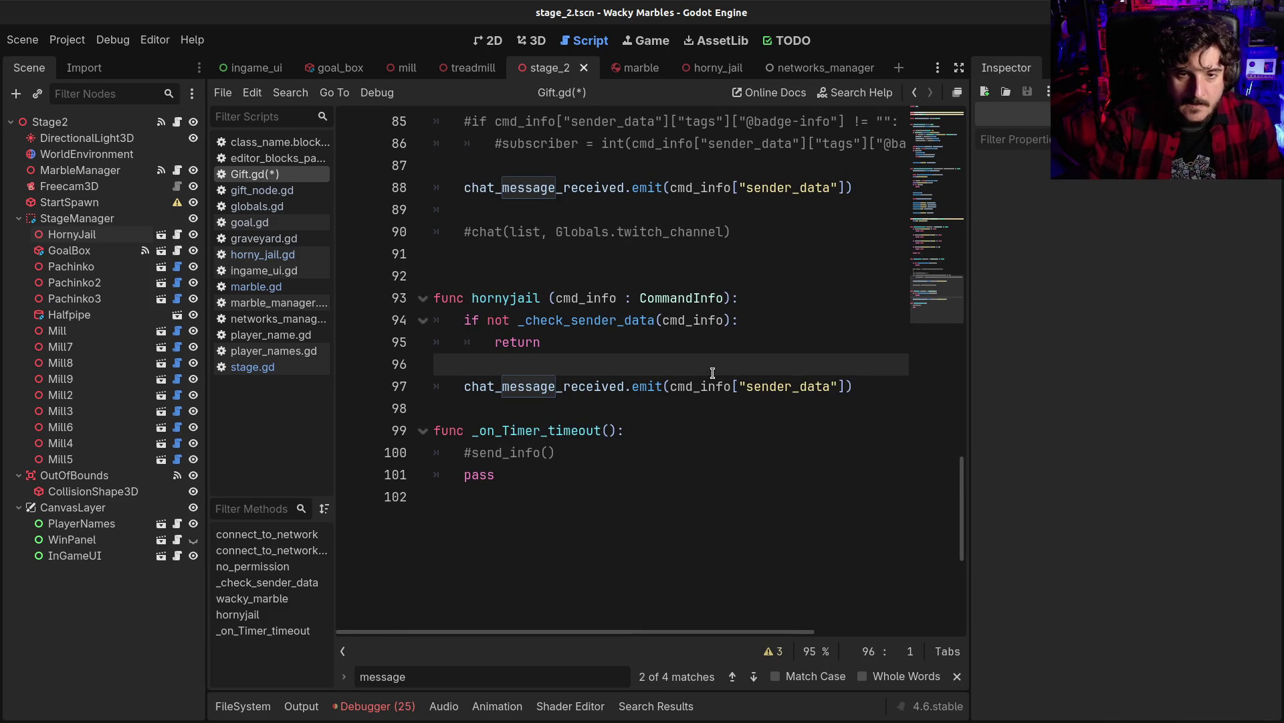
pyautogui.press('Return')
pyautogui.hotkey('ctrl', 'v')
pyautogui.hotkey('ctrl', 's')
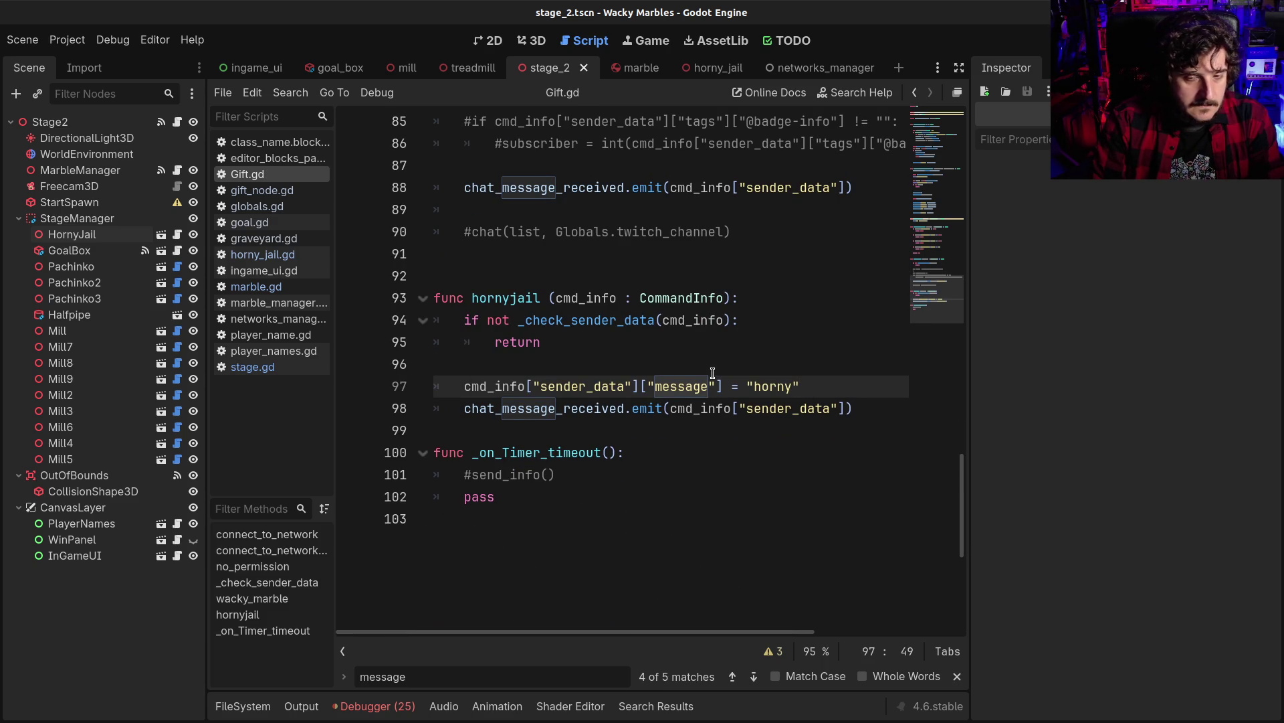
pyautogui.press('F5')
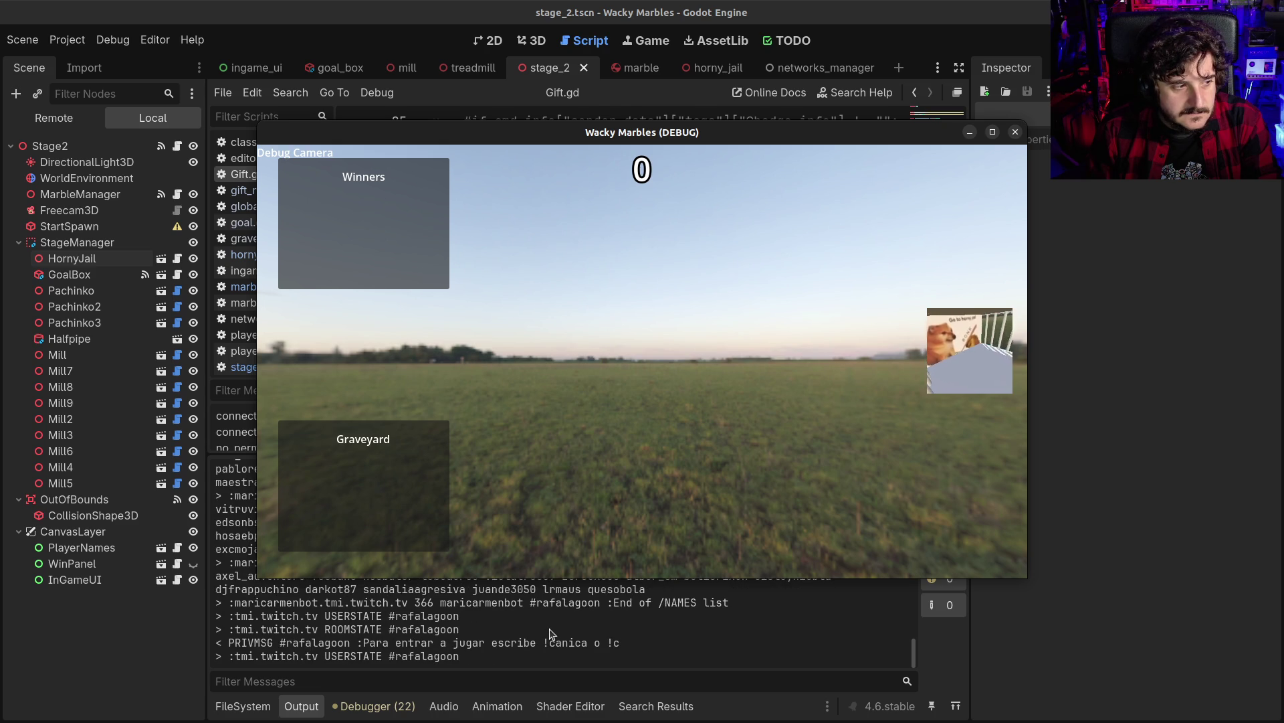
# After the Gift.gd line 97 'message' assignment error, inspect cmd_info and its Sender Data object
pyautogui.press('F8')
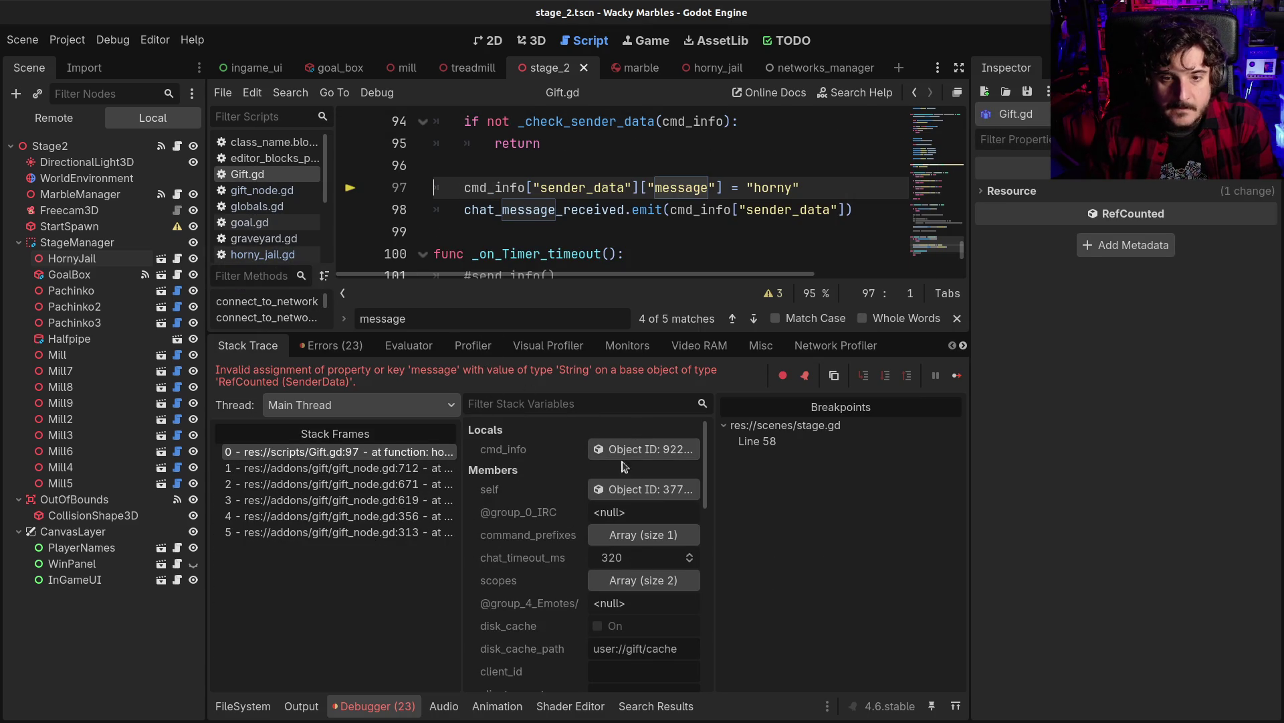
pyautogui.click(641, 449)
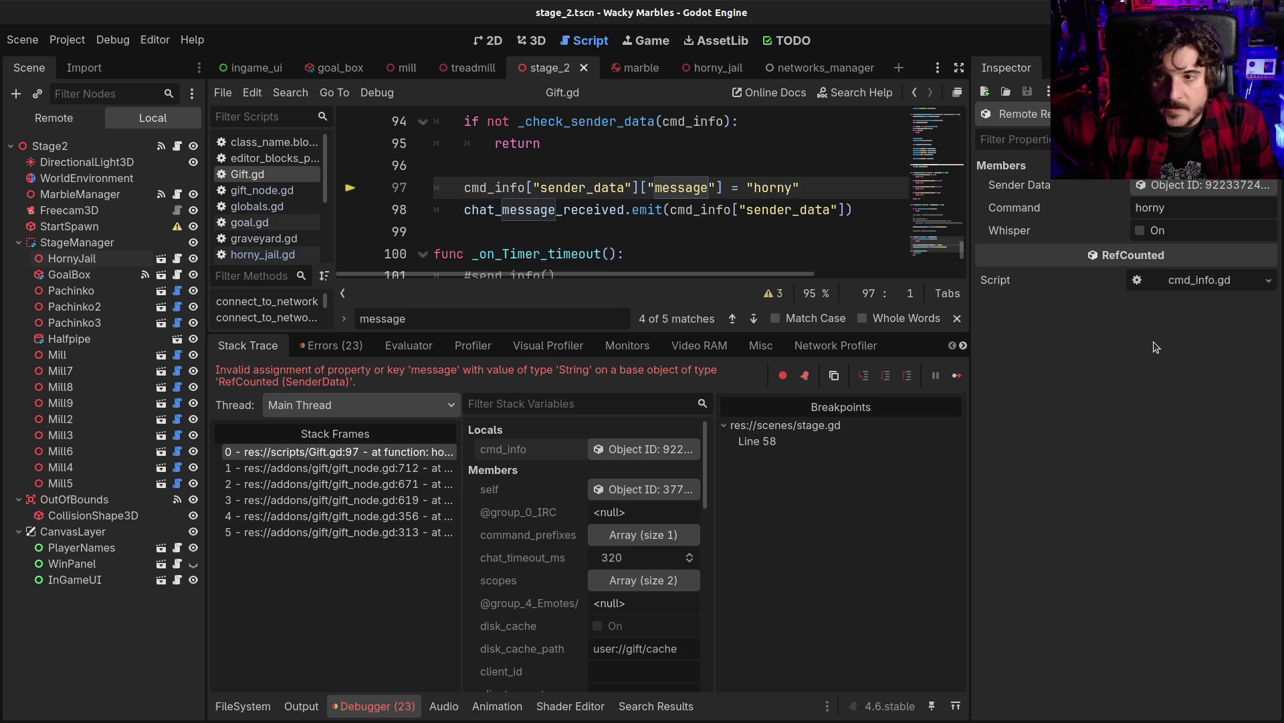
pyautogui.click(1151, 189)
pyautogui.moveTo(1099, 265)
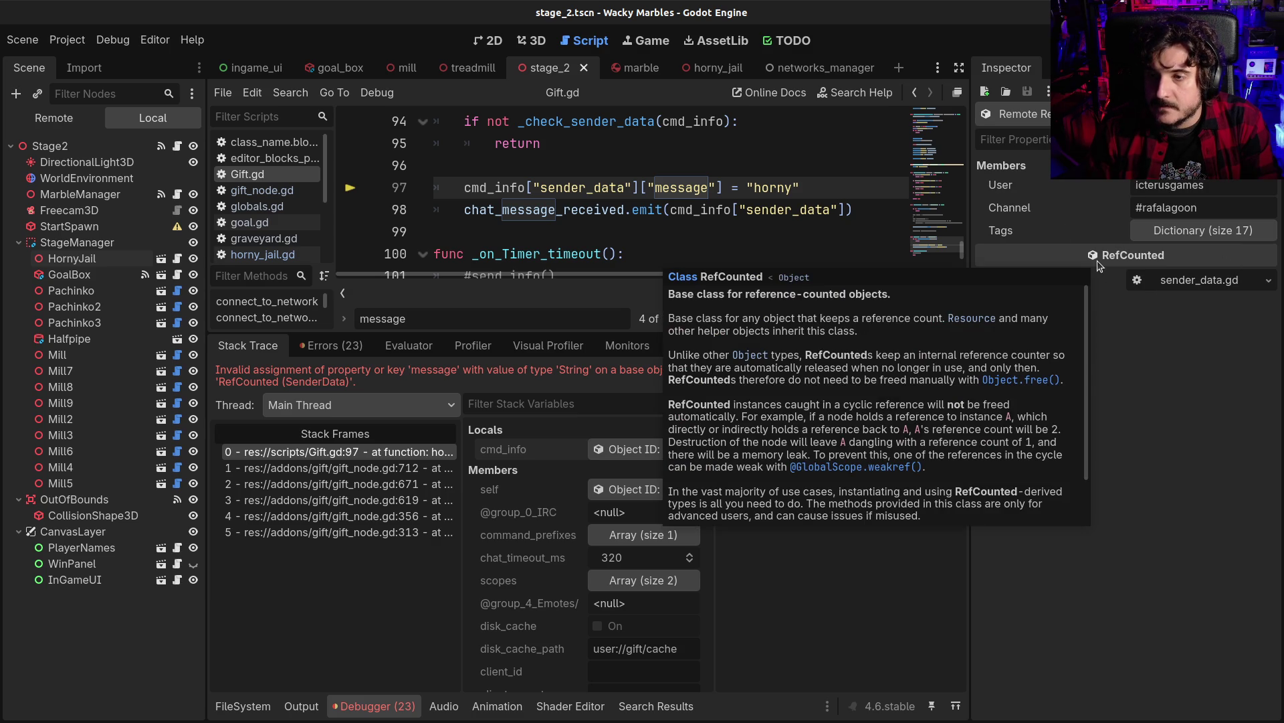
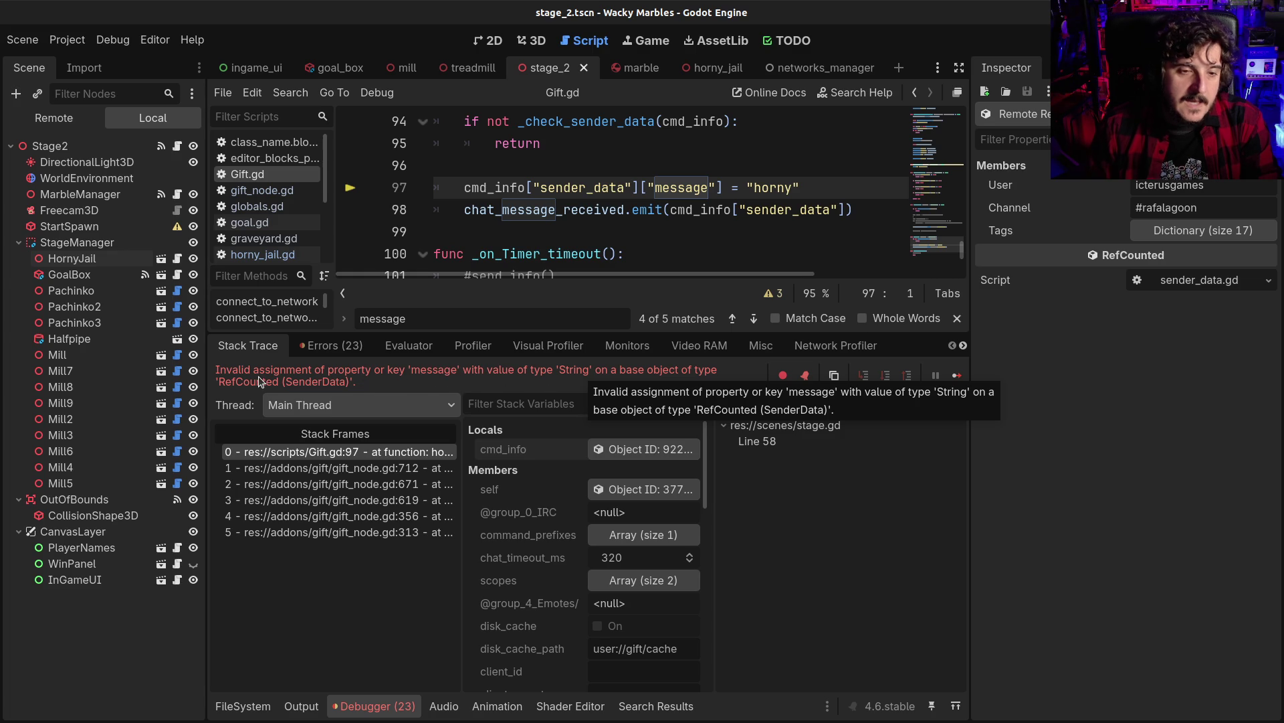
# Open the gift.gd and Gift.gd scripts from the gift folder and hide the bottom panel
pyautogui.click(230, 713)
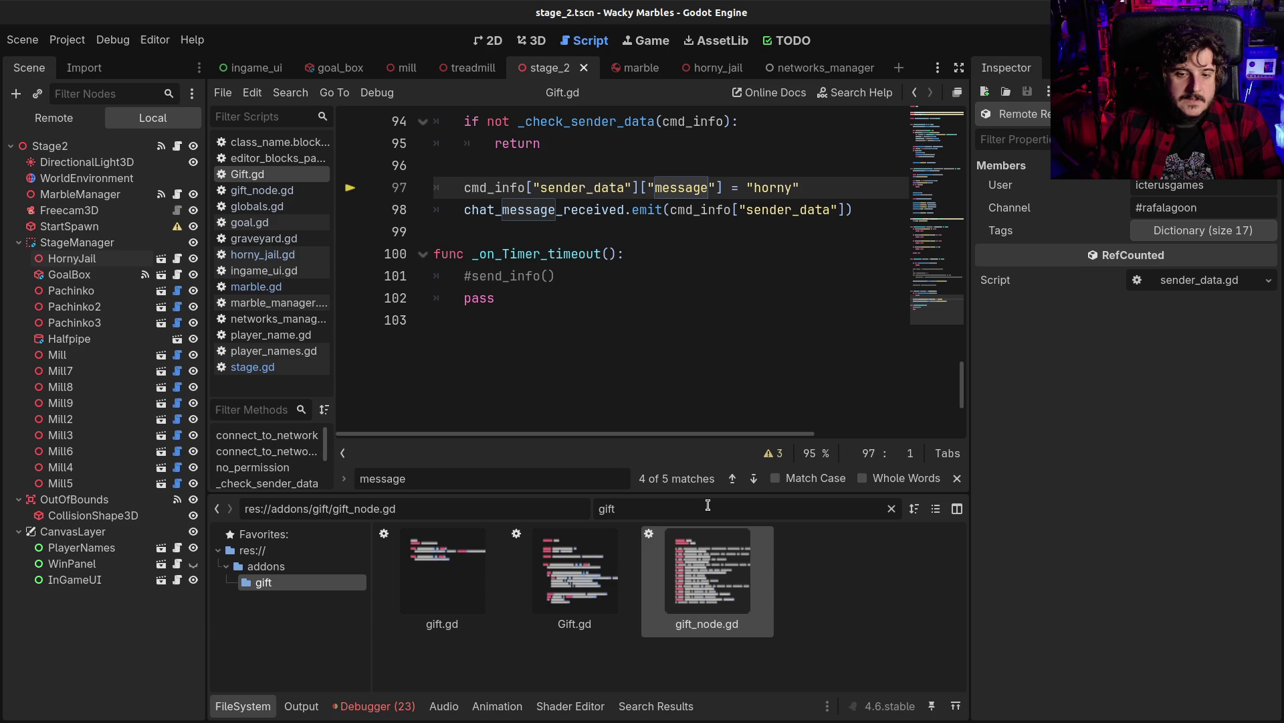
pyautogui.doubleClick(438, 597)
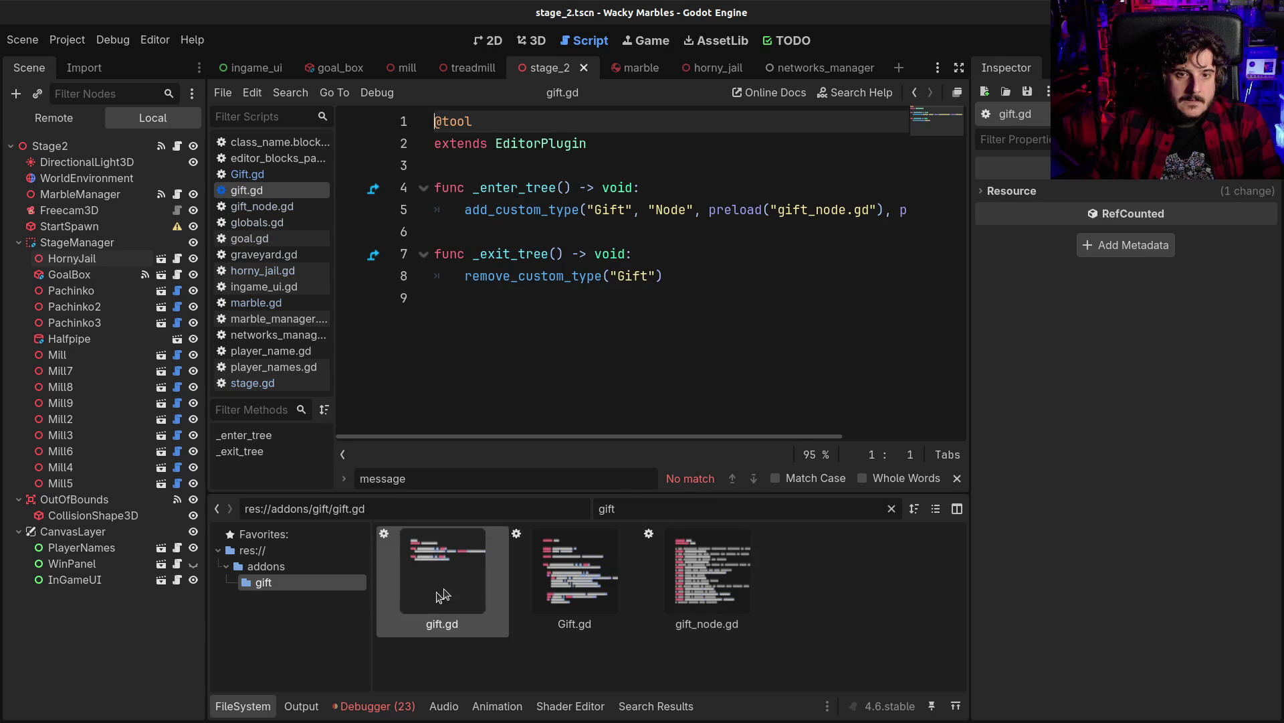
pyautogui.doubleClick(572, 572)
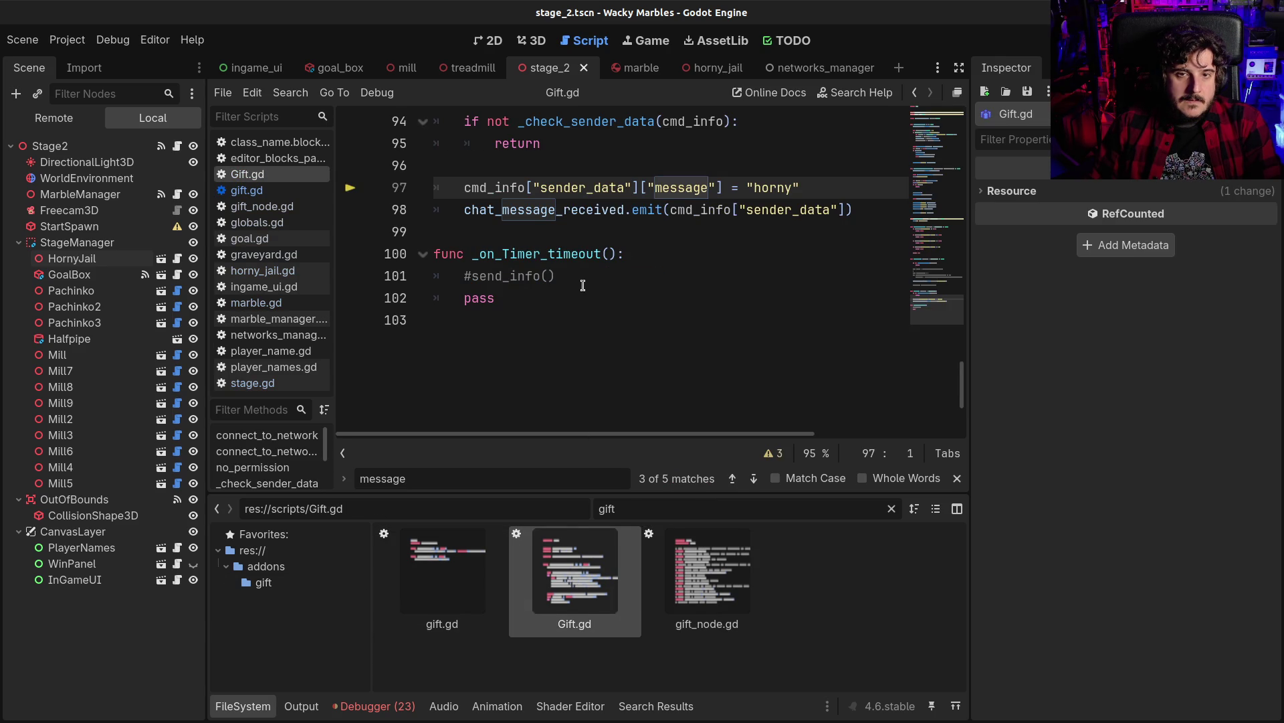
pyautogui.click(583, 285)
pyautogui.hotkey('ctrl', 'j')
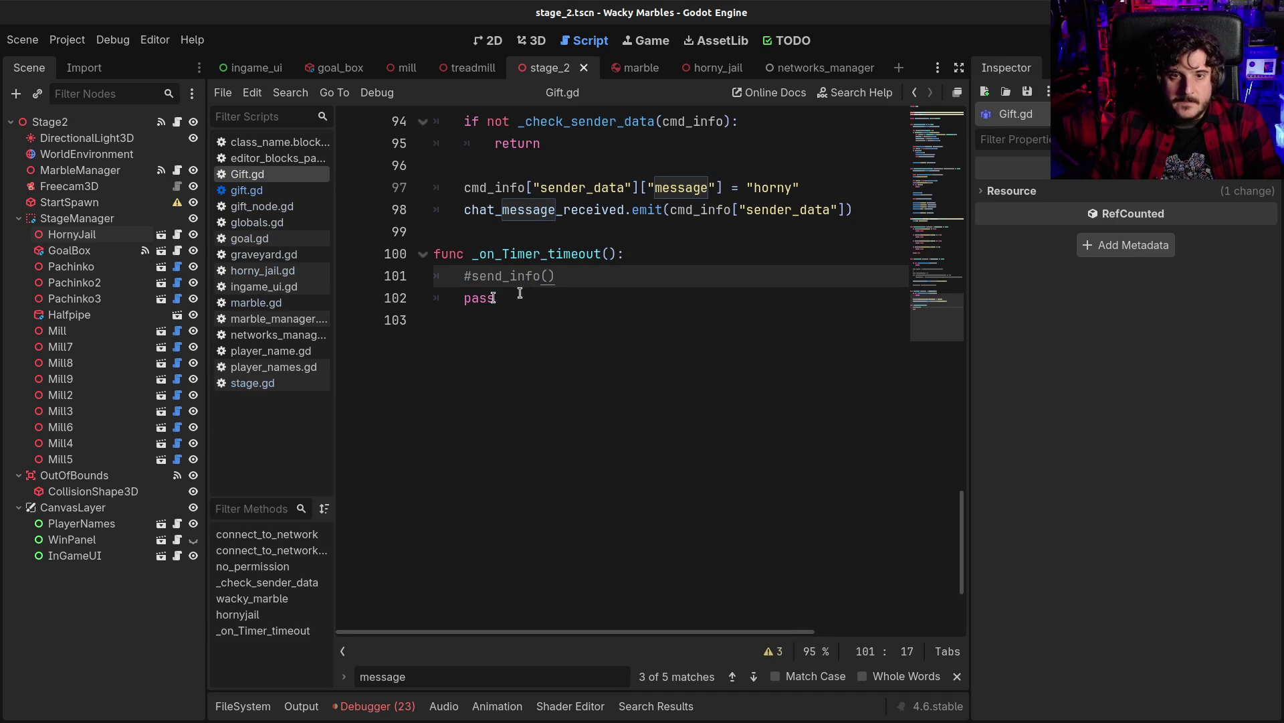
pyautogui.click(548, 254)
# Start an in-script search in Gift.gd, then switch to project-wide Find in Files
pyautogui.scroll(4, 560, 317)
pyautogui.hotkey('ctrl', 'f')
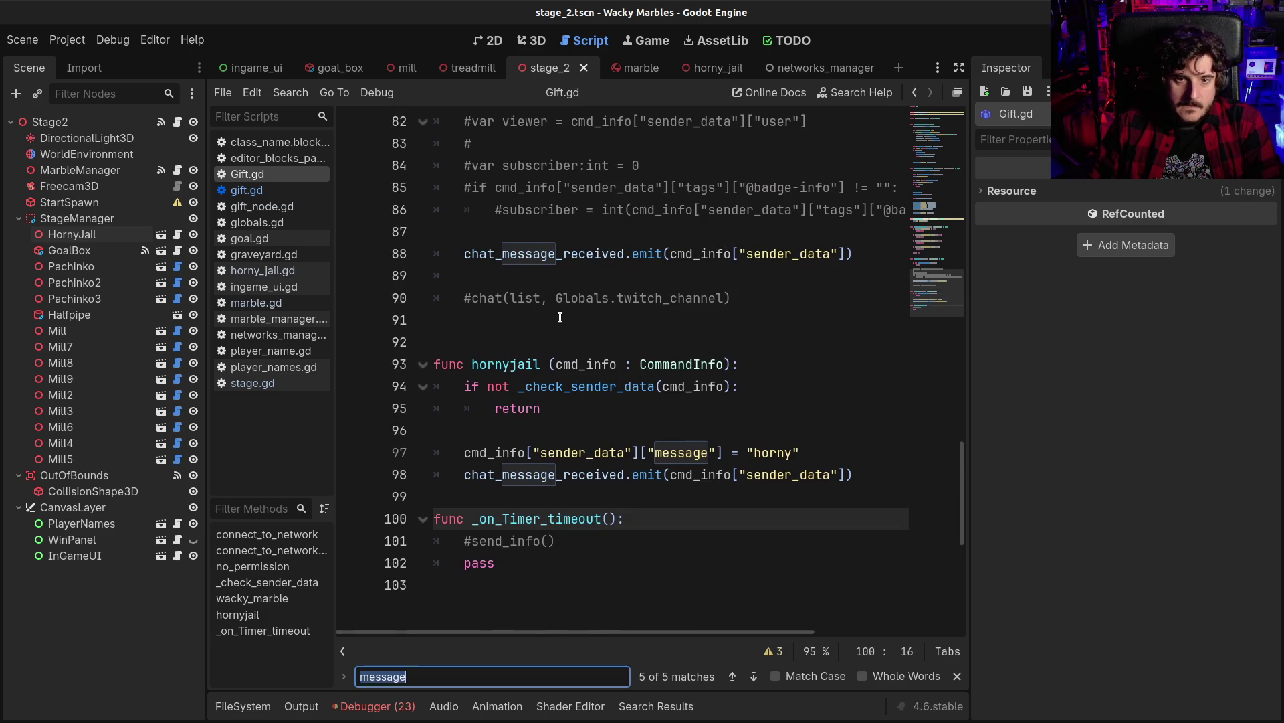
pyautogui.write('ref')
pyautogui.press('BackSpace')
pyautogui.press('BackSpace')
pyautogui.press('BackSpace')
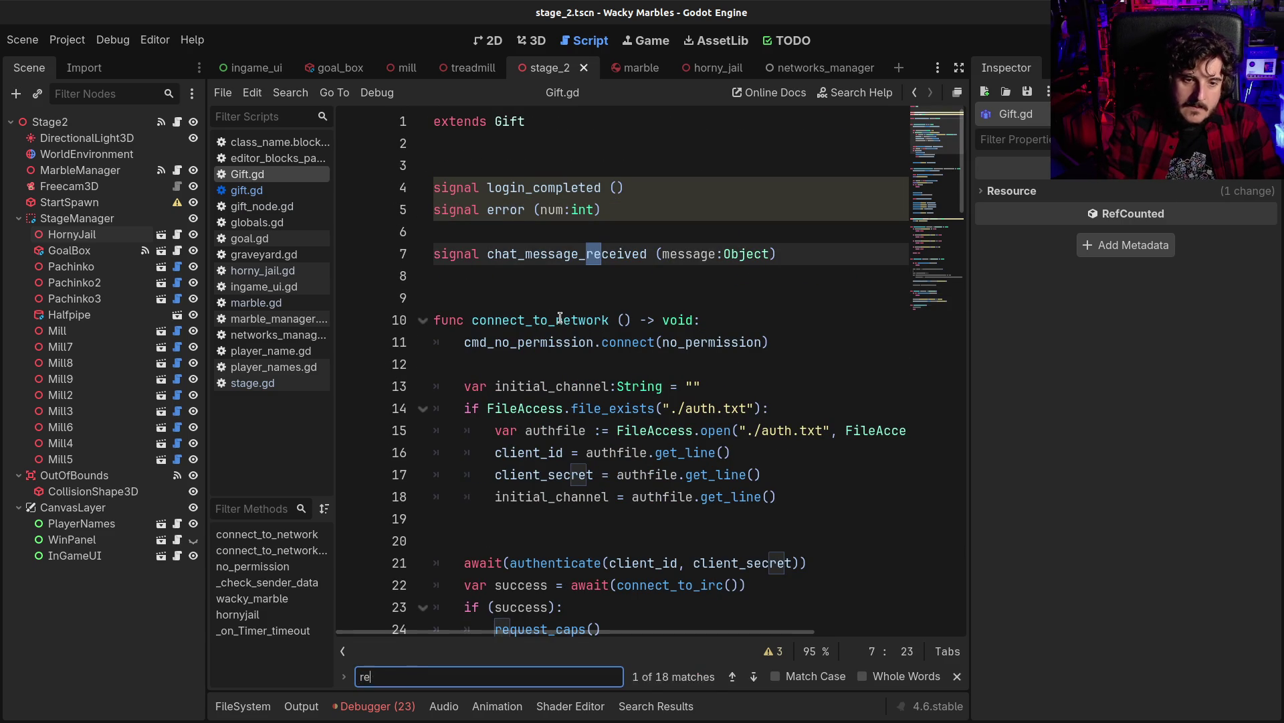
pyautogui.hotkey('ctrl', 'shift', 'f')
pyautogui.write('refcou')
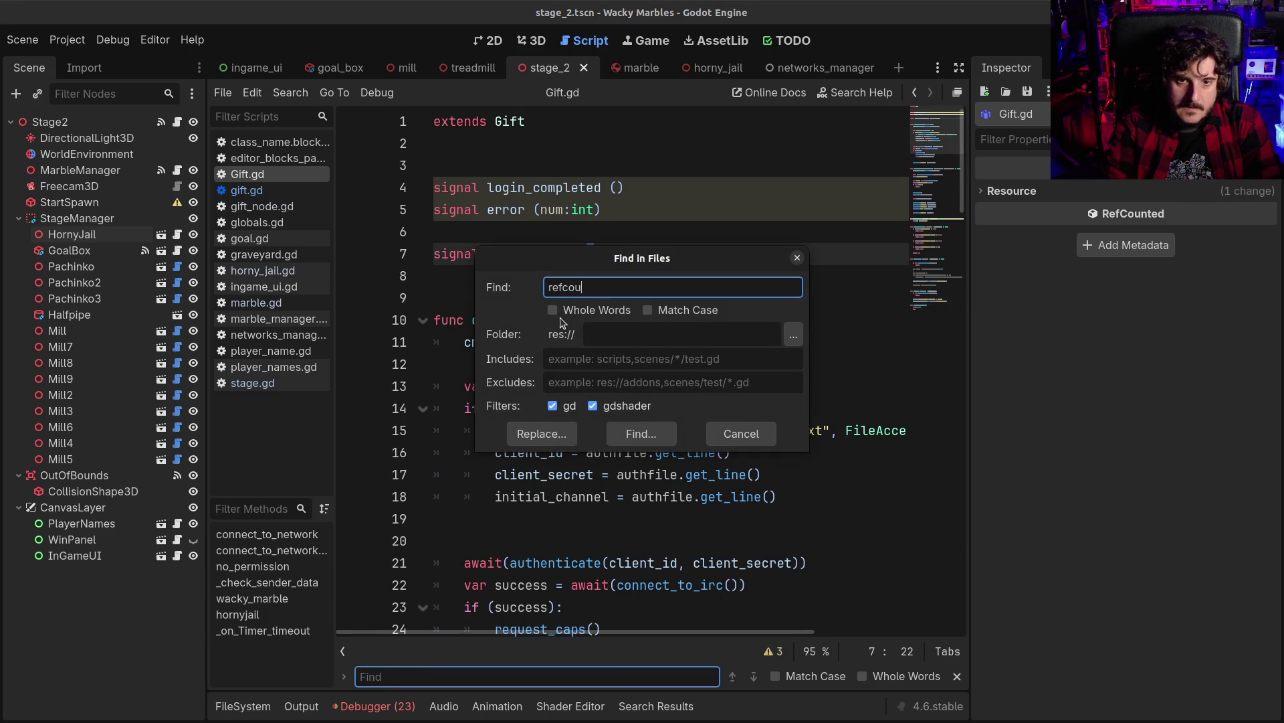
# Search all project files for 'refcounted' and open sender_data.gd from the results
pyautogui.write('nted')
pyautogui.press('Return')
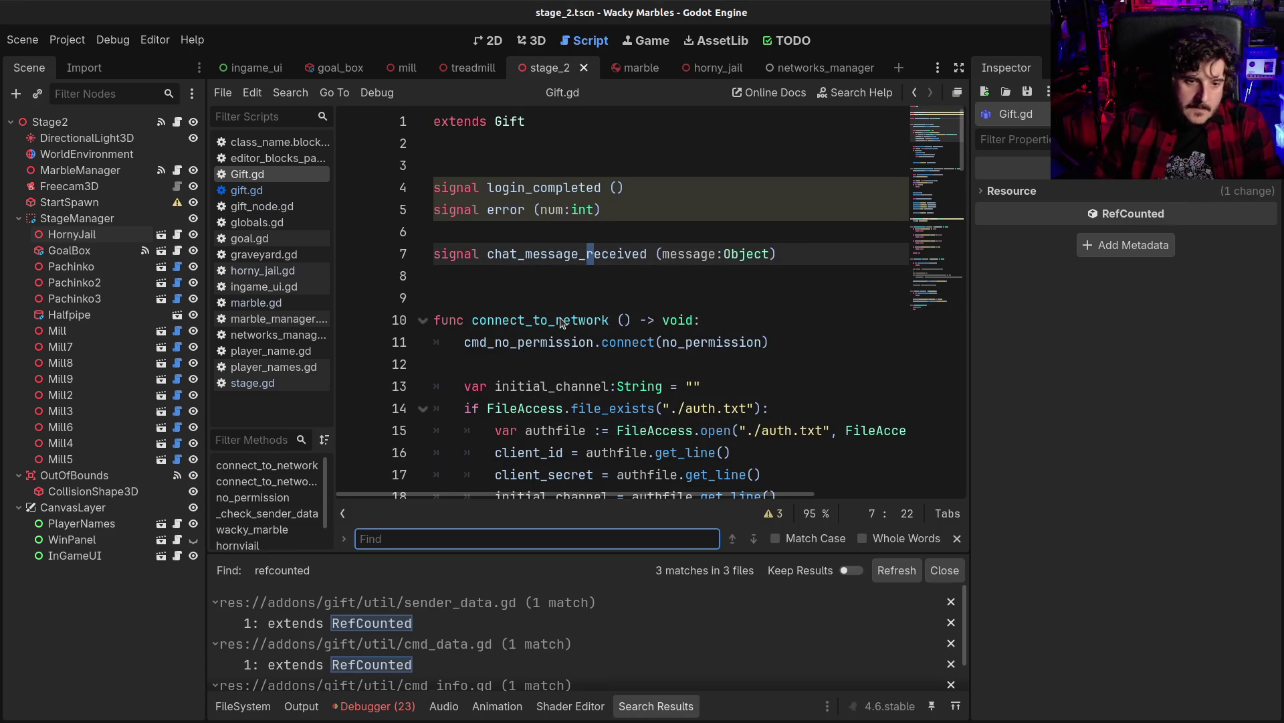
pyautogui.click(400, 628)
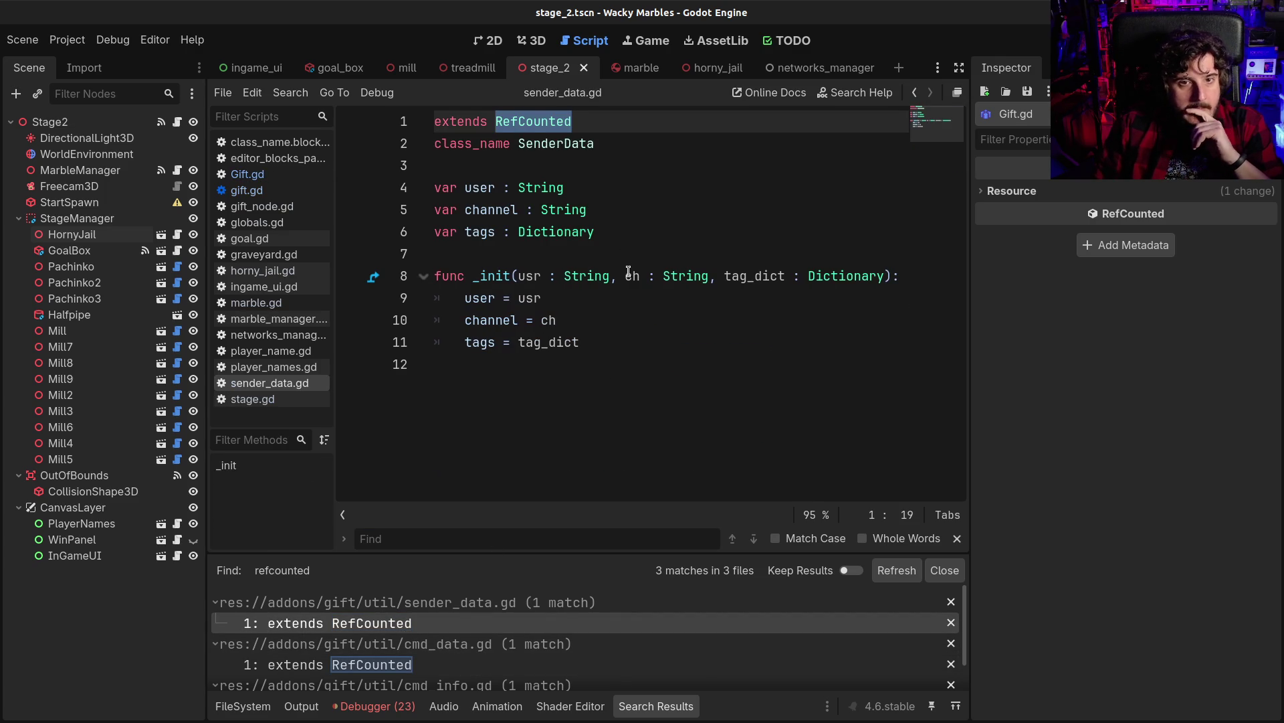
# Add 'var message : String = ""' below the user variable and save sender_data.gd
pyautogui.click(735, 240)
pyautogui.press('Return')
pyautogui.write('var')
pyautogui.press('BackSpace')
pyautogui.press('BackSpace')
pyautogui.press('BackSpace')
pyautogui.hotkey('alt', 'Up')
pyautogui.hotkey('alt', 'Up')
pyautogui.hotkey('alt', 'Up')
pyautogui.hotkey('alt', 'Down')
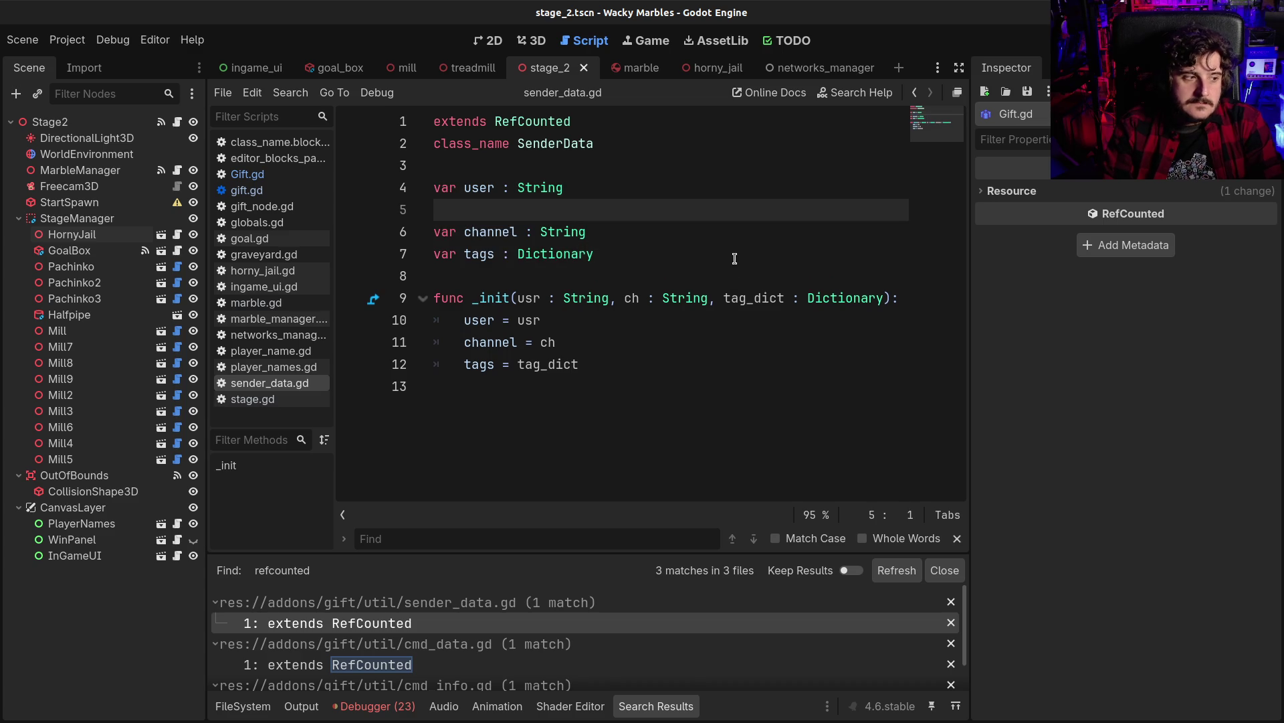
pyautogui.write('var m')
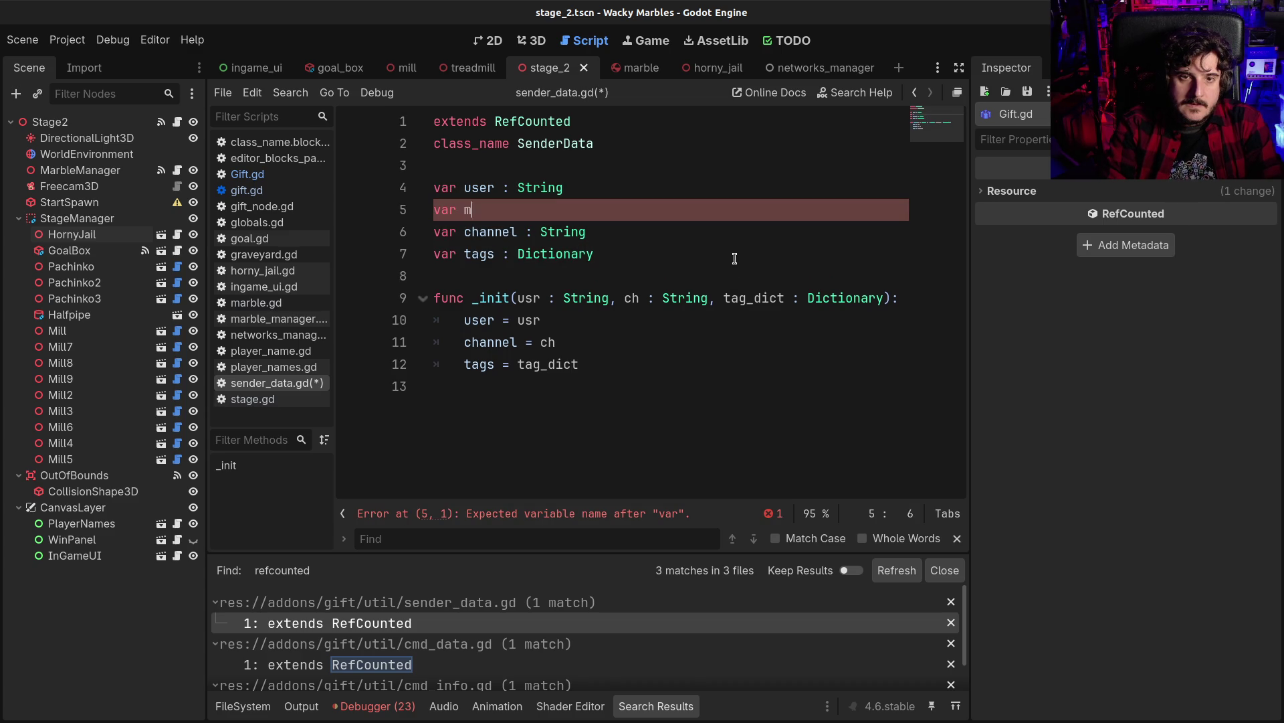
pyautogui.write('essage : String = "')
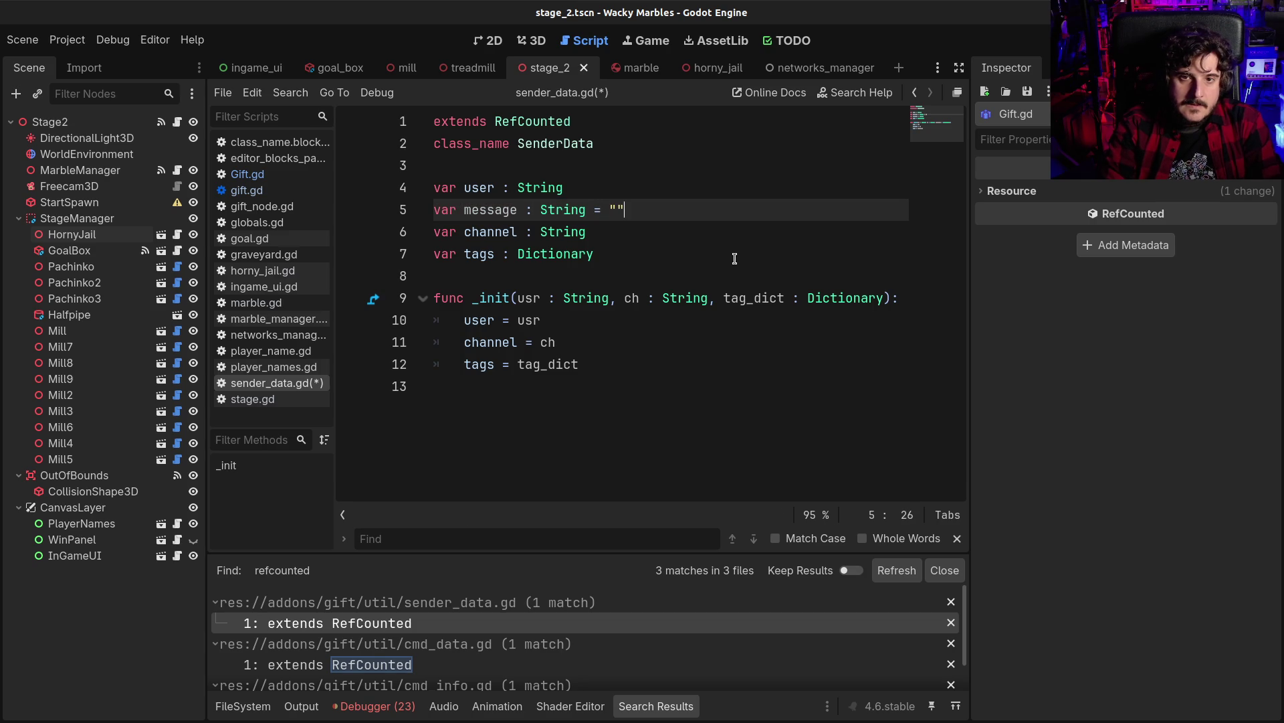
pyautogui.hotkey('ctrl', 's')
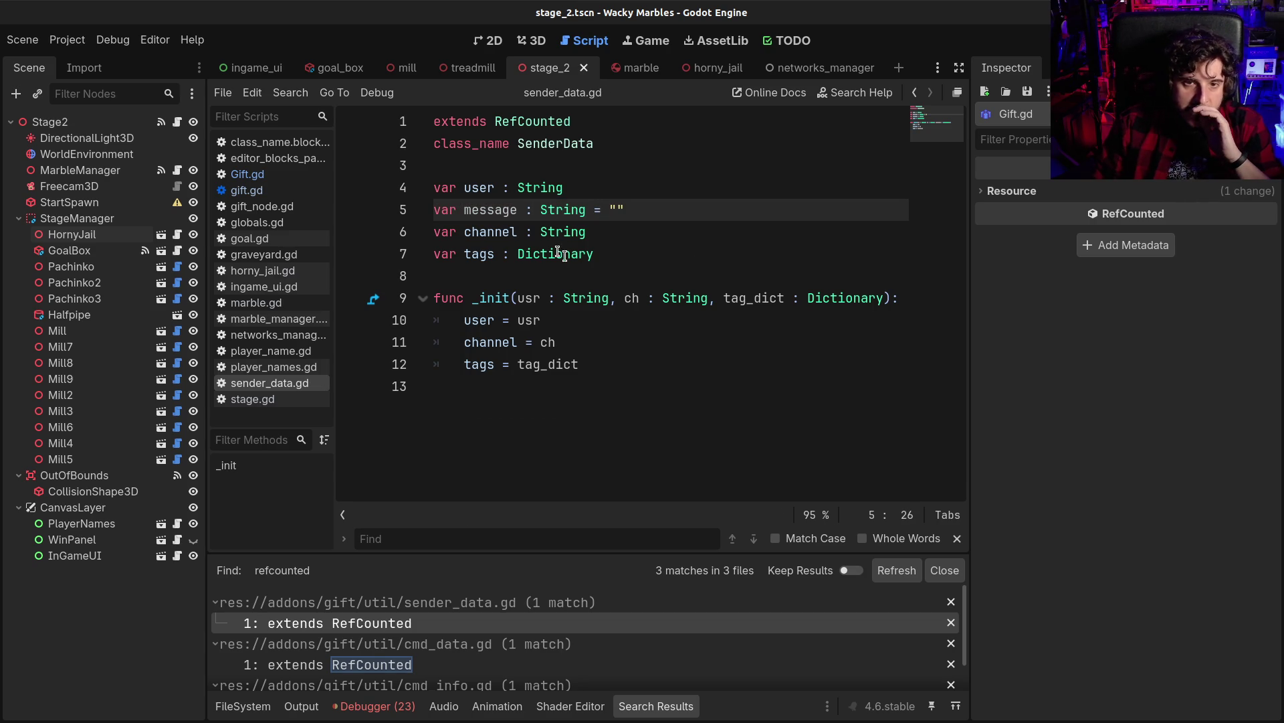
# Return to Gift.gd's emit line 98 and run the game until the stage.gd breakpoint
pyautogui.click(914, 92)
pyautogui.click(913, 92)
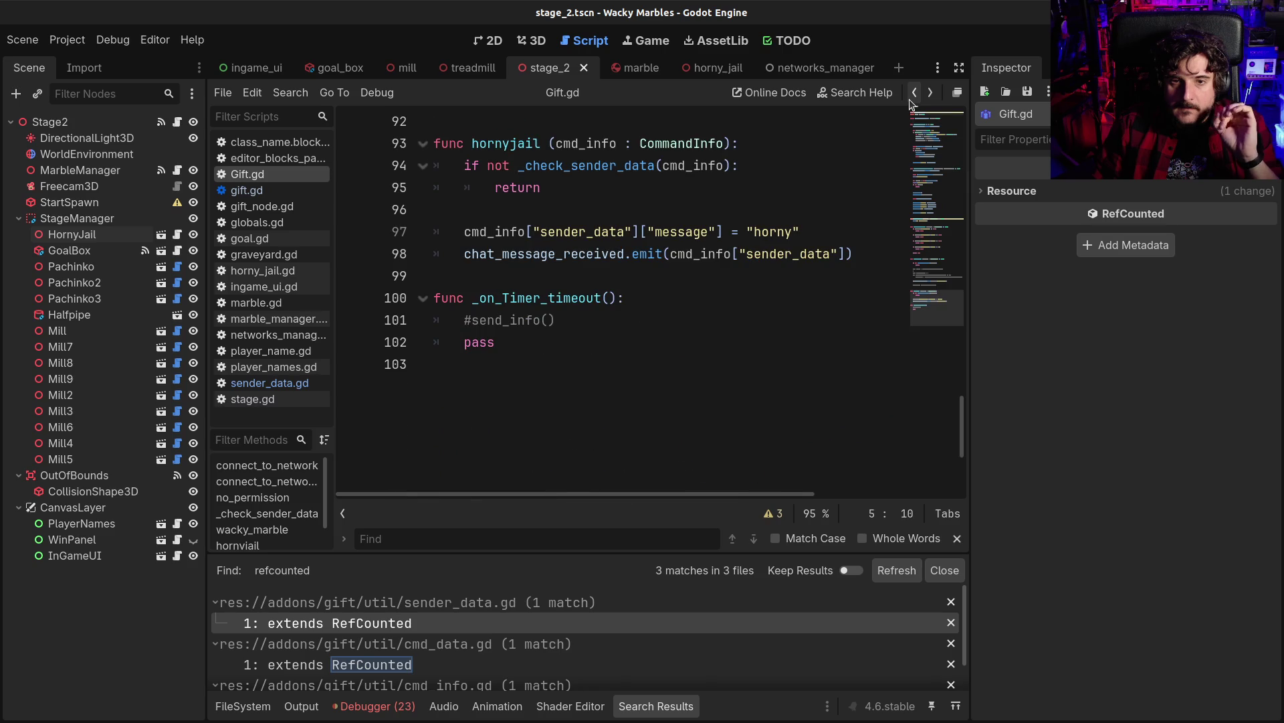
pyautogui.click(676, 254)
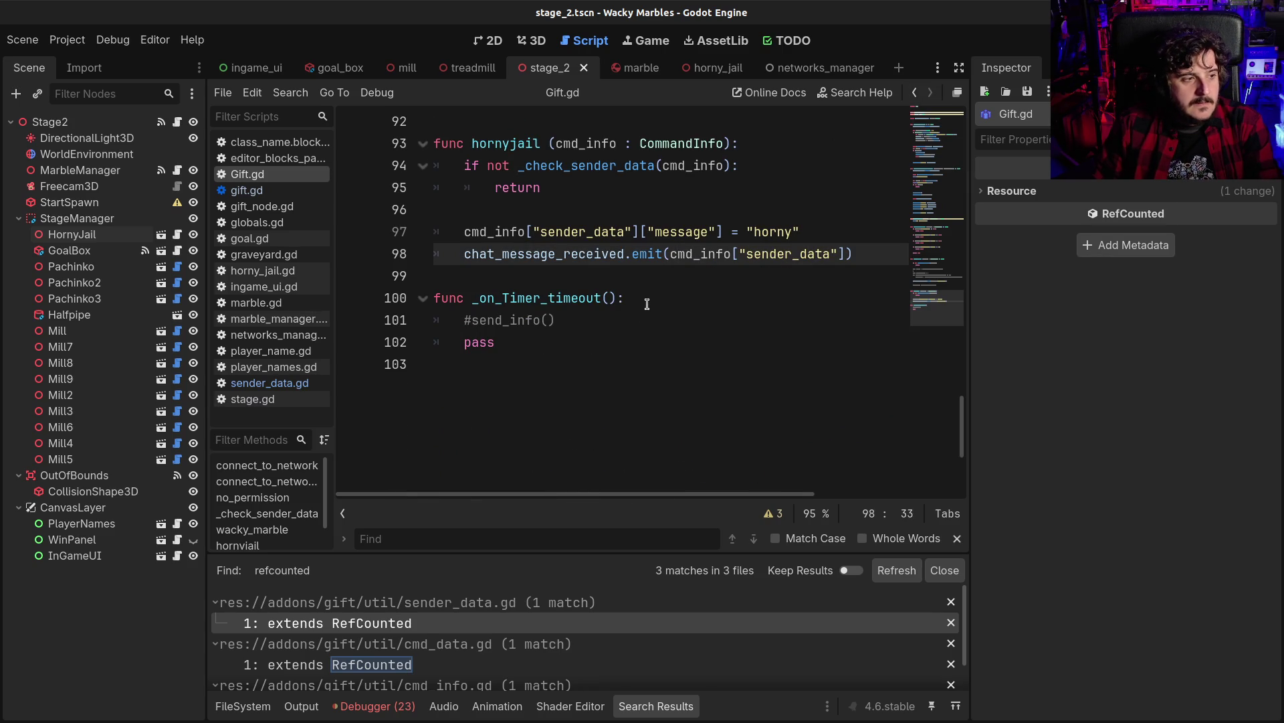
pyautogui.press('F5')
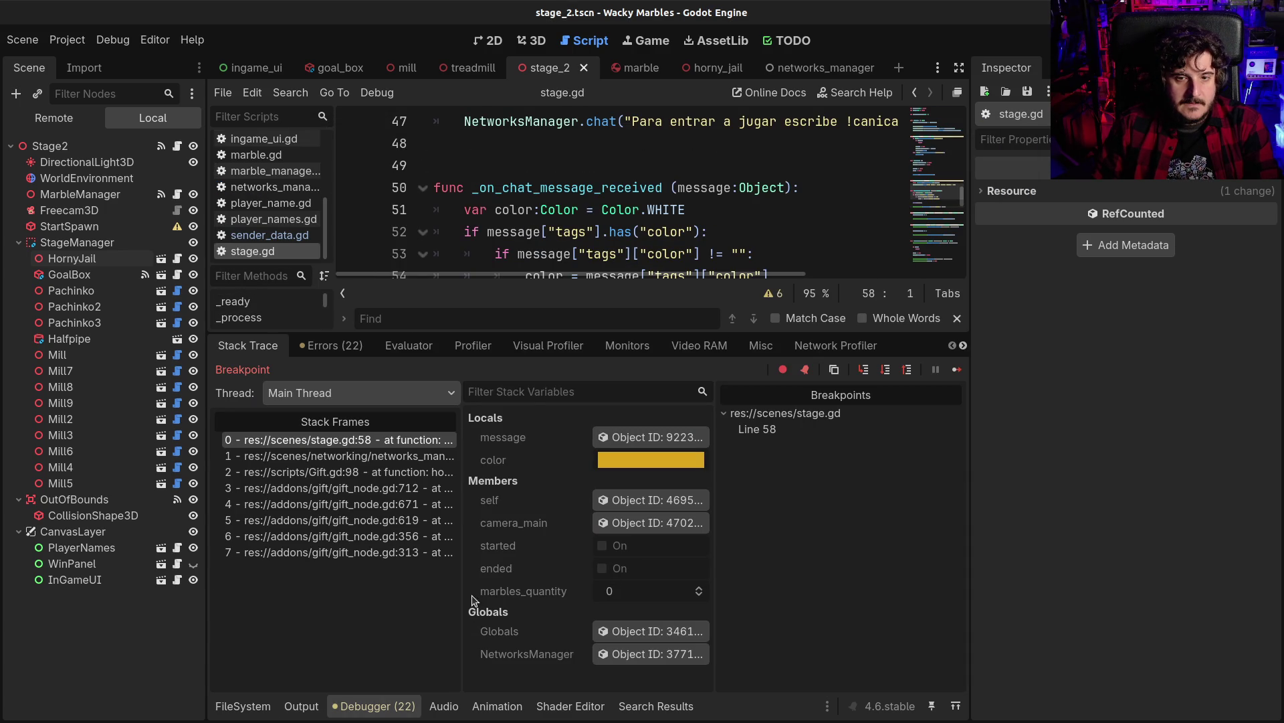
# Inspect the paused message object in Locals, confirm Message is 'horny', and reopen FileSystem
pyautogui.scroll(-2, 566, 225)
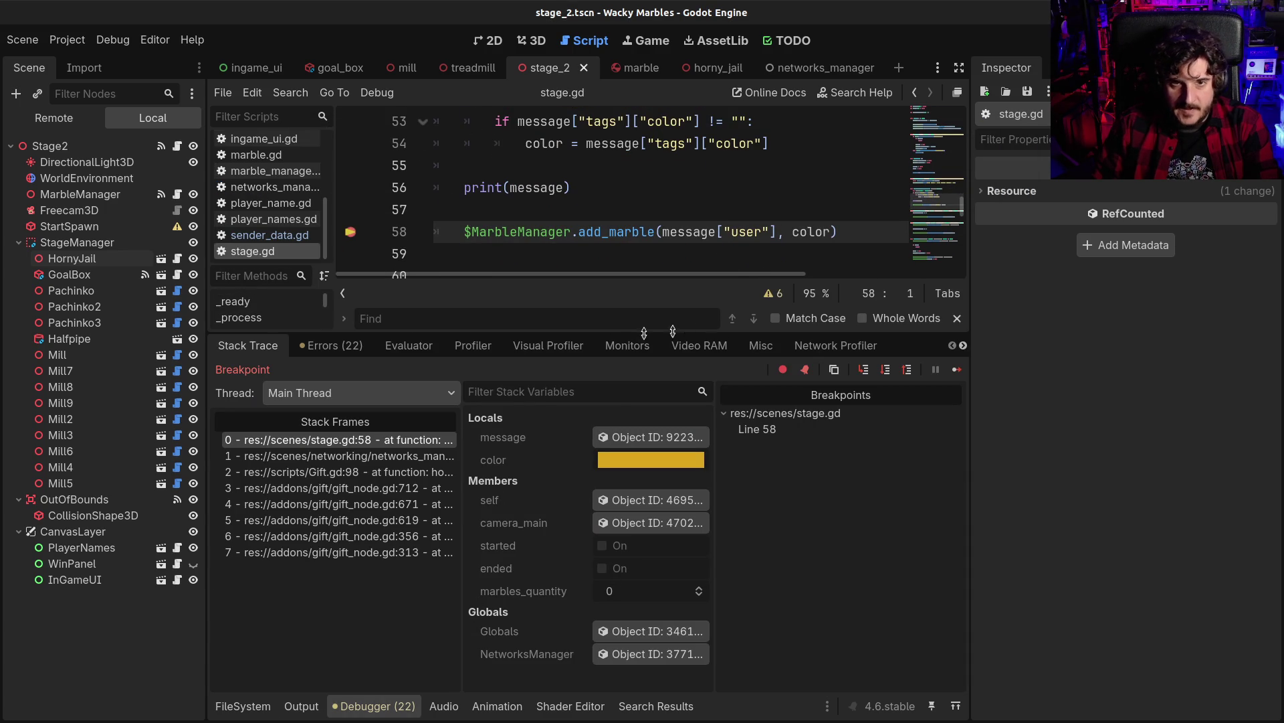
pyautogui.click(629, 437)
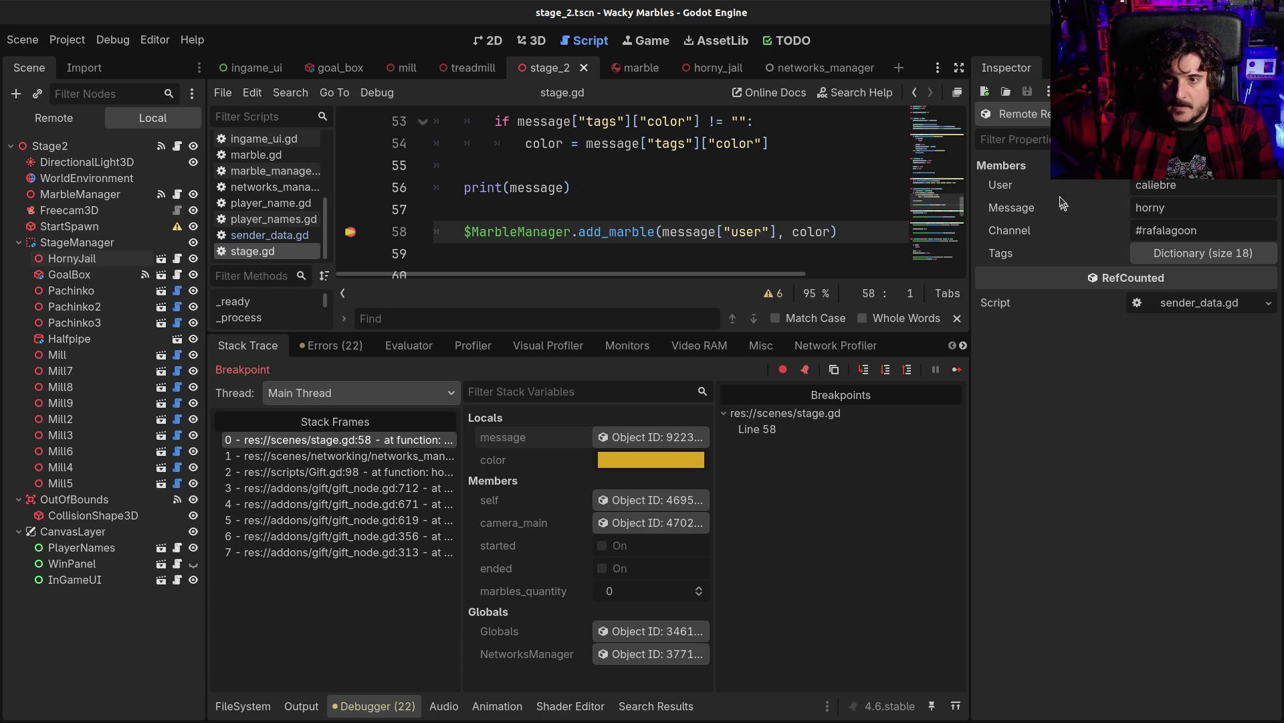
pyautogui.doubleClick(1151, 208)
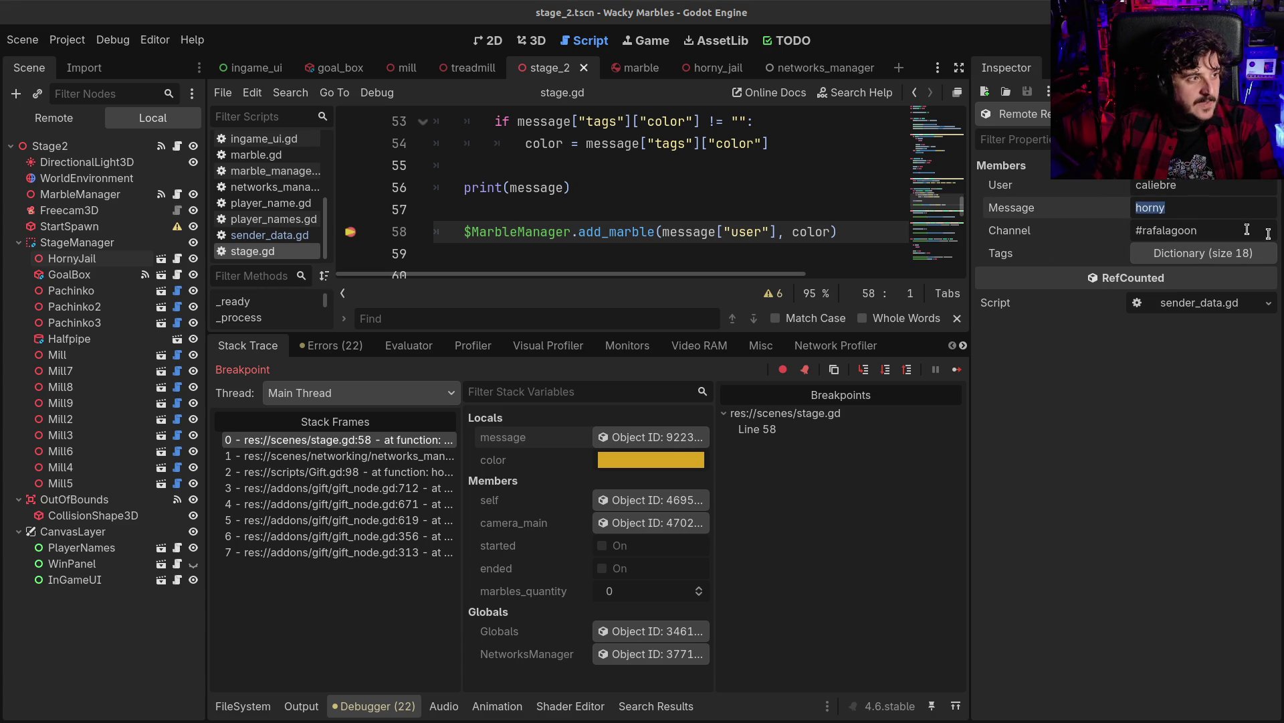
pyautogui.click(1179, 186)
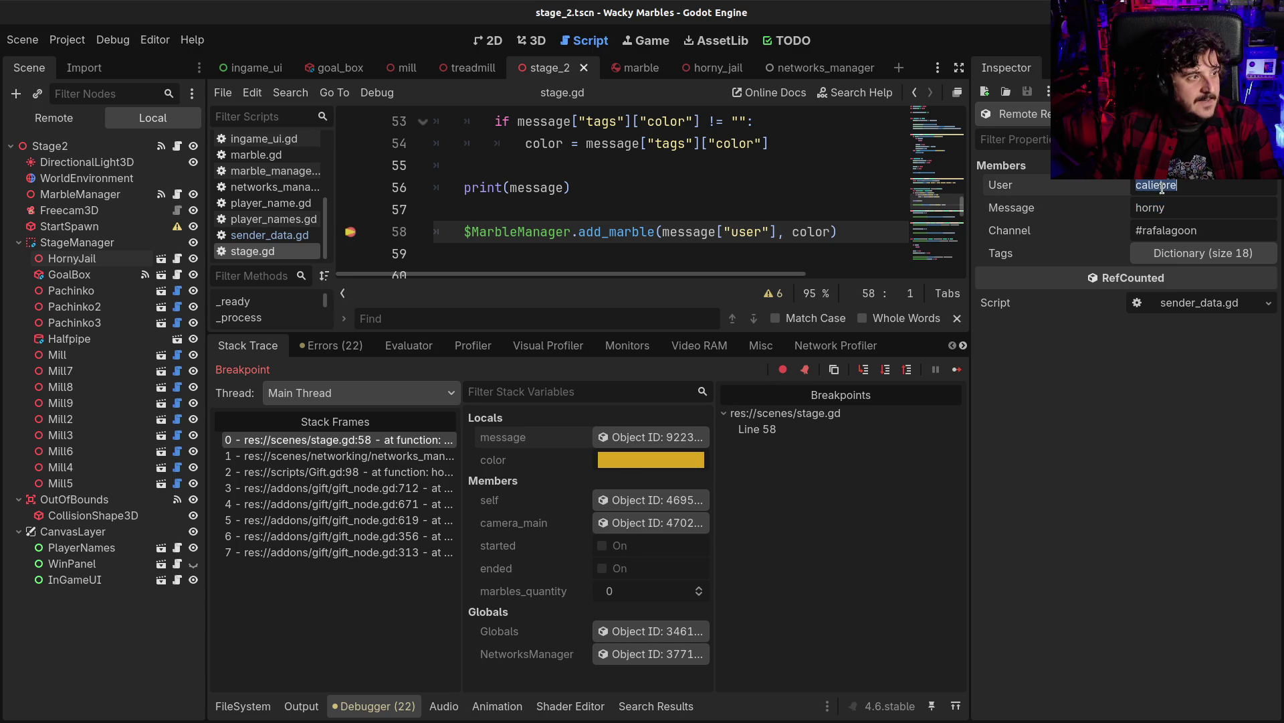
pyautogui.click(243, 706)
pyautogui.scroll(1, 605, 253)
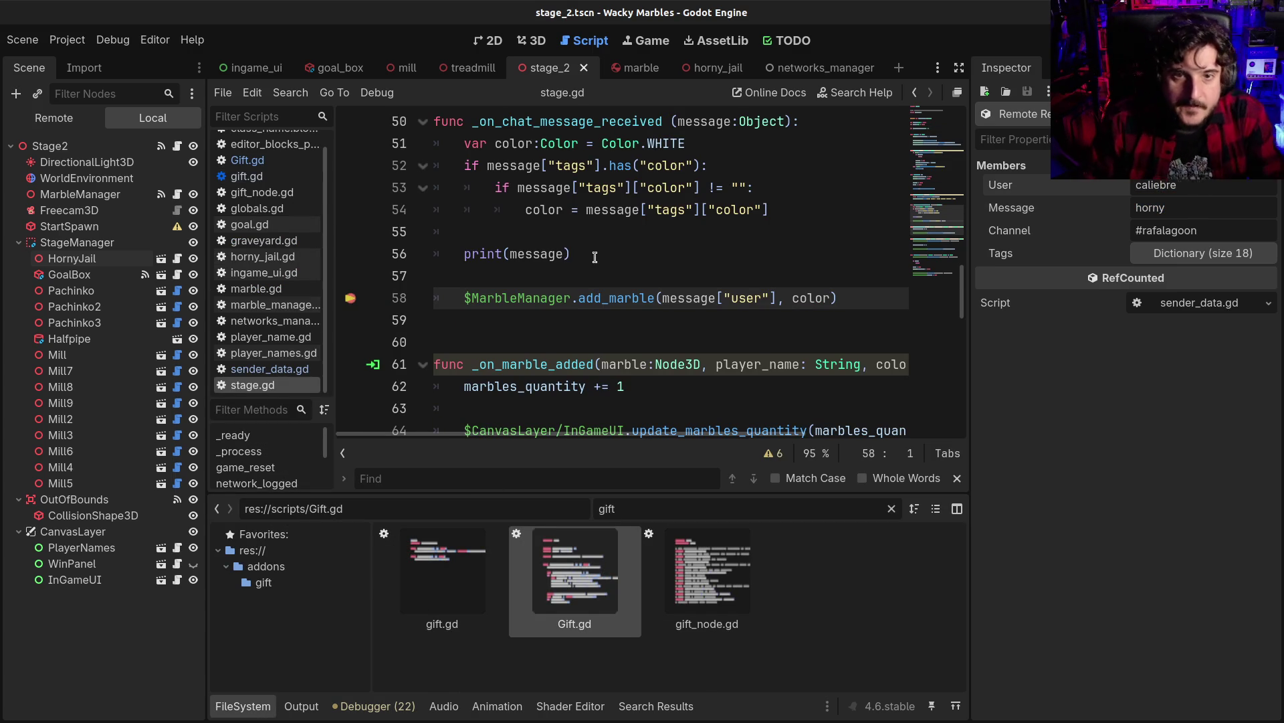
# Replace line 56's print call with an 'if message["message"] != ""' check in stage.gd
pyautogui.click(775, 263)
pyautogui.press('Home')
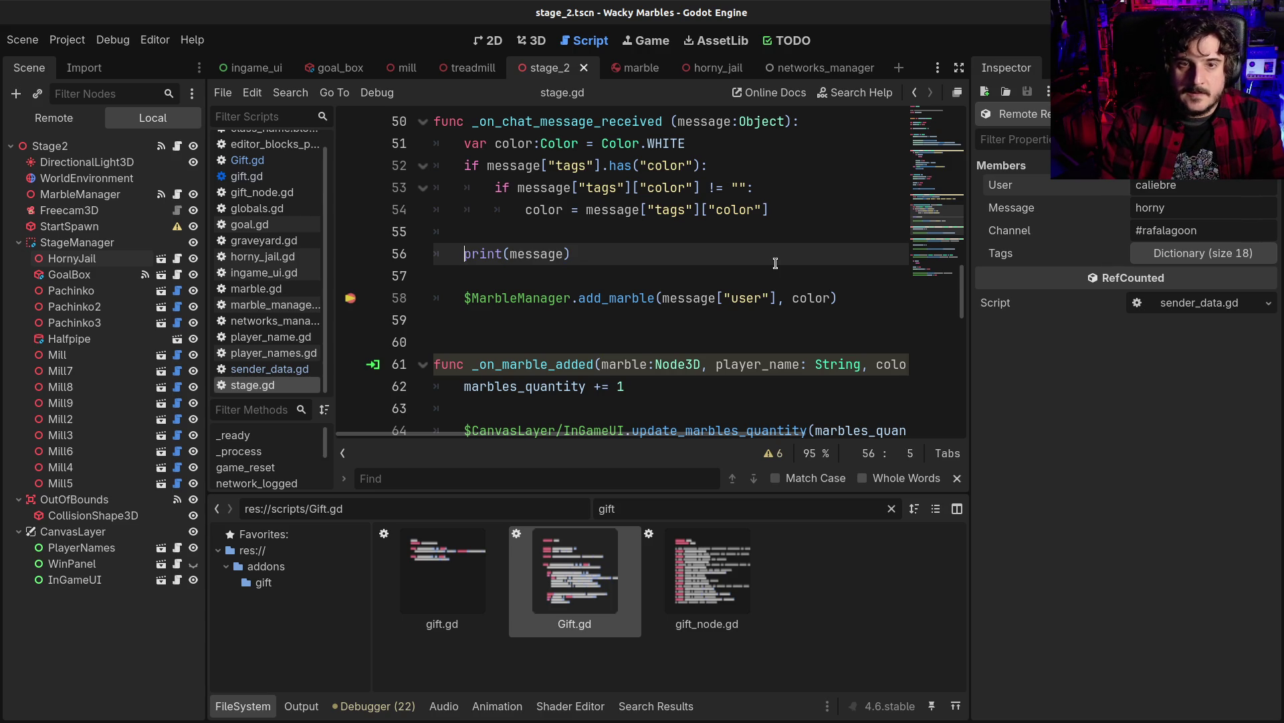
pyautogui.press('Delete')
pyautogui.press('Delete')
pyautogui.press('Delete')
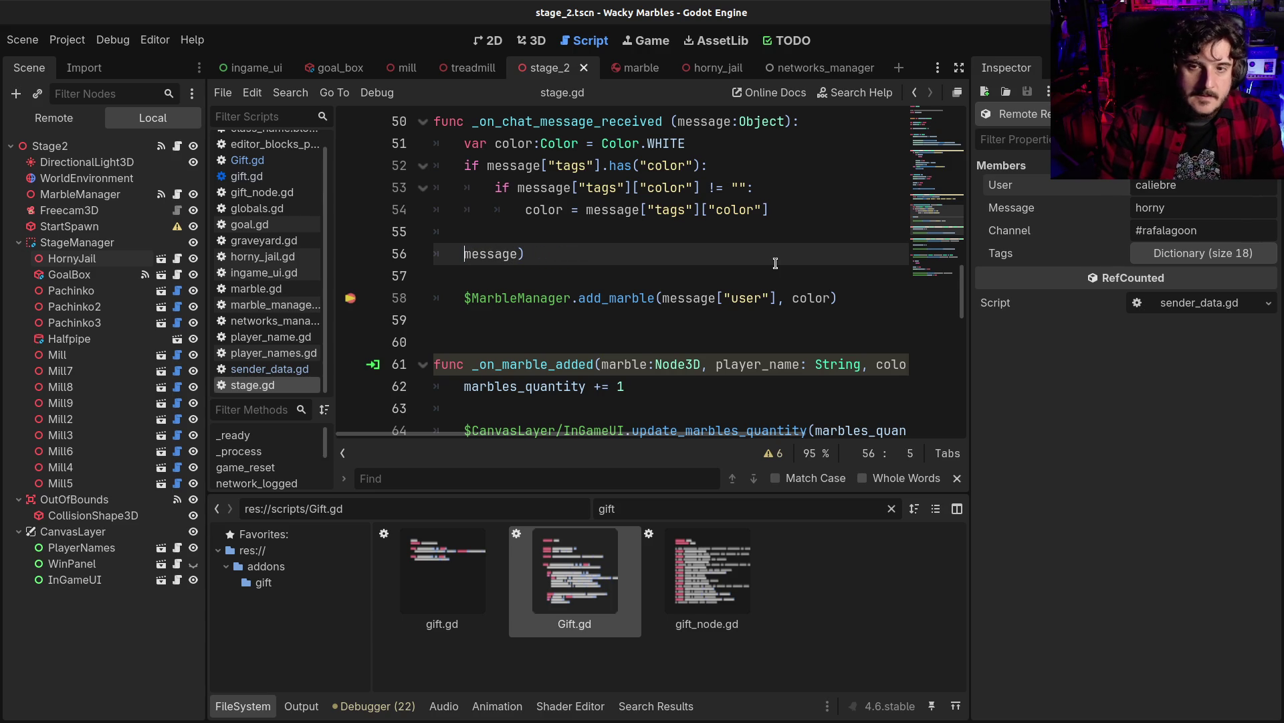
pyautogui.write('if message')
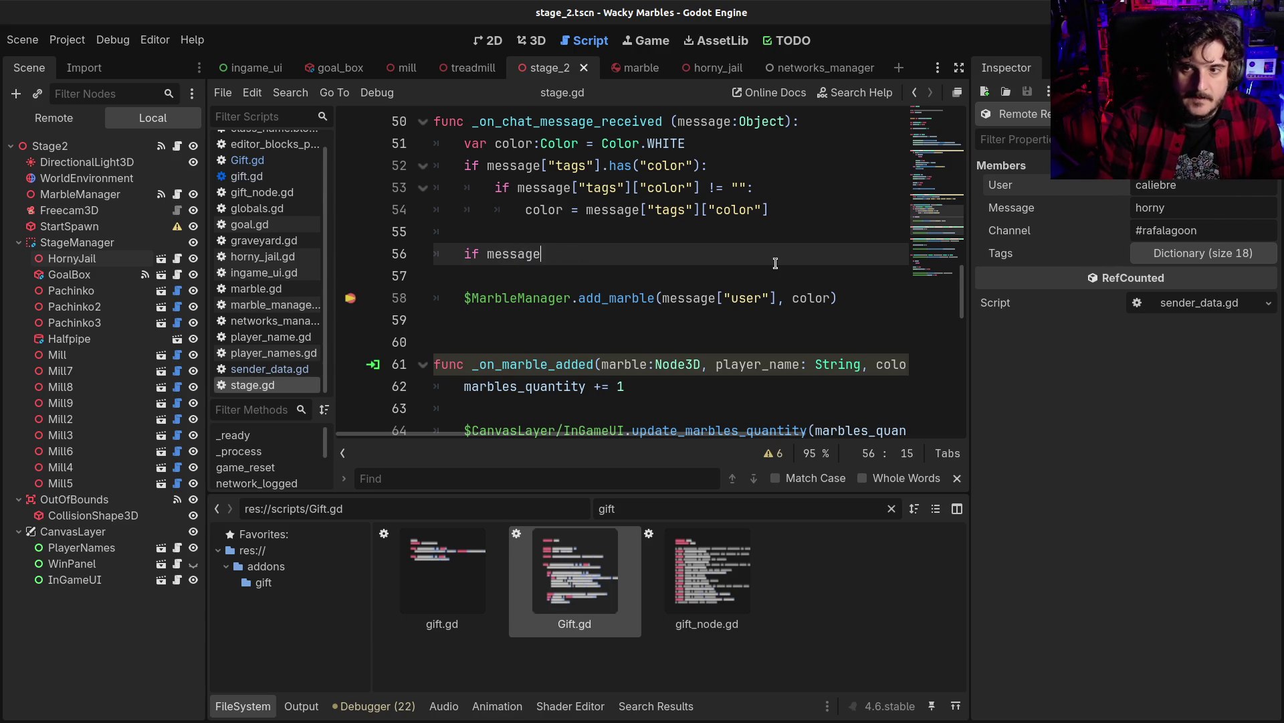
pyautogui.write('["message"] !')
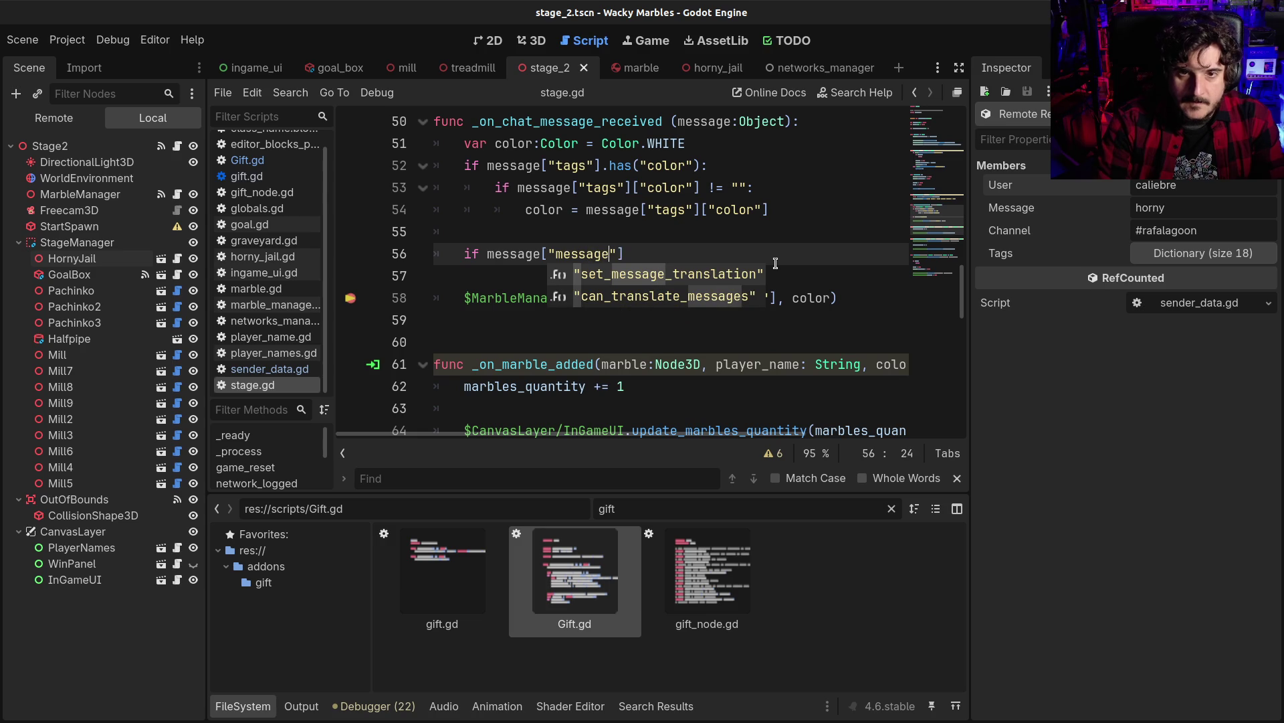
pyautogui.write('= "":')
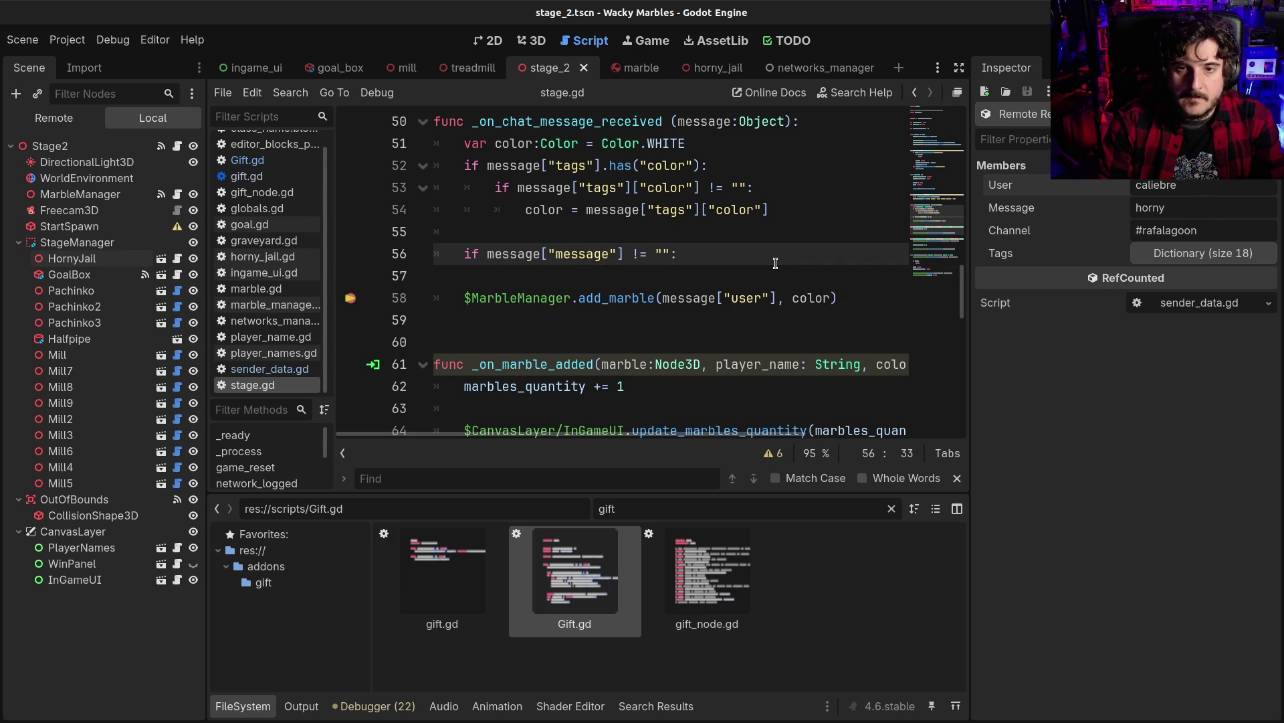
pyautogui.press('Return')
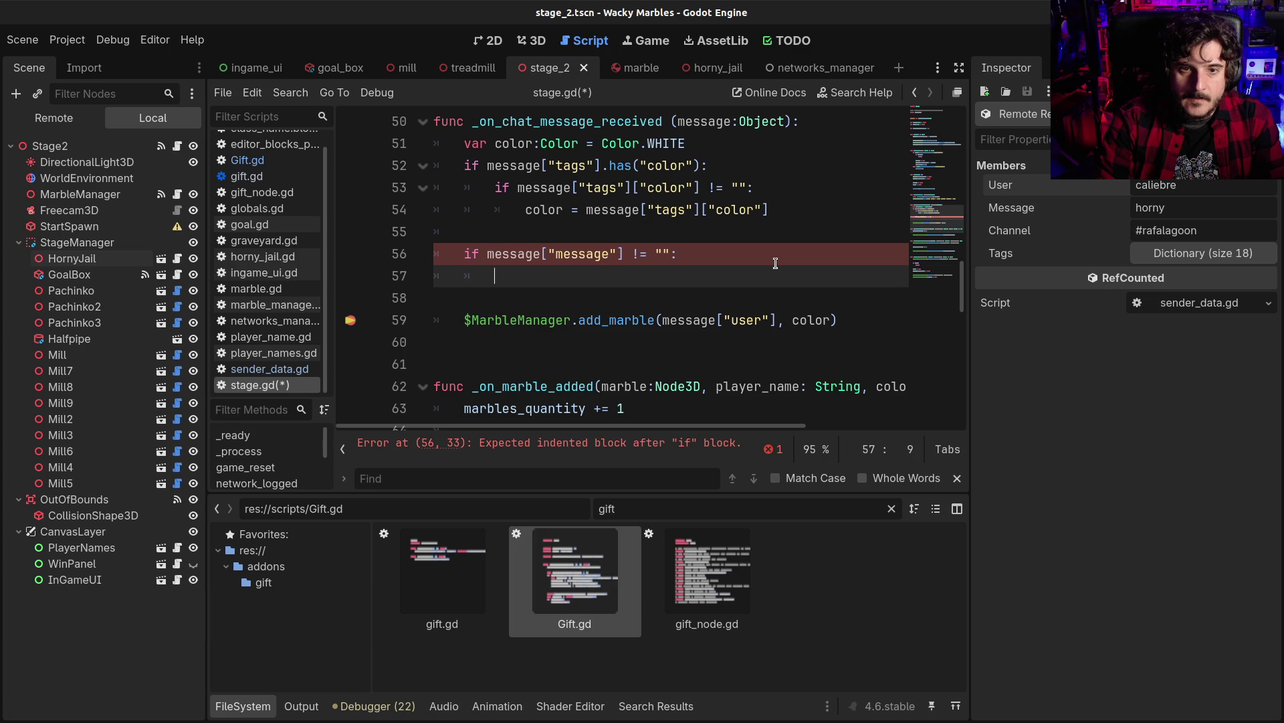
pyautogui.write('parse_message(')
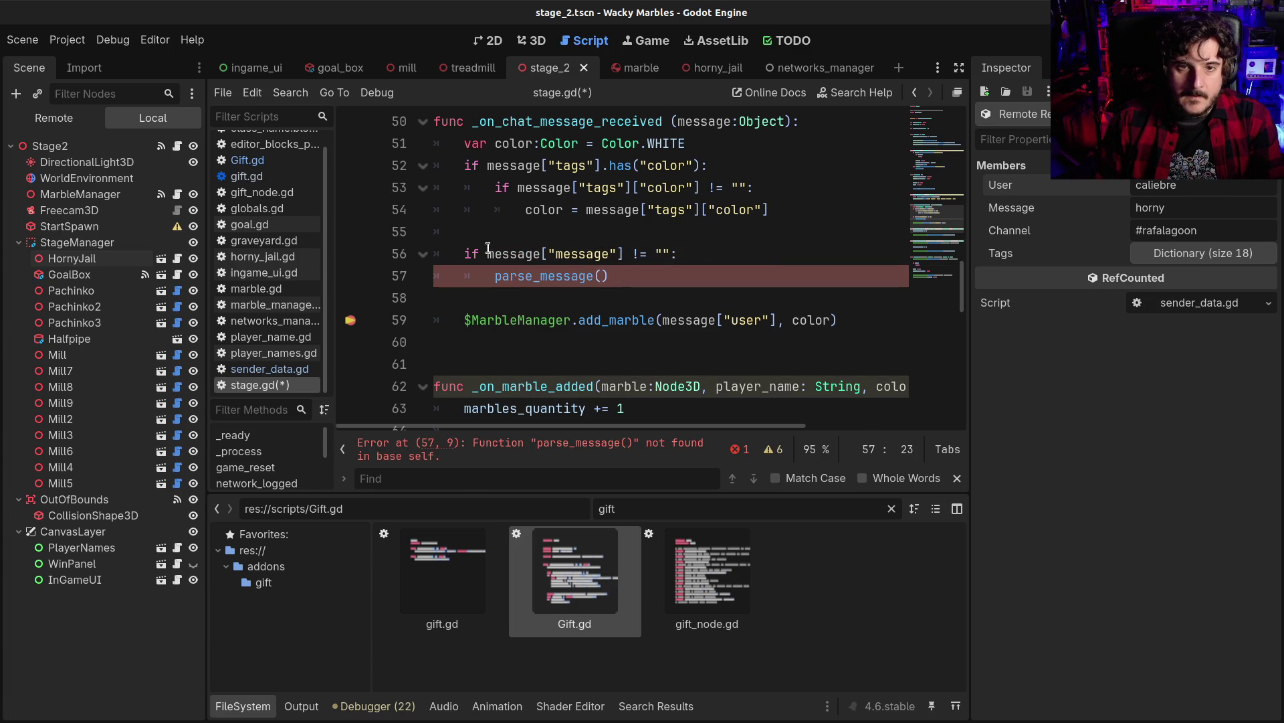
# Inside the check, call parse_message(message) followed by return, and save stage.gd
pyautogui.click(488, 249)
pyautogui.doubleClick(537, 255)
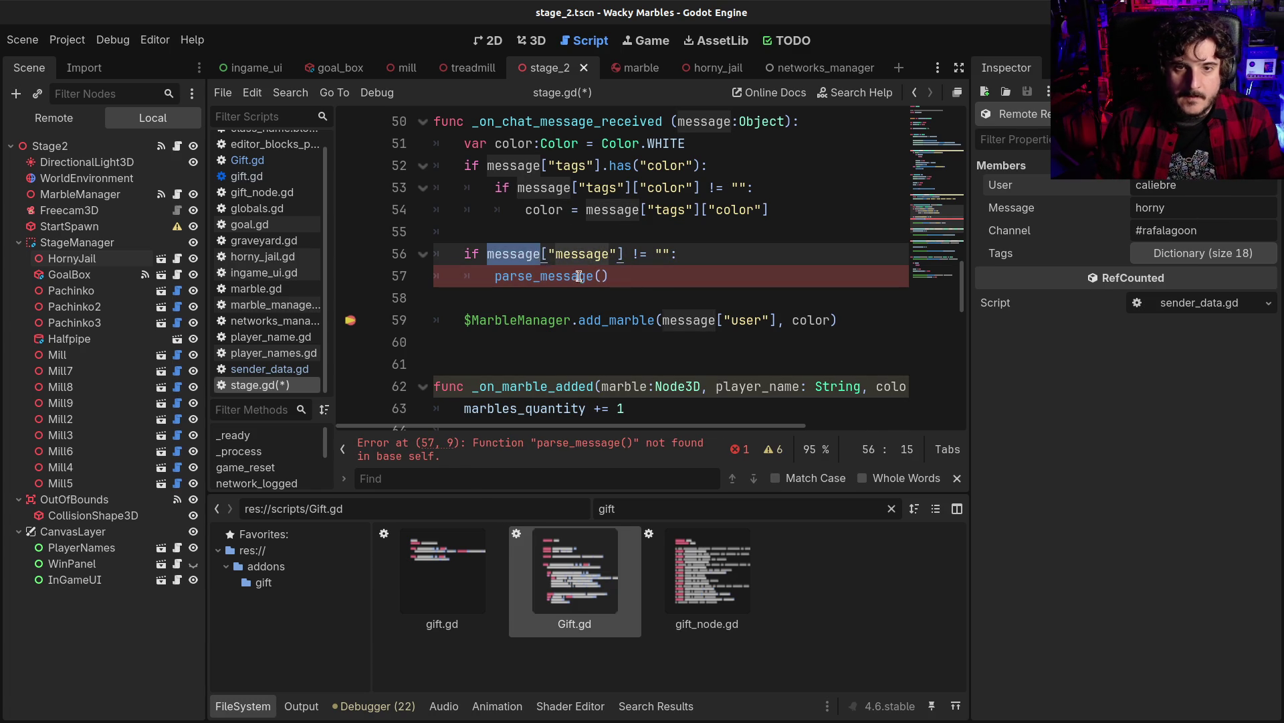
pyautogui.click(628, 279)
pyautogui.write('message')
pyautogui.click(727, 276)
pyautogui.press('Return')
pyautogui.write('return')
pyautogui.hotkey('ctrl', 's')
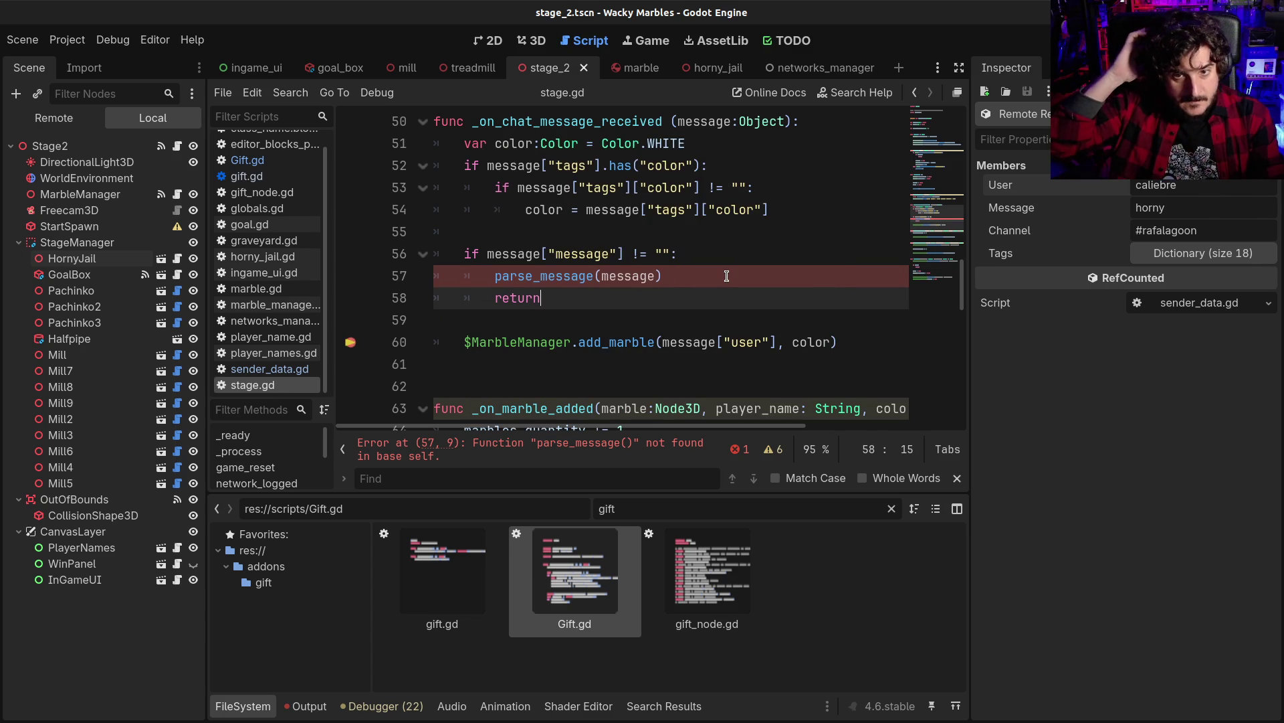
# Collapse the FileSystem panel and stop the running game with F8
pyautogui.click(224, 706)
pyautogui.press('F8')
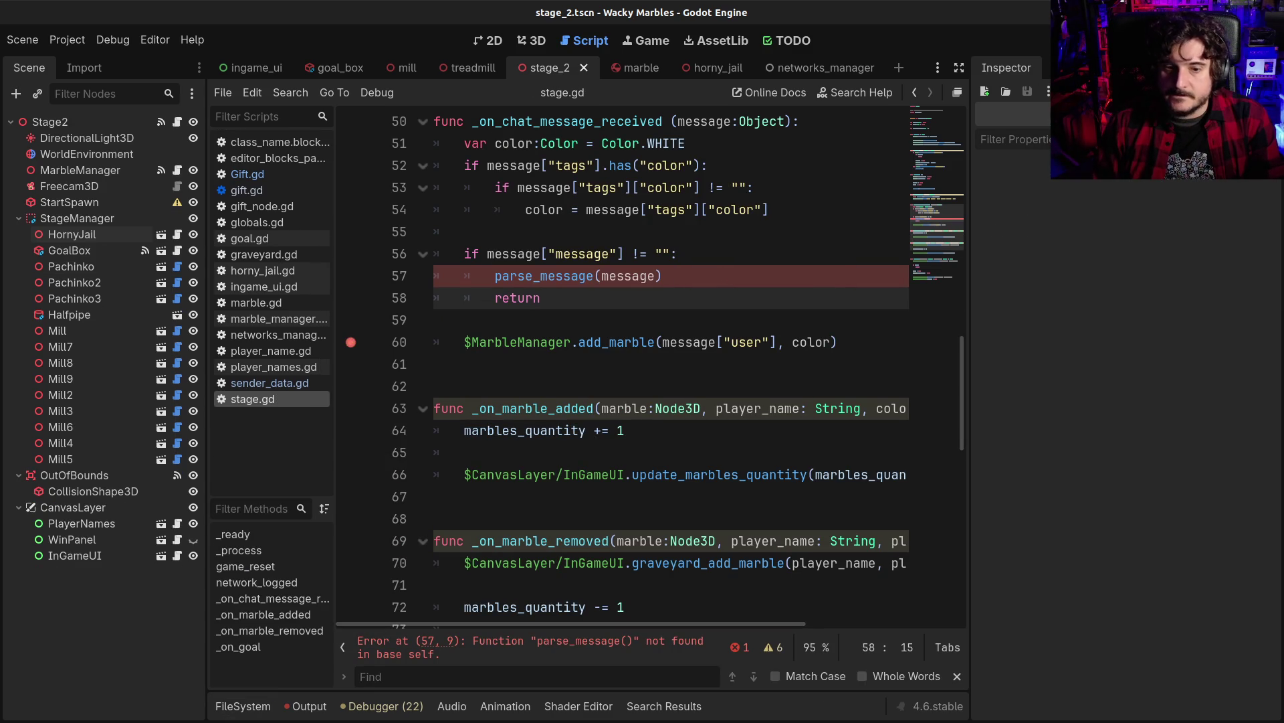
pyautogui.click(663, 393)
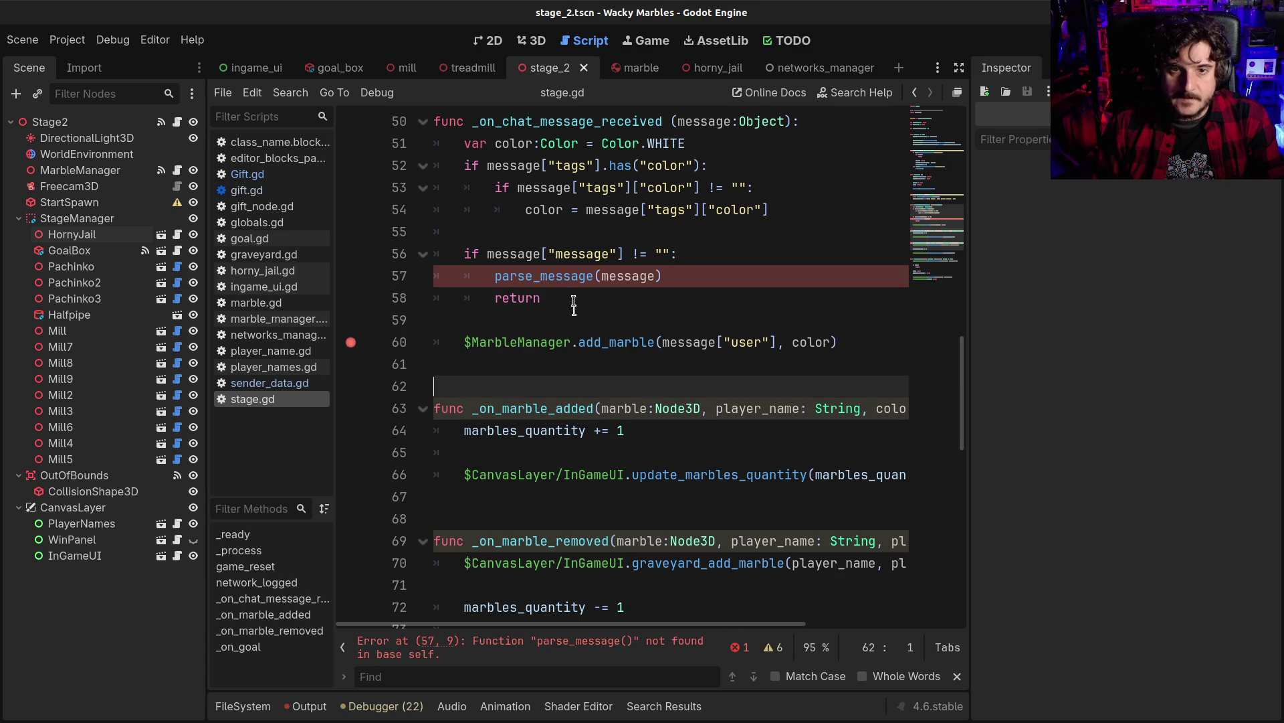
# Declare 'func parse_message(message:Object):' above _on_chat_message_received
pyautogui.doubleClick(568, 275)
pyautogui.hotkey('ctrl', 'c')
pyautogui.write('parse_message')
pyautogui.hotkey('ctrl', '0')
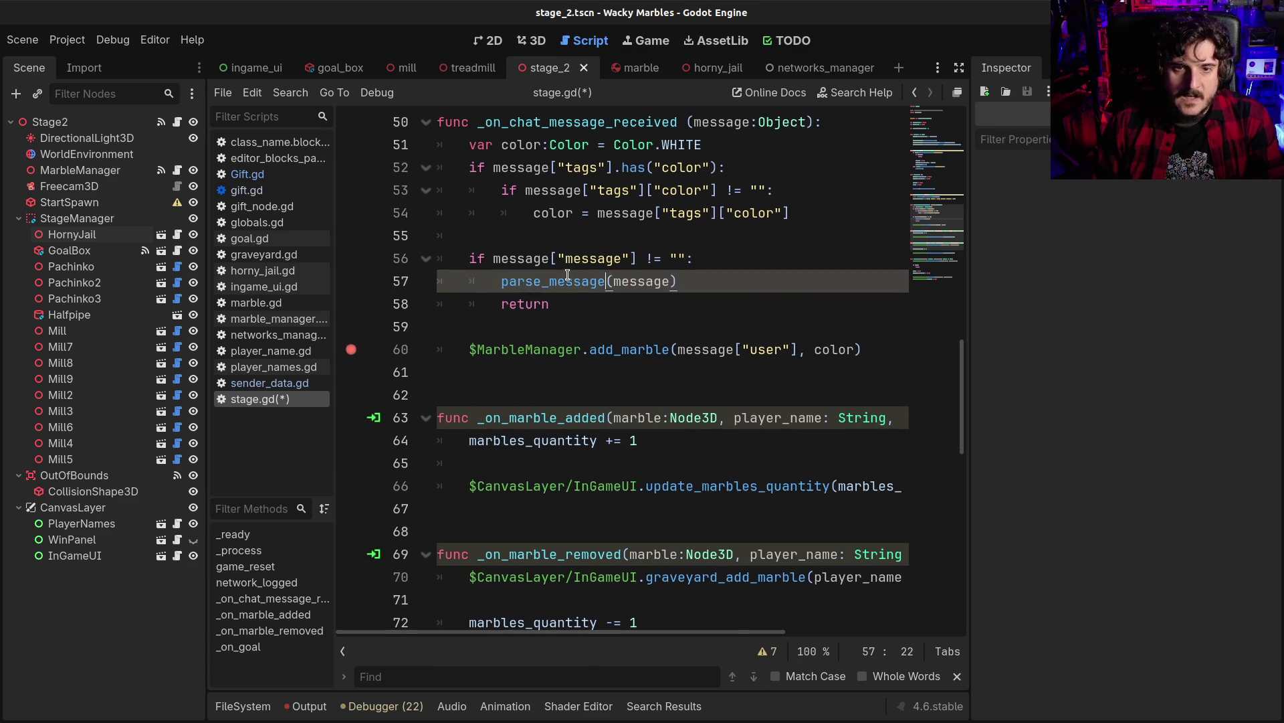
pyautogui.scroll(3, 518, 276)
pyautogui.click(517, 277)
pyautogui.press('Return')
pyautogui.hotkey('ctrl', 'v')
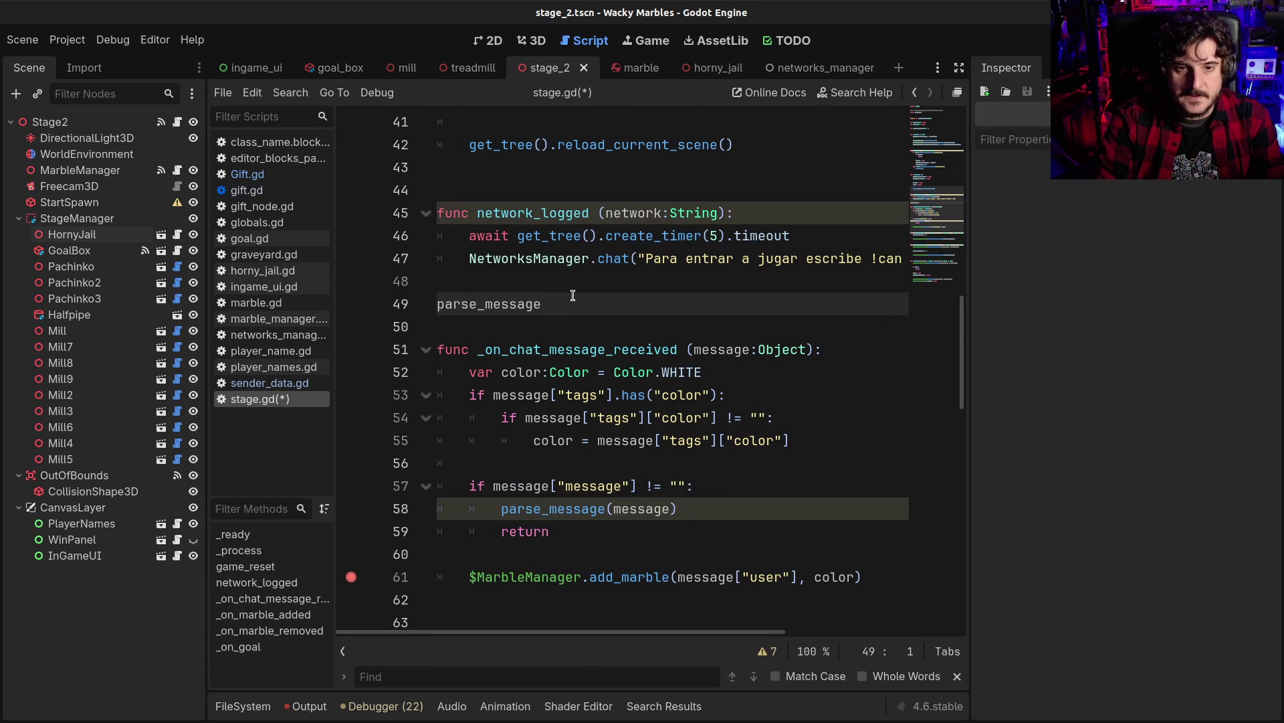
pyautogui.write('func')
pyautogui.press('End')
pyautogui.write('(me')
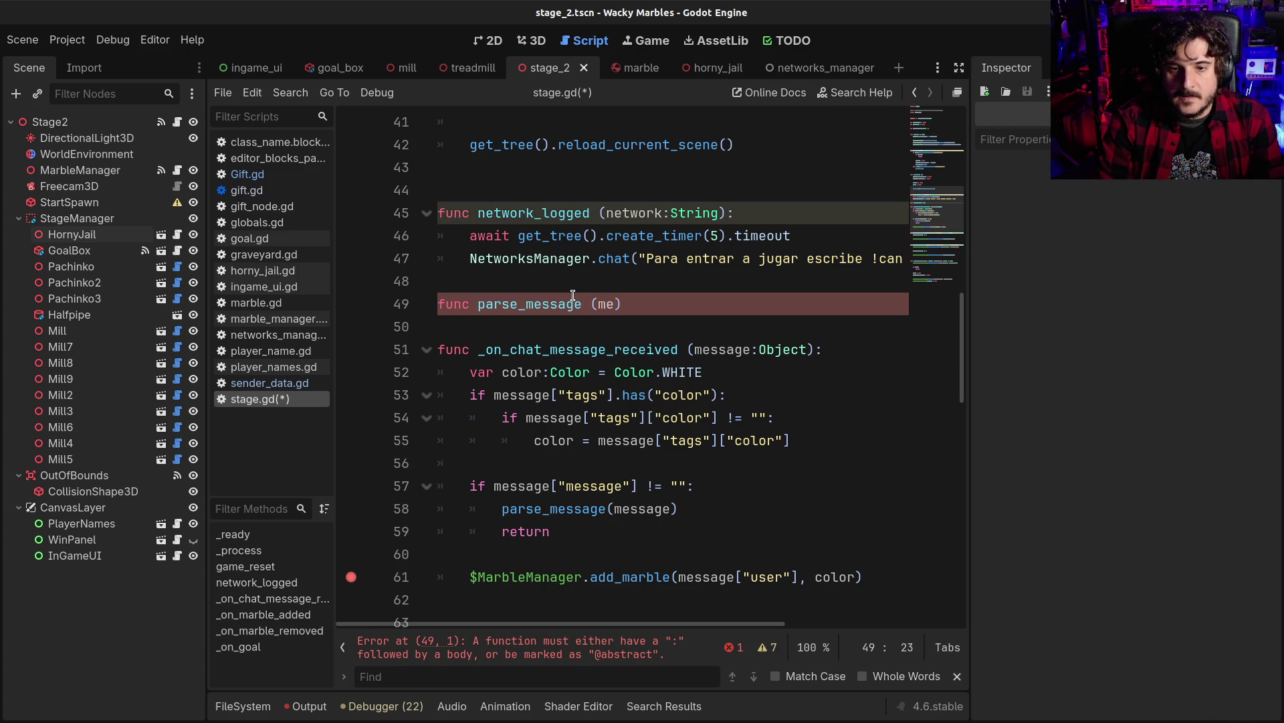
pyautogui.write('ssage:Obje')
pyautogui.press('Return')
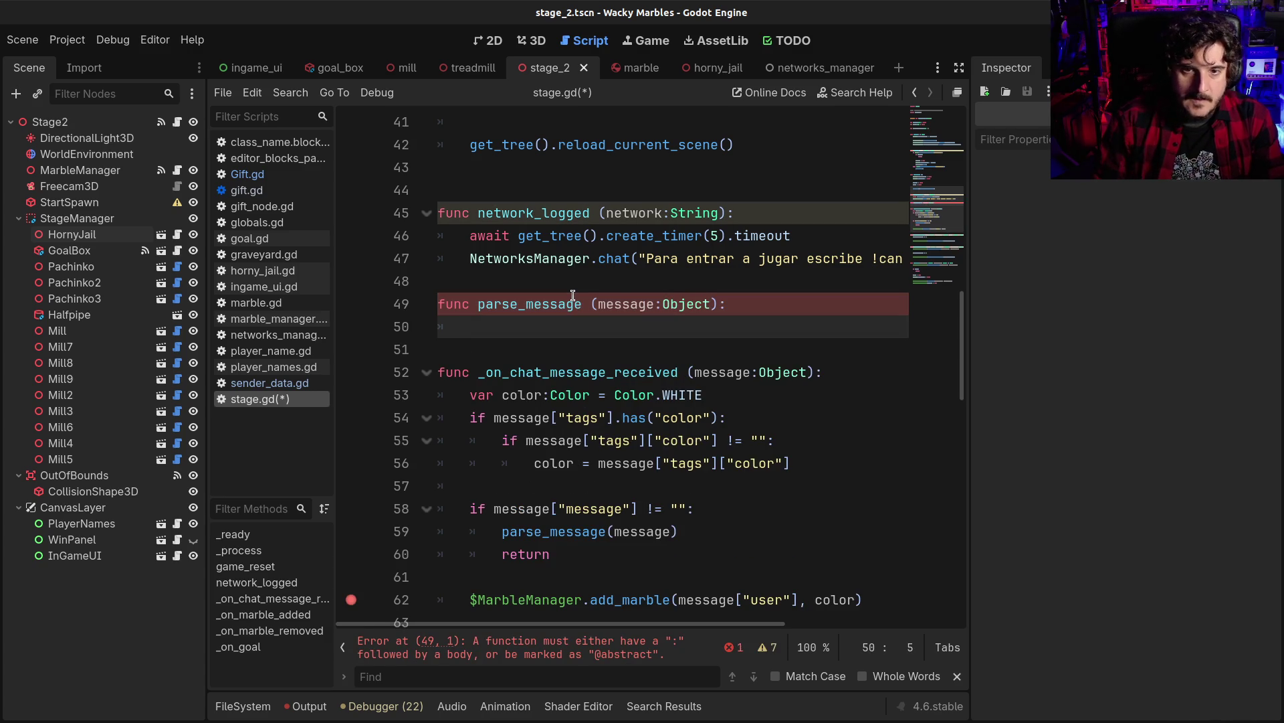
# Add a message["user"] line in the parse_message body
pyautogui.scroll(-3, 626, 343)
pyautogui.moveTo(799, 394); pyautogui.dragTo(677, 395)
pyautogui.scroll(4, 615, 398)
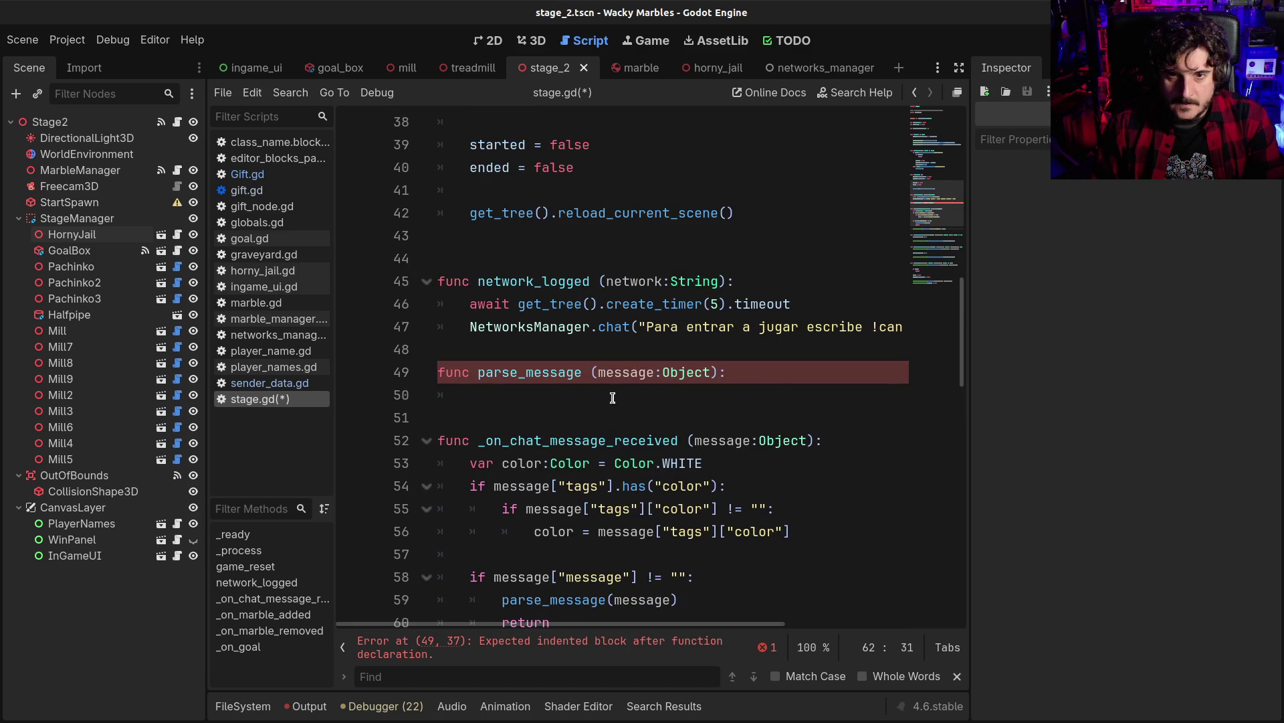
pyautogui.click(583, 396)
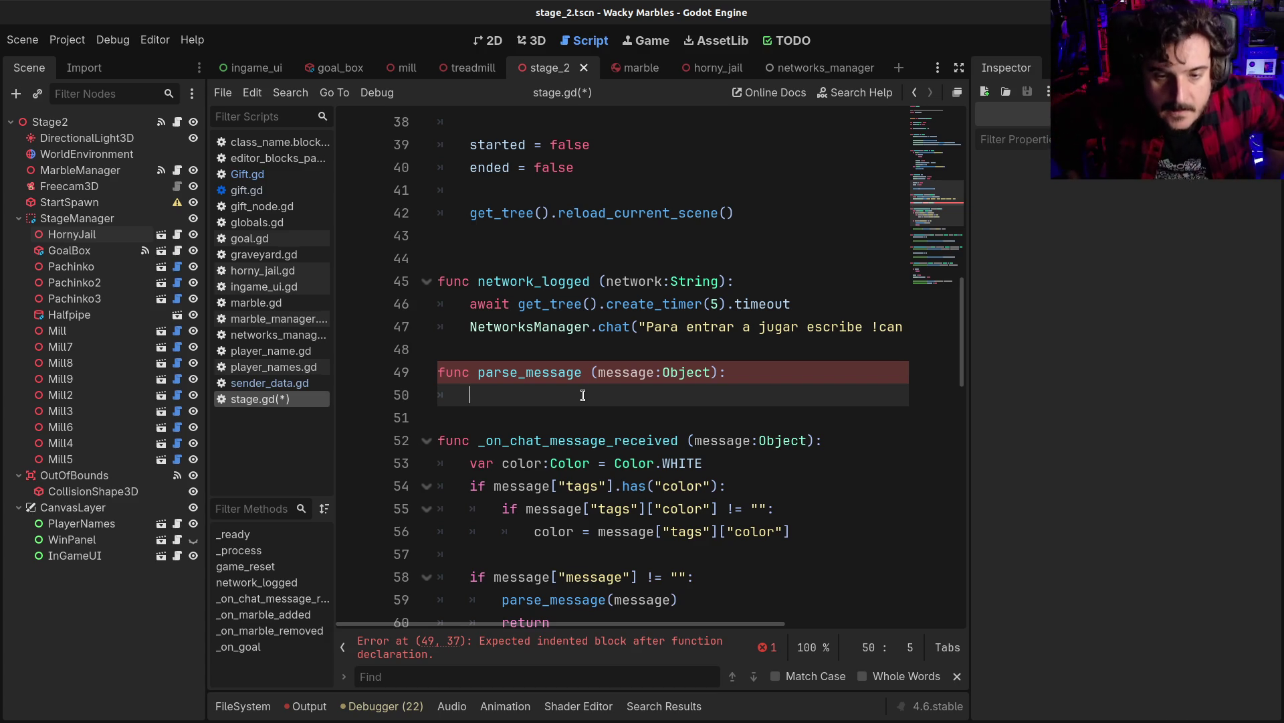
pyautogui.write('message["user"')
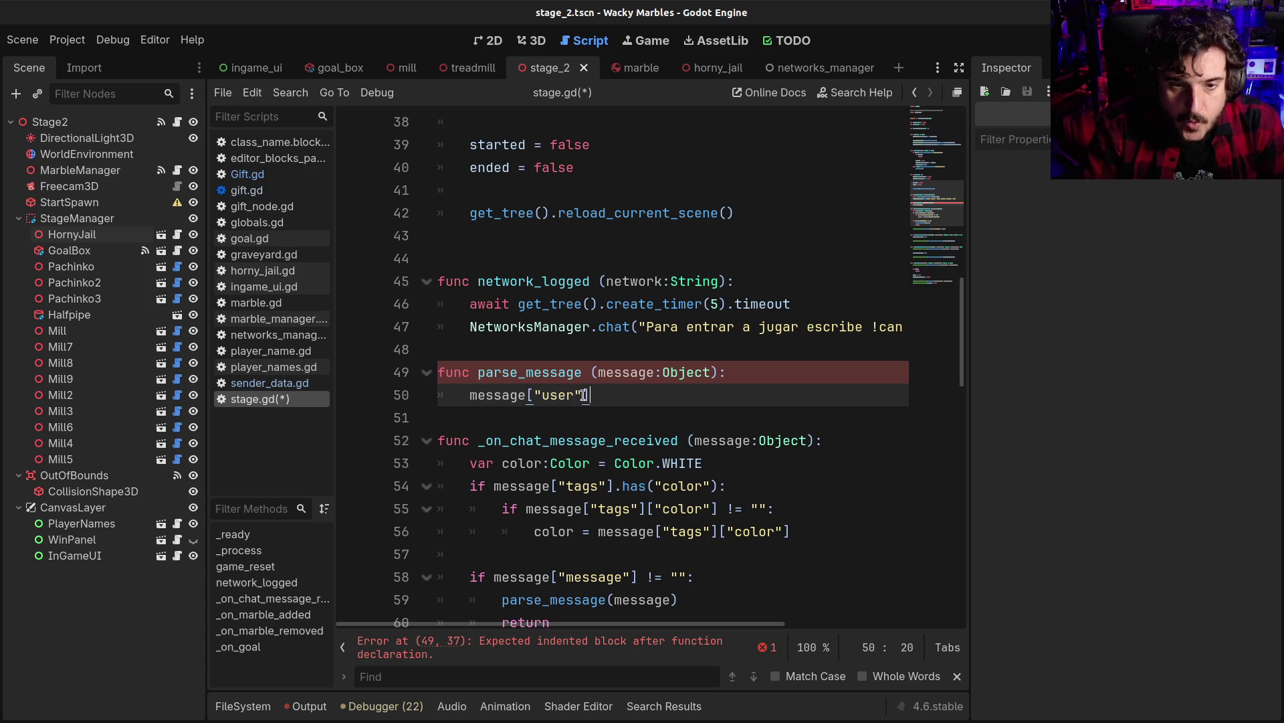
pyautogui.scroll(-1, 584, 395)
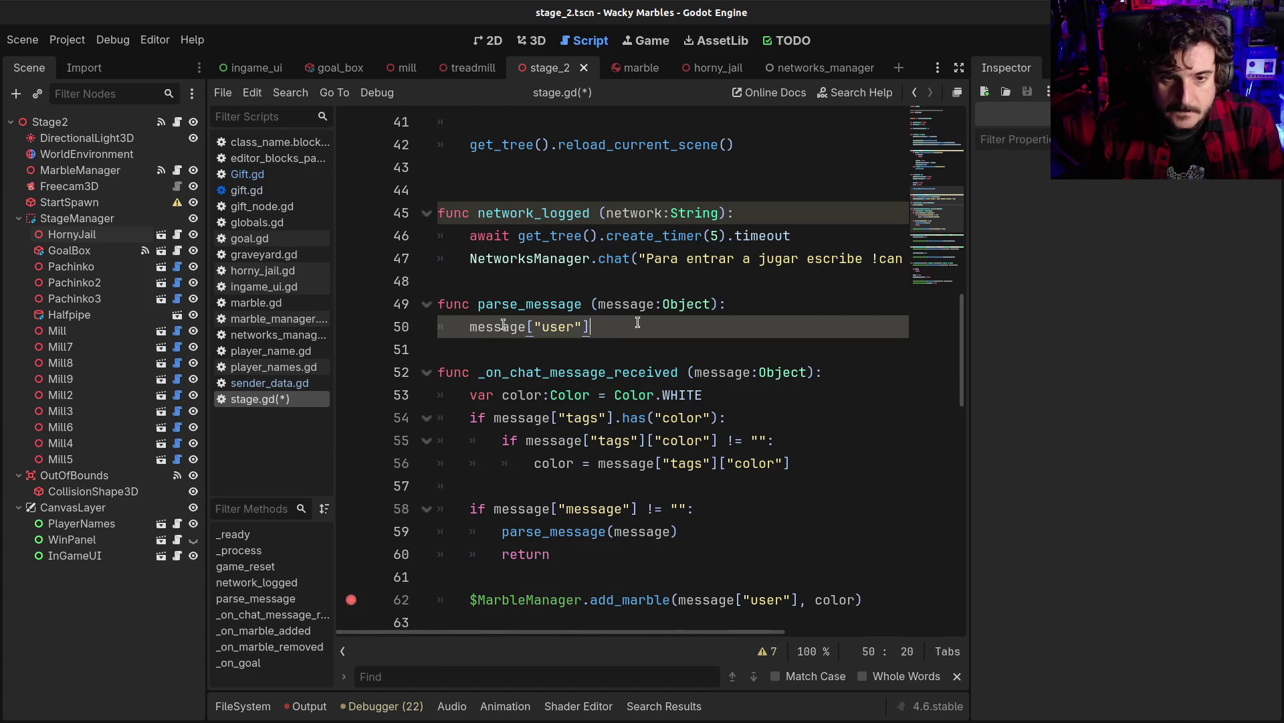
# Wrap it in 'match message["message"]:' with a "horny": branch holding the user line
pyautogui.hotkey('ctrl', 'shift', 'Return')
pyautogui.write('match m')
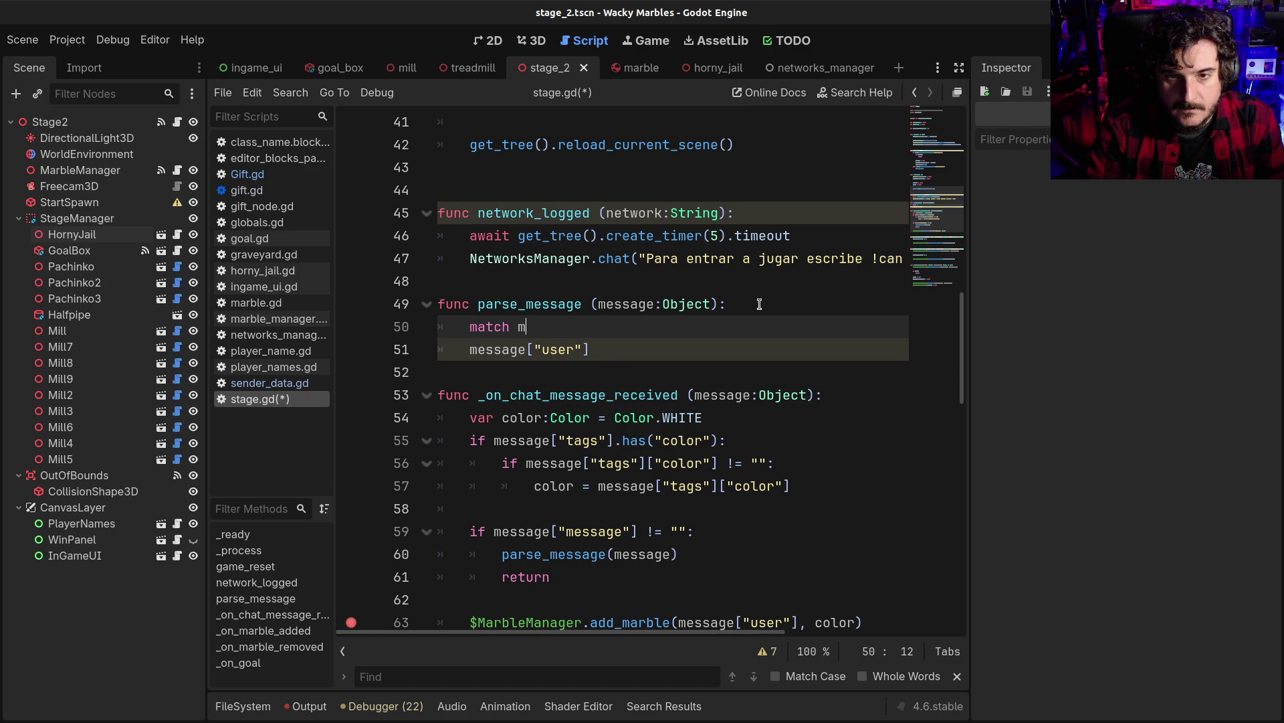
pyautogui.write('essage["message')
pyautogui.press('End')
pyautogui.press('Return')
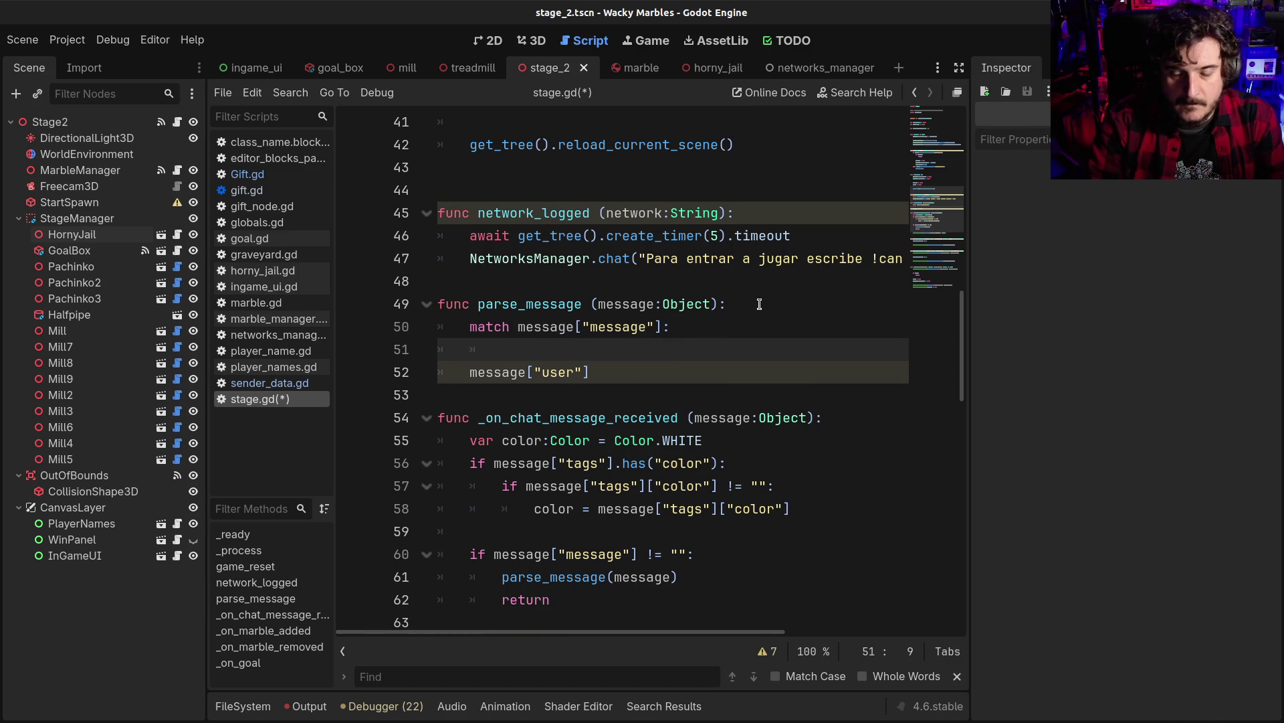
pyautogui.write('horny"')
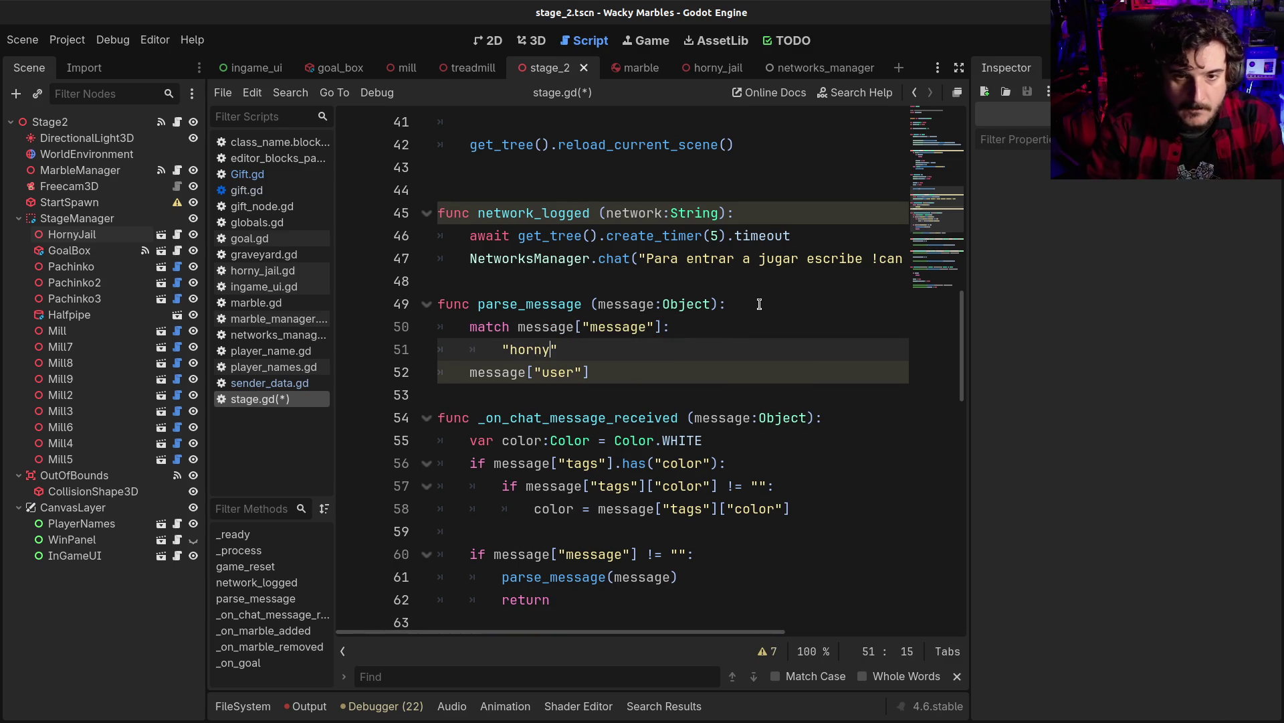
pyautogui.press('Down')
pyautogui.press('Home')
pyautogui.press('Tab')
pyautogui.press('Tab')
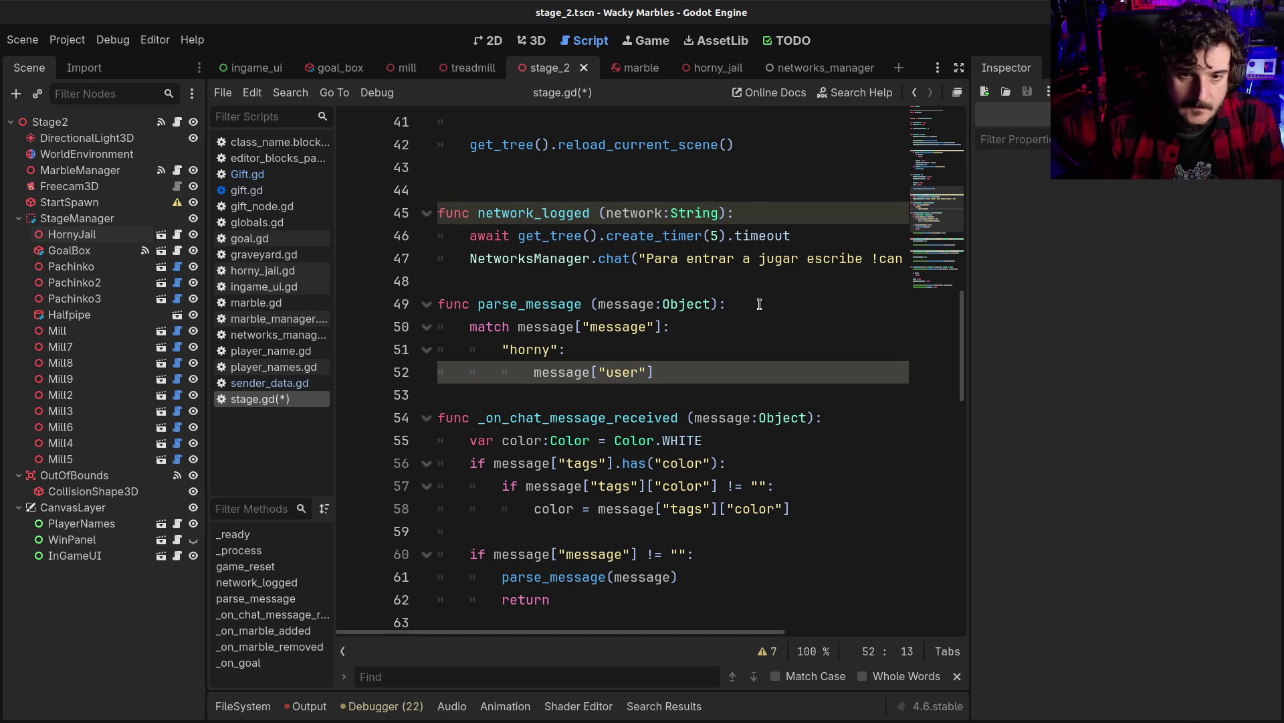
# Check add_marble's arguments on line 64, then return to the user expression in parse_message
pyautogui.scroll(-3, 722, 334)
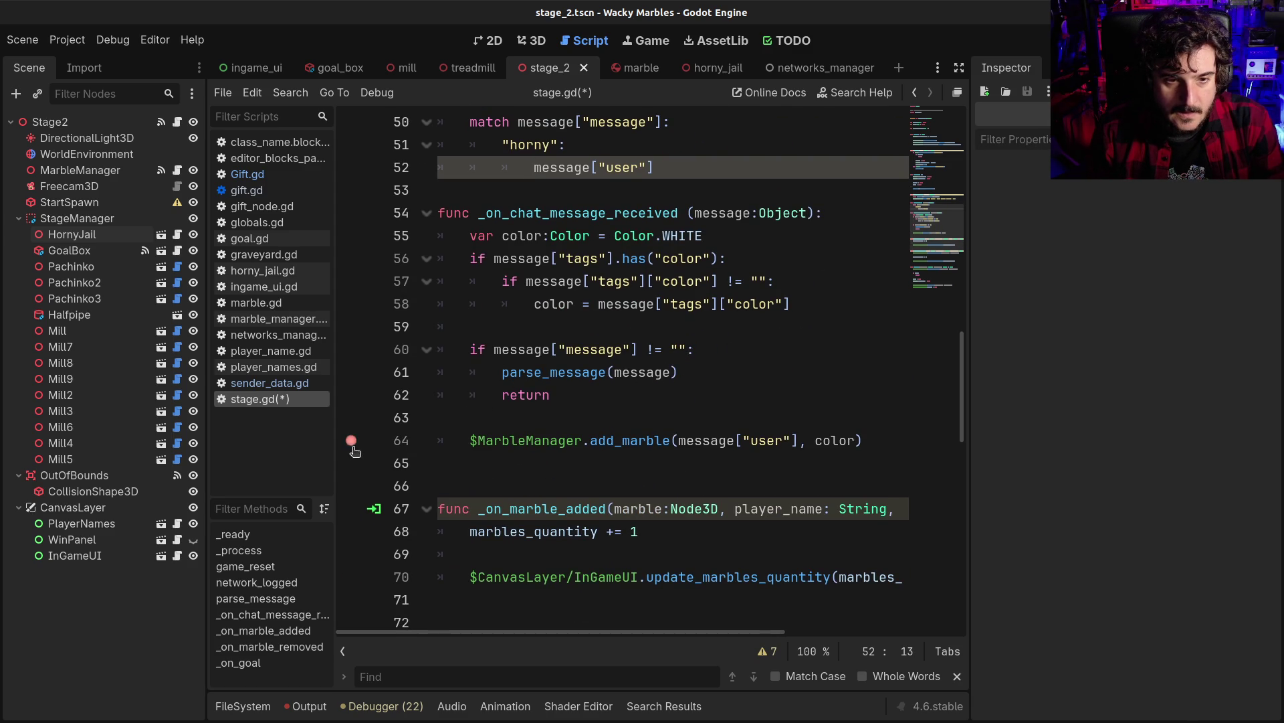
pyautogui.click(676, 442)
pyautogui.scroll(3, 678, 445)
pyautogui.click(586, 441)
pyautogui.click(550, 371)
pyautogui.doubleClick(550, 371)
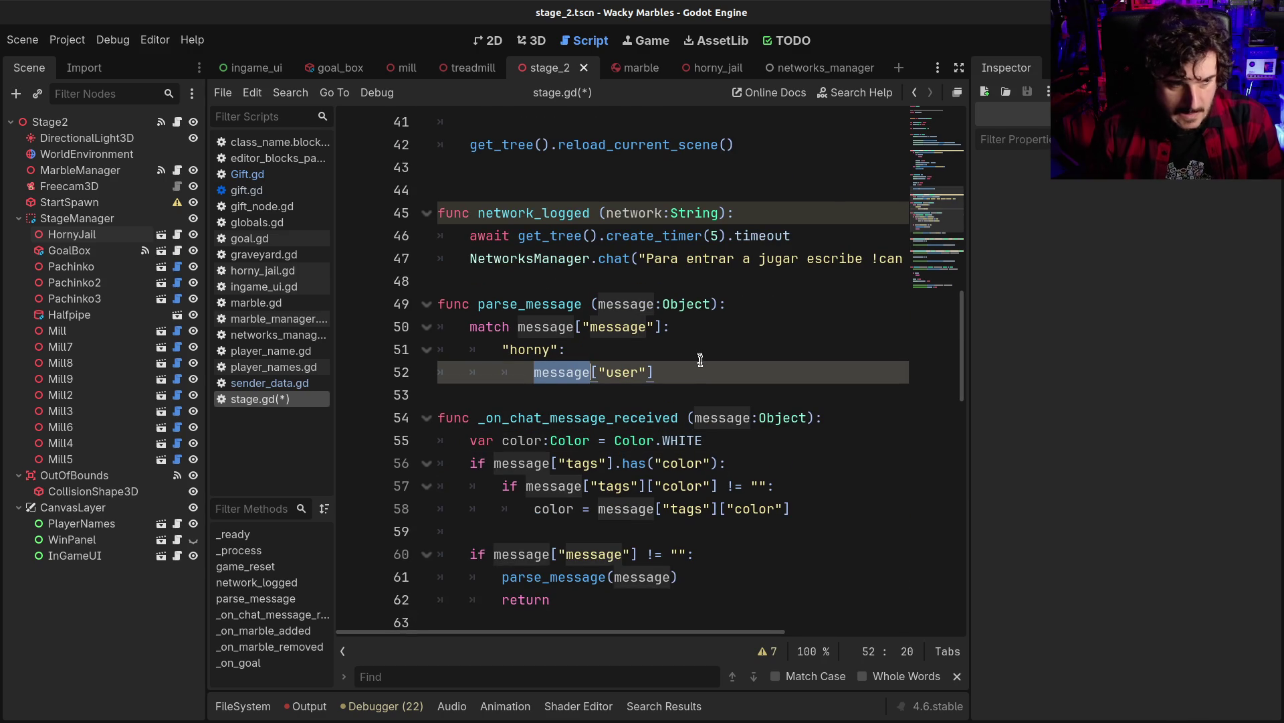
pyautogui.click(701, 362)
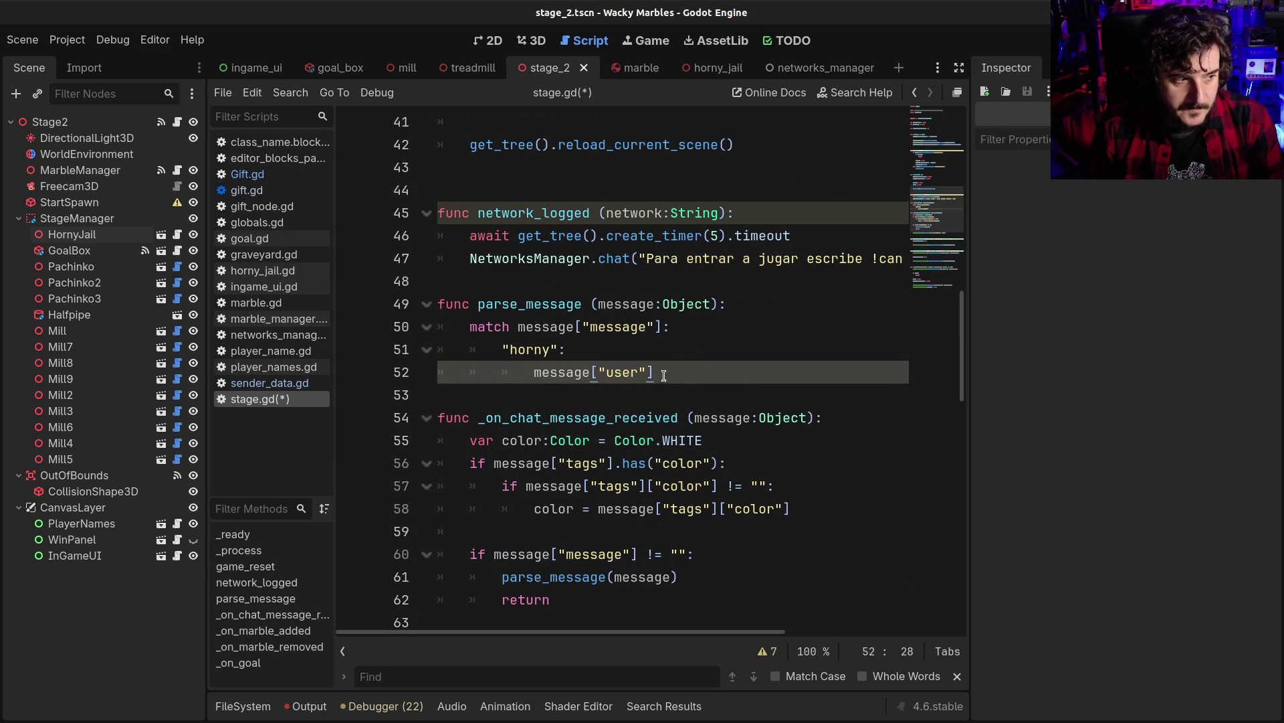
pyautogui.hotkey('ctrl', 'Left')
pyautogui.hotkey('ctrl', 'Left')
pyautogui.hotkey('ctrl', 'Left')
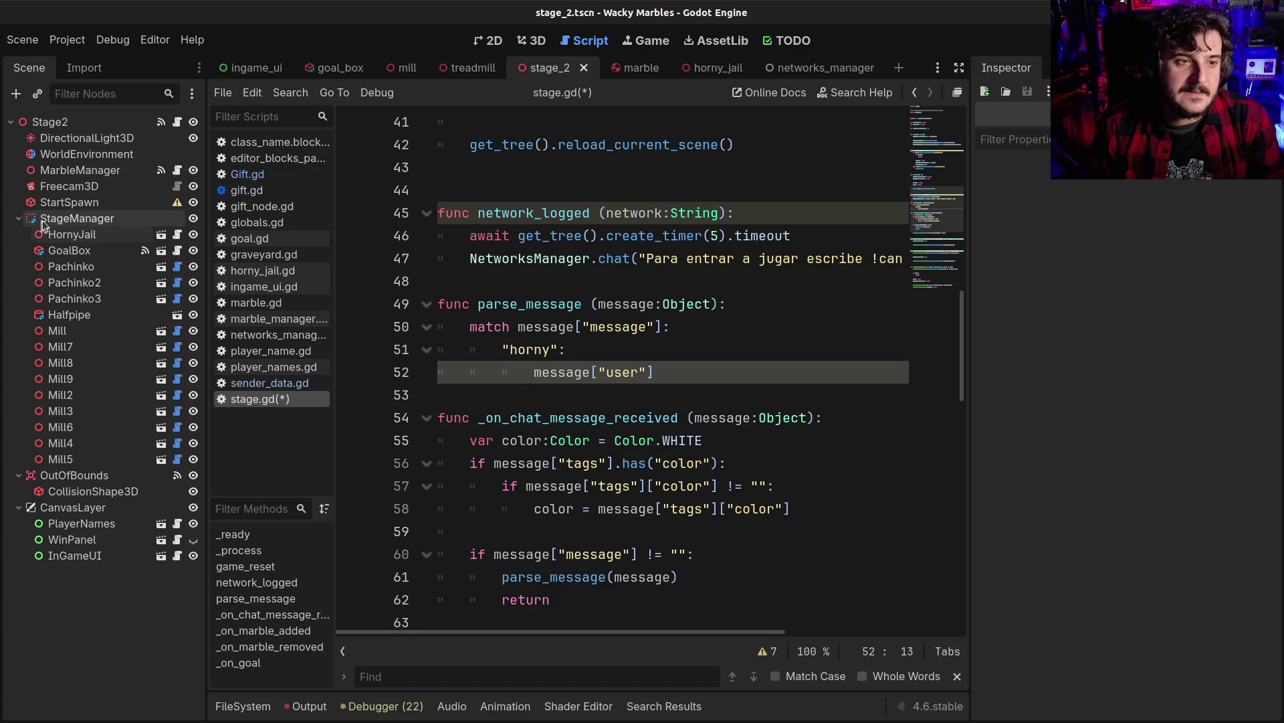
pyautogui.click(79, 170)
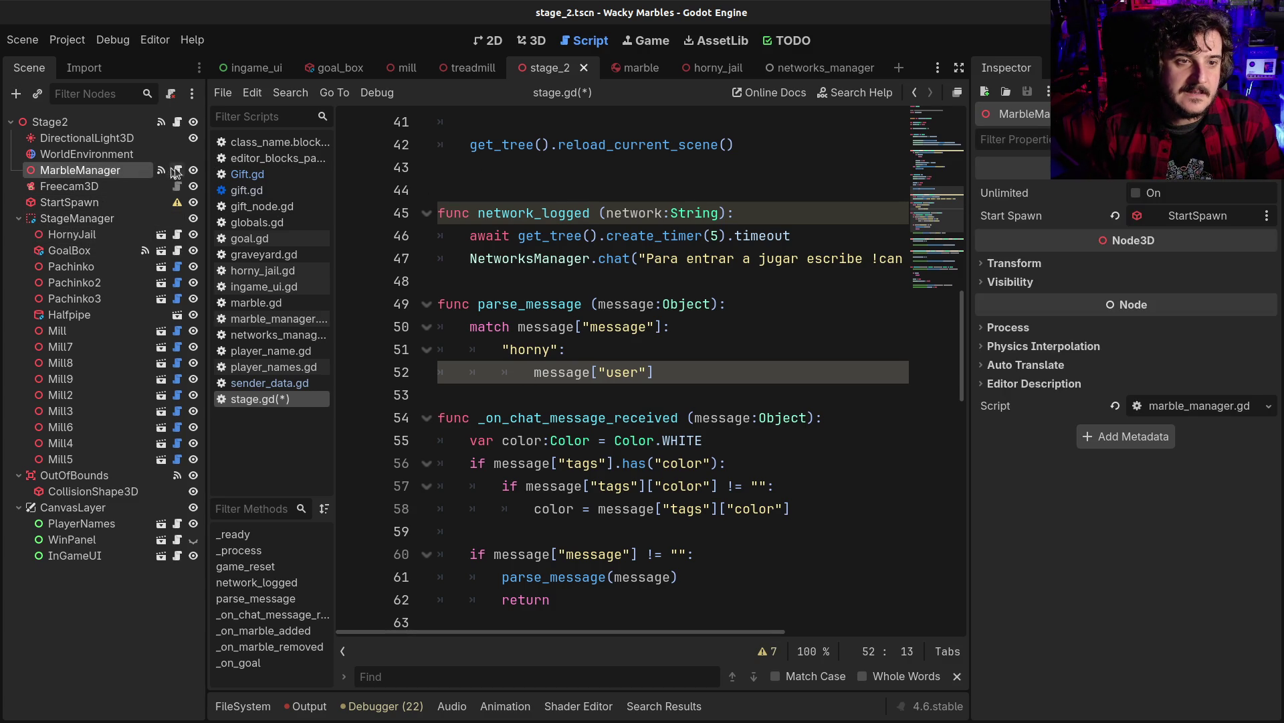
pyautogui.click(175, 170)
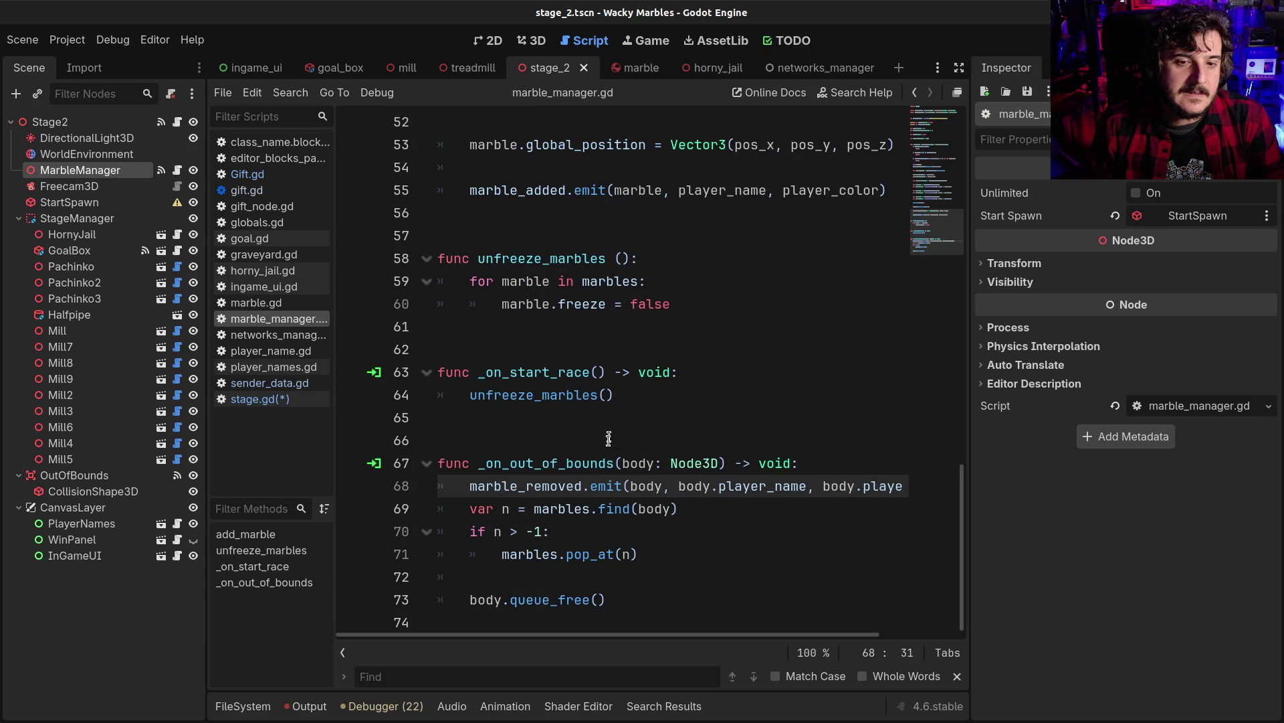
pyautogui.scroll(15, 609, 435)
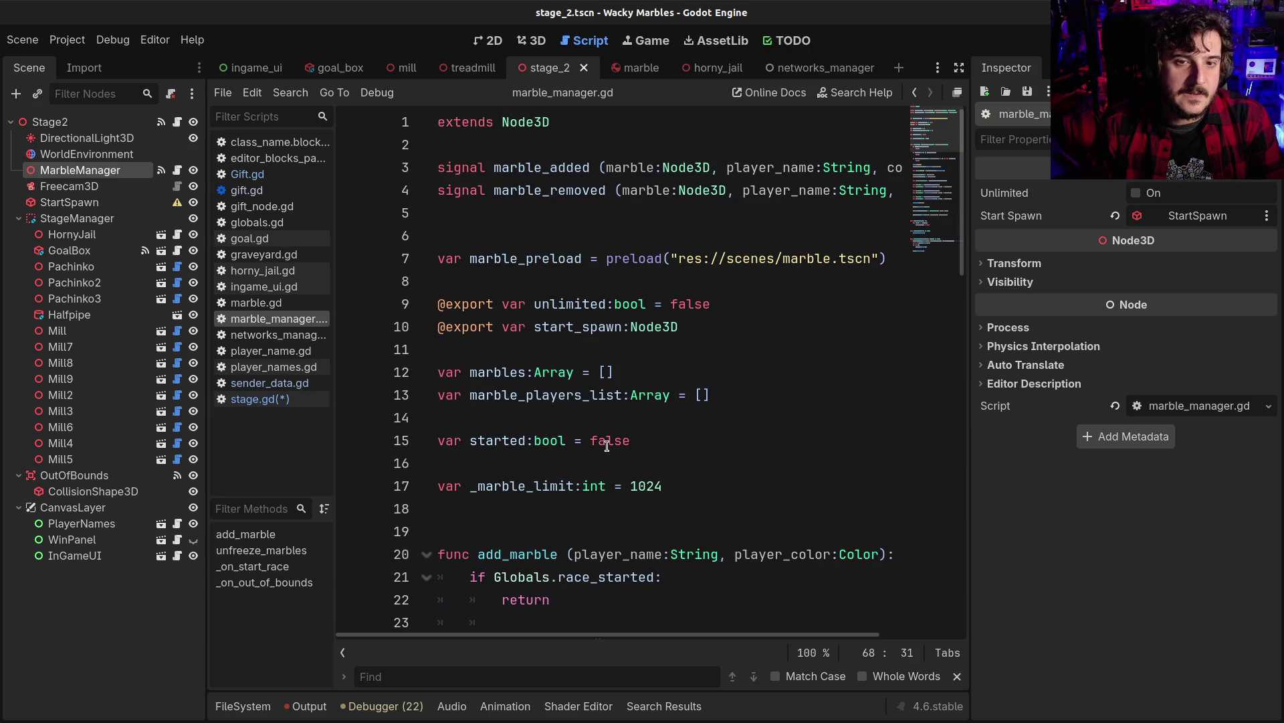
pyautogui.click(539, 168)
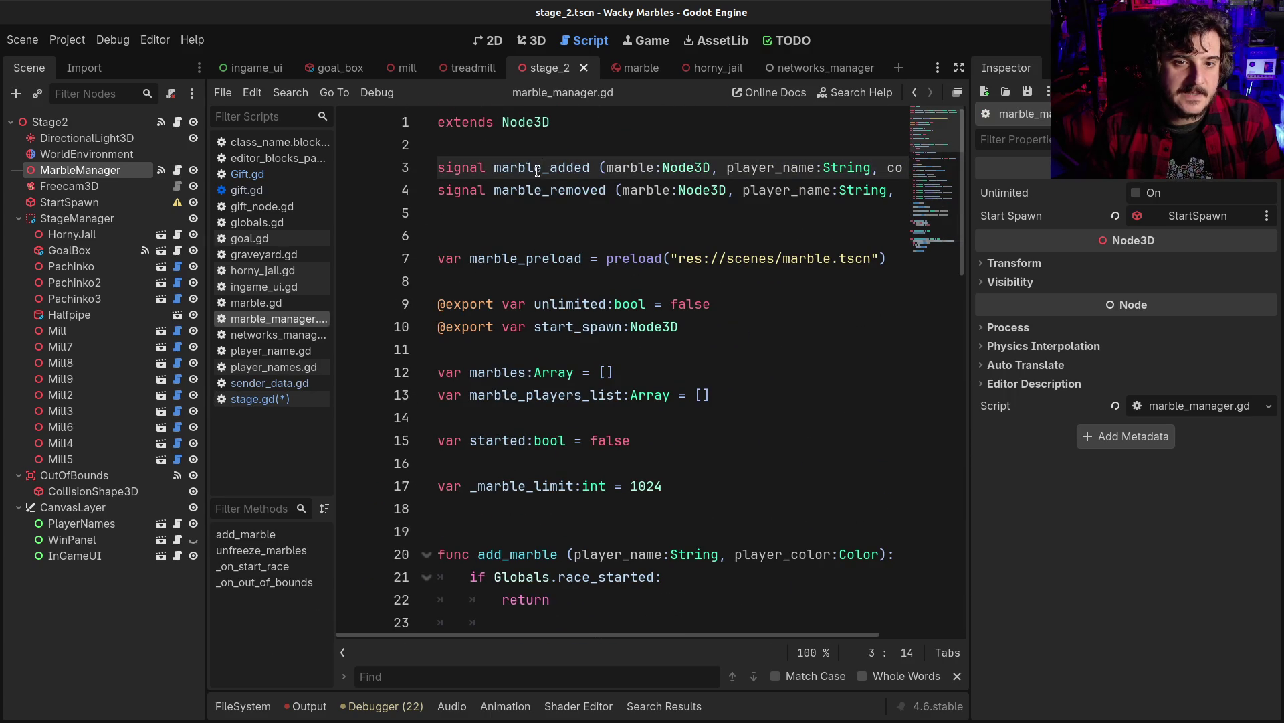
pyautogui.doubleClick(545, 258)
pyautogui.doubleClick(506, 374)
pyautogui.click(514, 396)
pyautogui.doubleClick(514, 397)
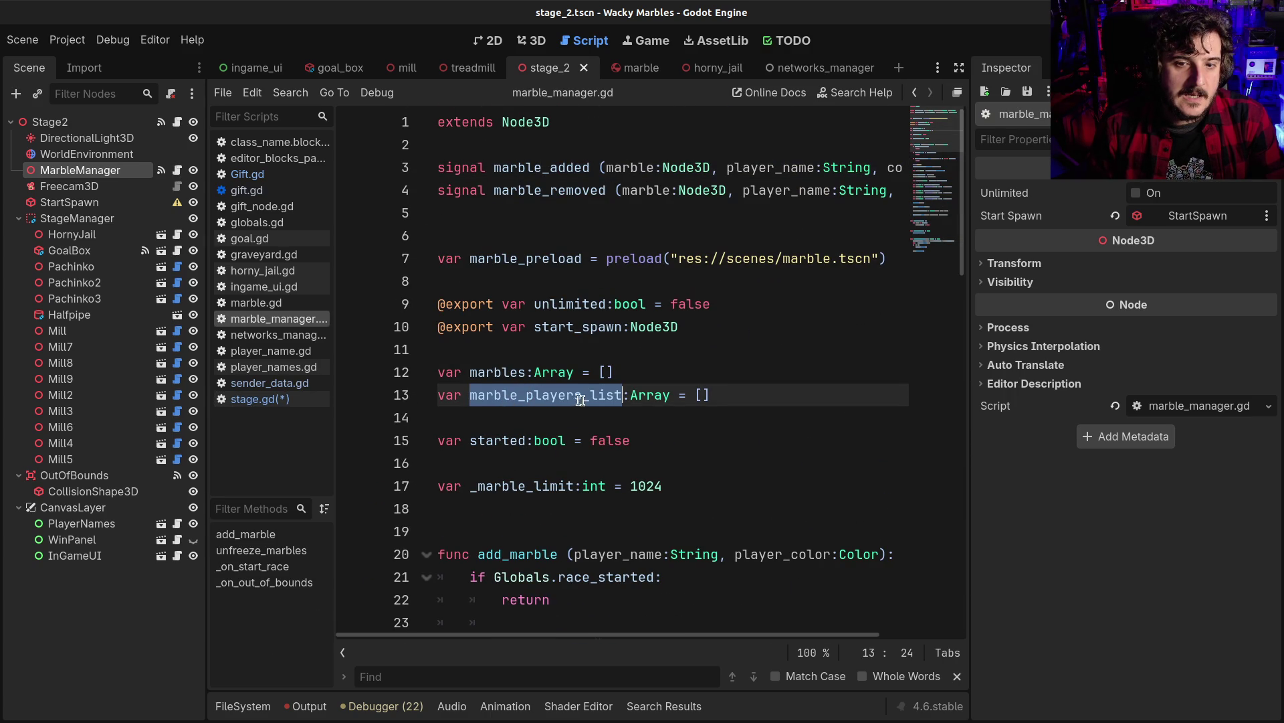
pyautogui.doubleClick(495, 373)
pyautogui.scroll(-3, 659, 370)
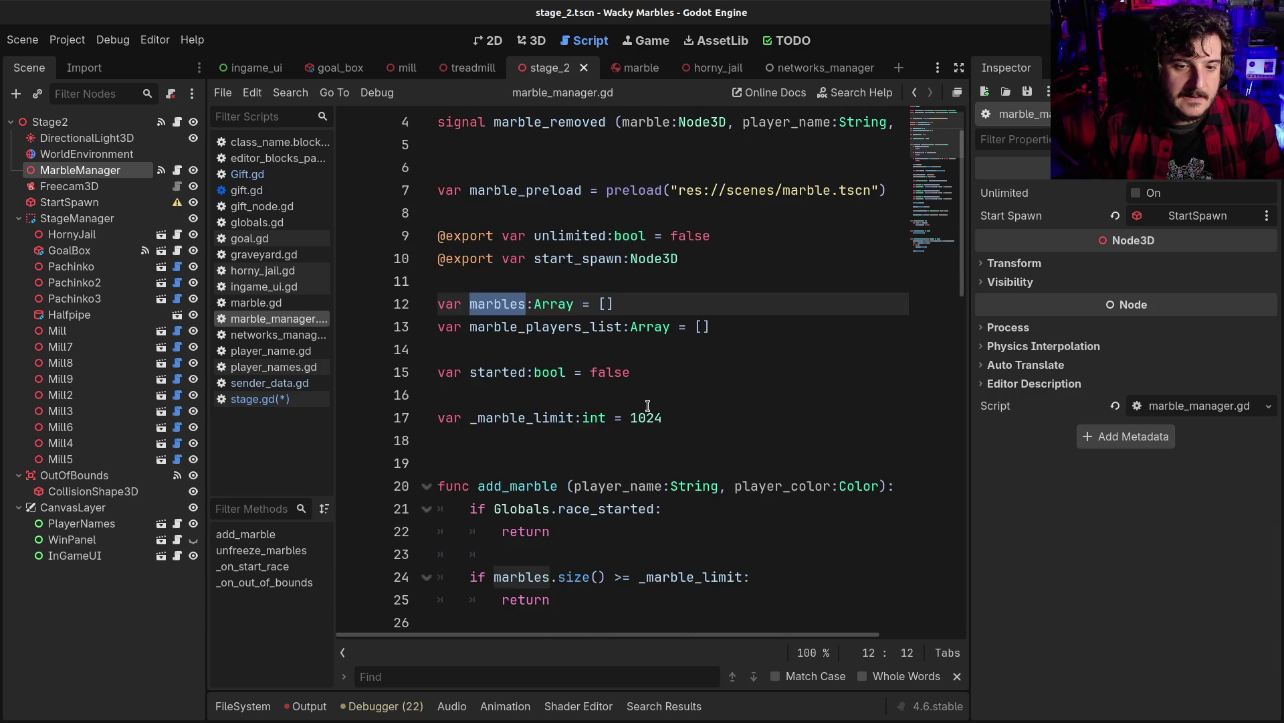
pyautogui.scroll(2, 648, 406)
pyautogui.scroll(-11, 646, 408)
pyautogui.scroll(-1, 643, 412)
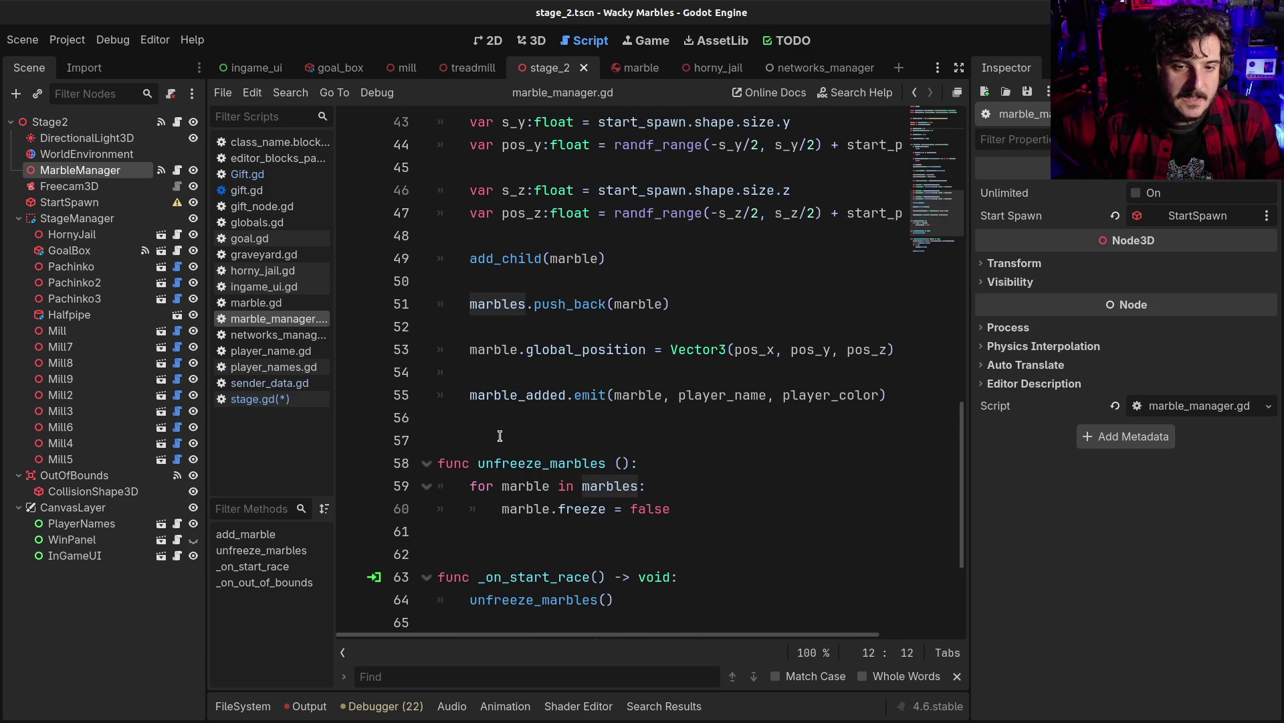
# Below add_marble, declare 'func get_marble(player_name:String):' in marble_manager.gd
pyautogui.click(732, 436)
pyautogui.press('Return')
pyautogui.press('Return')
pyautogui.press('Up')
pyautogui.press('Up')
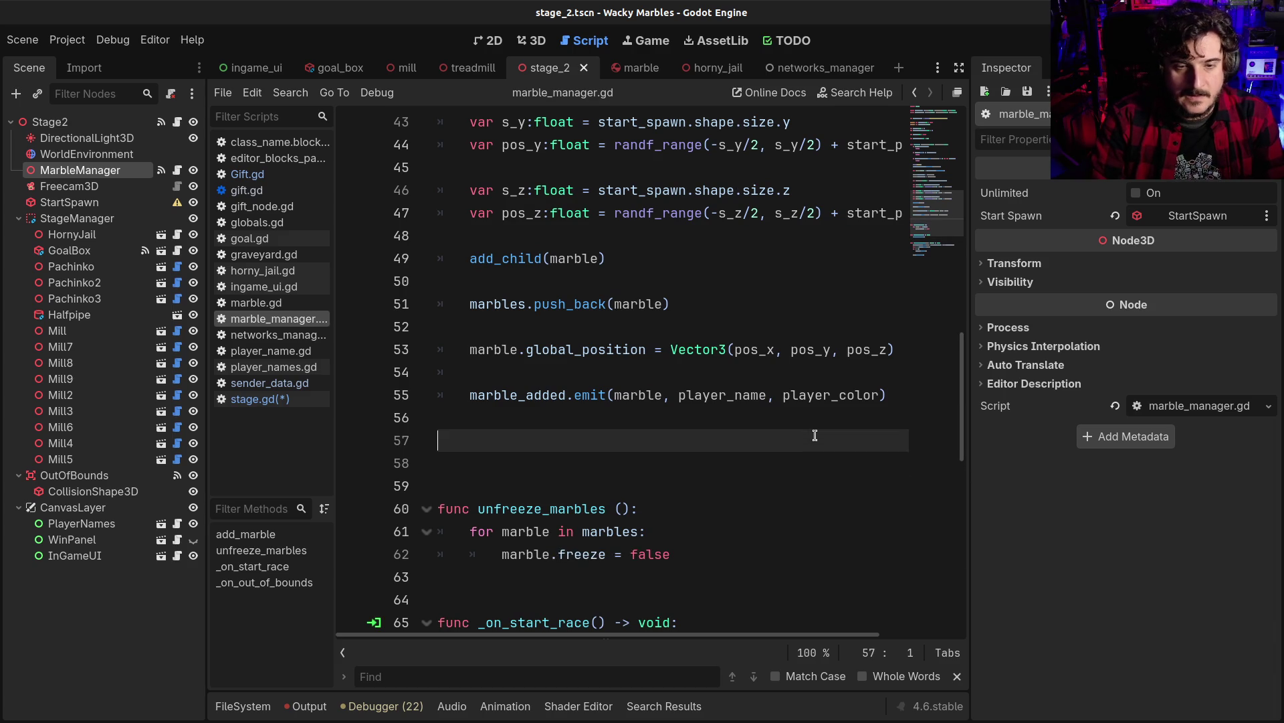
pyautogui.press('Return')
pyautogui.write('func get_')
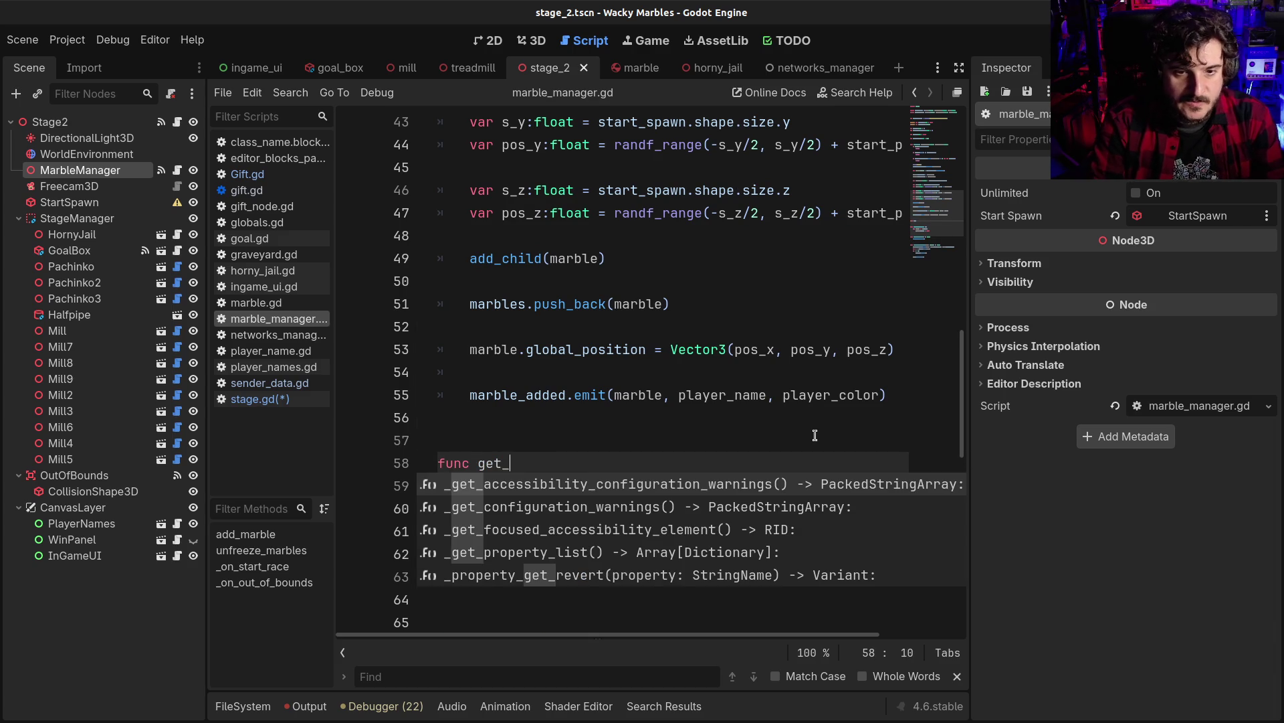
pyautogui.write('marble(')
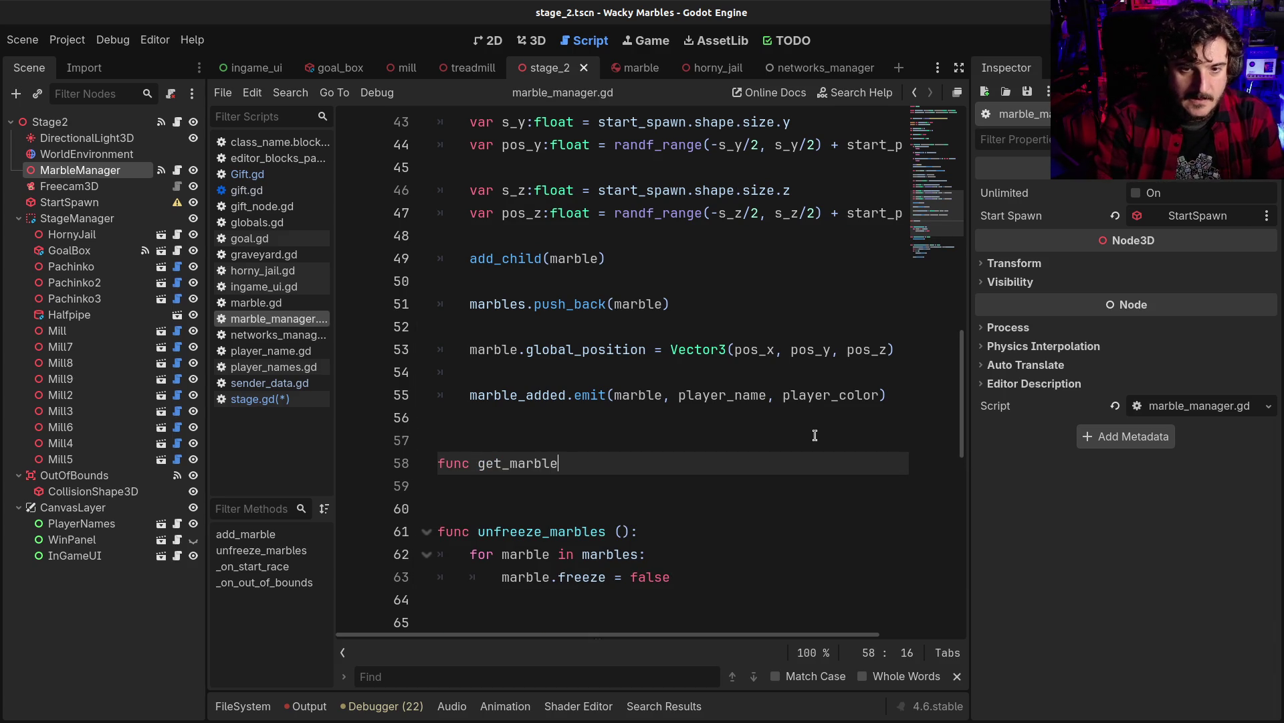
pyautogui.press('BackSpace')
pyautogui.write('(player_name:')
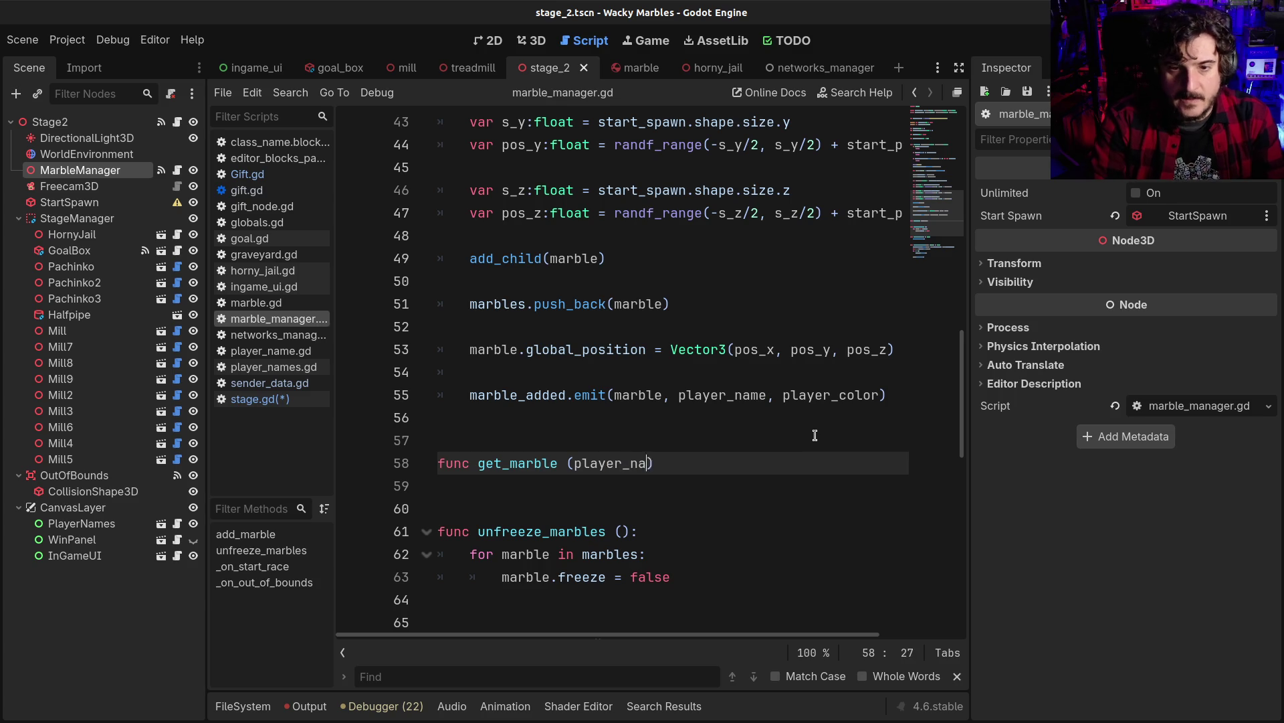
pyautogui.write('String')
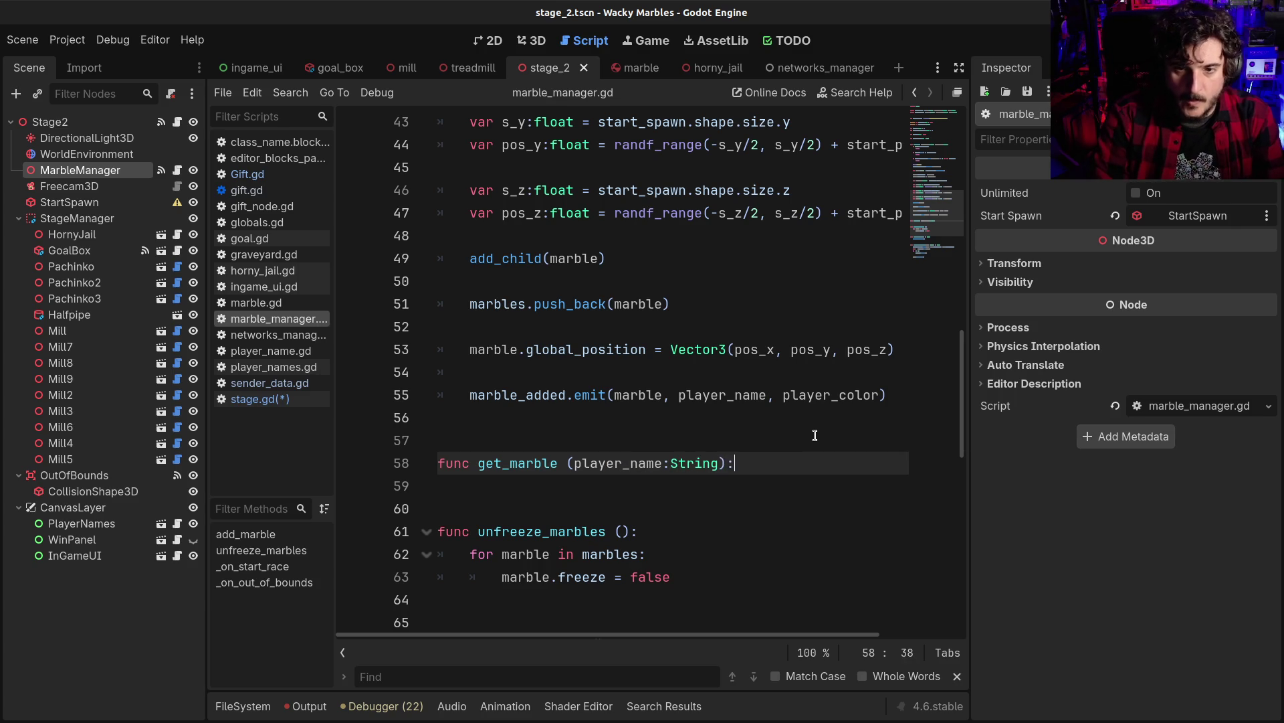
pyautogui.press('Return')
# Add a 'for marble in marbles:' loop to the get_marble body
pyautogui.scroll(10, 814, 435)
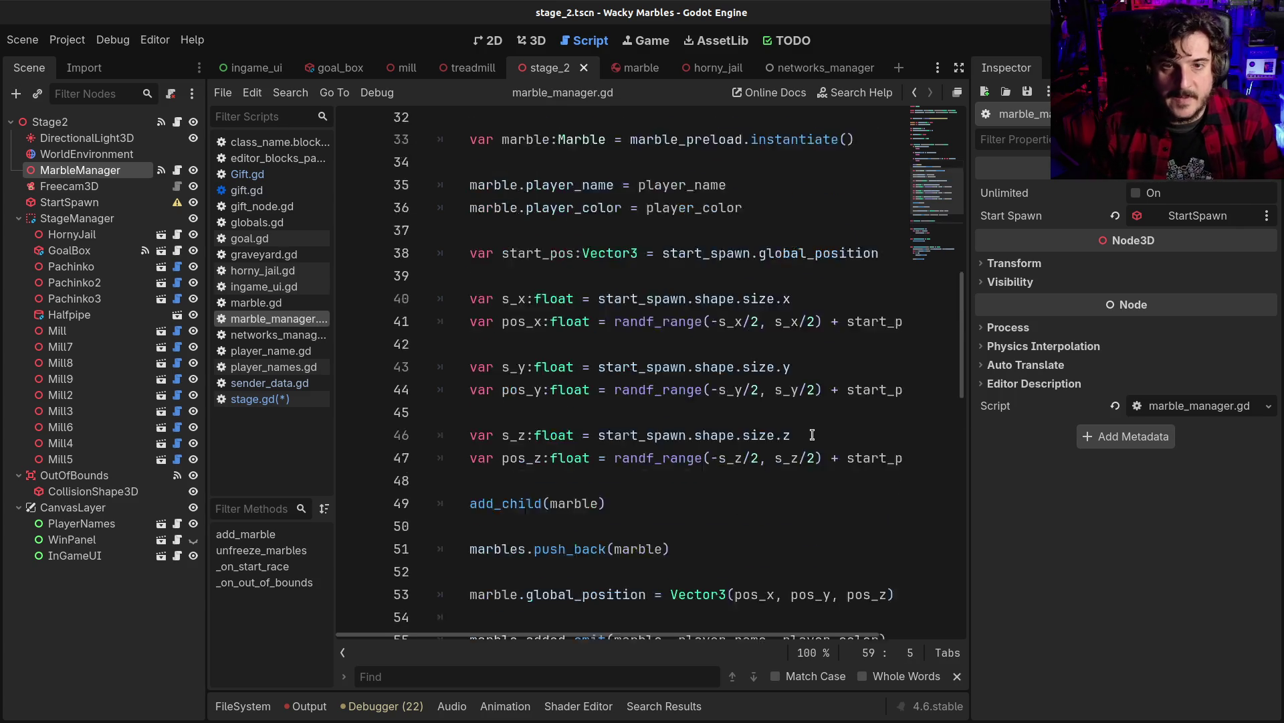
pyautogui.doubleClick(498, 168)
pyautogui.hotkey('ctrl', 'c')
pyautogui.scroll(-10, 561, 398)
pyautogui.click(540, 486)
pyautogui.hotkey('ctrl', 'v')
pyautogui.write('for marble ')
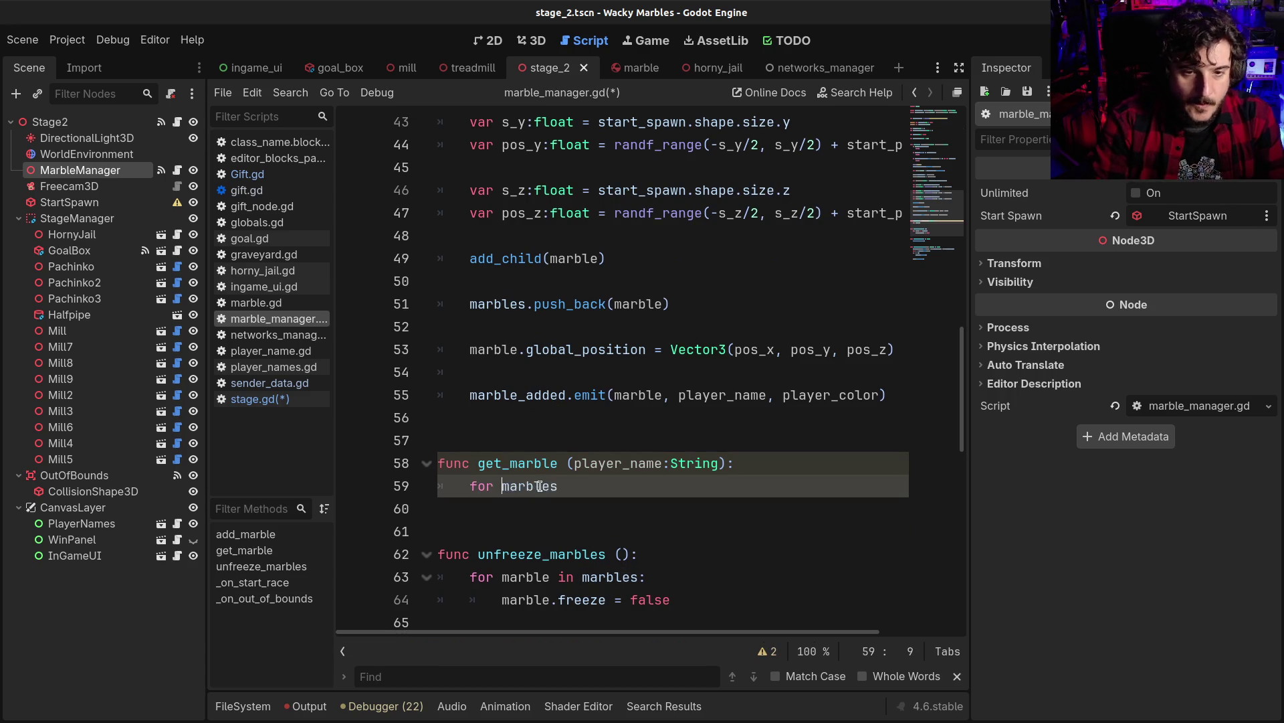
pyautogui.write('in marble')
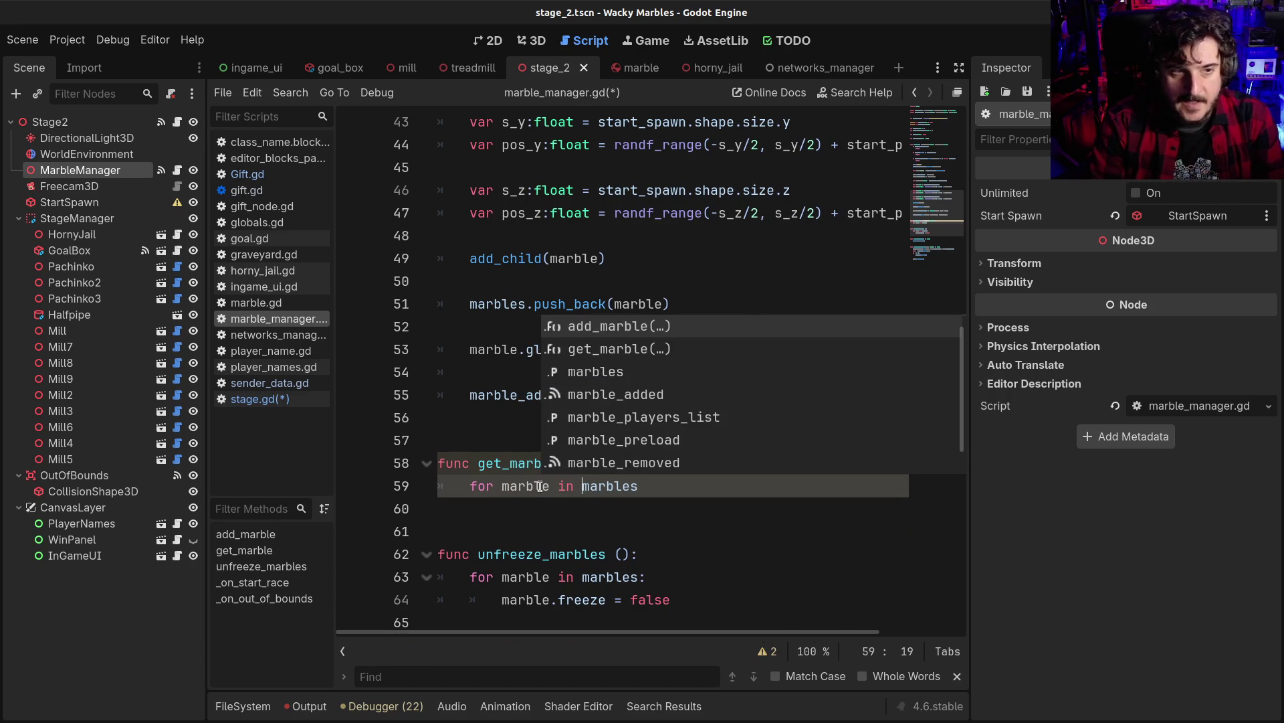
pyautogui.press('End')
pyautogui.write(':')
pyautogui.press('Return')
# Return the marble whose player_name equals player_name, with a fallback return after the loop
pyautogui.write('p')
pyautogui.press('BackSpace')
pyautogui.write('marbl')
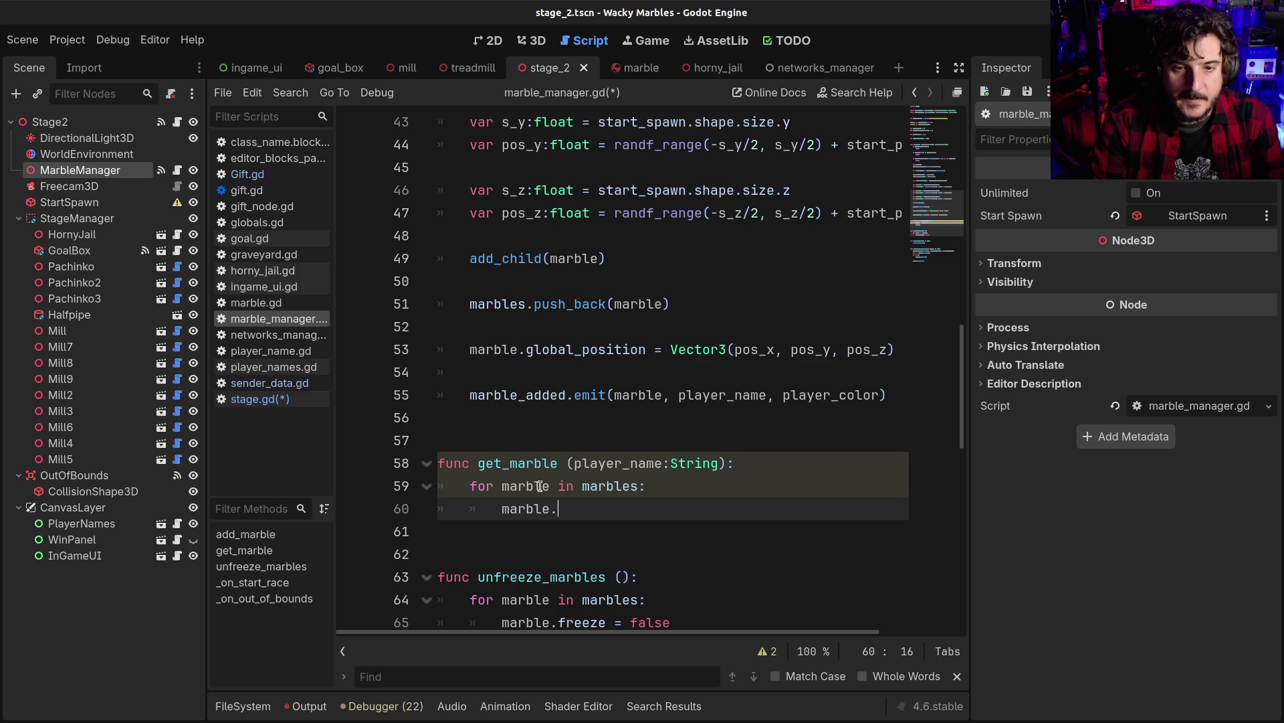
pyautogui.write('playename== player')
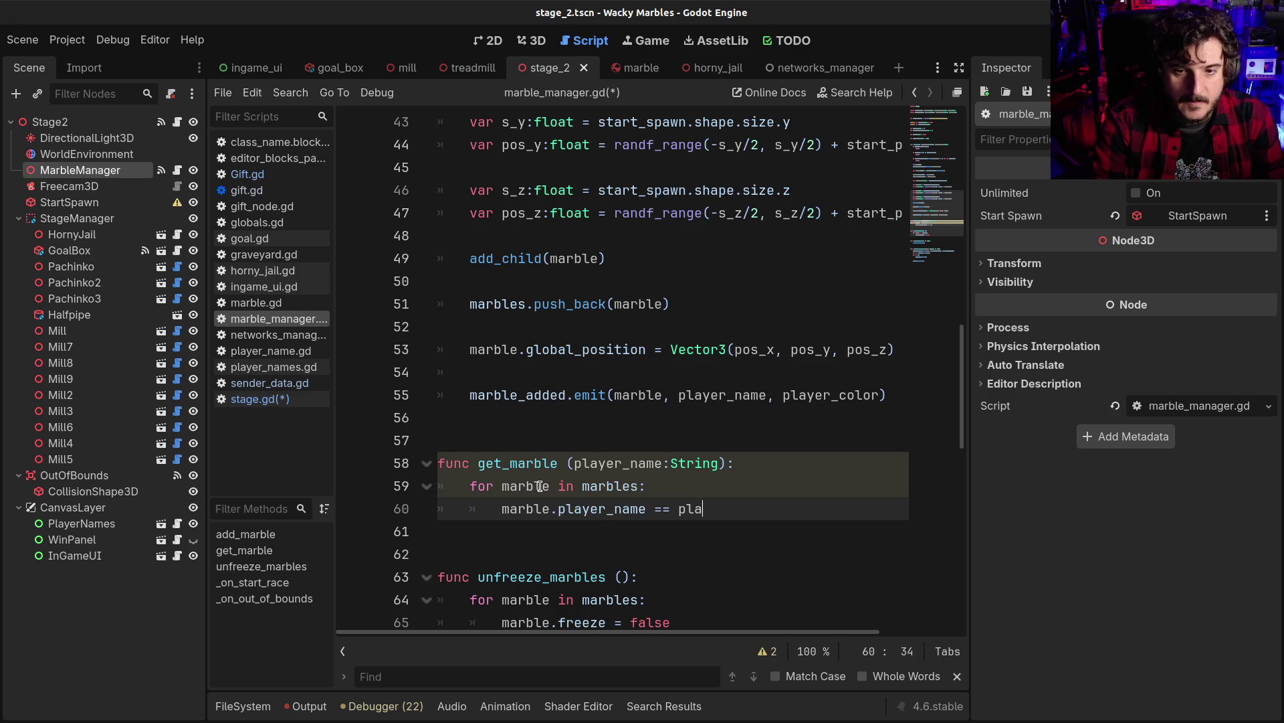
pyautogui.write('_name:')
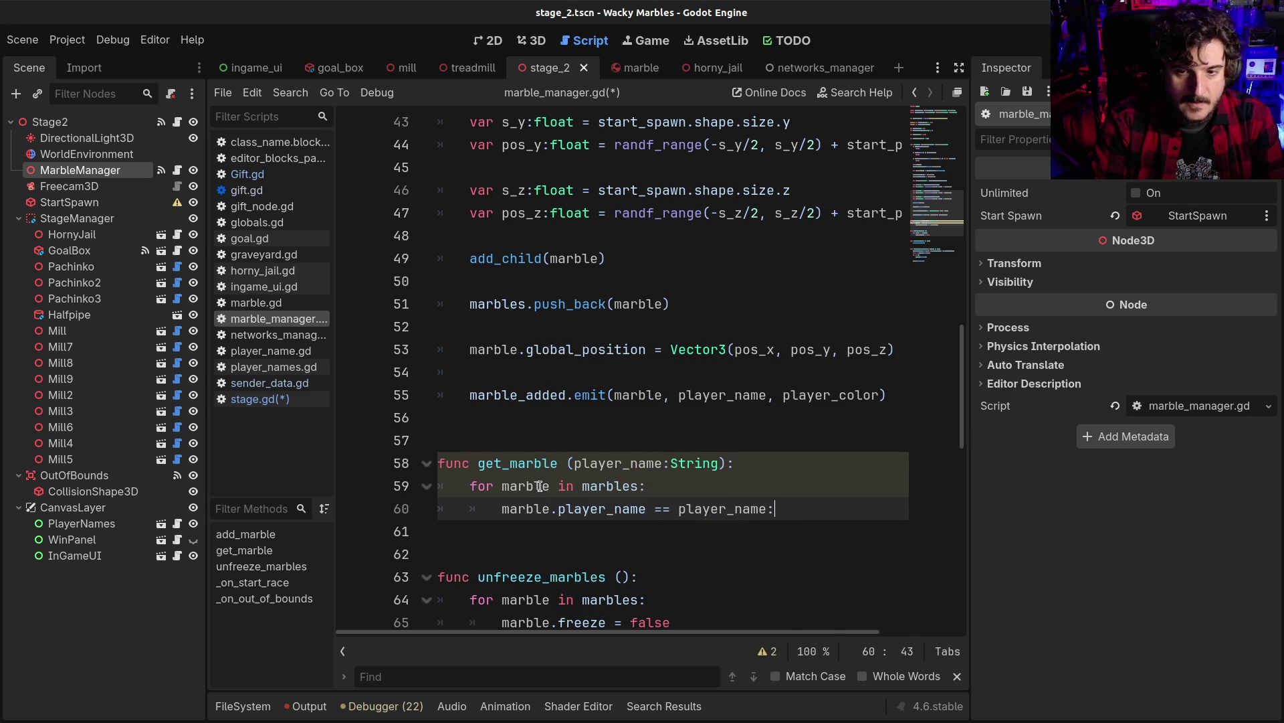
pyautogui.write('if')
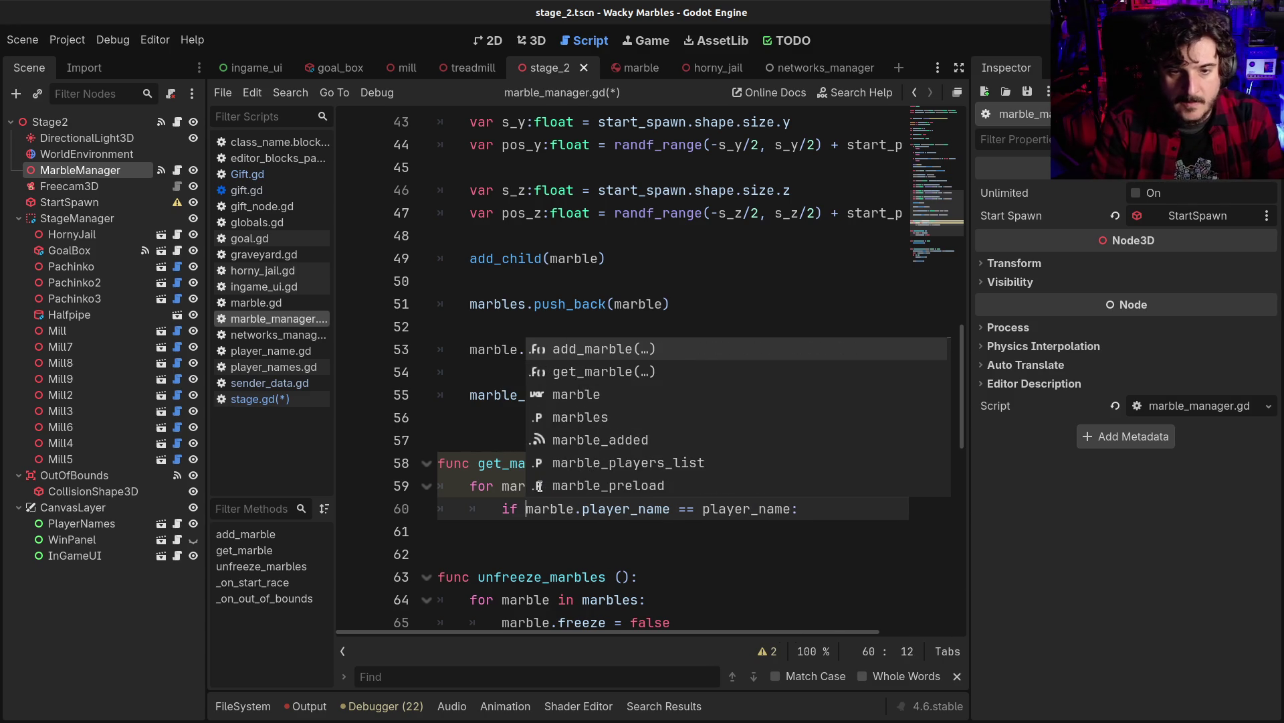
pyautogui.press('End')
pyautogui.press('Escape')
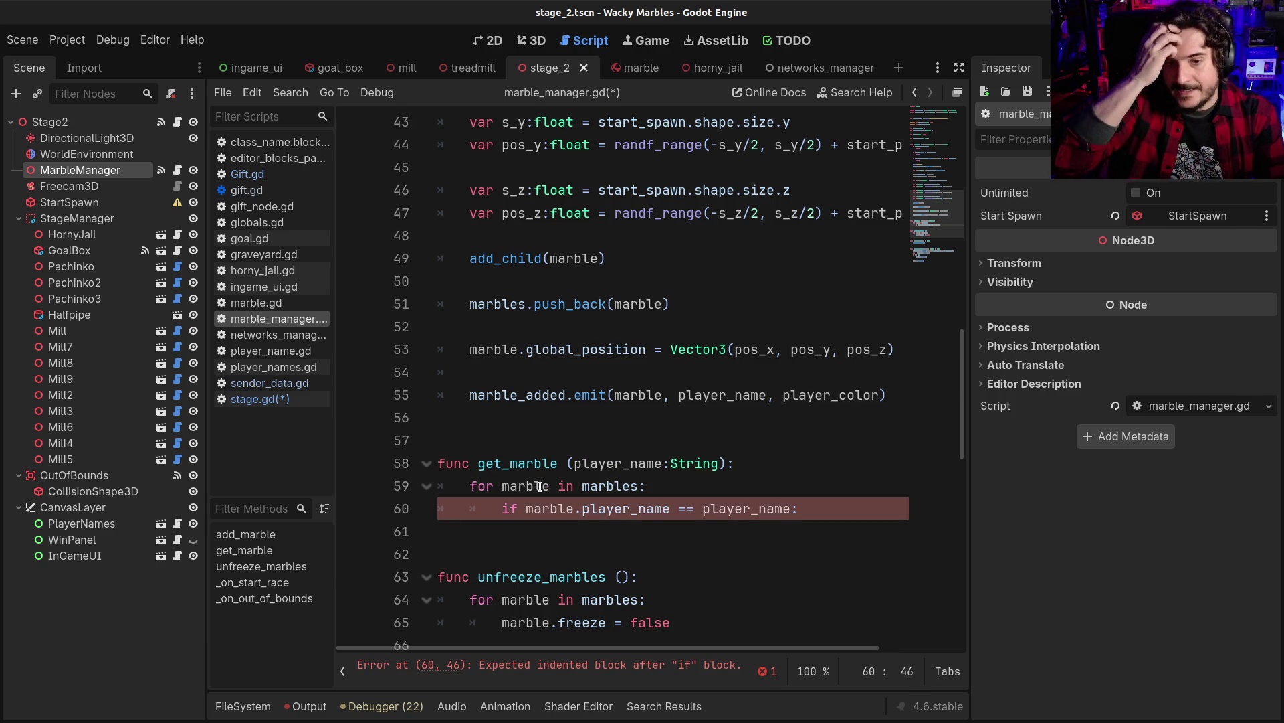
pyautogui.press('Return')
pyautogui.write('return marble')
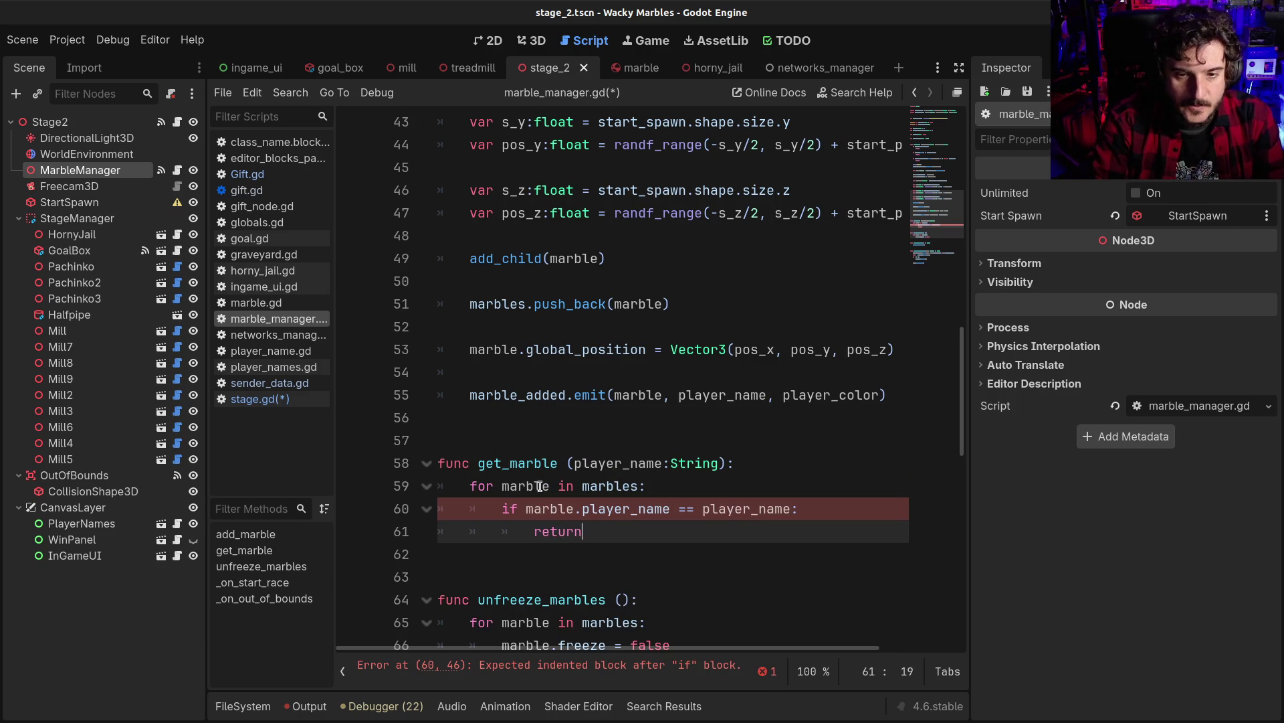
pyautogui.press('Return')
pyautogui.press('Return')
pyautogui.press('Return')
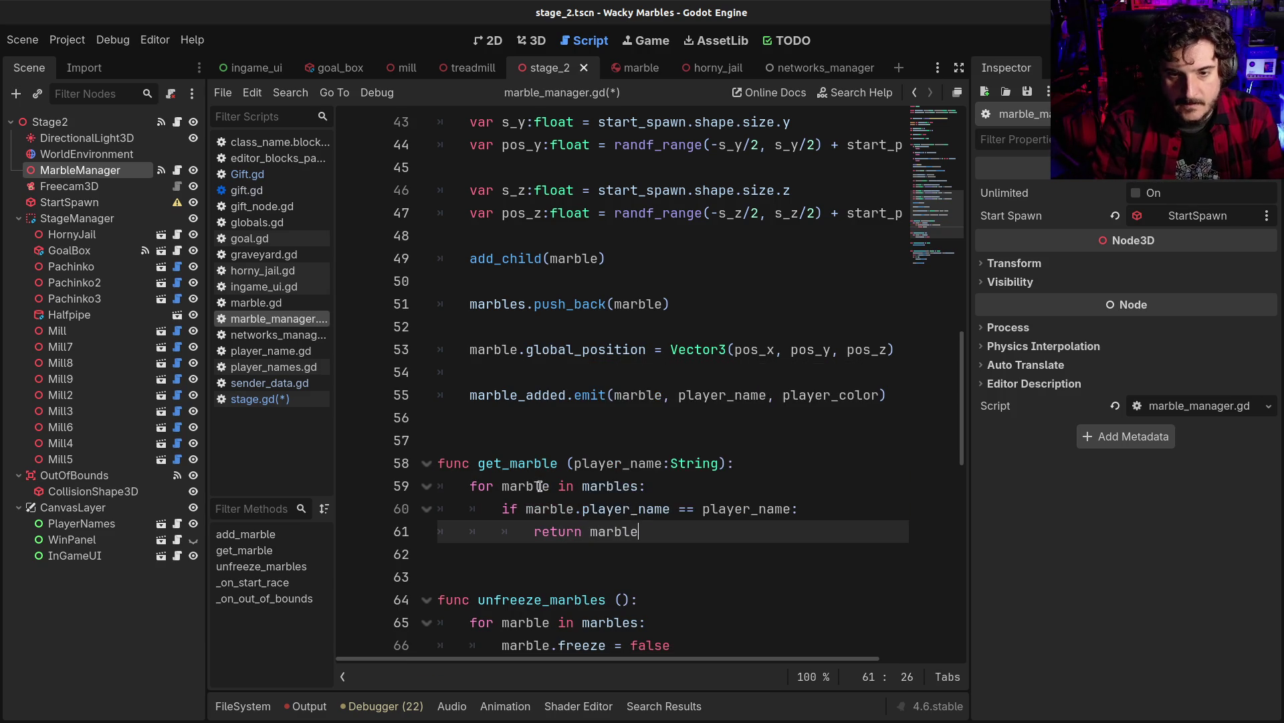
pyautogui.write('retun null')
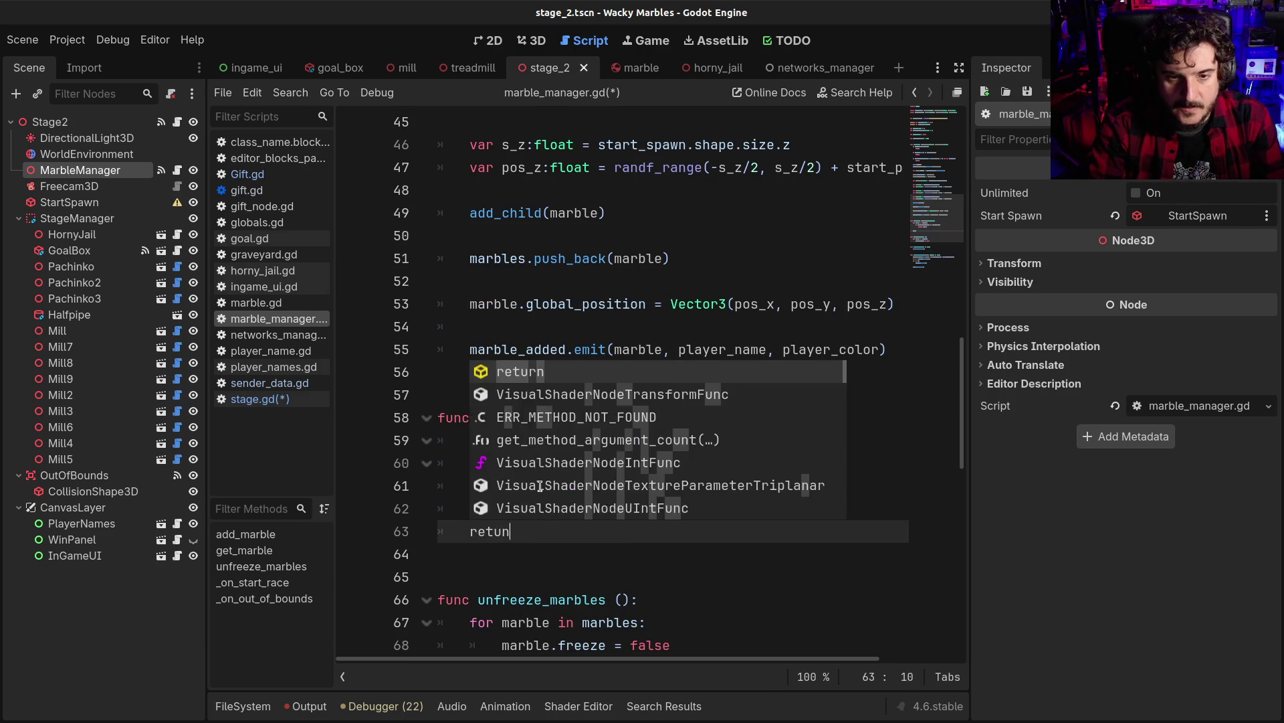
# Fix the fallback to 'return false' and save marble_manager.gd
pyautogui.hotkey('ctrl', 's')
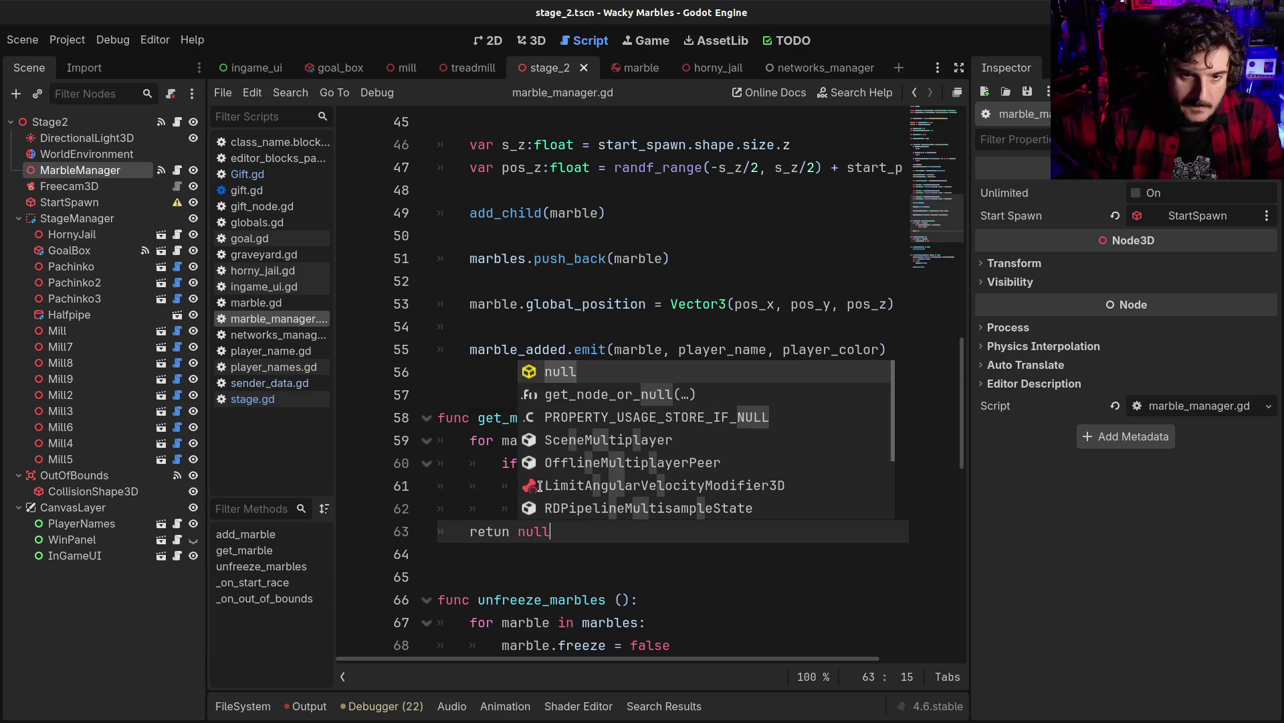
pyautogui.press('Escape')
pyautogui.click(503, 531)
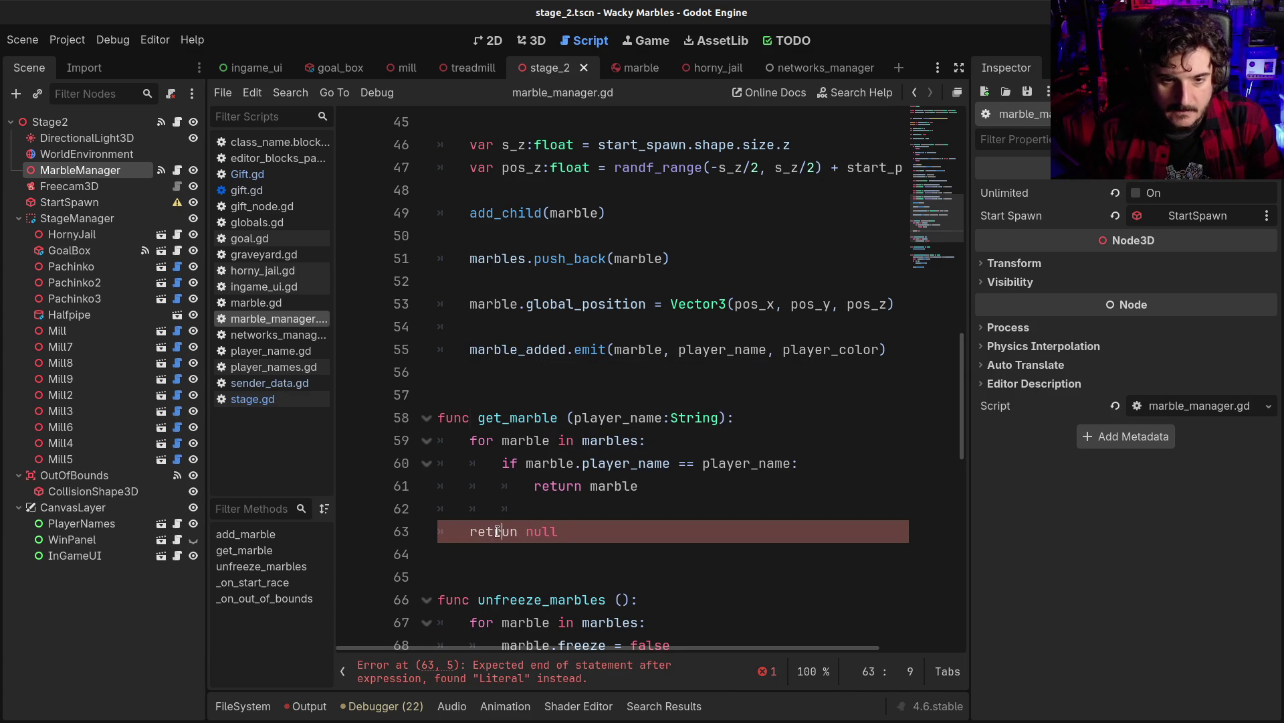
pyautogui.write('r')
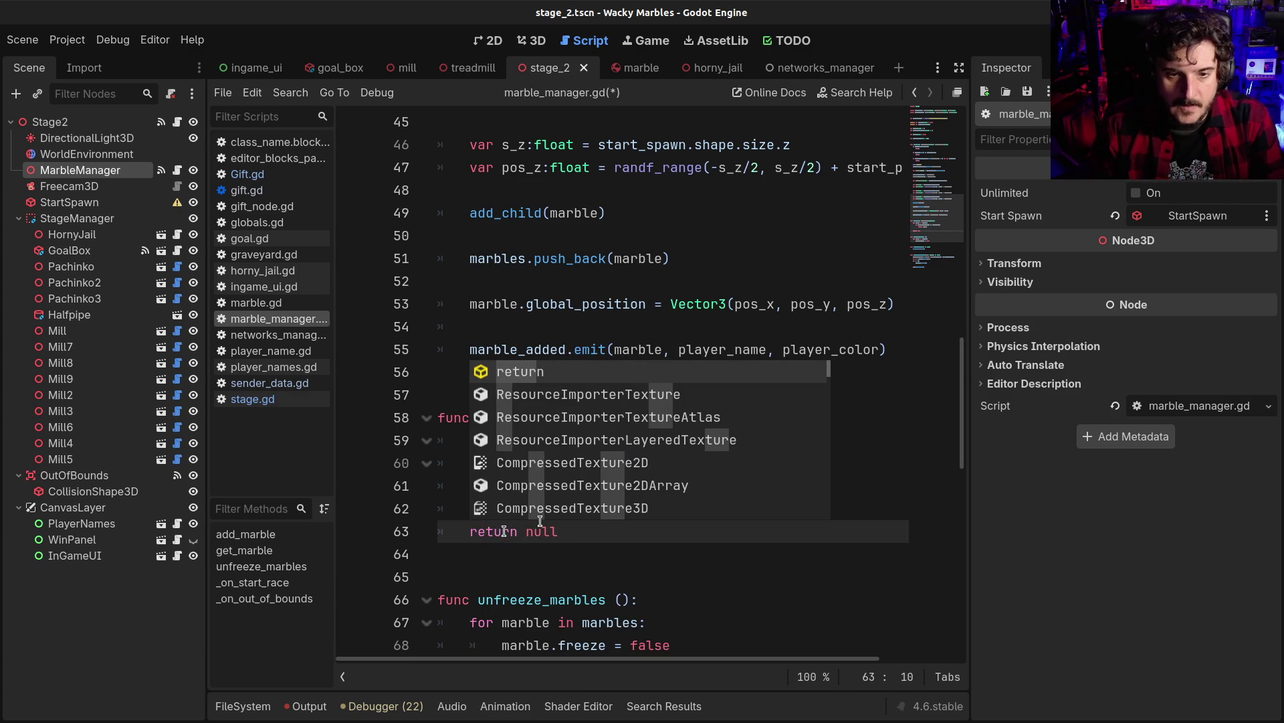
pyautogui.doubleClick(556, 531)
pyautogui.write('false')
pyautogui.hotkey('ctrl', 's')
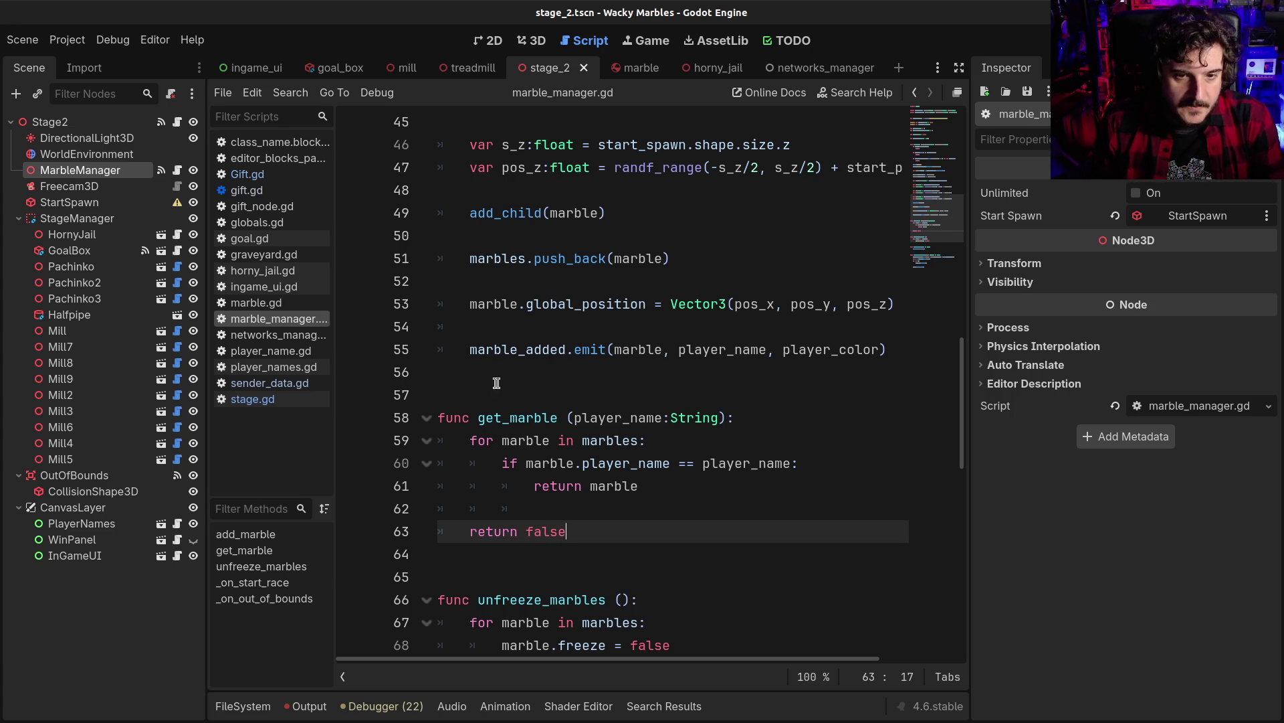
pyautogui.click(177, 122)
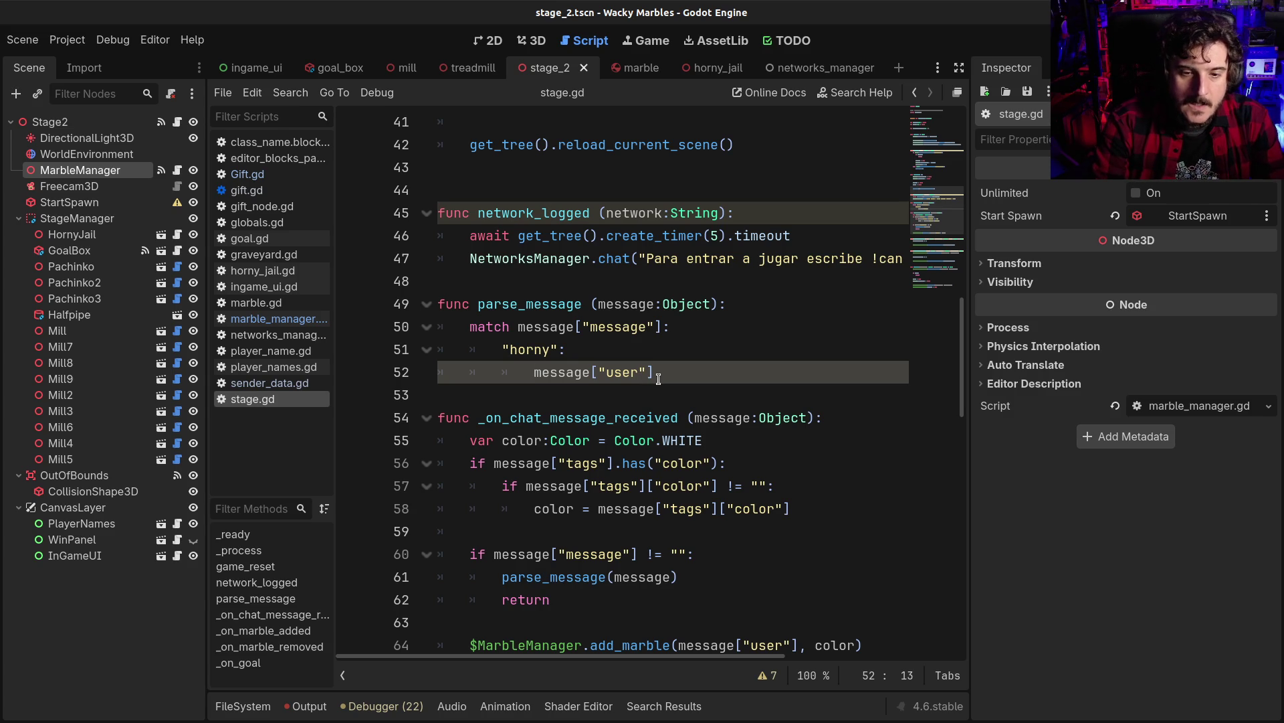
# In the "horny" branch, set 'var marble' to $MarbleManager.get_marble for the message user
pyautogui.write('$')
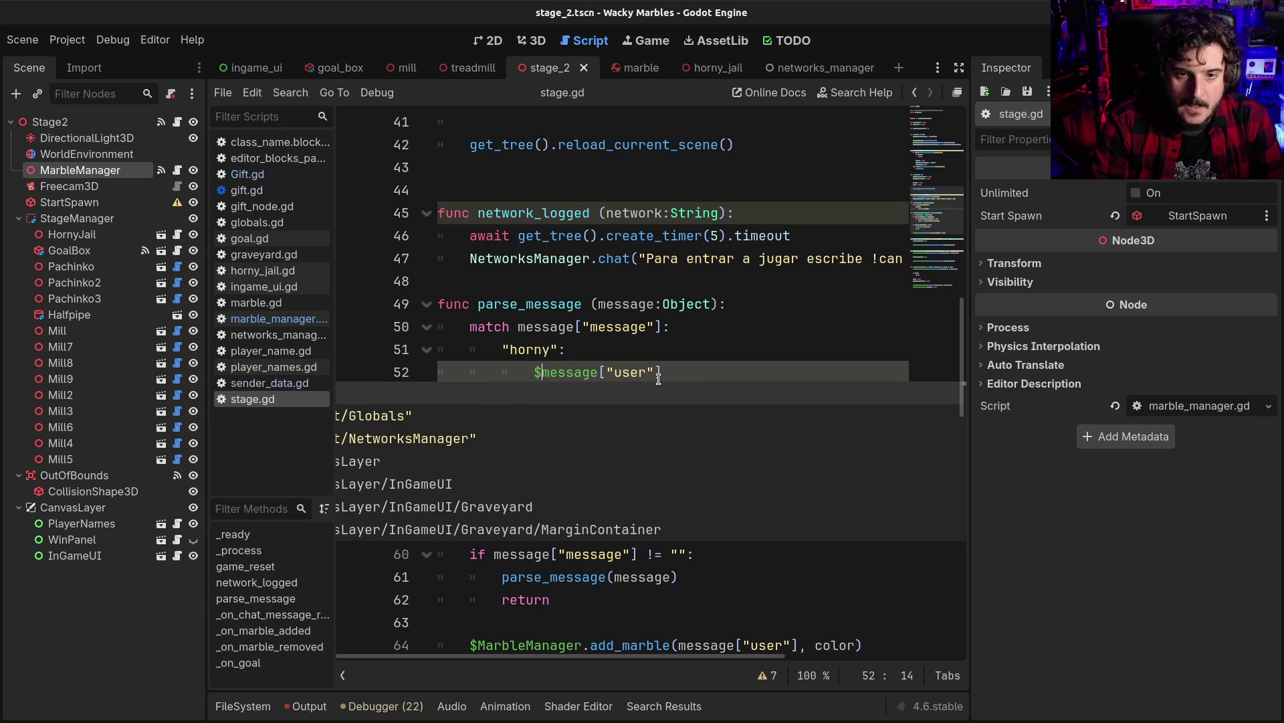
pyautogui.write(' MarbleManager')
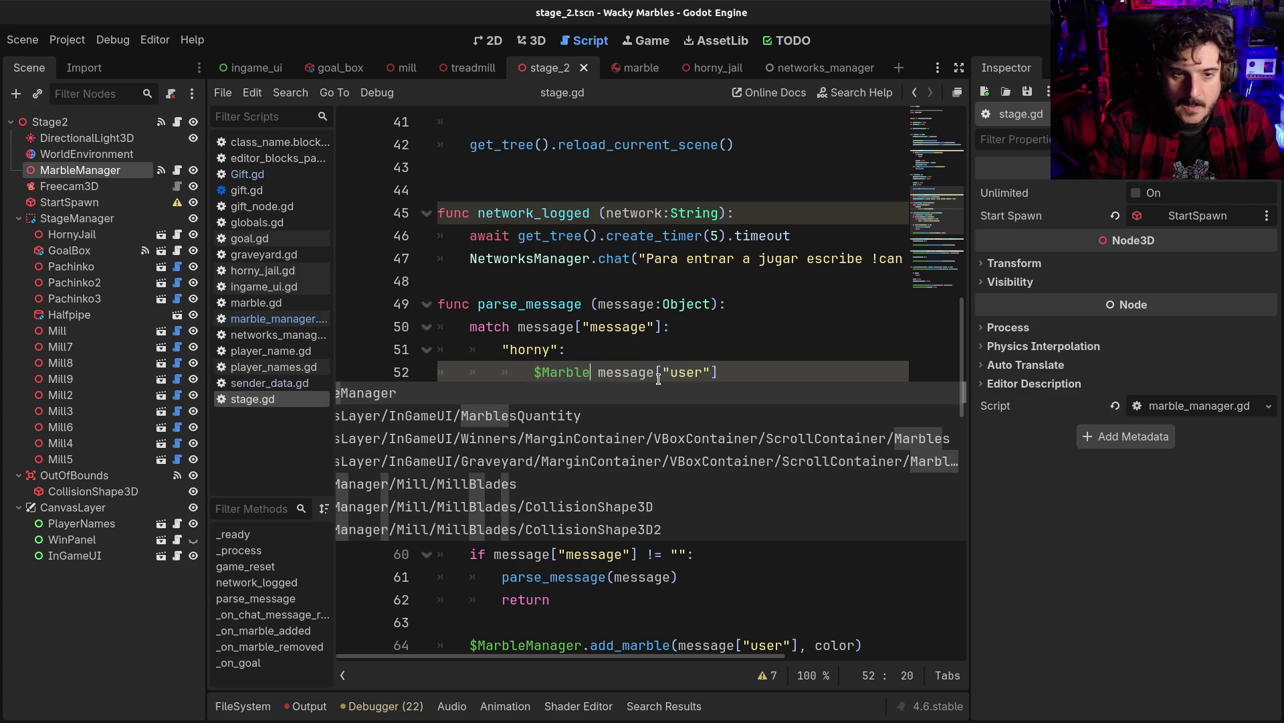
pyautogui.write('.get_mar')
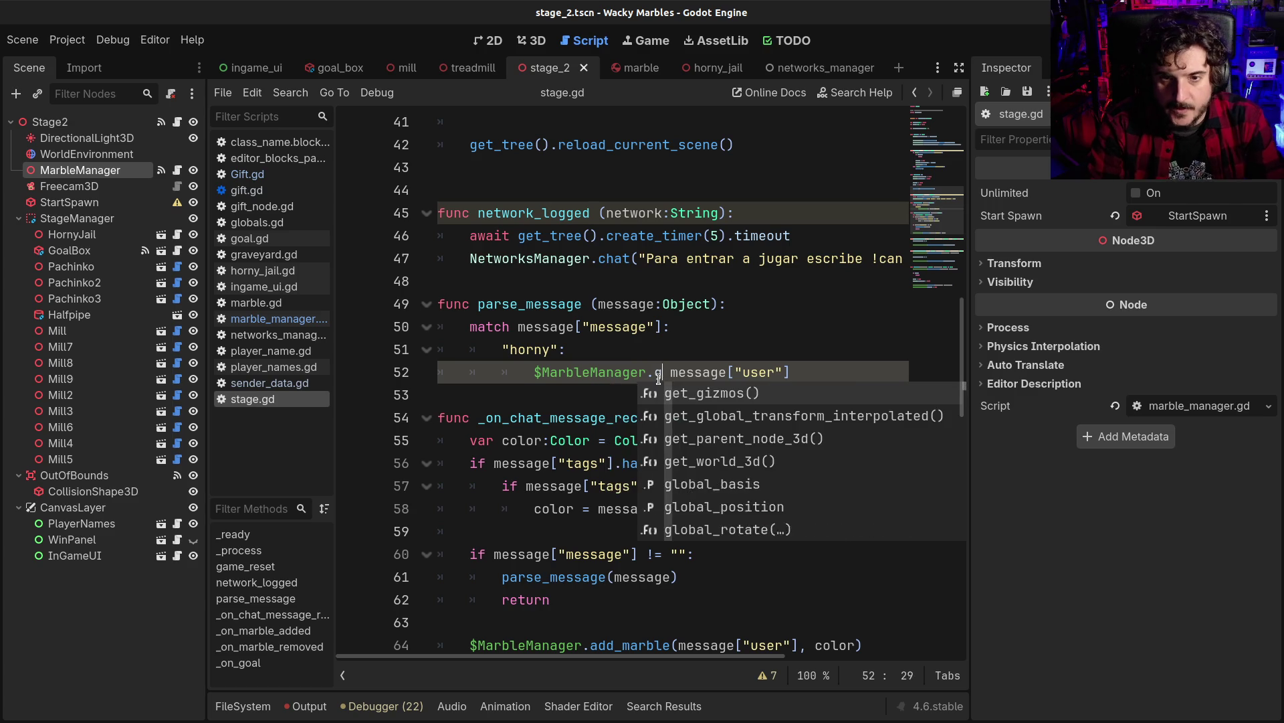
pyautogui.press('Return')
pyautogui.press('Delete')
pyautogui.press('End')
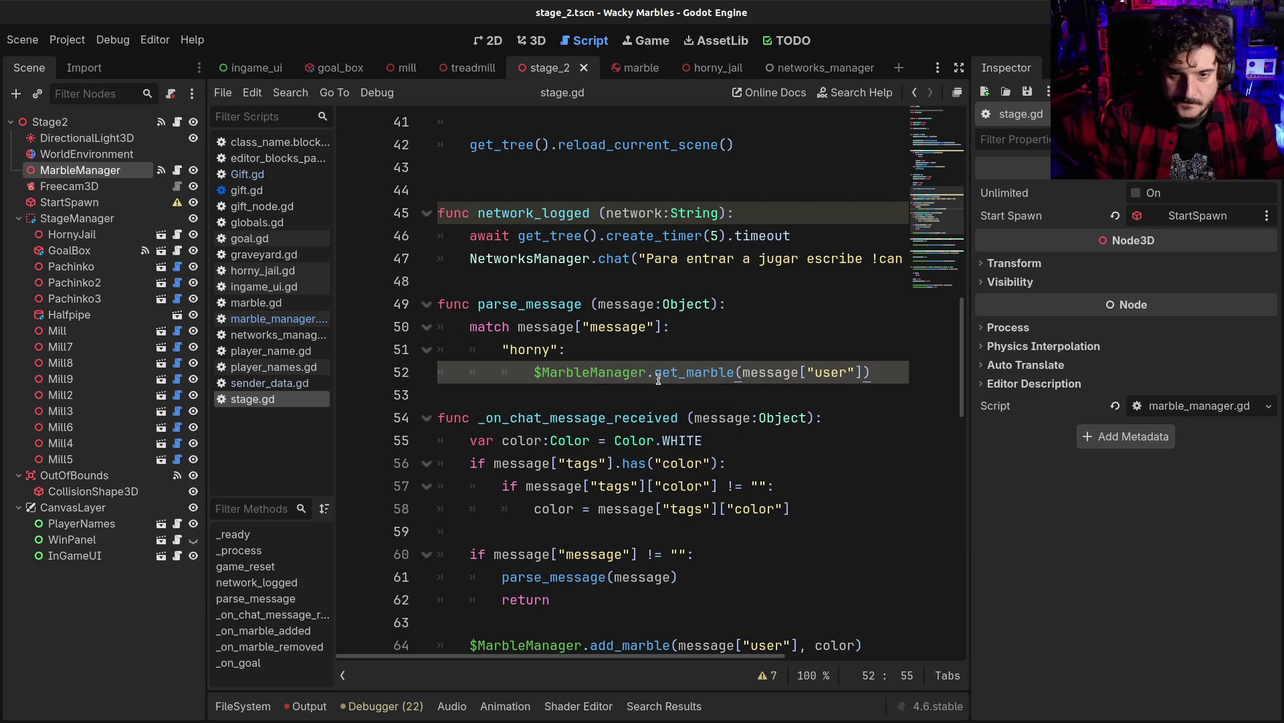
pyautogui.write('var marble =')
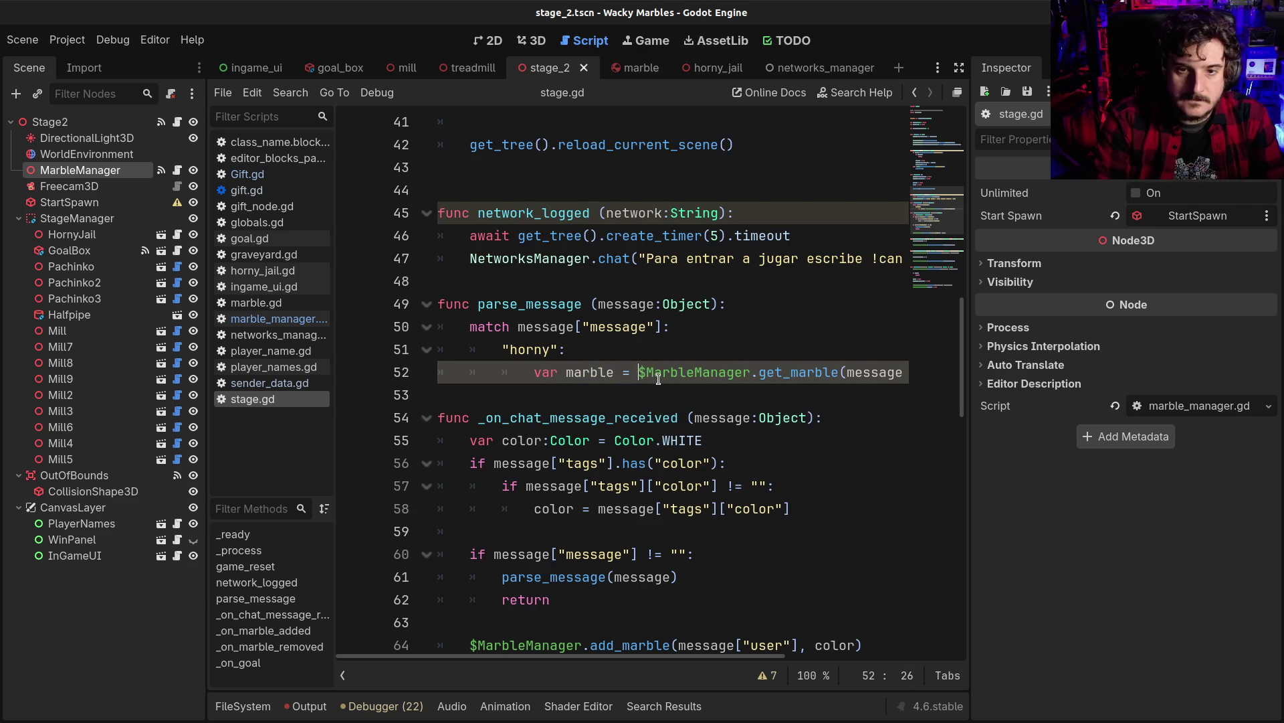
pyautogui.press('End')
# Add 'if not marble: return' after the marble lookup
pyautogui.press('Return')
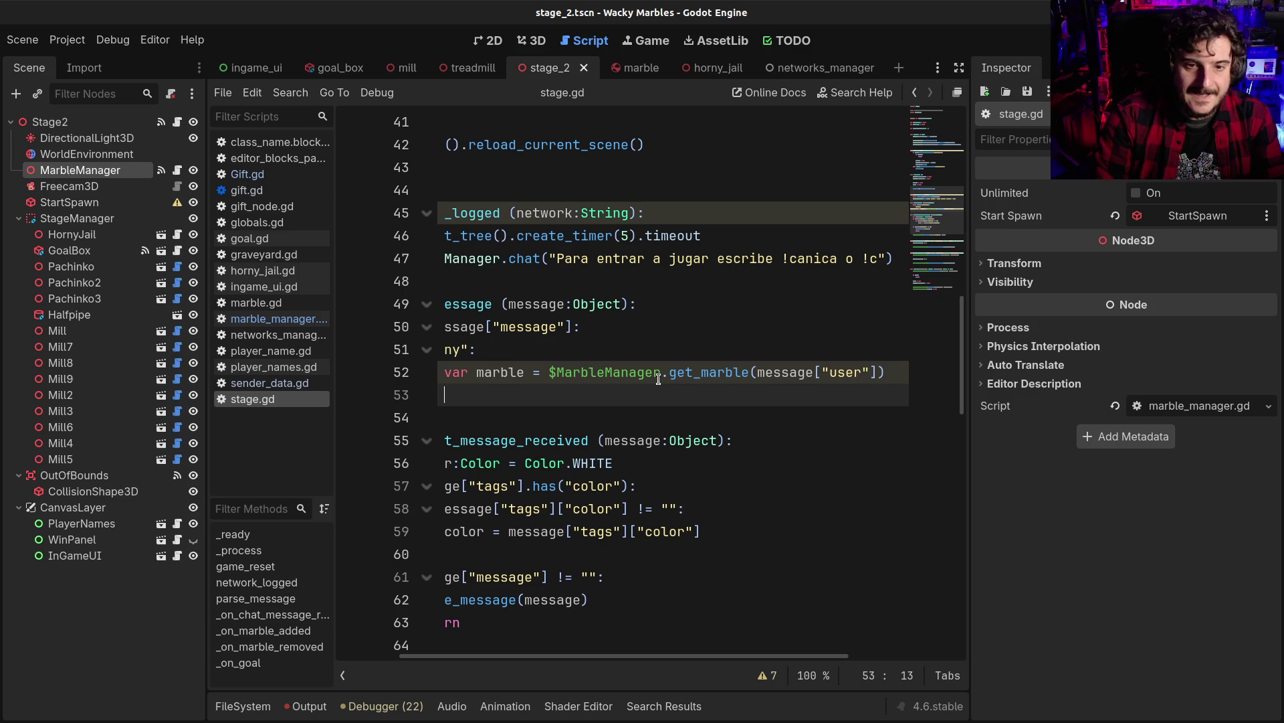
pyautogui.write('if not m')
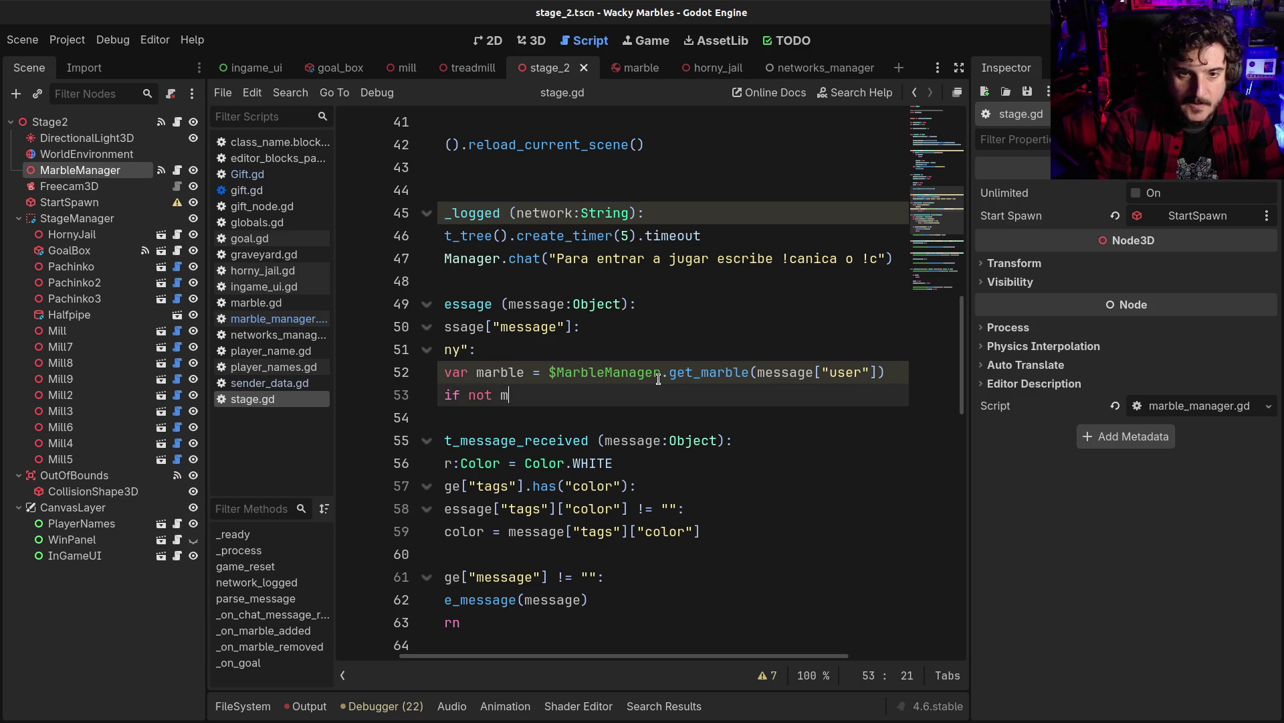
pyautogui.write('arble:')
pyautogui.press('Return')
pyautogui.write('return')
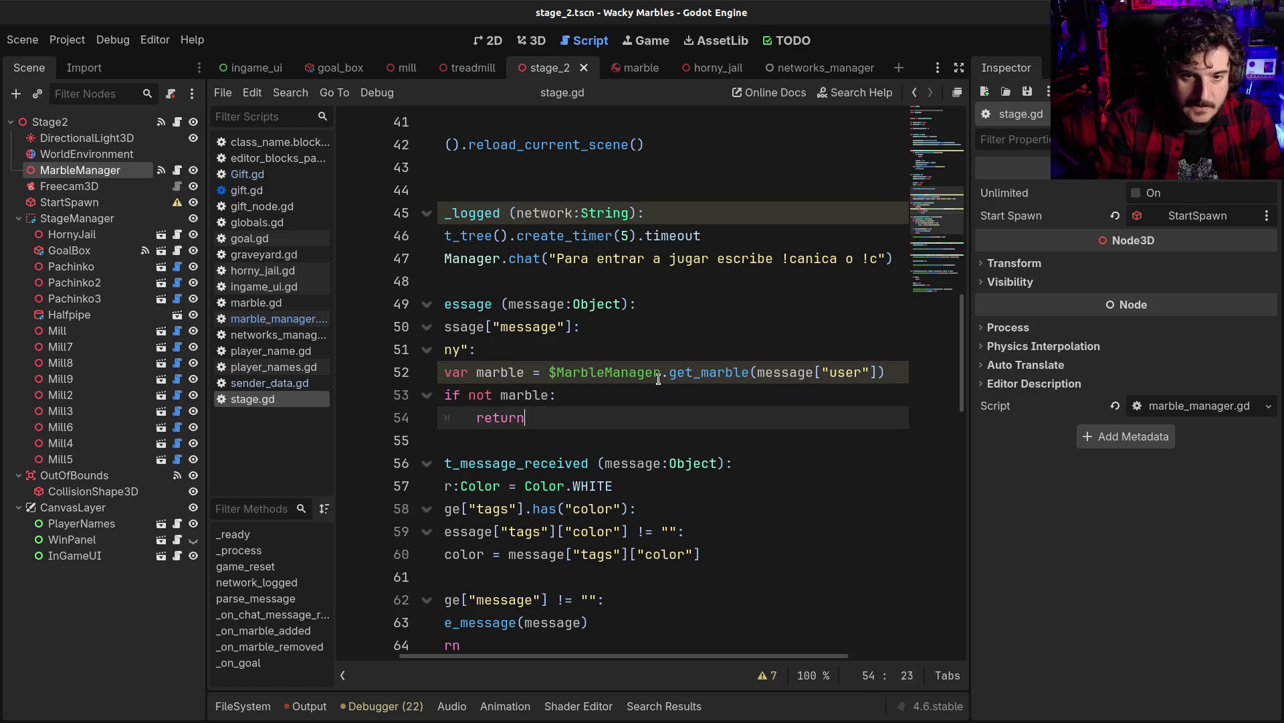
pyautogui.press('Return')
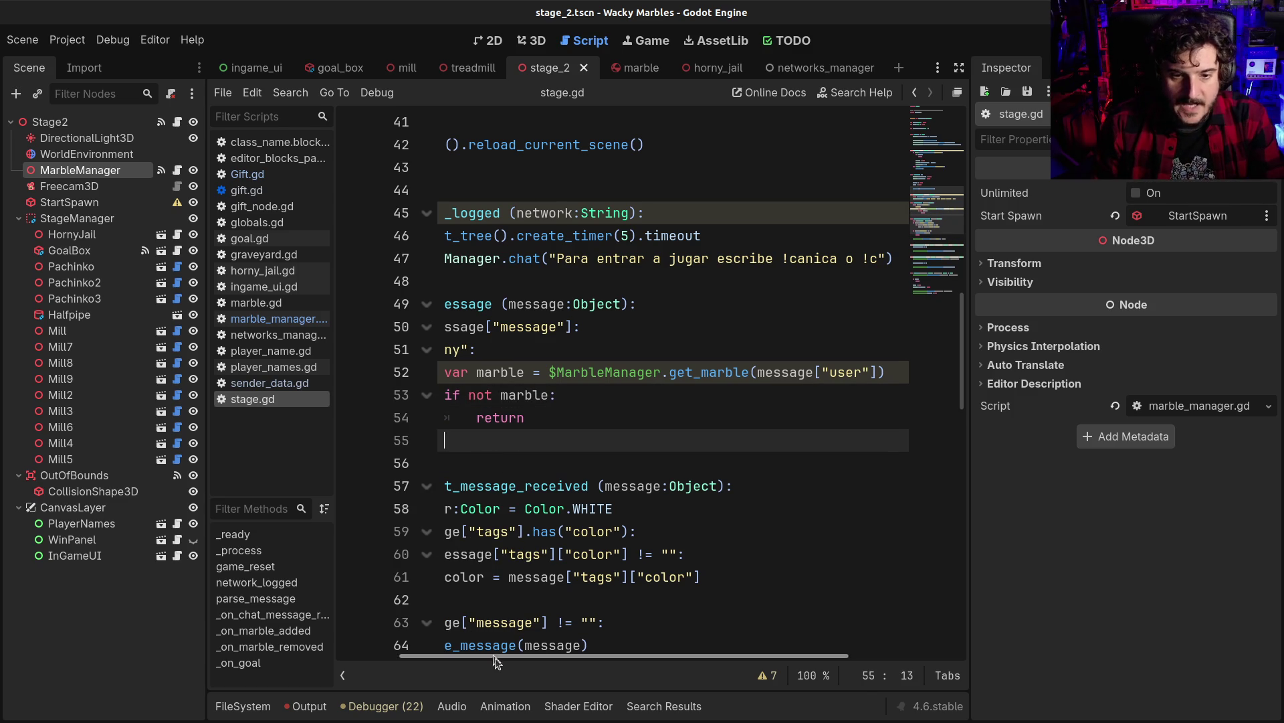
pyautogui.moveTo(496, 656); pyautogui.dragTo(432, 655)
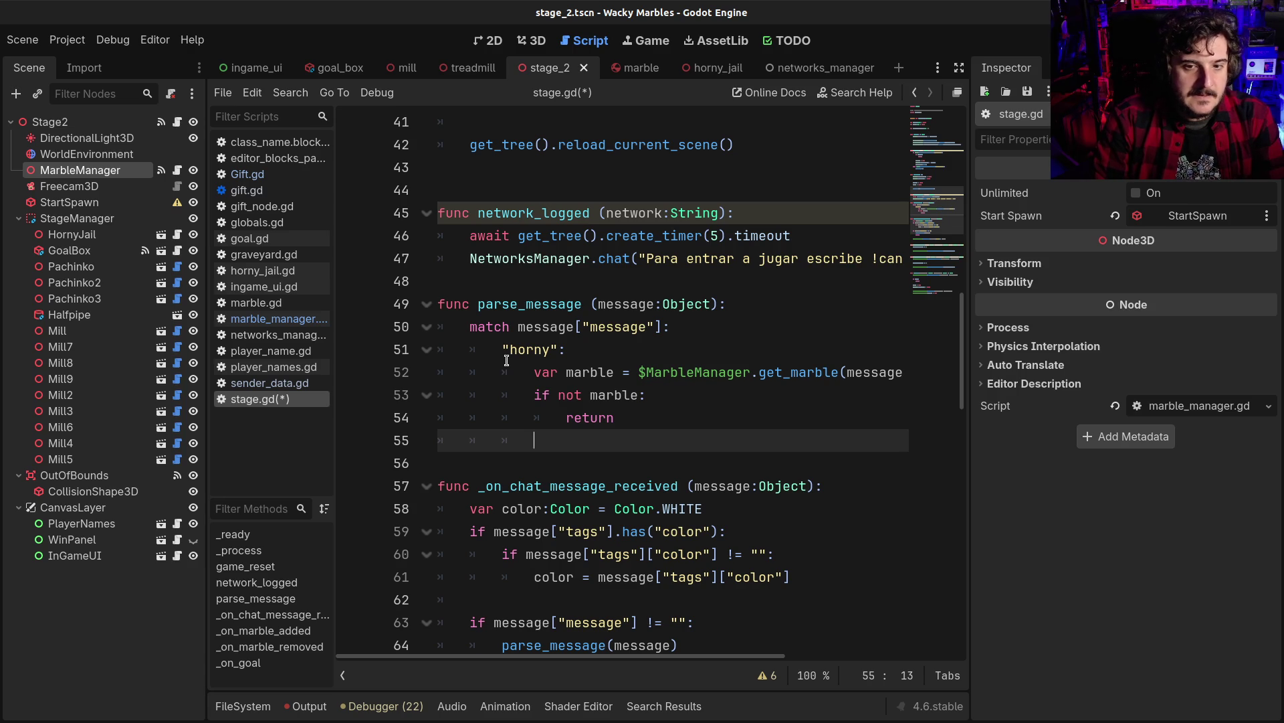
# Call $StageManager/HornyJail.add_marble(marble, marble.player_name, marble.player_color) and save stage.gd
pyautogui.press('Return')
pyautogui.write('$')
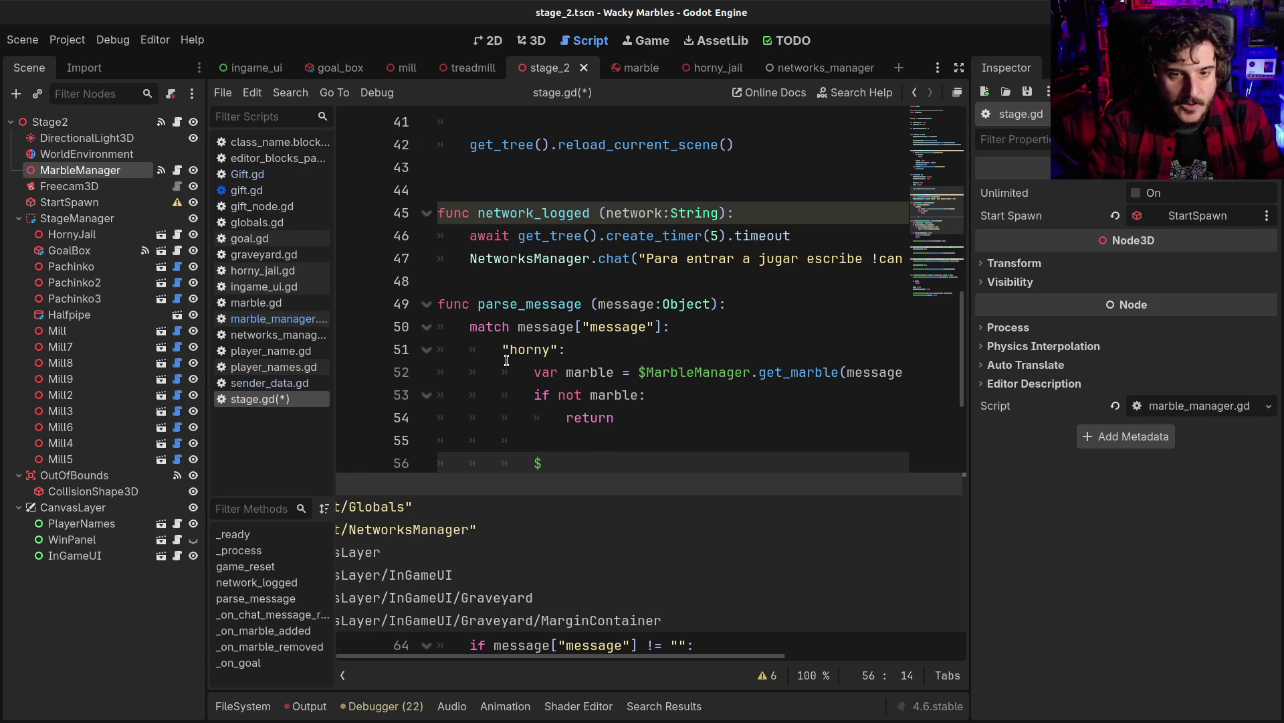
pyautogui.write('Horni')
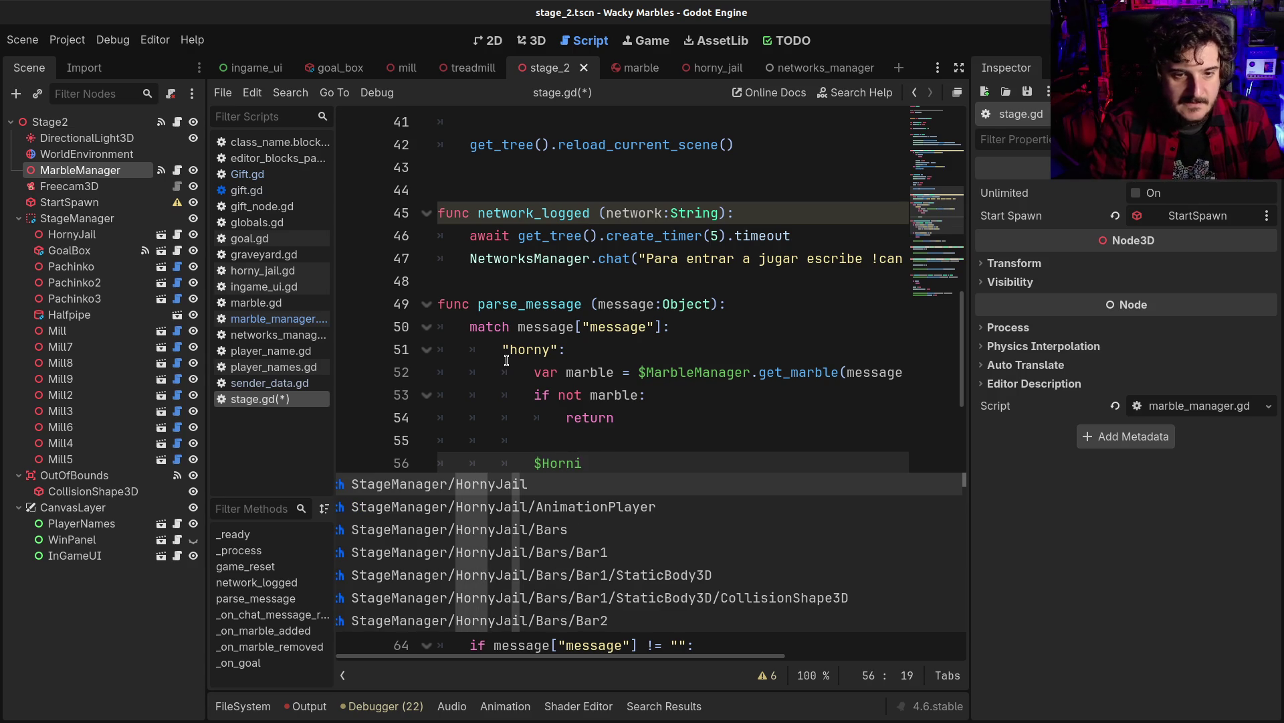
pyautogui.press('Return')
pyautogui.write('.add_')
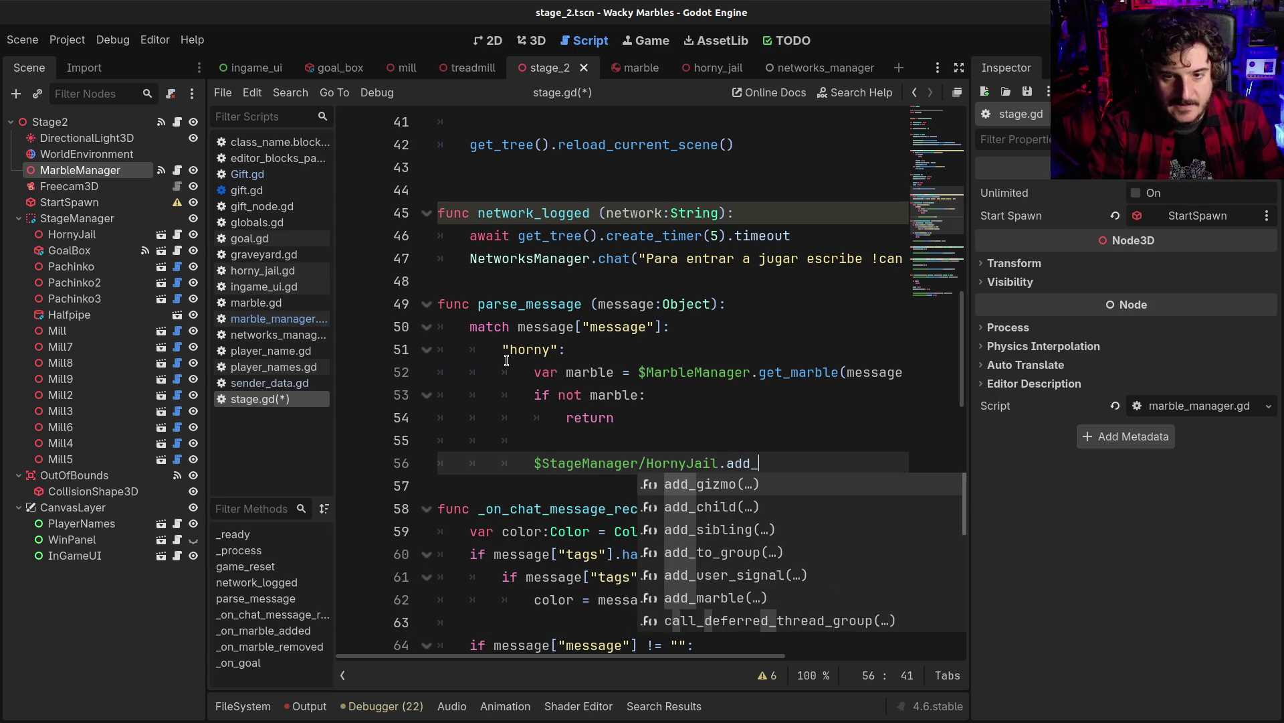
pyautogui.write('mar')
pyautogui.press('Return')
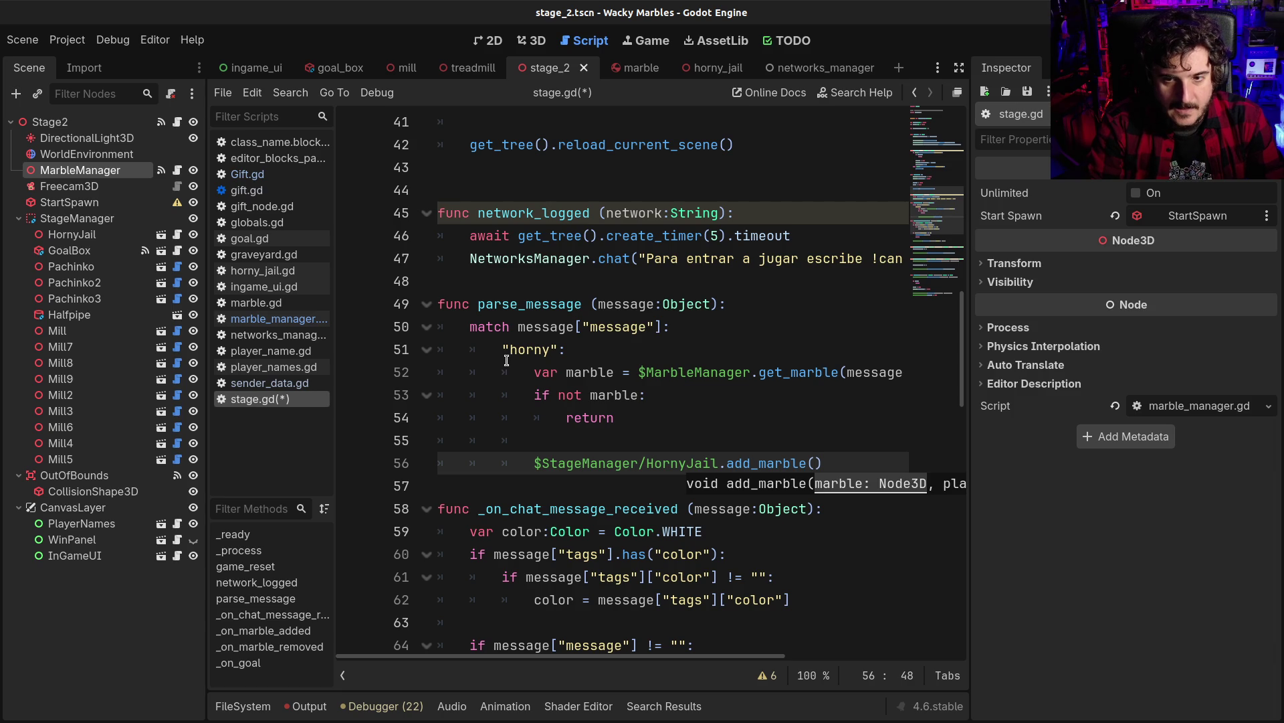
pyautogui.write('marble, marbl')
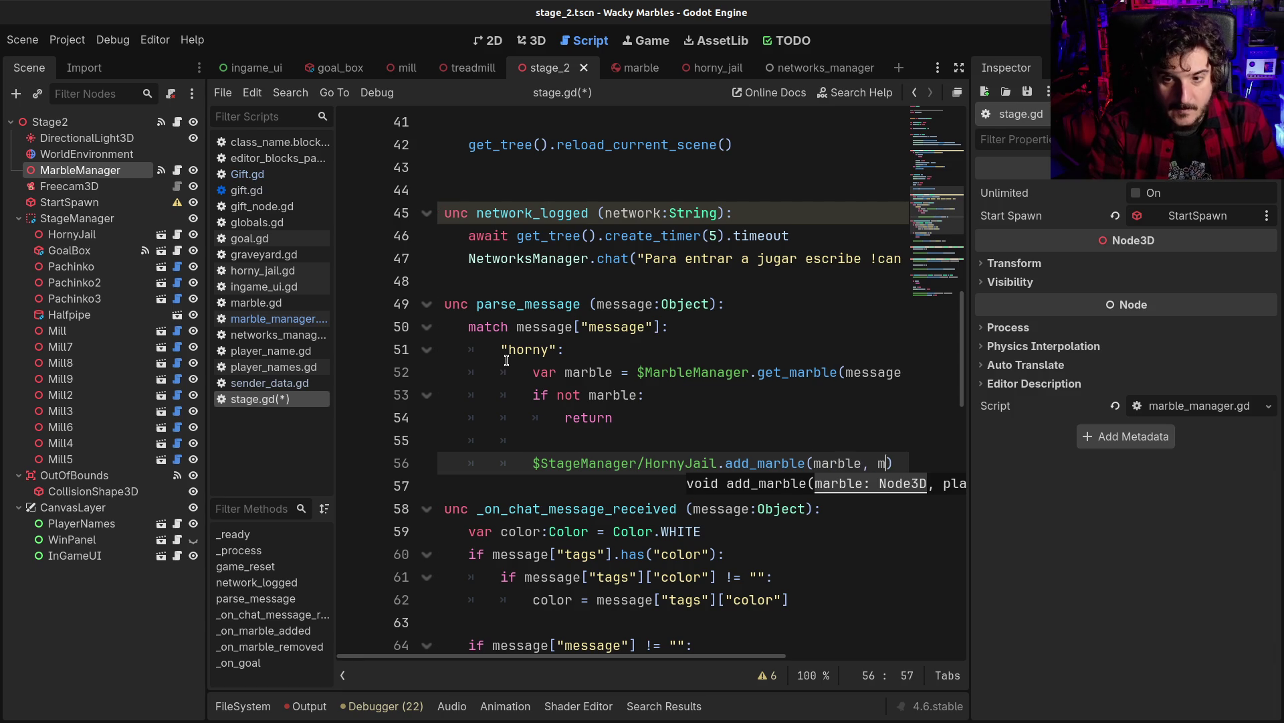
pyautogui.write('e.player_name, m')
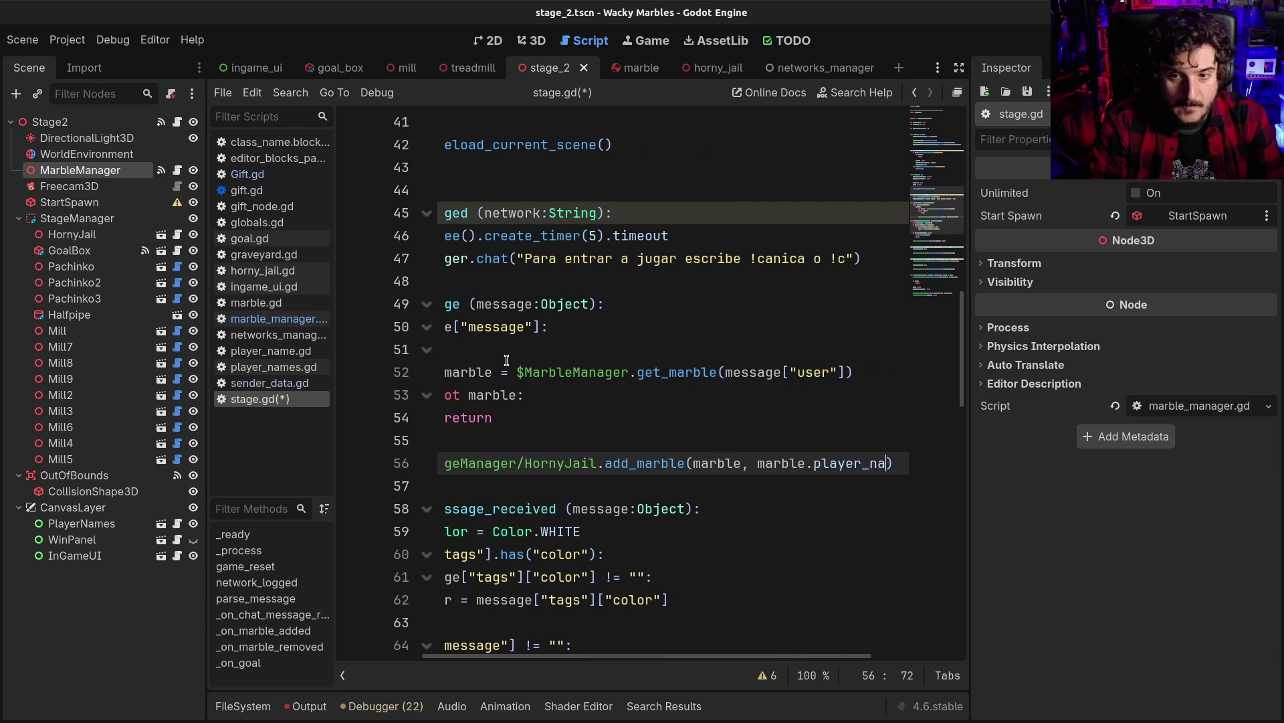
pyautogui.write('arble_pi')
pyautogui.press('BackSpace')
pyautogui.press('BackSpace')
pyautogui.press('BackSpace')
pyautogui.write('.player')
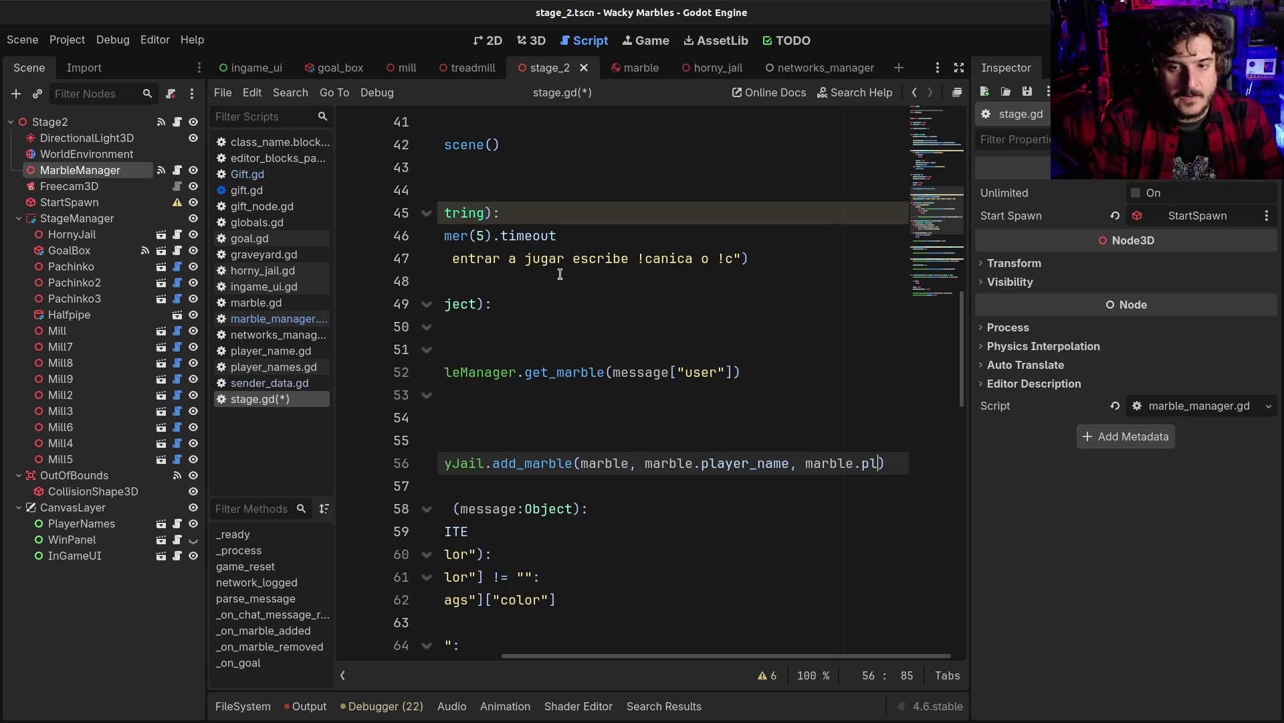
pyautogui.write('_color')
pyautogui.hotkey('ctrl', 's')
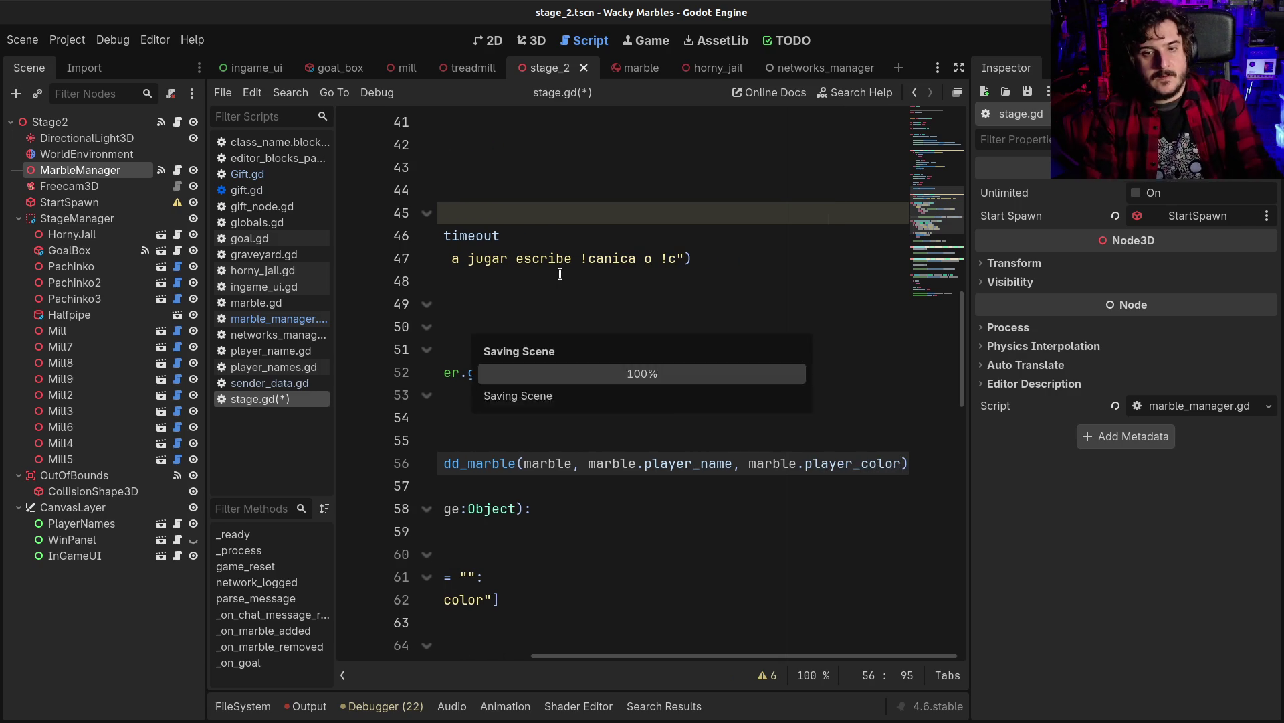
pyautogui.press('Home')
pyautogui.press('Home')
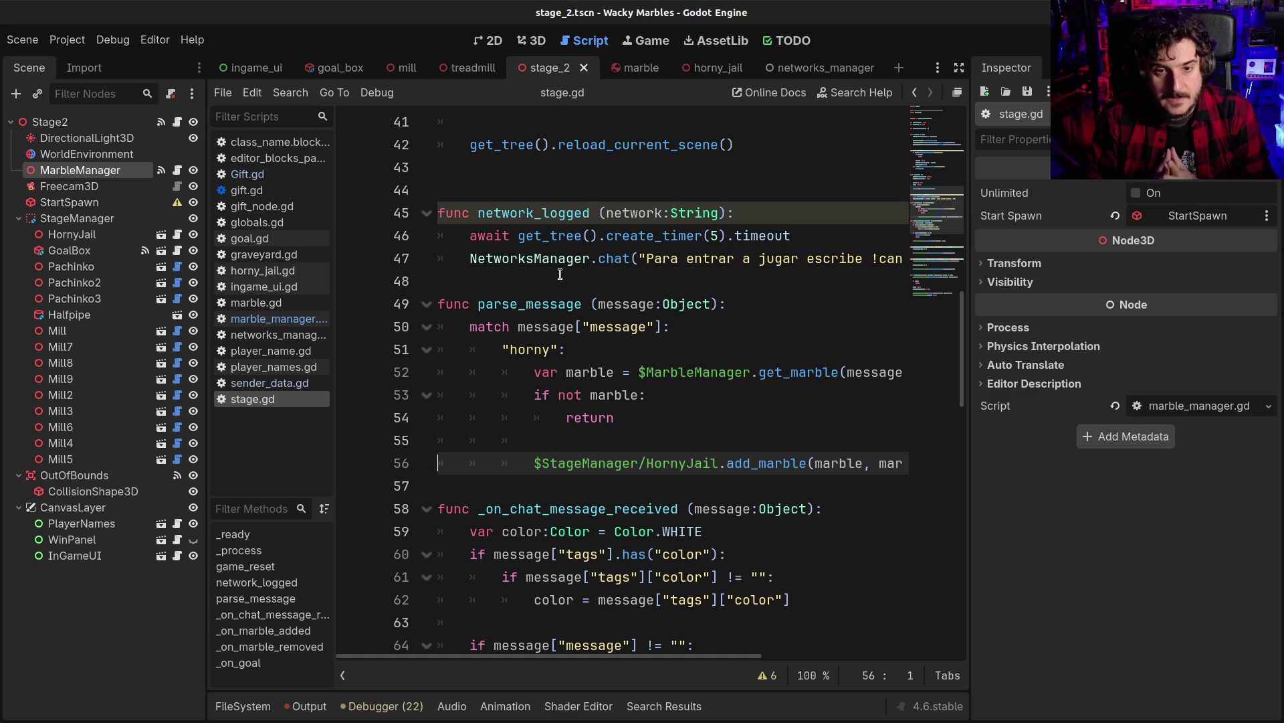
pyautogui.click(672, 372)
# Add an early 'if not started: return' at the top of the horny case
pyautogui.scroll(10, 673, 361)
pyautogui.click(515, 308)
pyautogui.scroll(-10, 636, 544)
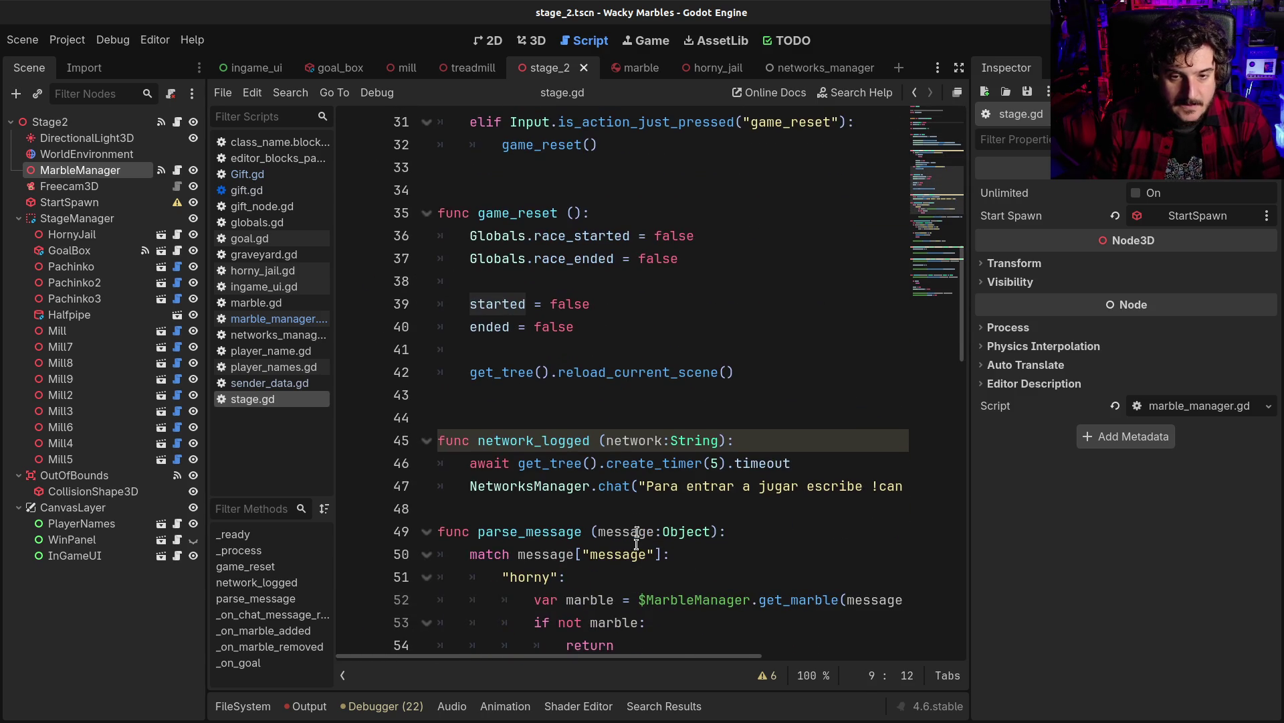
pyautogui.scroll(-5, 637, 513)
pyautogui.click(618, 242)
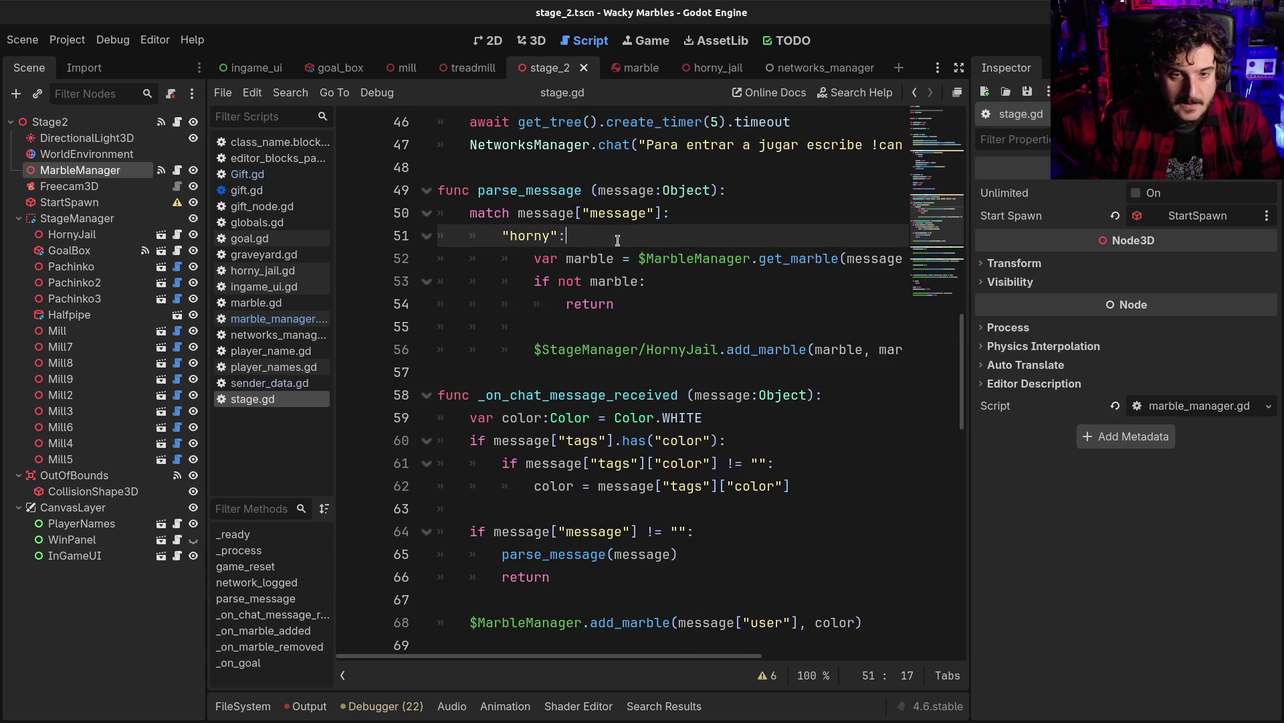
pyautogui.press('Return')
pyautogui.write('started;::')
pyautogui.press('Return')
pyautogui.write('return')
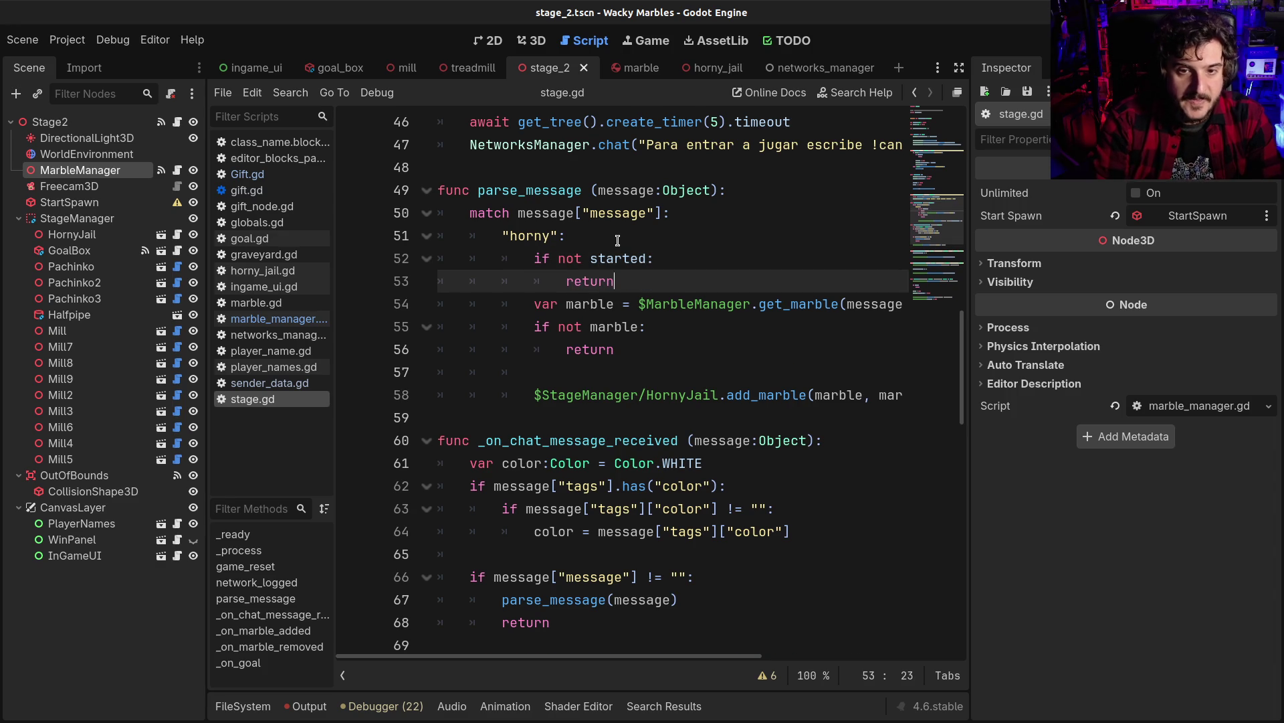
pyautogui.press('Return')
pyautogui.press('Return')
# Tidy the blank line below the check, then run the game with its window maximized
pyautogui.hotkey('shift', 'Home')
pyautogui.press('BackSpace')
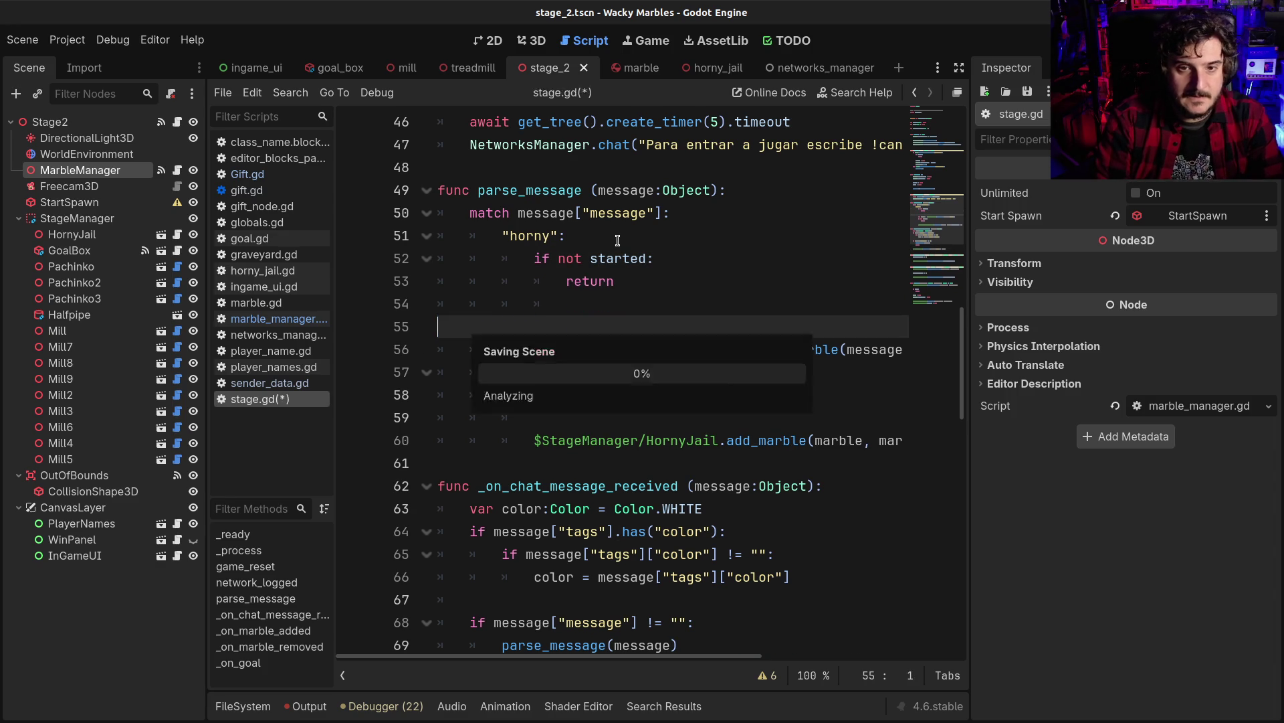
pyautogui.press('BackSpace')
pyautogui.press('BackSpace')
pyautogui.press('Return')
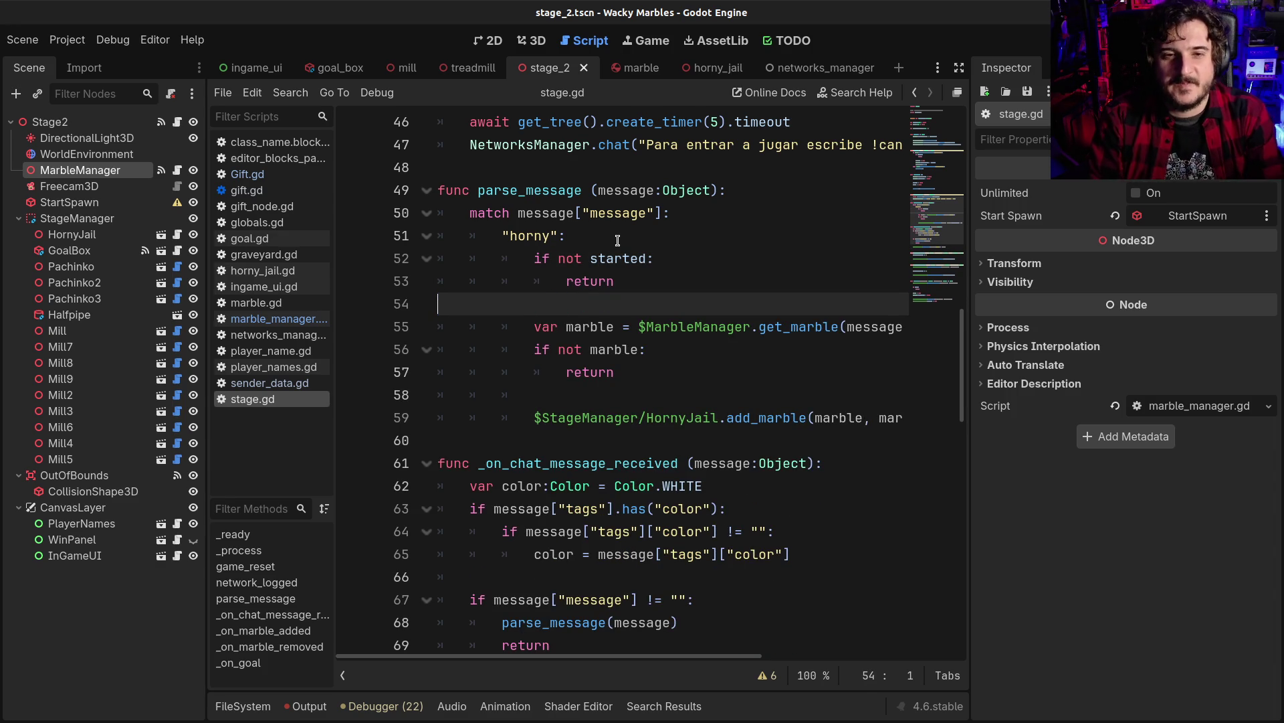
pyautogui.press('F5')
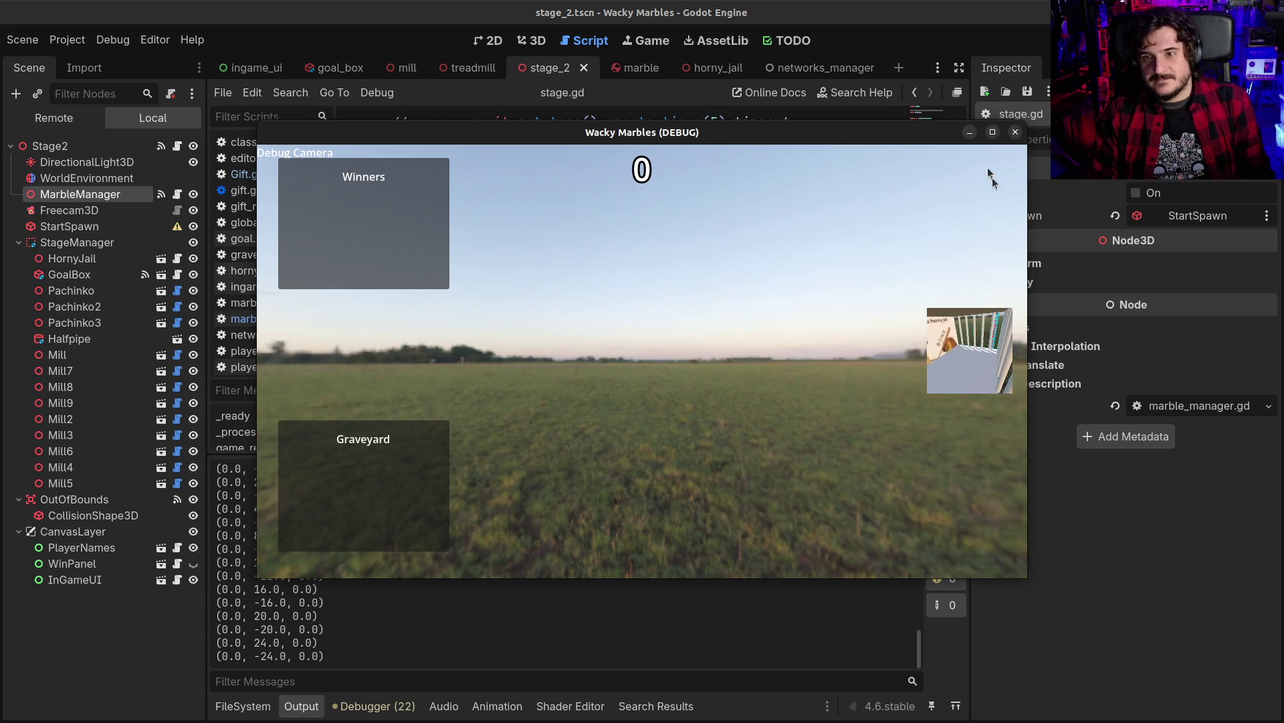
pyautogui.click(993, 132)
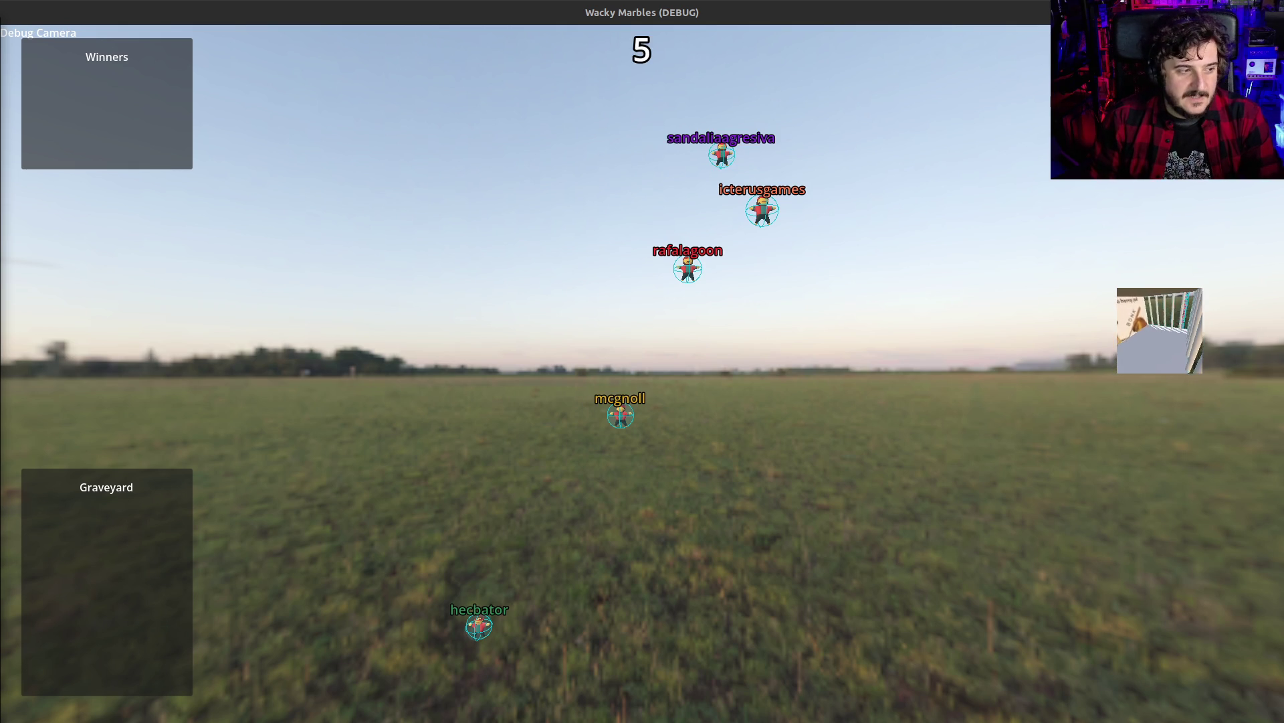
# Enable the debug camera and fly it forward toward the HornyJail cage
pyautogui.click(758, 457)
pyautogui.press('w')
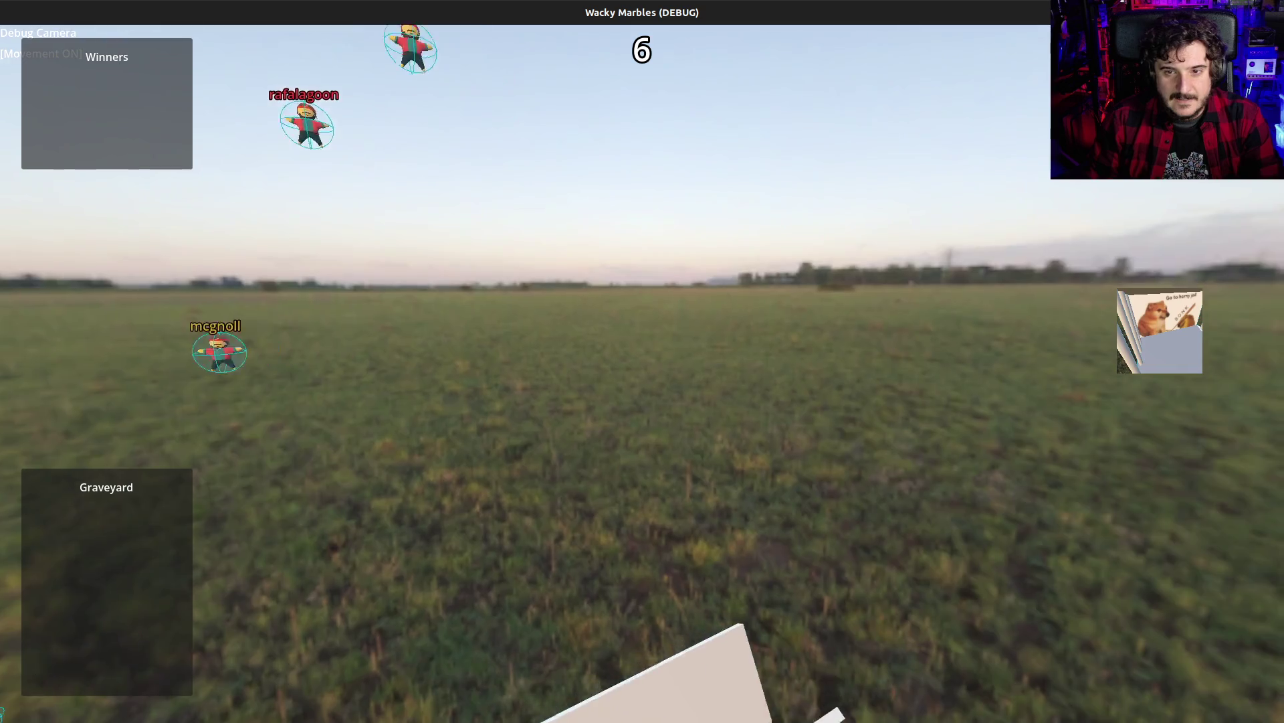
pyautogui.press('w')
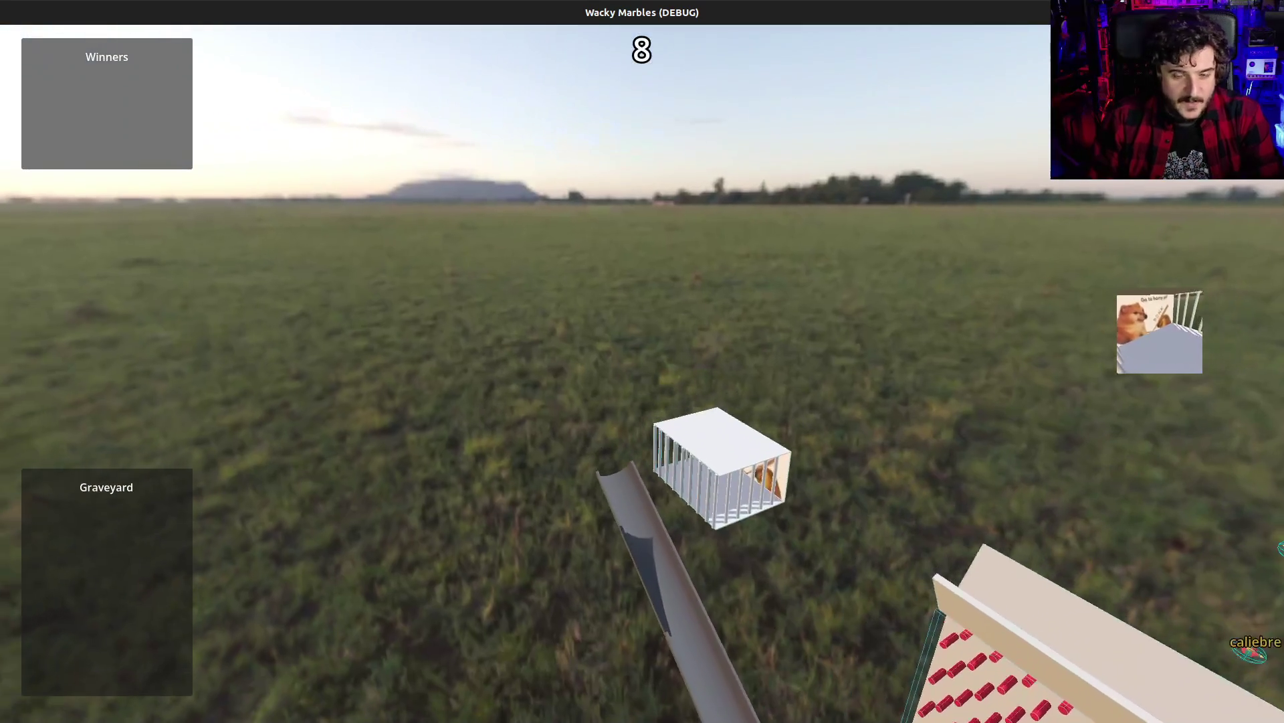
pyautogui.press('w')
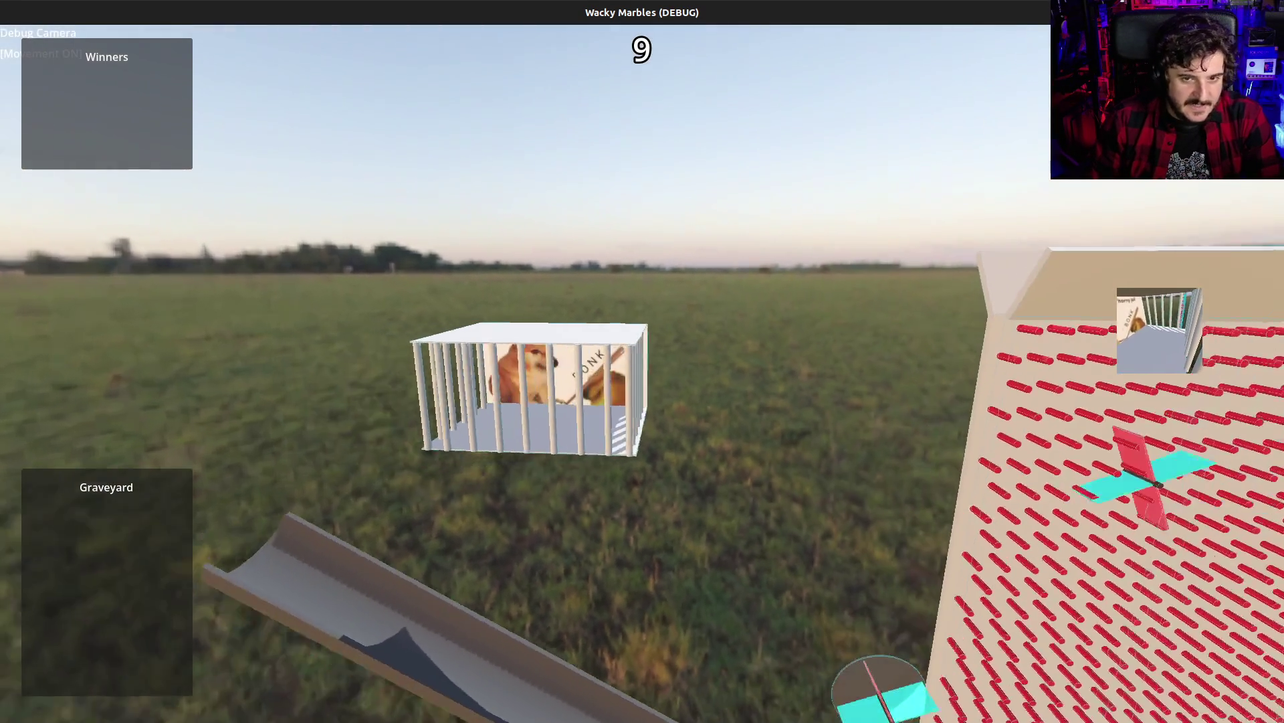
pyautogui.press('w')
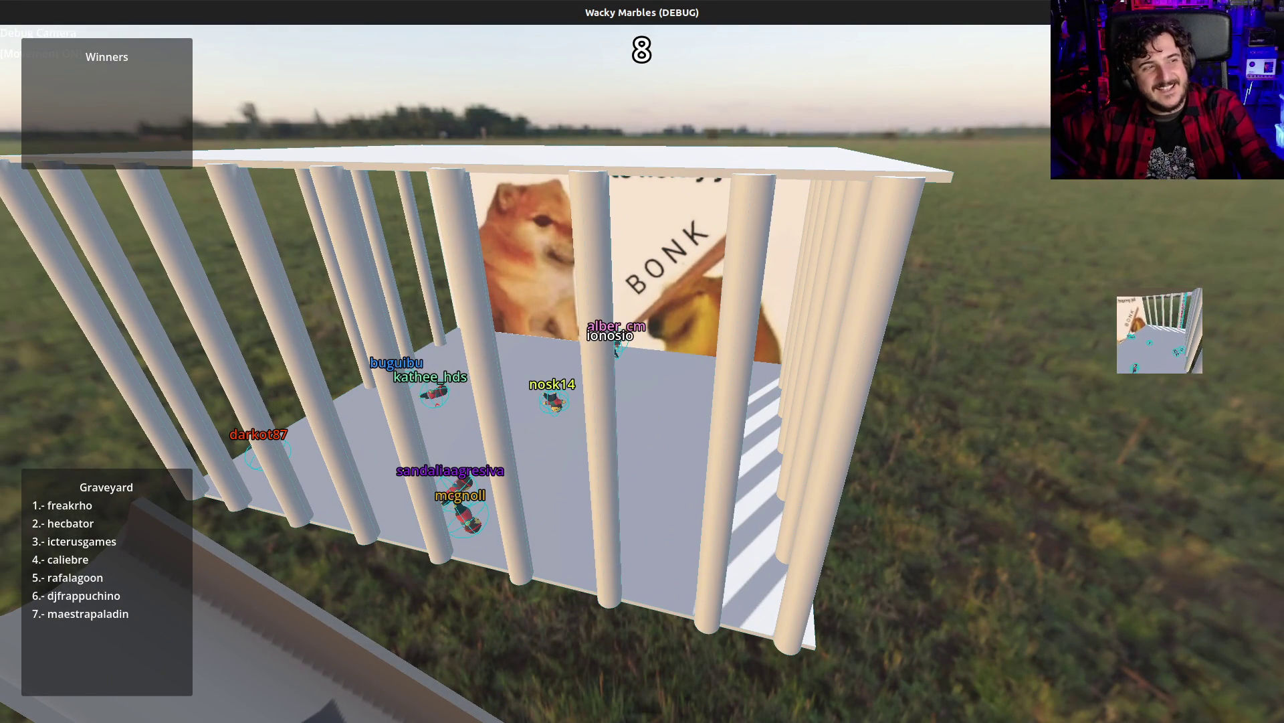
# Leave the running game and get back to the stage.gd script editor
pyautogui.hotkey('alt', 'Tab')
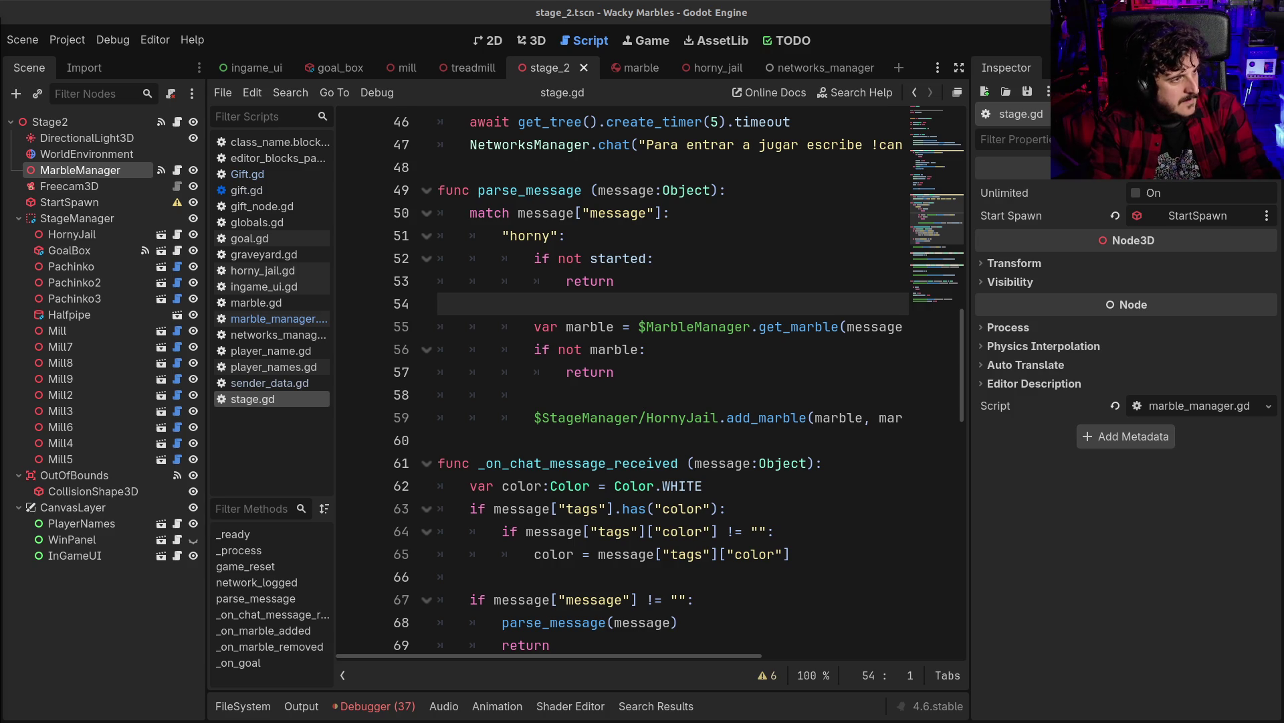
pyautogui.hotkey('ctrl', 'space')
# Switch to the horny_jail scene and select its HornyJail root node
pyautogui.press('Escape')
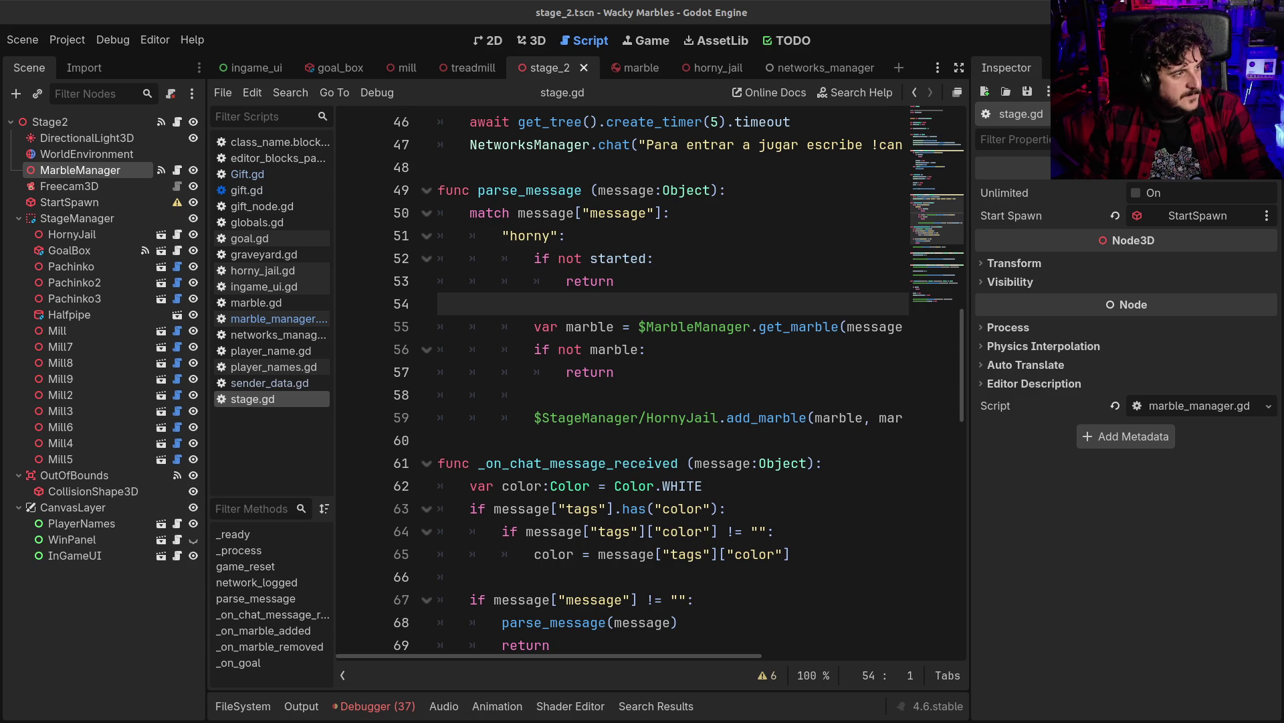
pyautogui.click(806, 417)
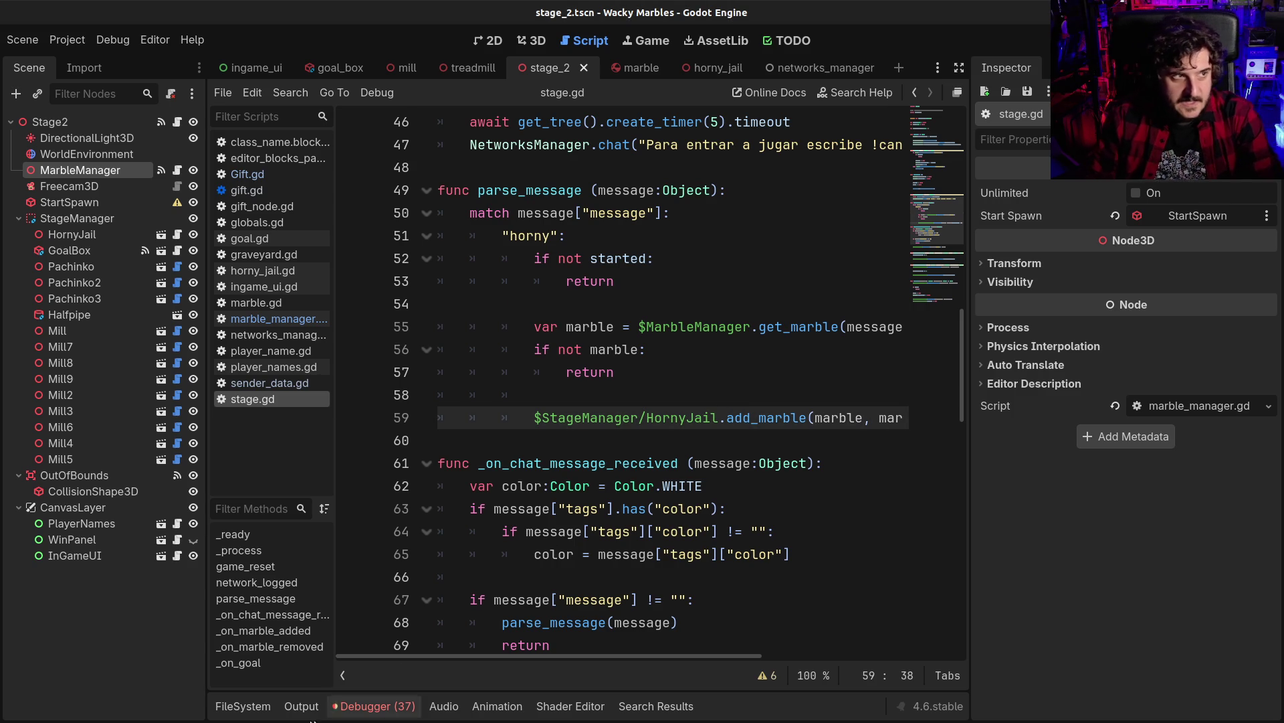
pyautogui.click(228, 711)
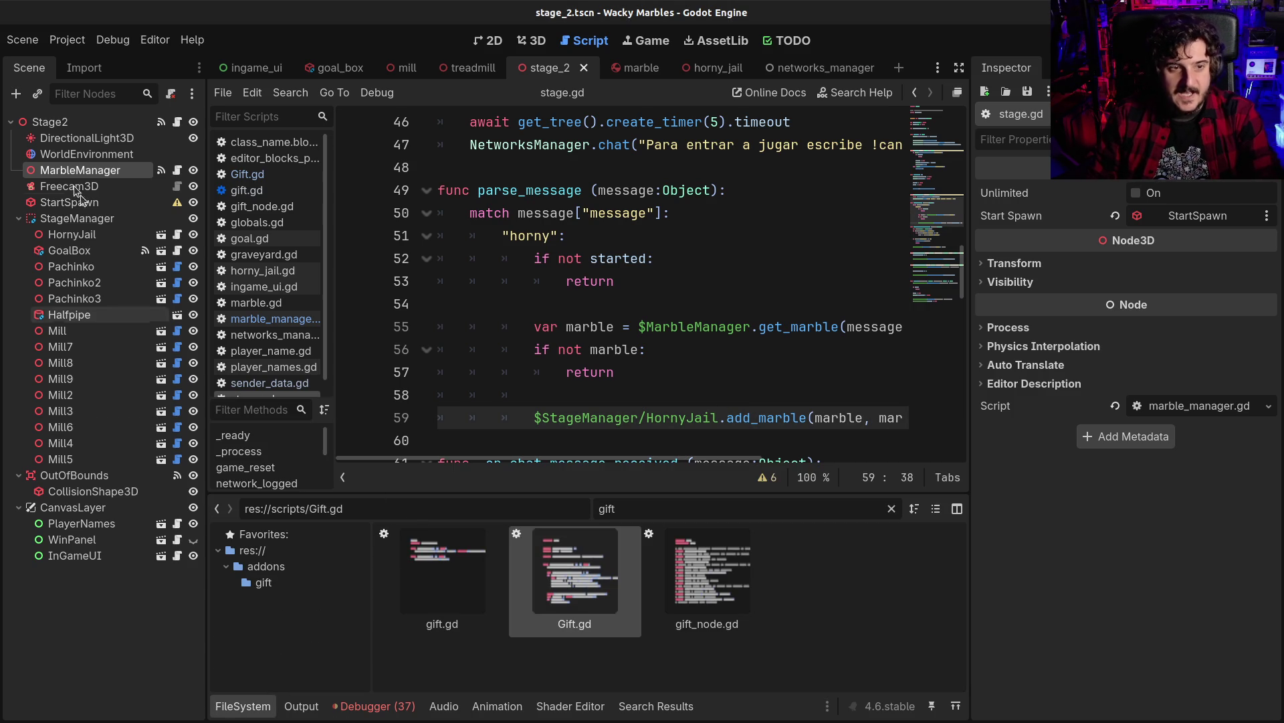
pyautogui.click(704, 69)
pyautogui.click(47, 122)
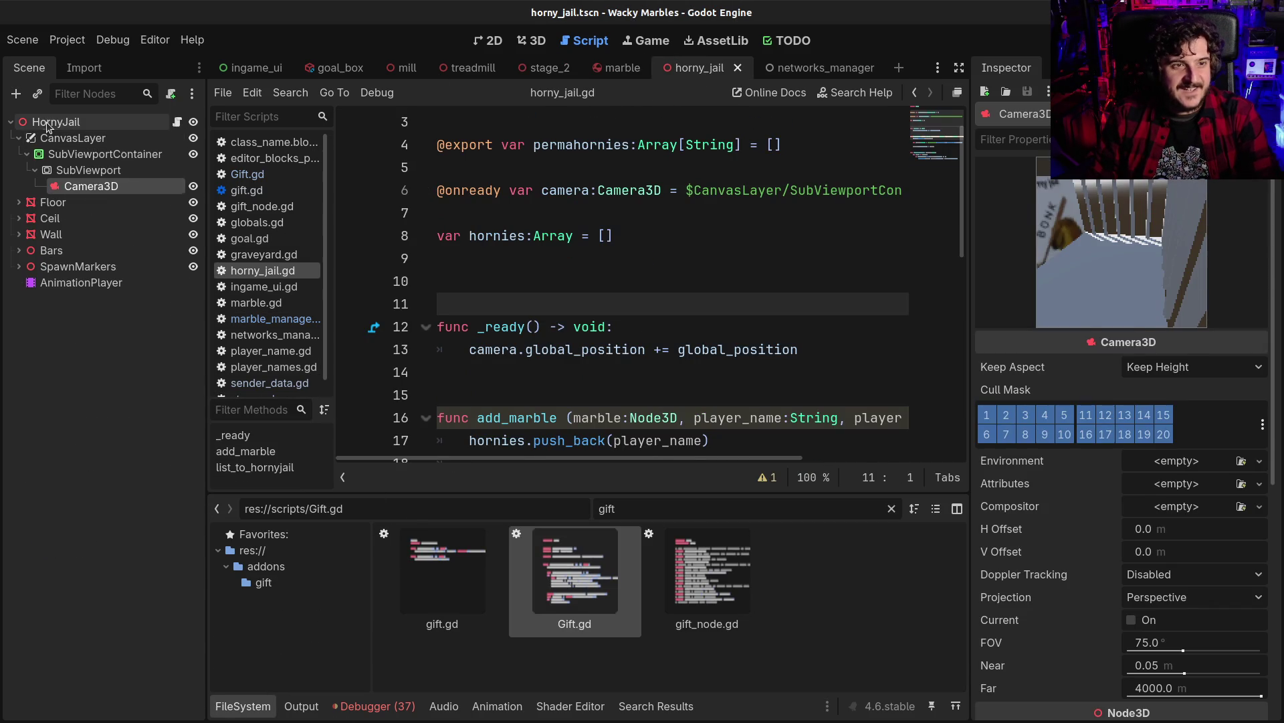
# Add an AudioStreamPlayer3D child to HornyJail, removing an AudioListener3D added by mistake
pyautogui.hotkey('ctrl', 'a')
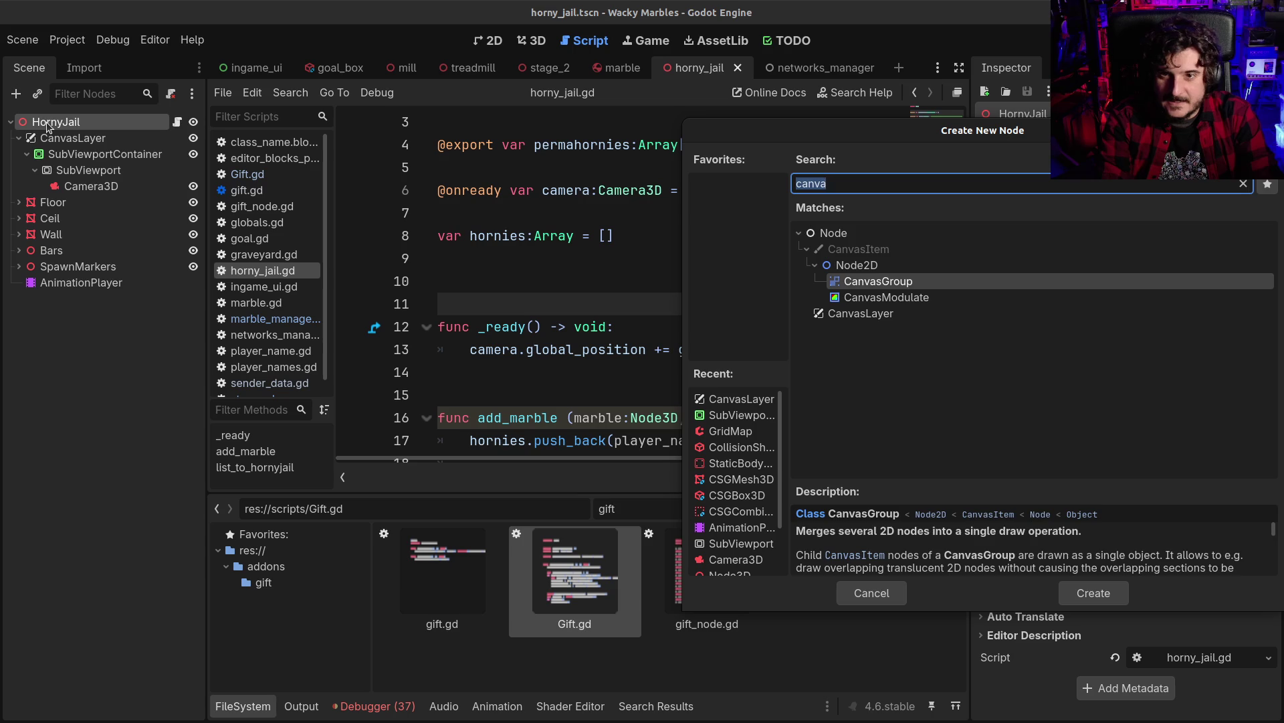
pyautogui.write('audio')
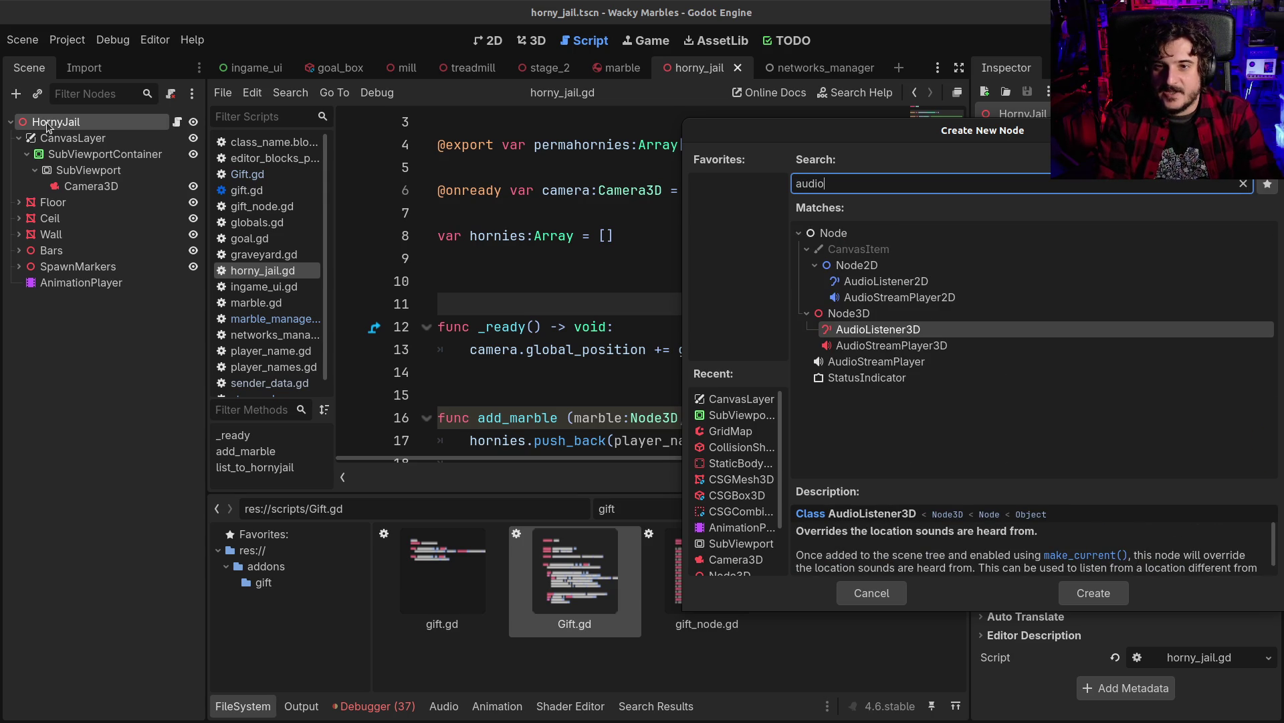
pyautogui.press('Up')
pyautogui.press('Up')
pyautogui.press('Down')
pyautogui.press('Down')
pyautogui.press('Return')
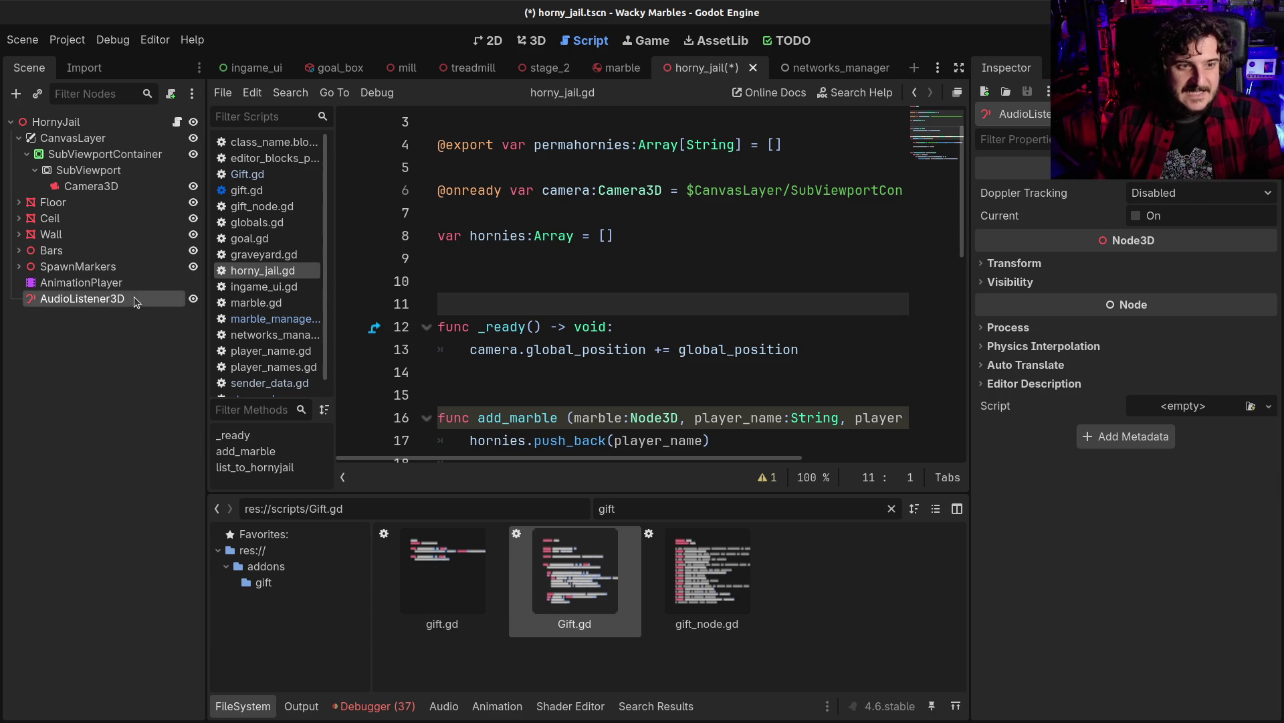
pyautogui.press('Delete')
pyautogui.press('Return')
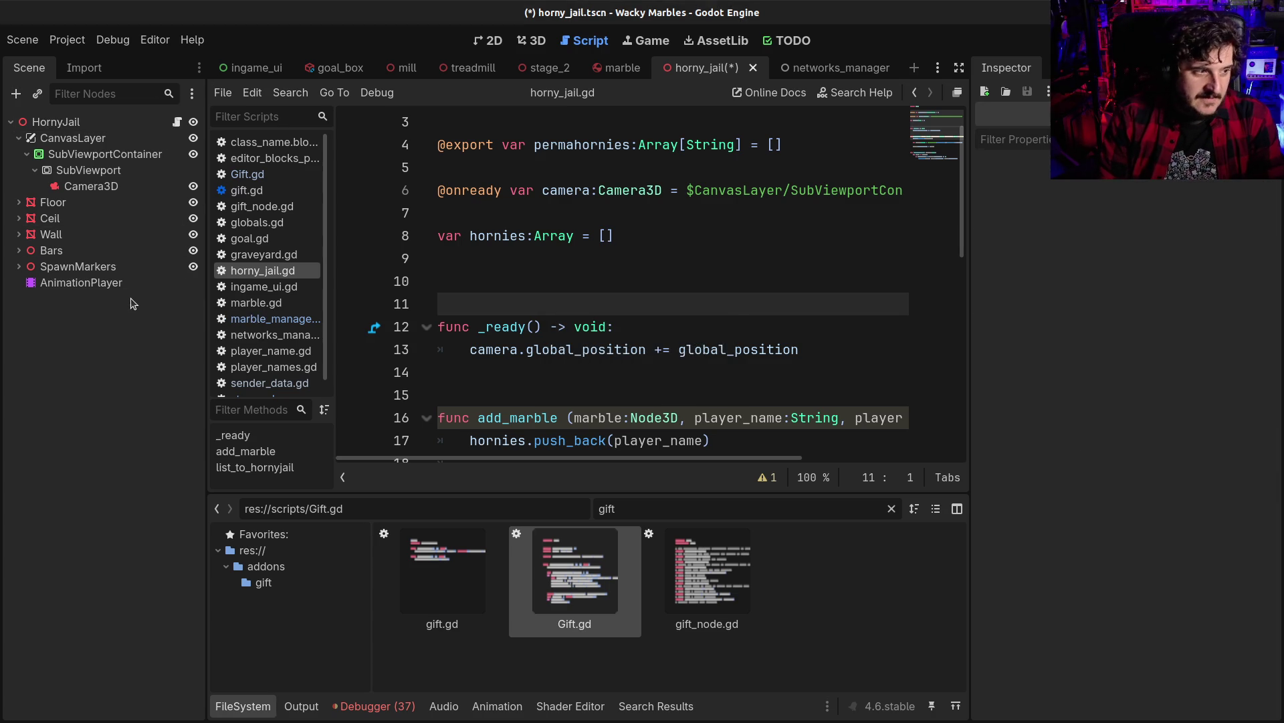
pyautogui.hotkey('ctrl', 'a')
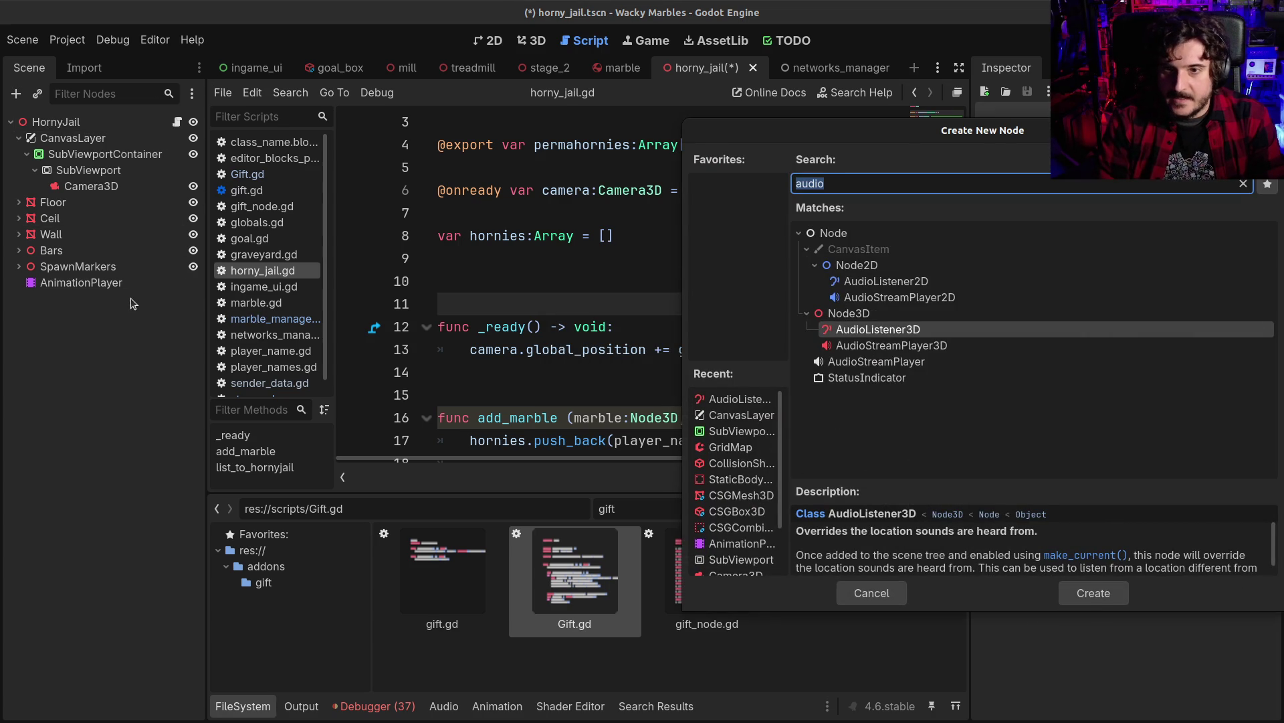
pyautogui.press('Down')
pyautogui.press('Return')
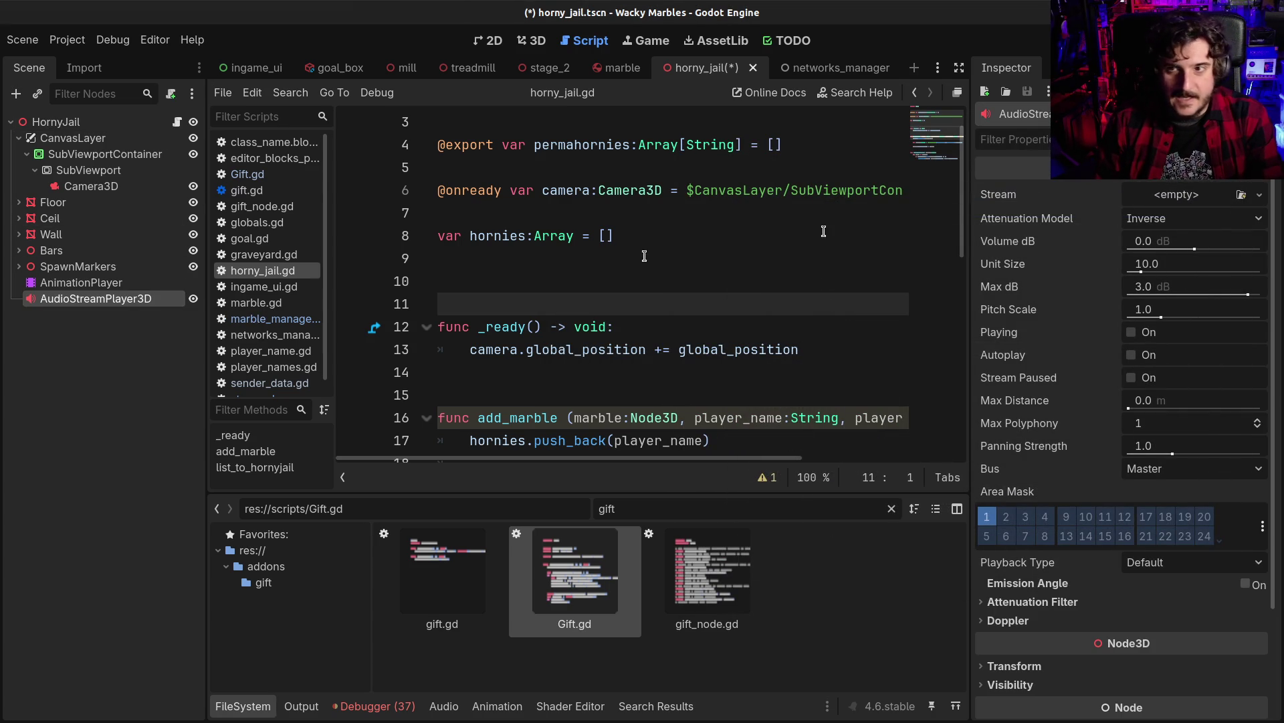
# Rename the new audio player to Bonk and save the scene
pyautogui.press('F2')
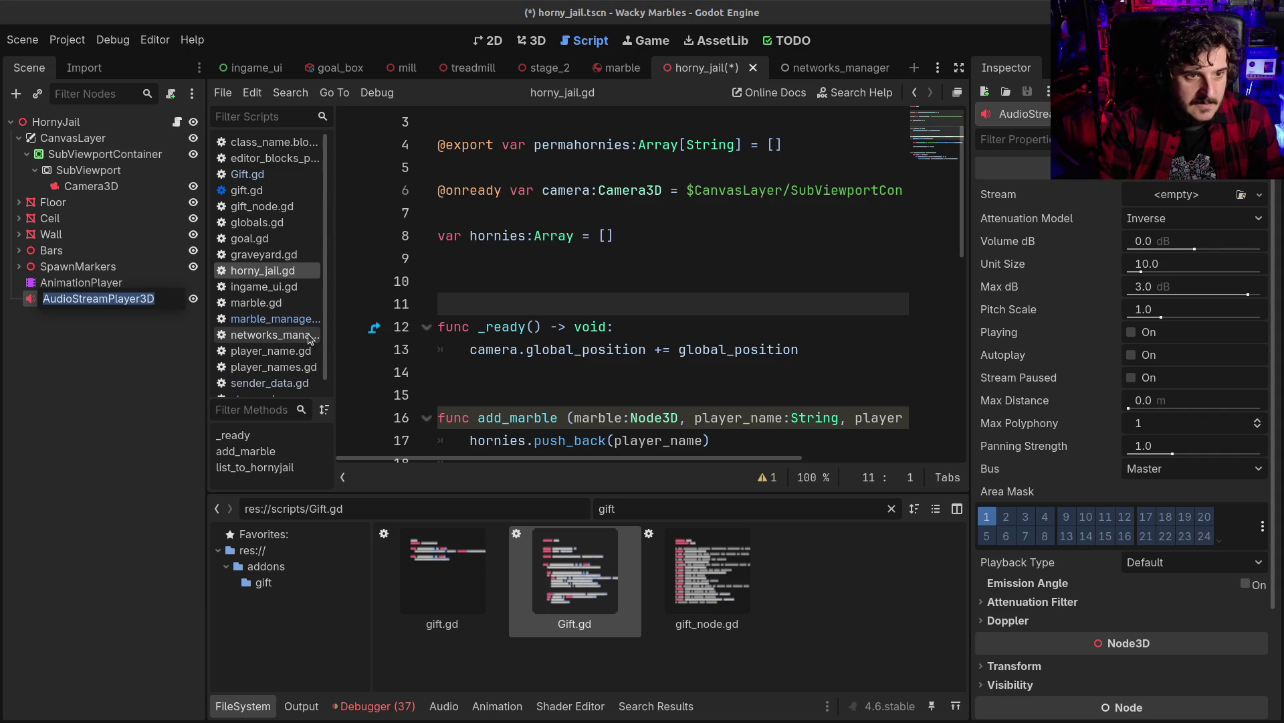
pyautogui.write('Bonk')
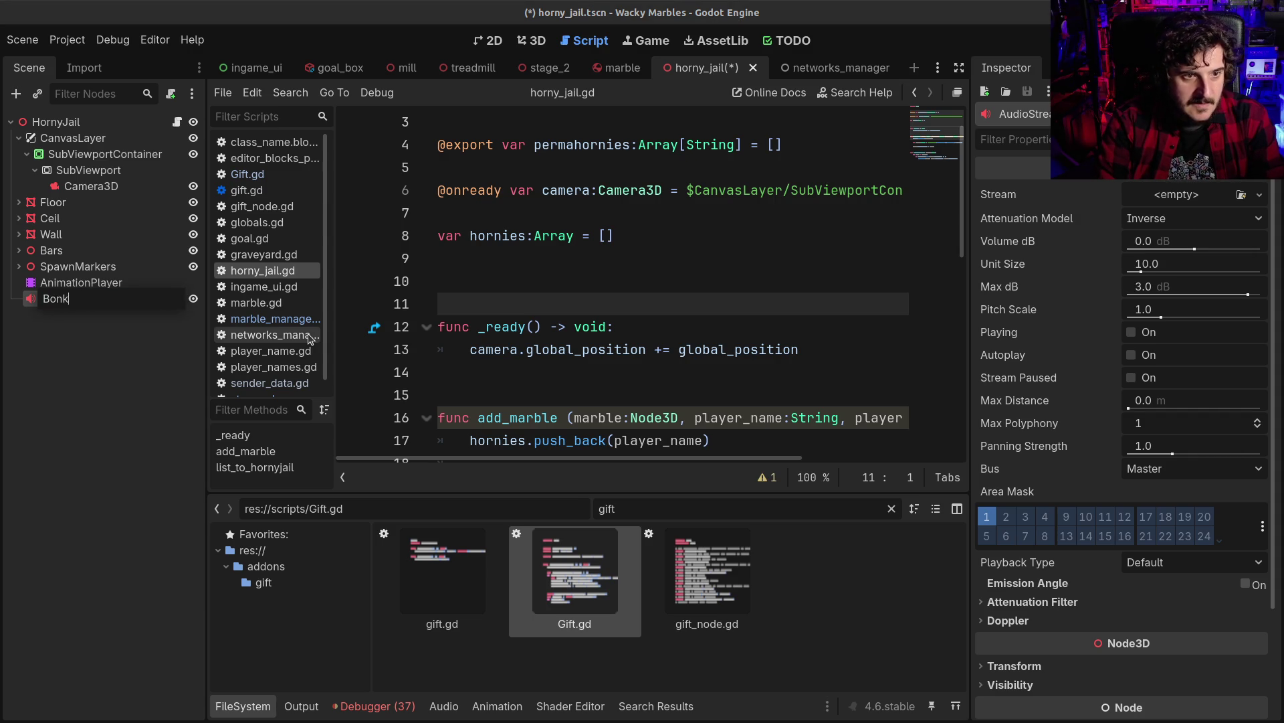
pyautogui.press('Return')
pyautogui.hotkey('ctrl', 's')
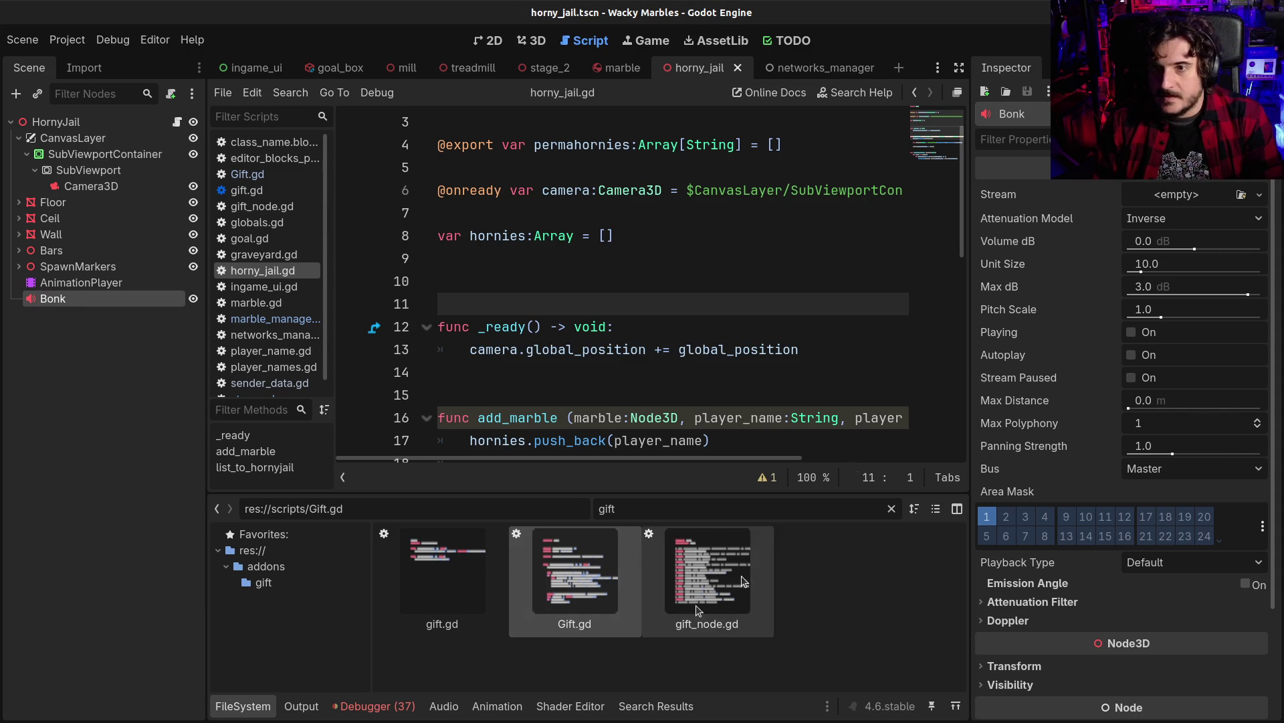
# Assign bonk.ogg as Bonk's stream, lower its volume to about -25.7 dB, and preview it
pyautogui.doubleClick(670, 503)
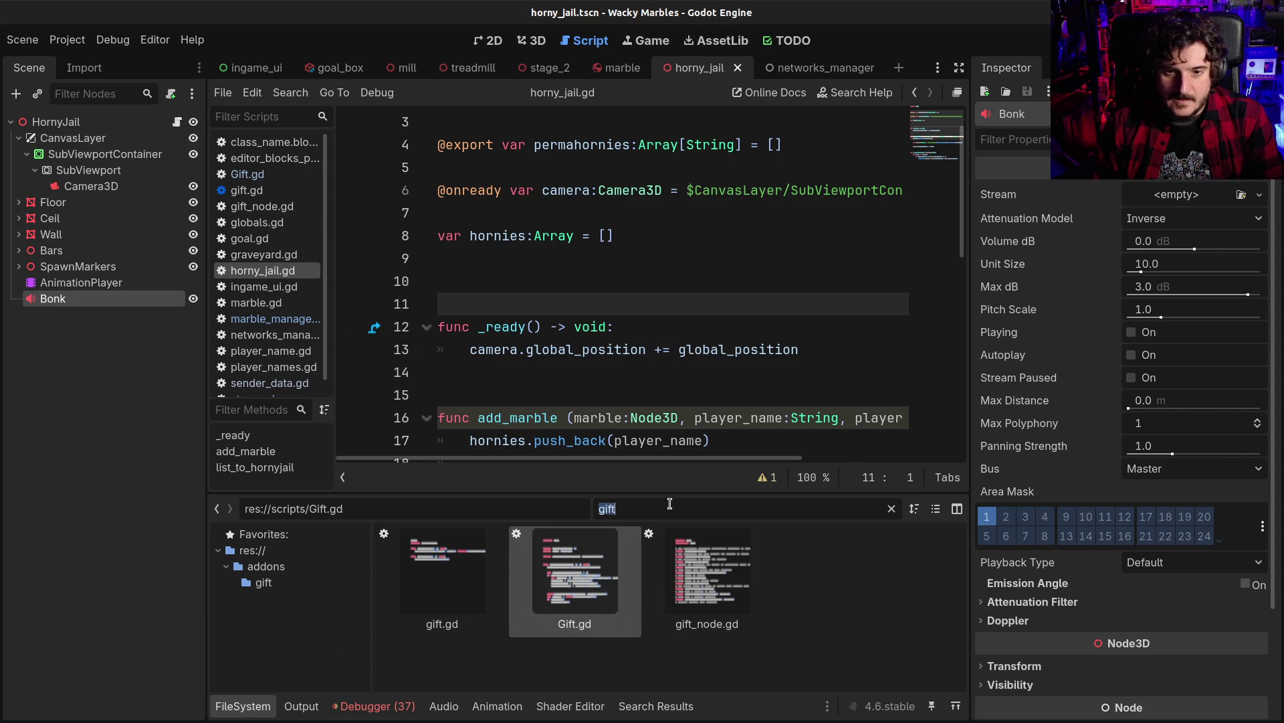
pyautogui.write('bonk')
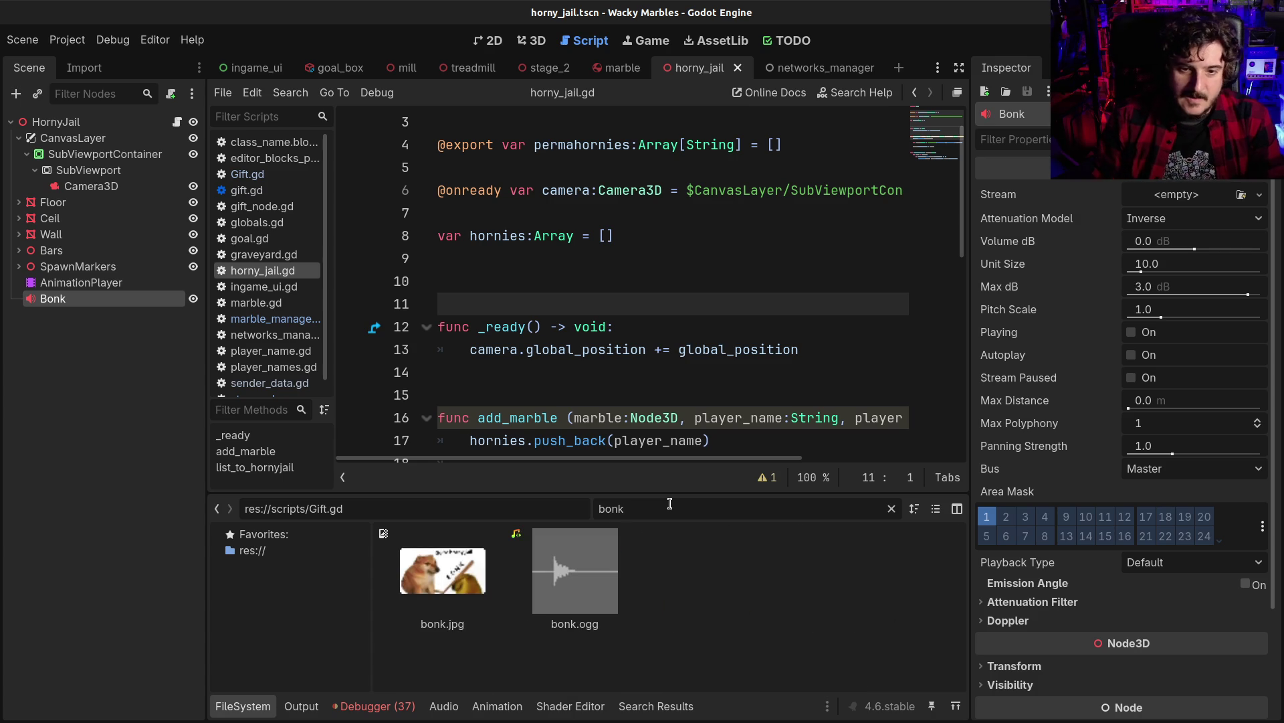
pyautogui.moveTo(555, 612)
pyautogui.mouseDown()
pyautogui.moveTo(1098, 342)
pyautogui.moveTo(1175, 190)
pyautogui.mouseUp()
pyautogui.click(1193, 273)
pyautogui.moveTo(1193, 273); pyautogui.dragTo(1174, 273)
pyautogui.click(1155, 361)
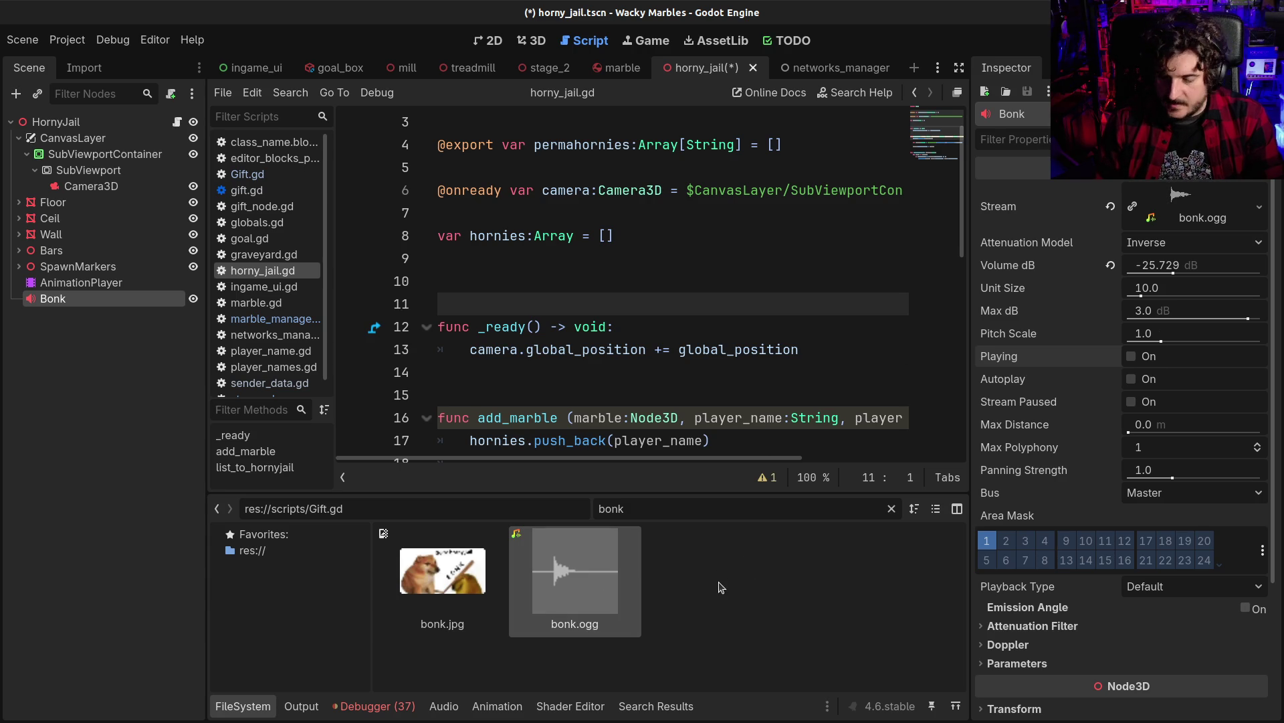
# Reveal bonk.ogg in the file manager and open it with Audacity
pyautogui.rightClick(589, 588)
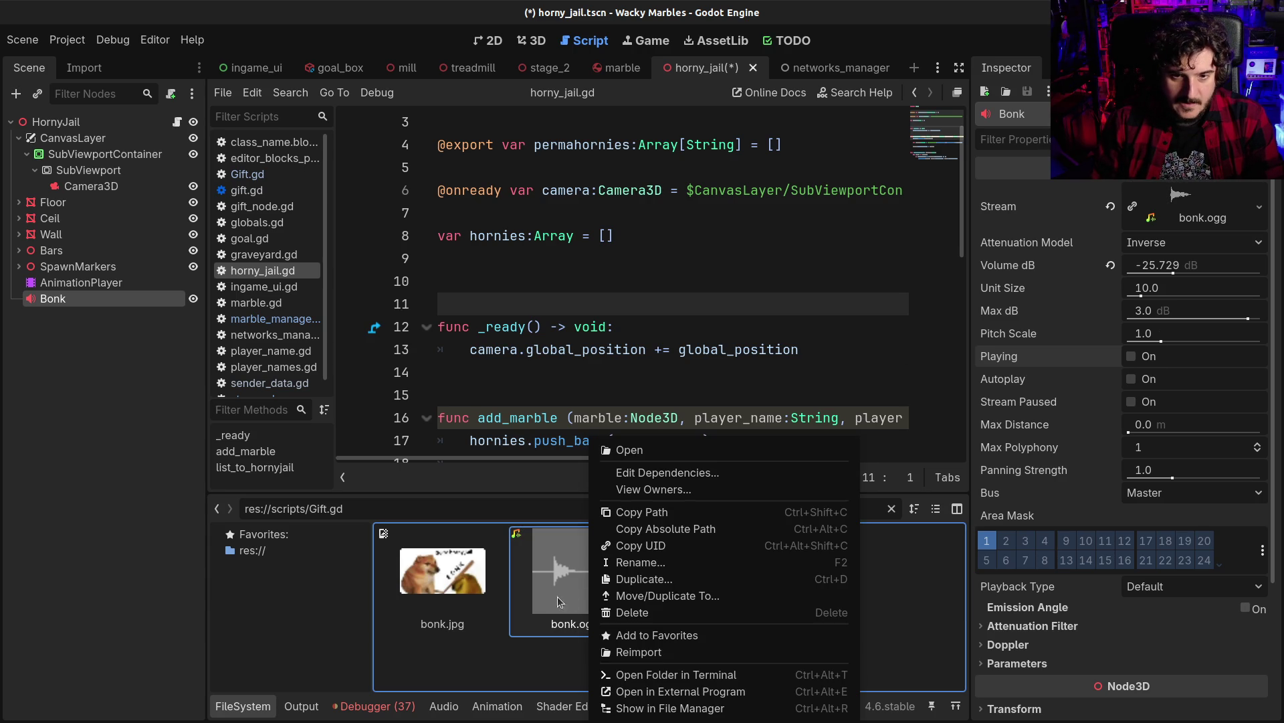
pyautogui.click(653, 708)
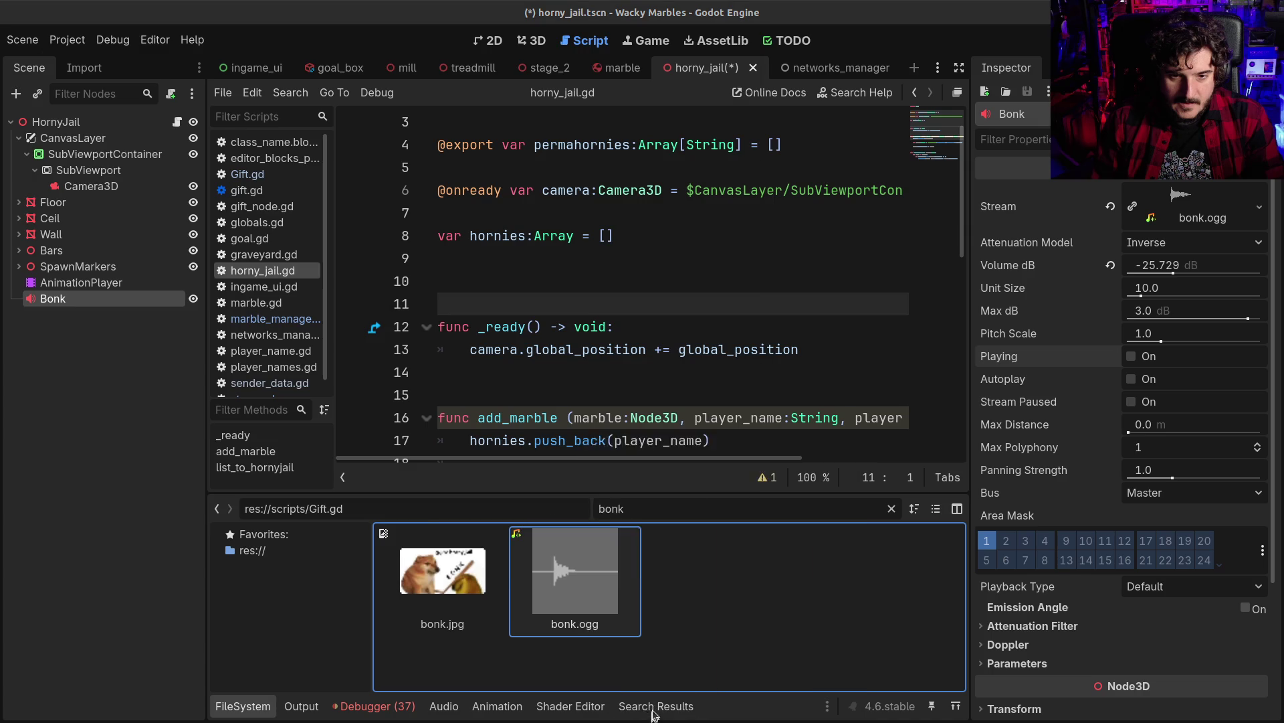
pyautogui.rightClick(274, 105)
pyautogui.click(370, 140)
pyautogui.doubleClick(302, 227)
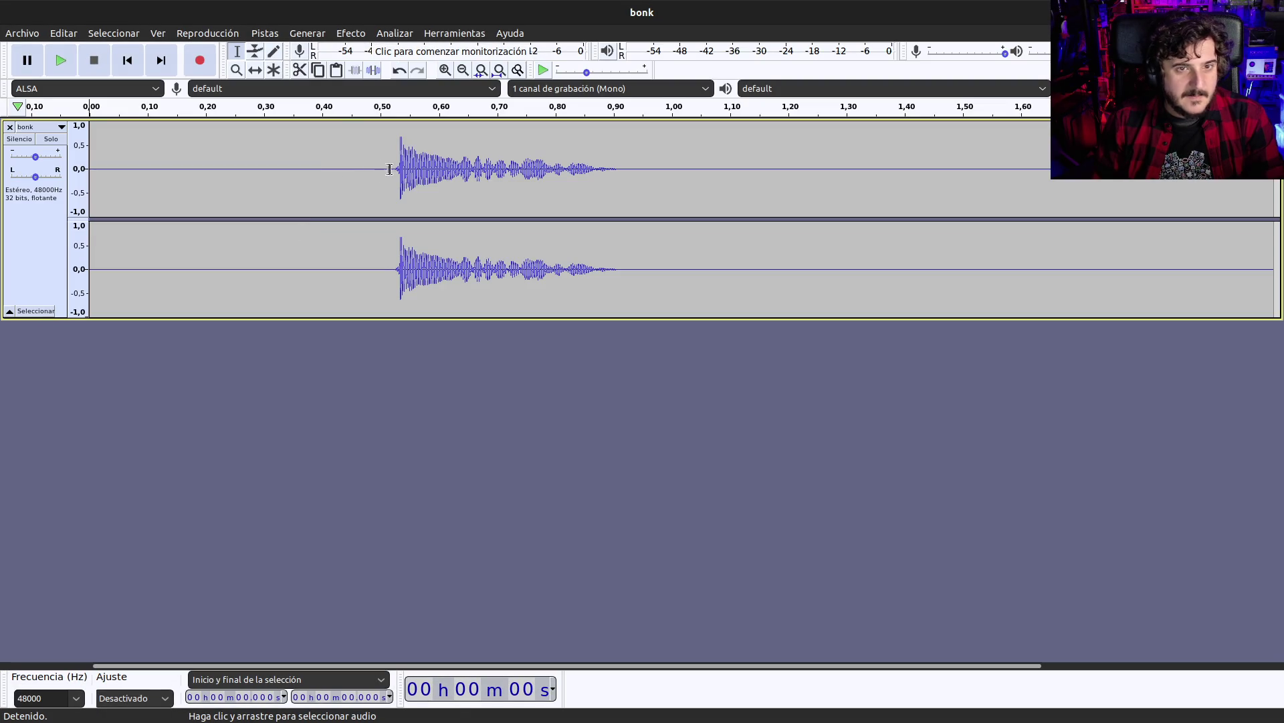
pyautogui.click(390, 170)
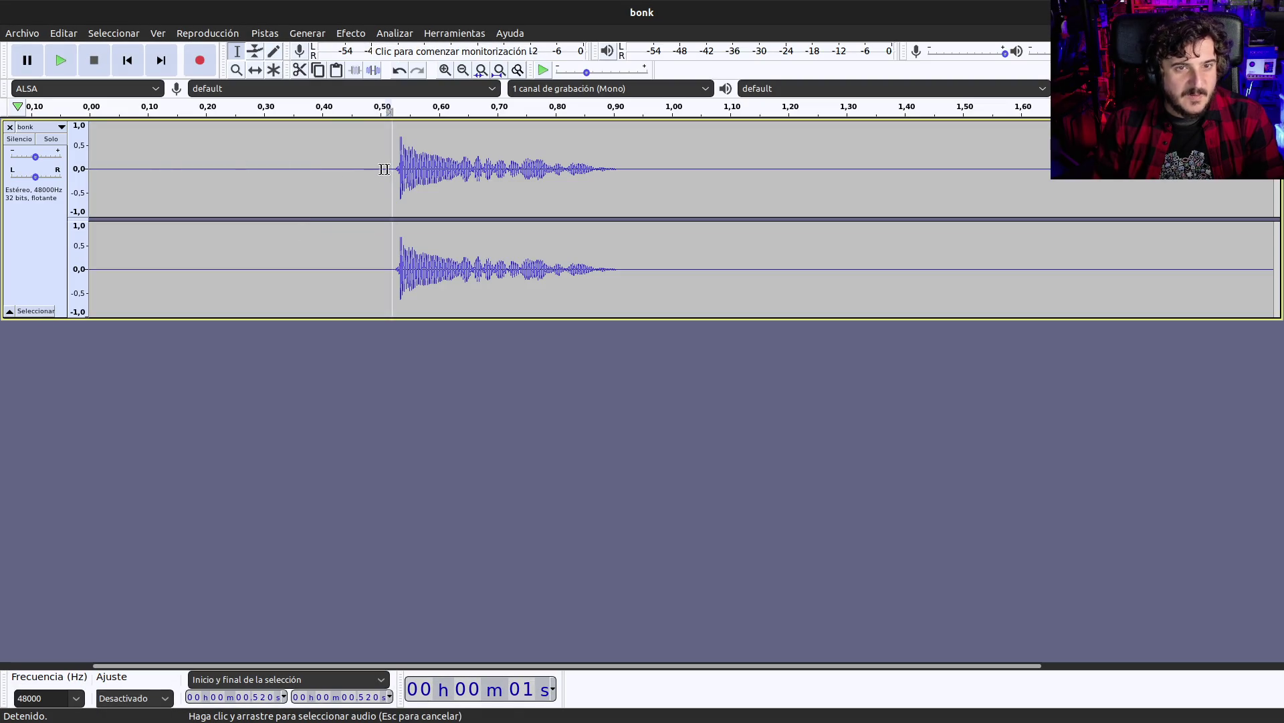
# Delete the leading and trailing silence around the bonk sound
pyautogui.moveTo(391, 169); pyautogui.dragTo(89, 169)
pyautogui.press('Delete')
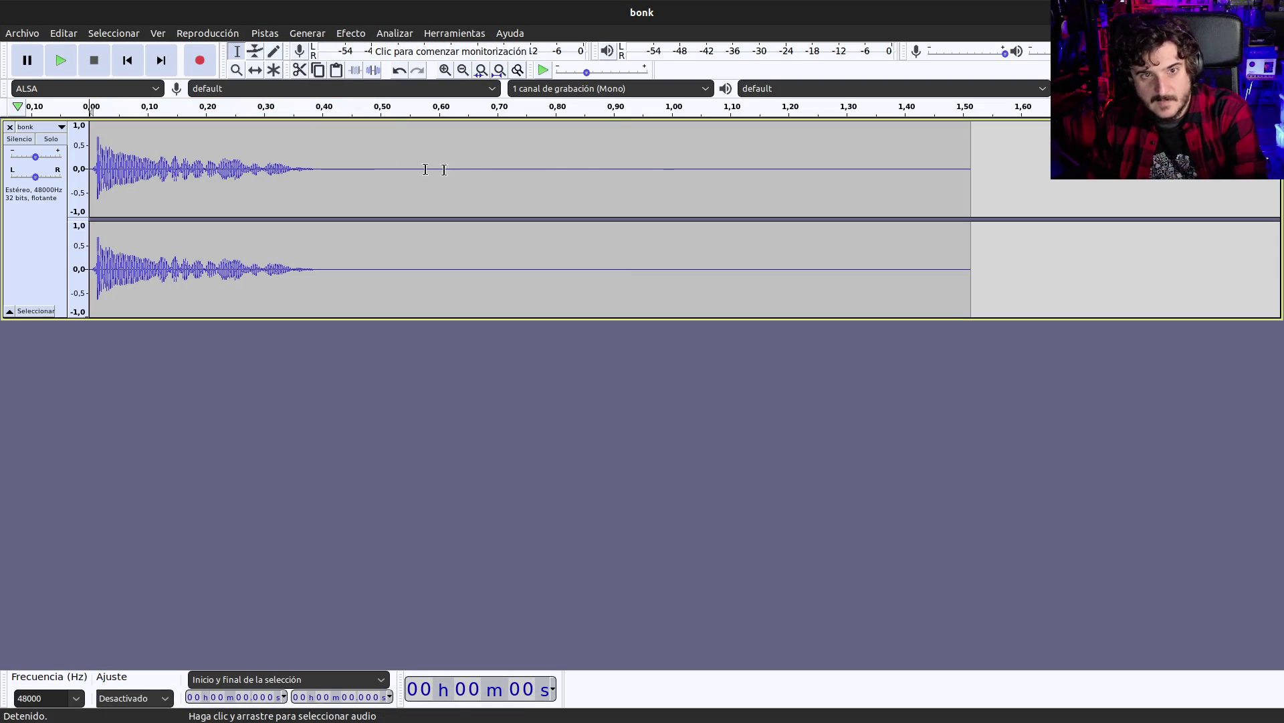
pyautogui.moveTo(341, 167); pyautogui.dragTo(1218, 188)
pyautogui.press('Delete')
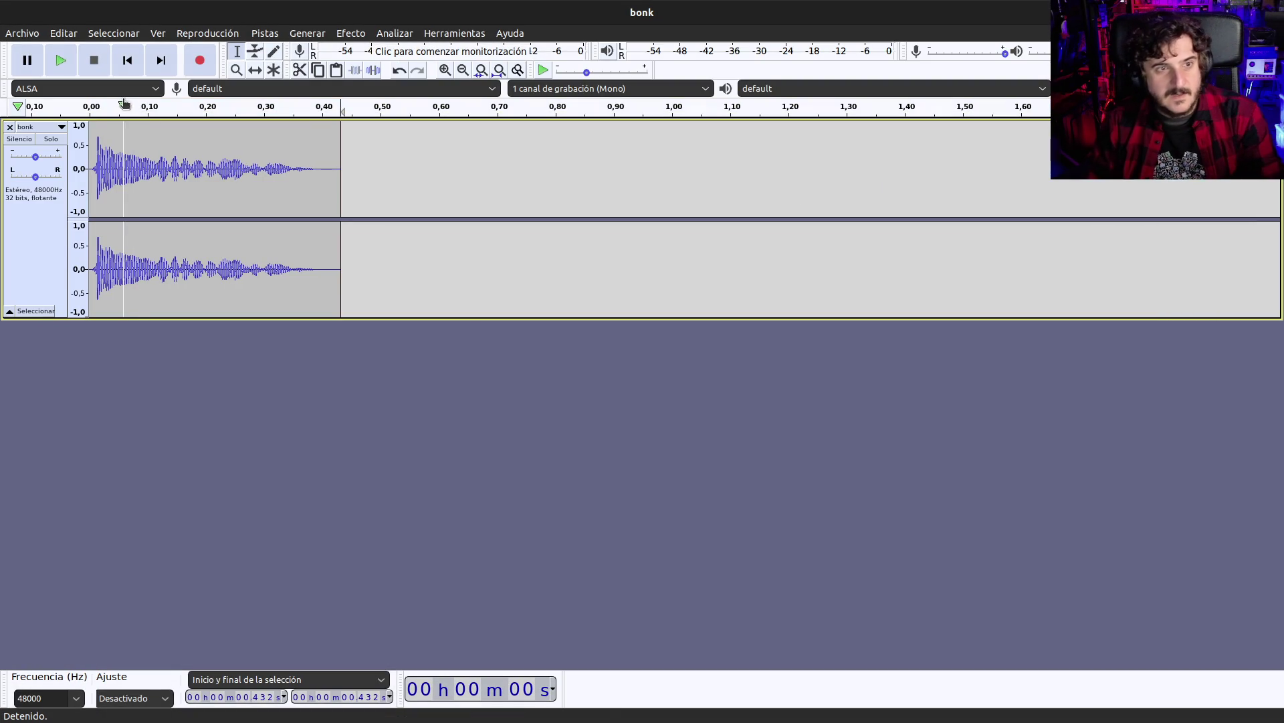
# Export the trimmed audio as OGG, overwriting bonk.ogg in assets/audio, and return to Godot
pyautogui.click(22, 32)
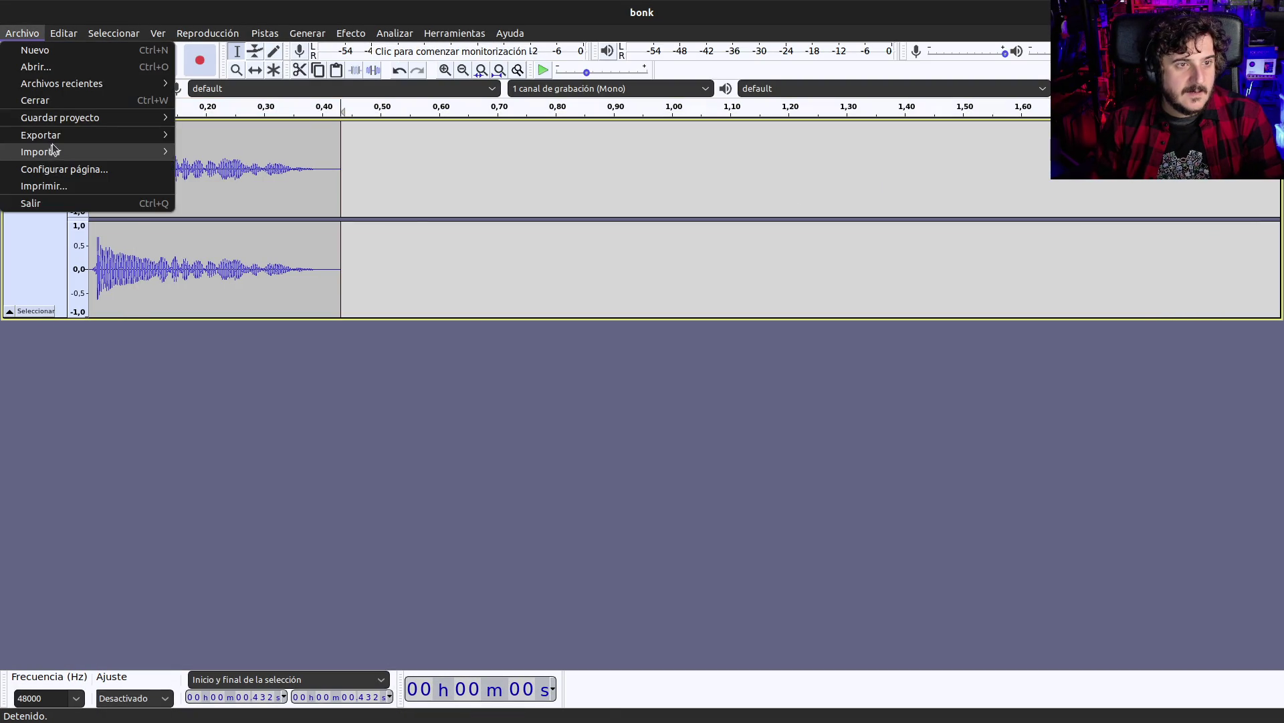
pyautogui.moveTo(41, 135)
pyautogui.click(283, 166)
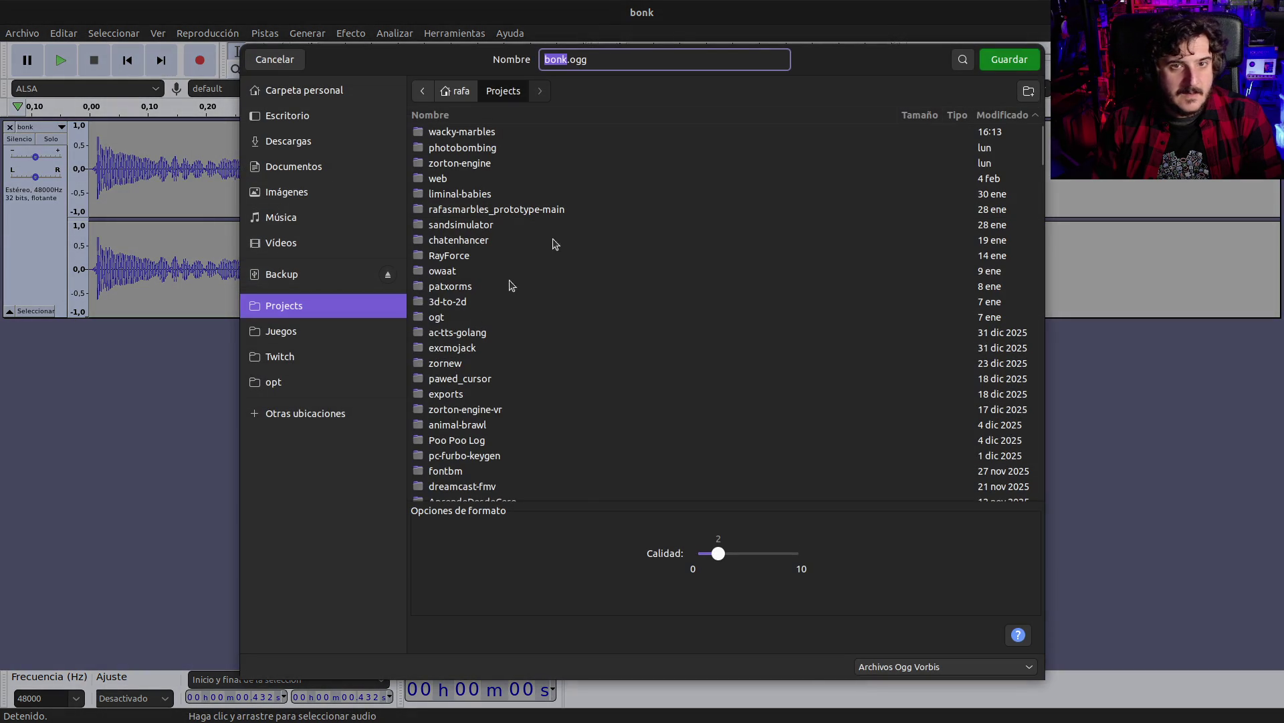
pyautogui.doubleClick(469, 134)
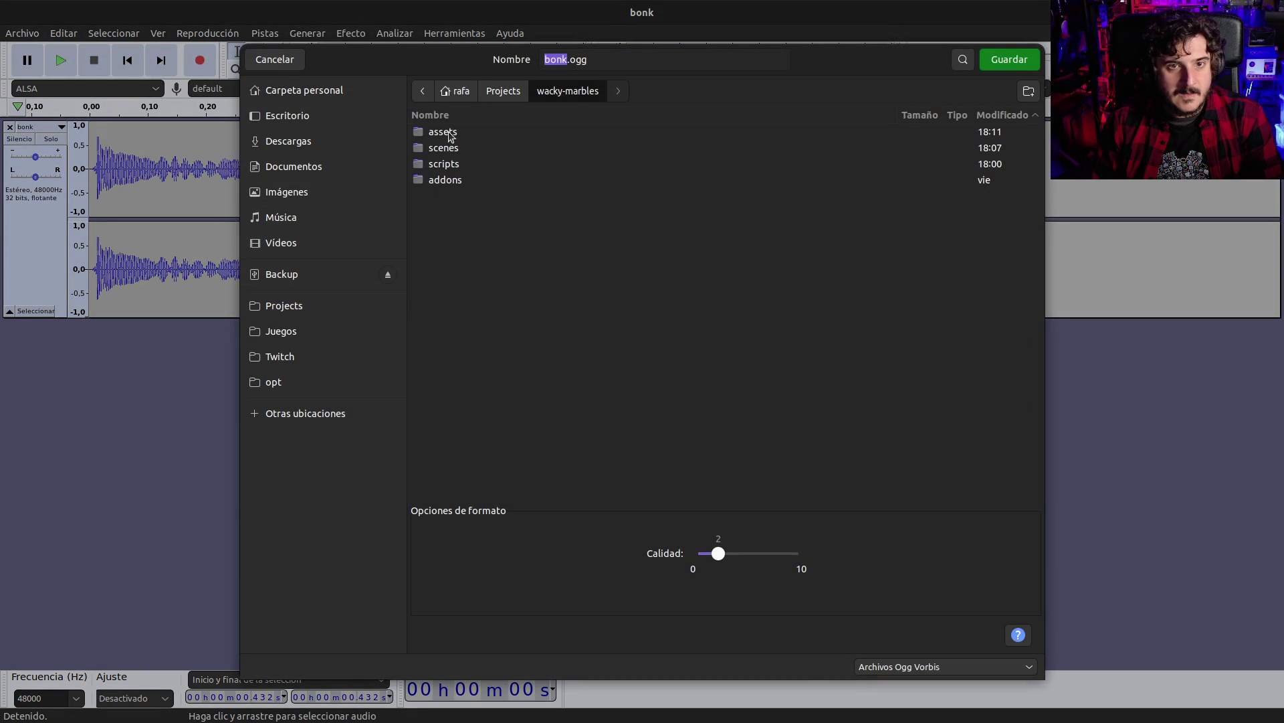
pyautogui.doubleClick(450, 134)
pyautogui.doubleClick(445, 133)
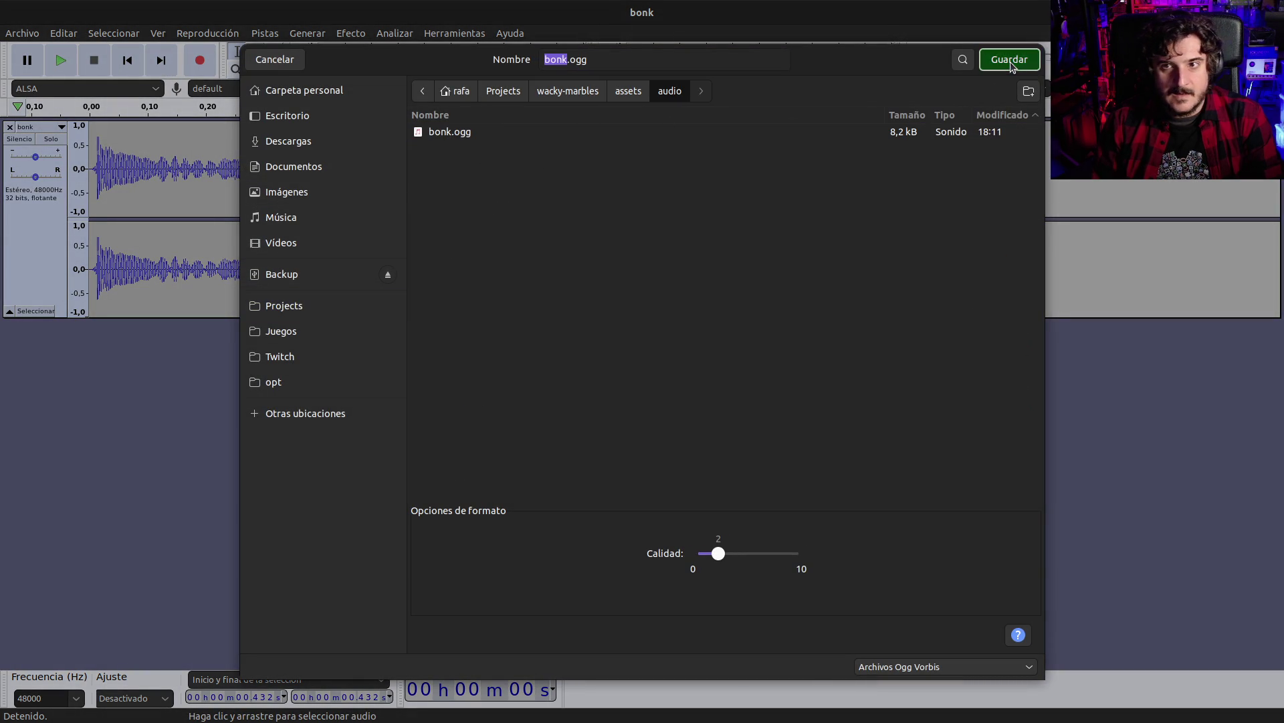
pyautogui.click(1012, 61)
pyautogui.click(748, 399)
pyautogui.click(859, 533)
pyautogui.hotkey('alt', 'Tab')
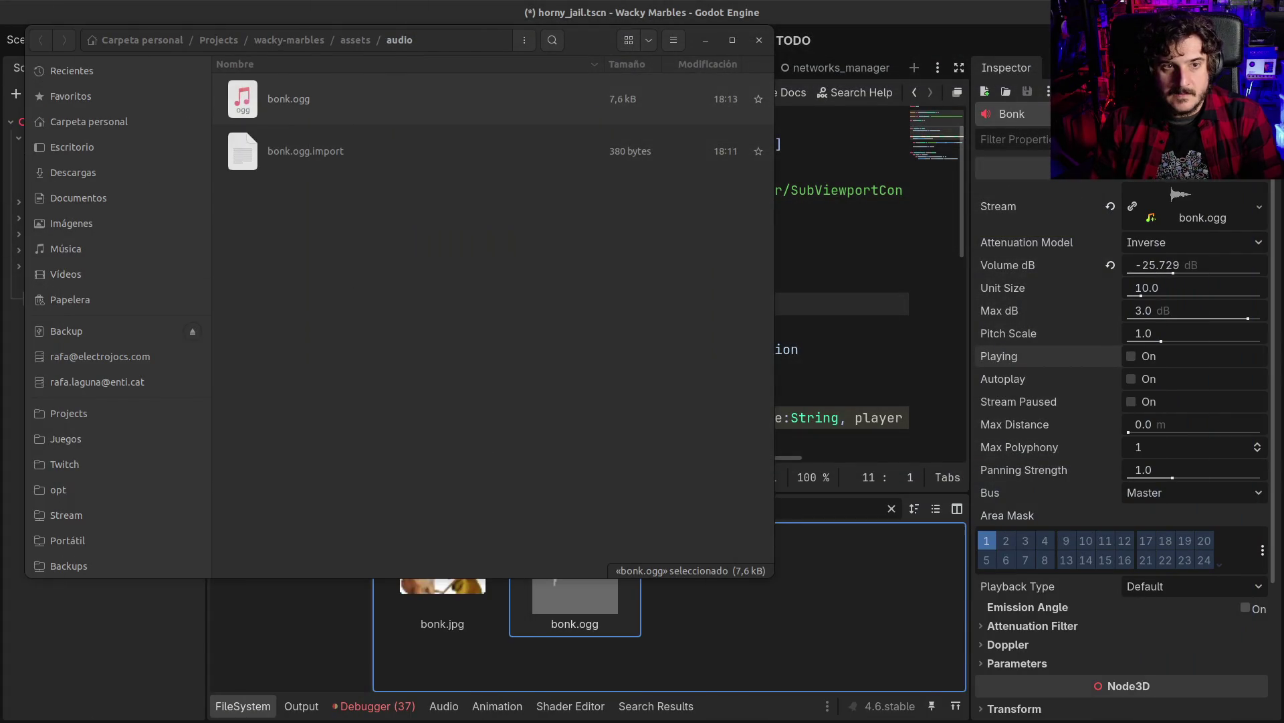
# Preview trial volumes, set the Bonk player to -6 dB, and save the horny_jail scene
pyautogui.click(154, 635)
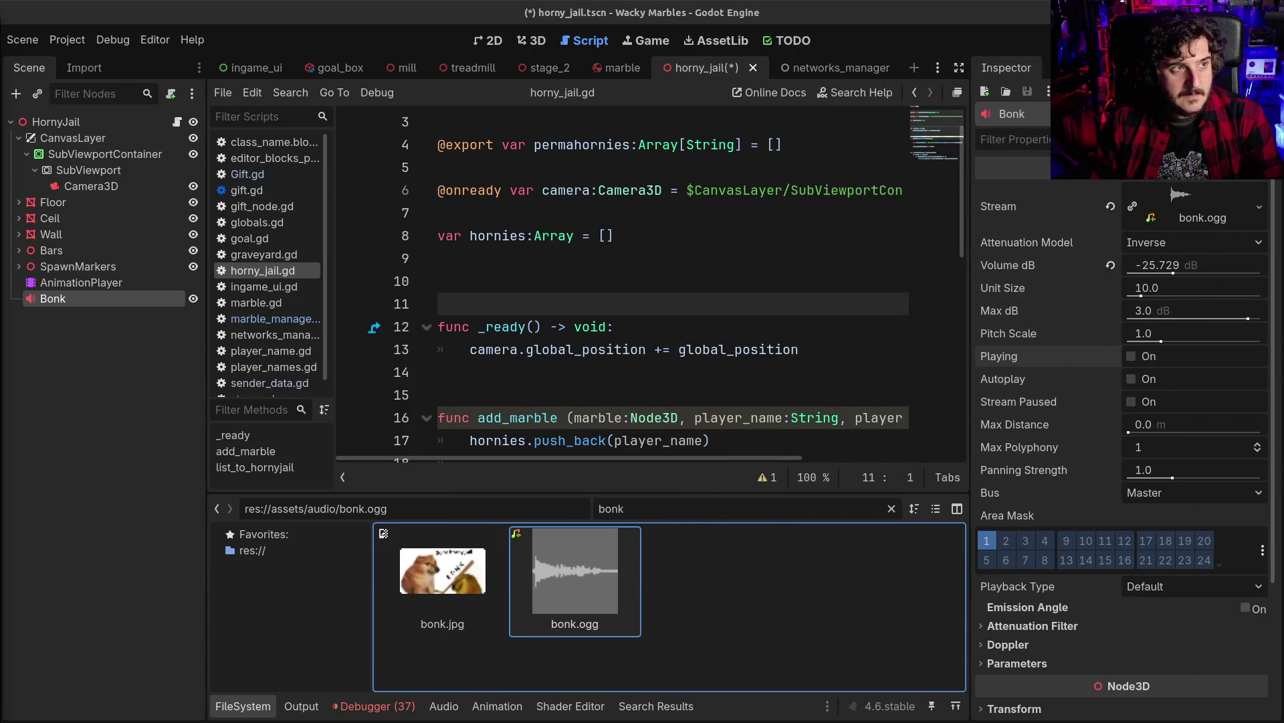
pyautogui.click(1131, 356)
pyautogui.moveTo(1172, 273); pyautogui.dragTo(1191, 273)
pyautogui.click(1138, 358)
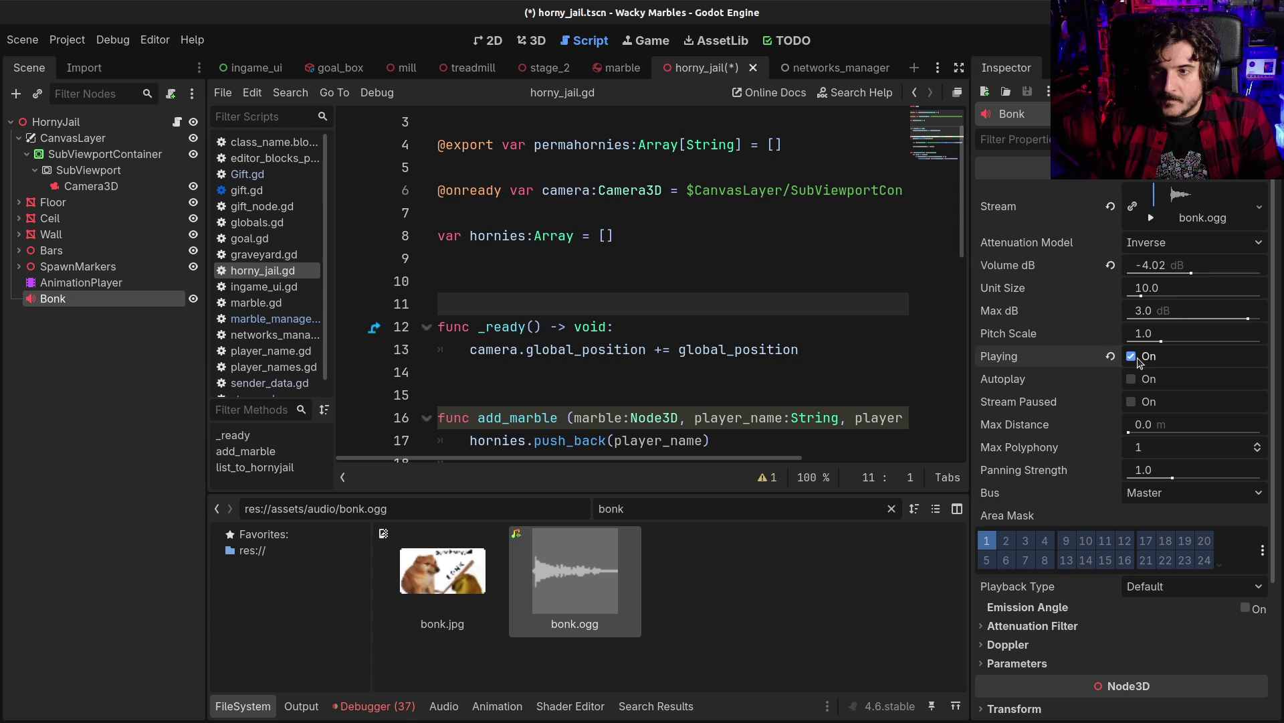
pyautogui.click(1178, 273)
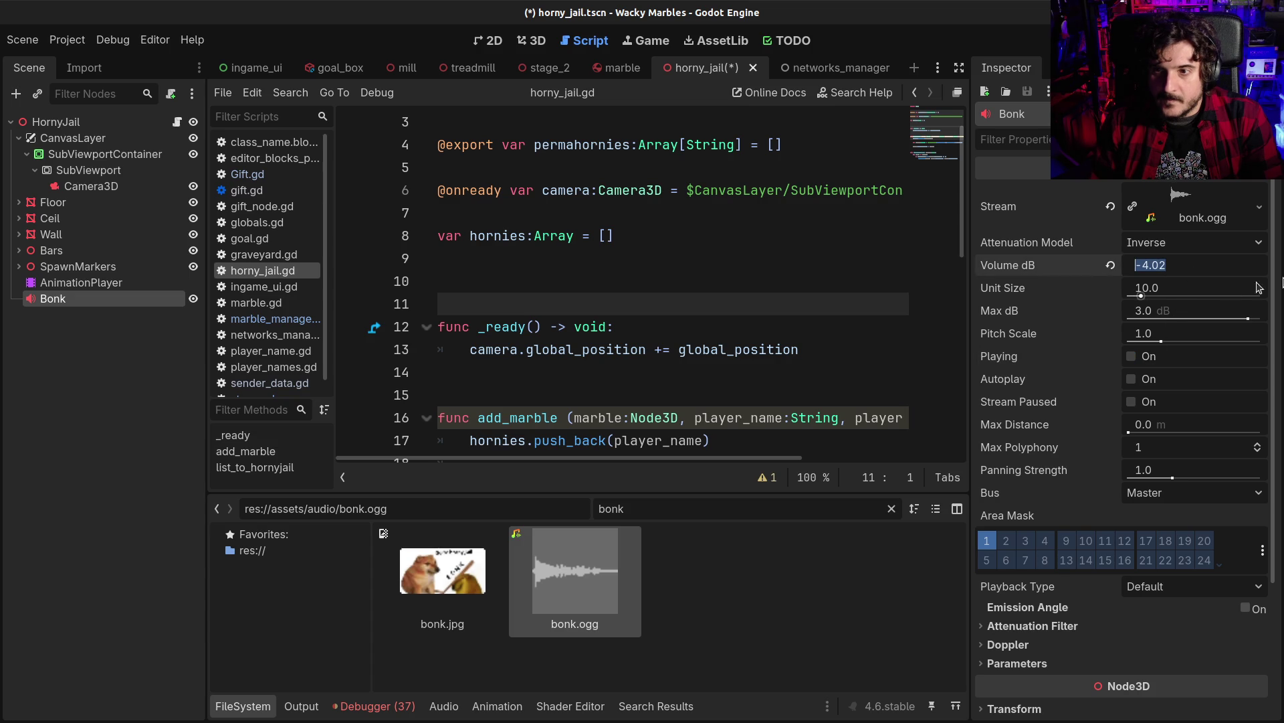
pyautogui.write('-6')
pyautogui.press('Return')
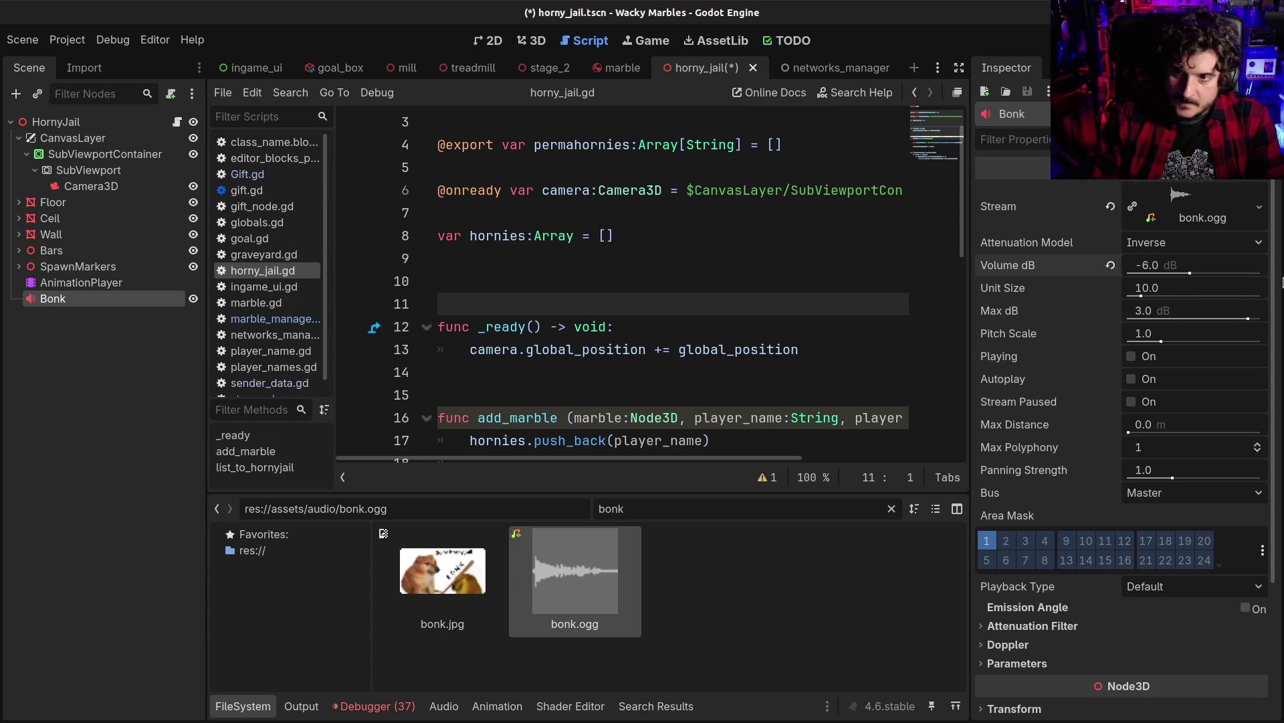
pyautogui.click(1146, 360)
pyautogui.click(1146, 360)
pyautogui.click(1146, 360)
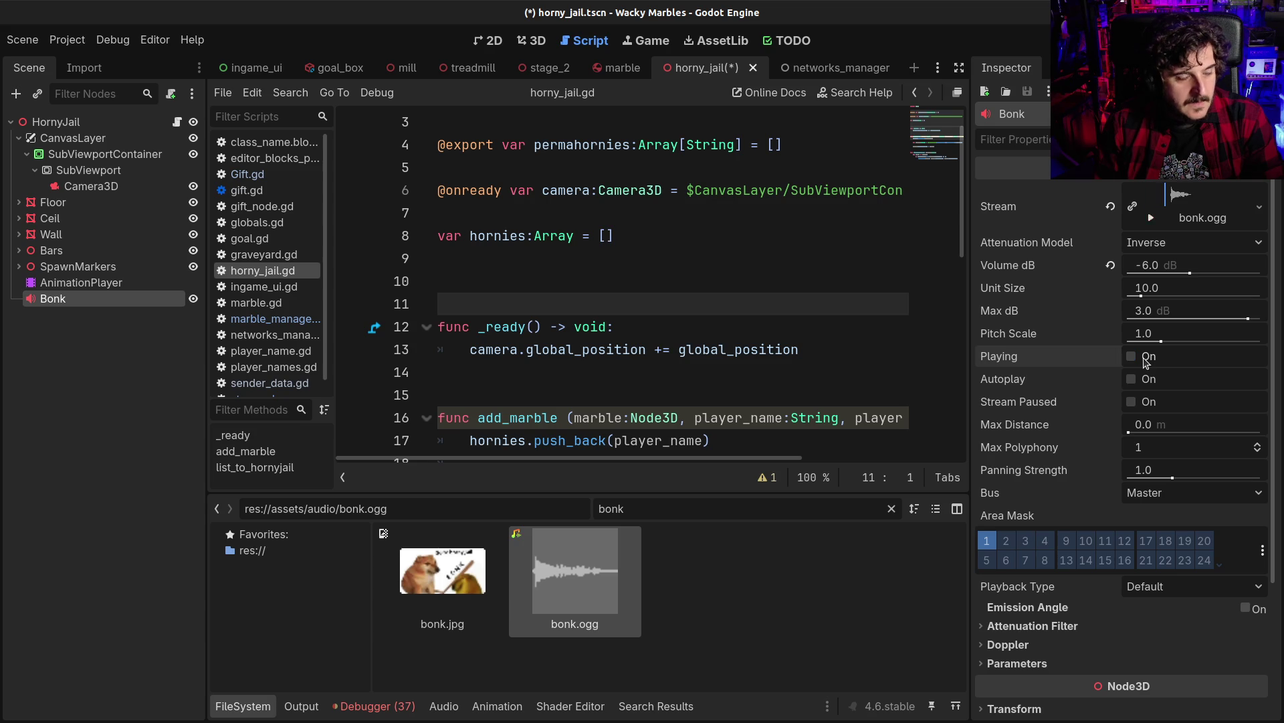
pyautogui.hotkey('ctrl', 's')
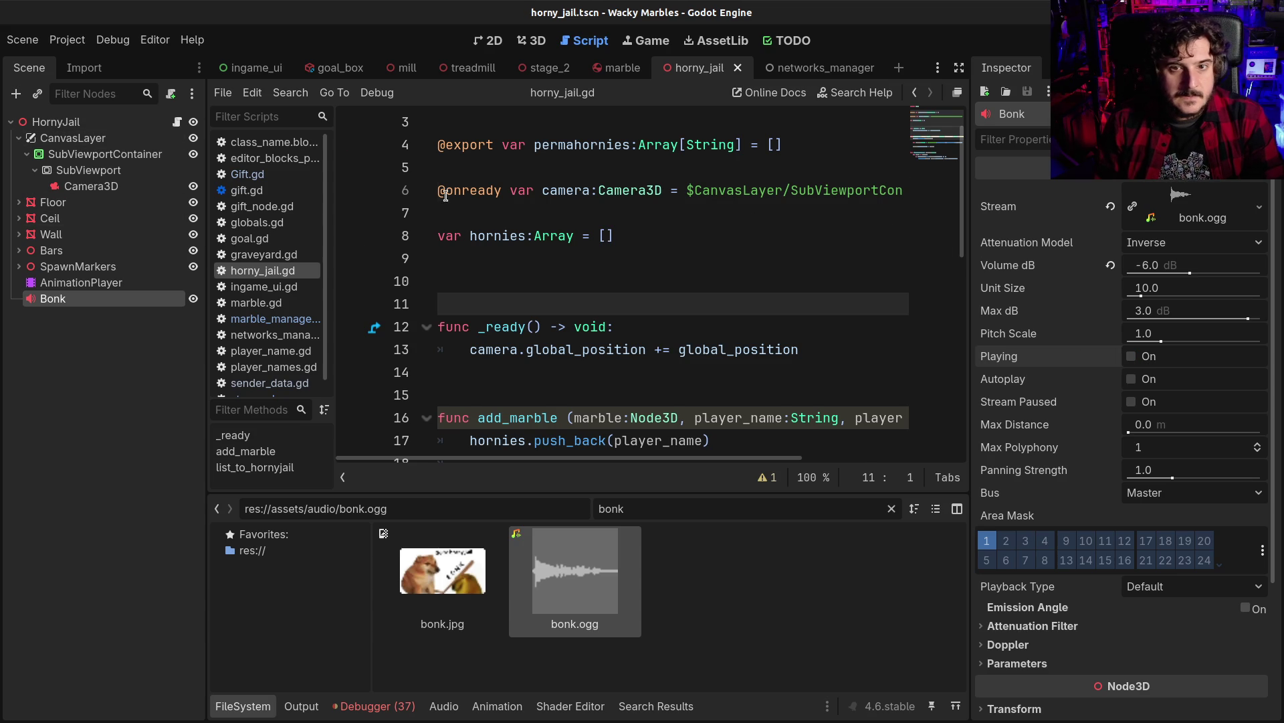
# Add a $Bonk.play() call at the end of add_marble in horny_jail.gd
pyautogui.click(444, 190)
pyautogui.click(261, 706)
pyautogui.scroll(-1, 743, 462)
pyautogui.click(754, 464)
pyautogui.press('Return')
pyautogui.press('Return')
pyautogui.write('$')
pyautogui.write('Bars')
pyautogui.press('Escape')
pyautogui.press('BackSpace')
pyautogui.press('BackSpace')
pyautogui.write('on')
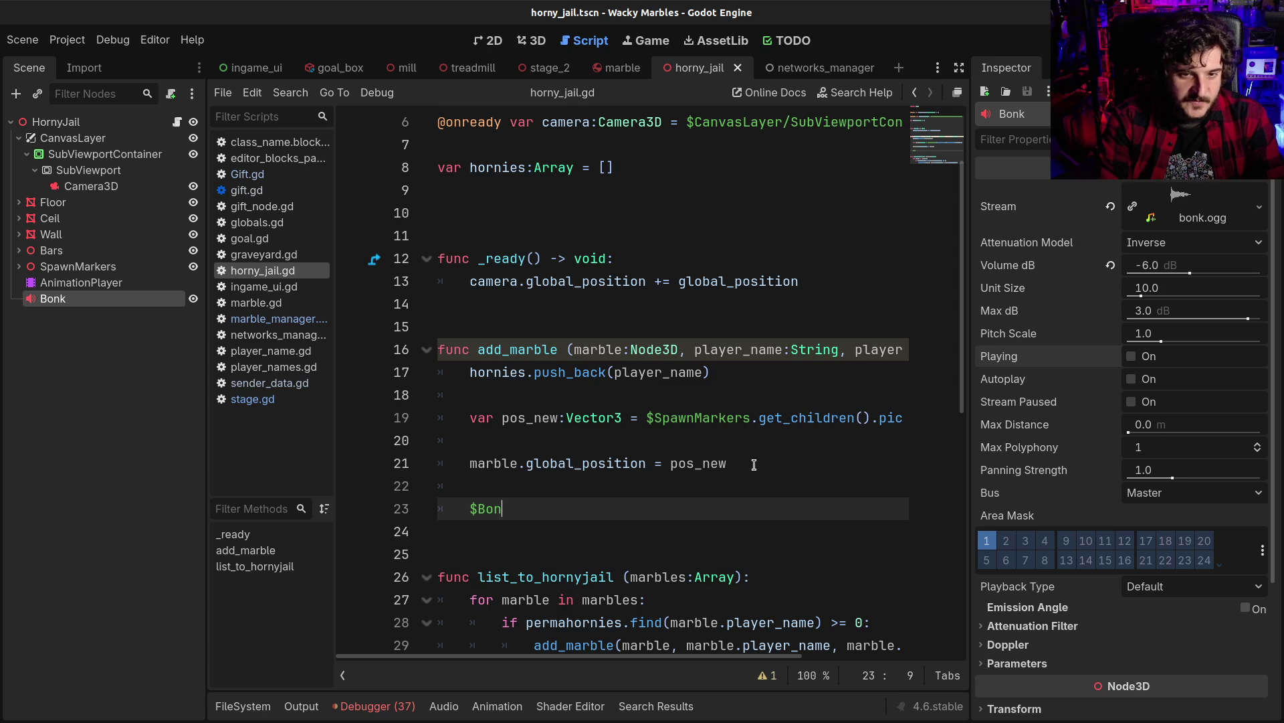
pyautogui.write('k.pl')
pyautogui.press('Return')
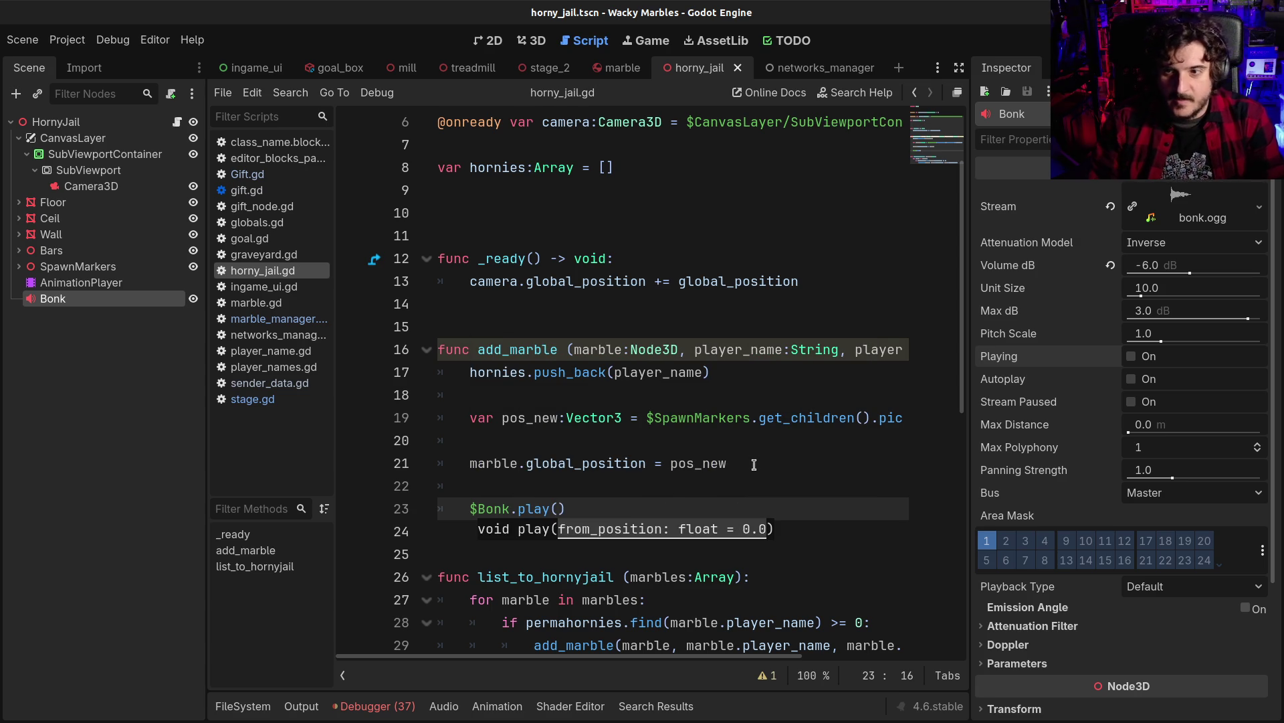
pyautogui.click(694, 477)
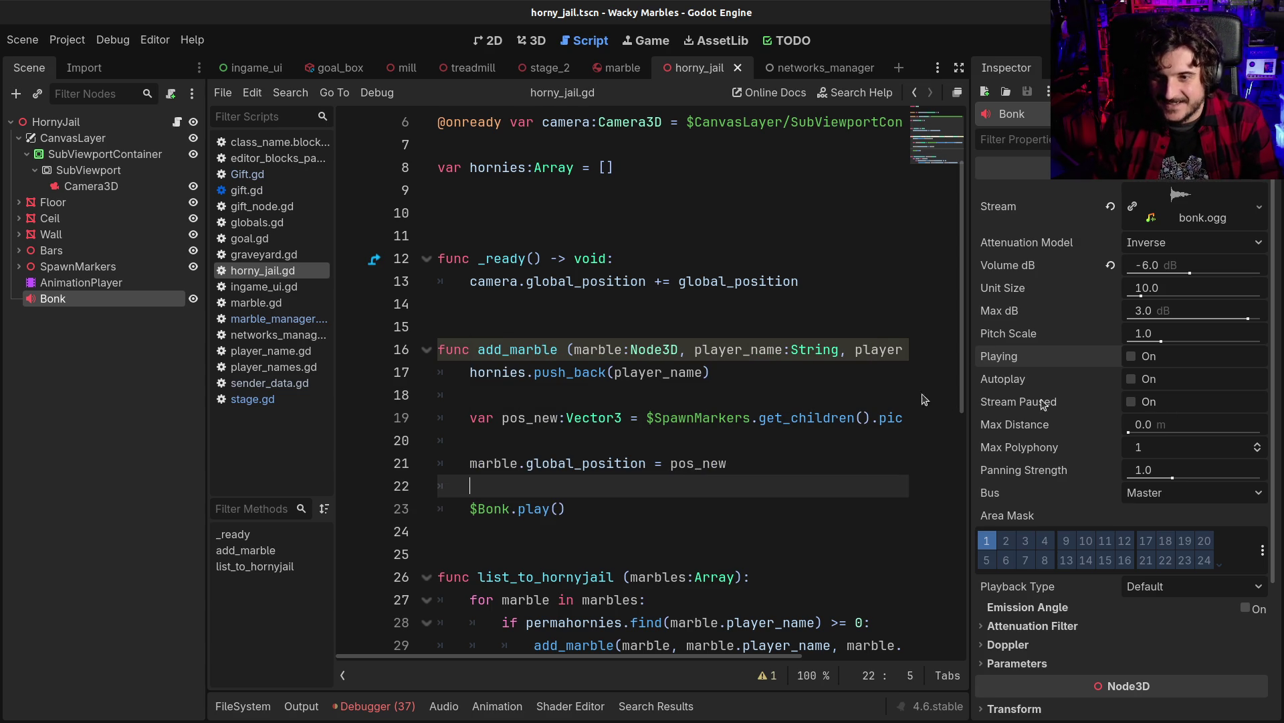
# Set Bonk's volume to -4 dB, preview it, and run the game
pyautogui.click(1178, 276)
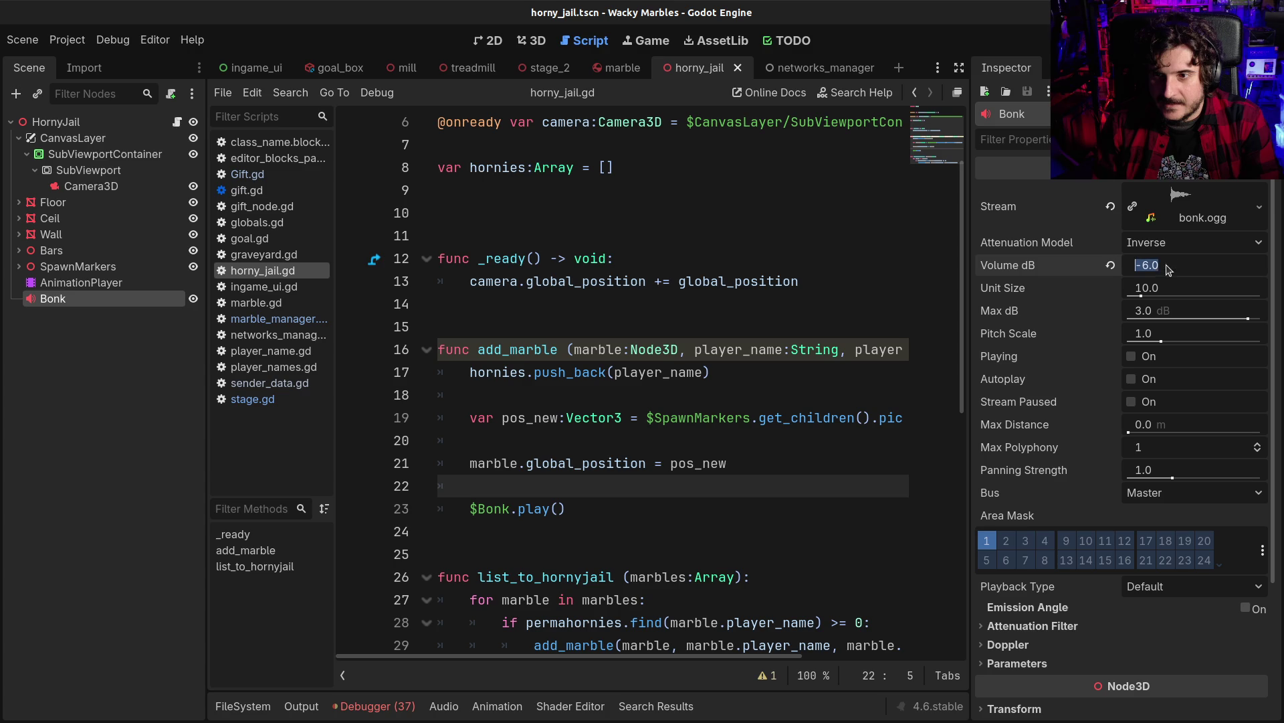
pyautogui.write('-4')
pyautogui.press('Return')
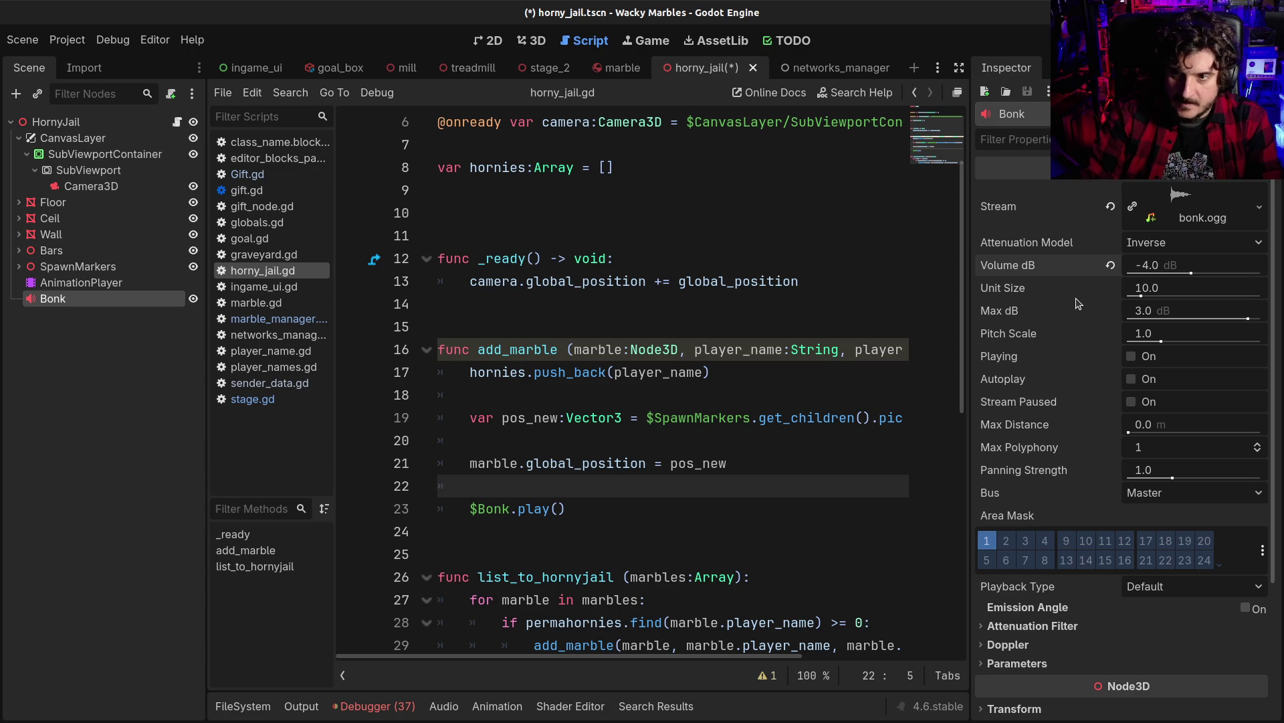
pyautogui.click(1141, 359)
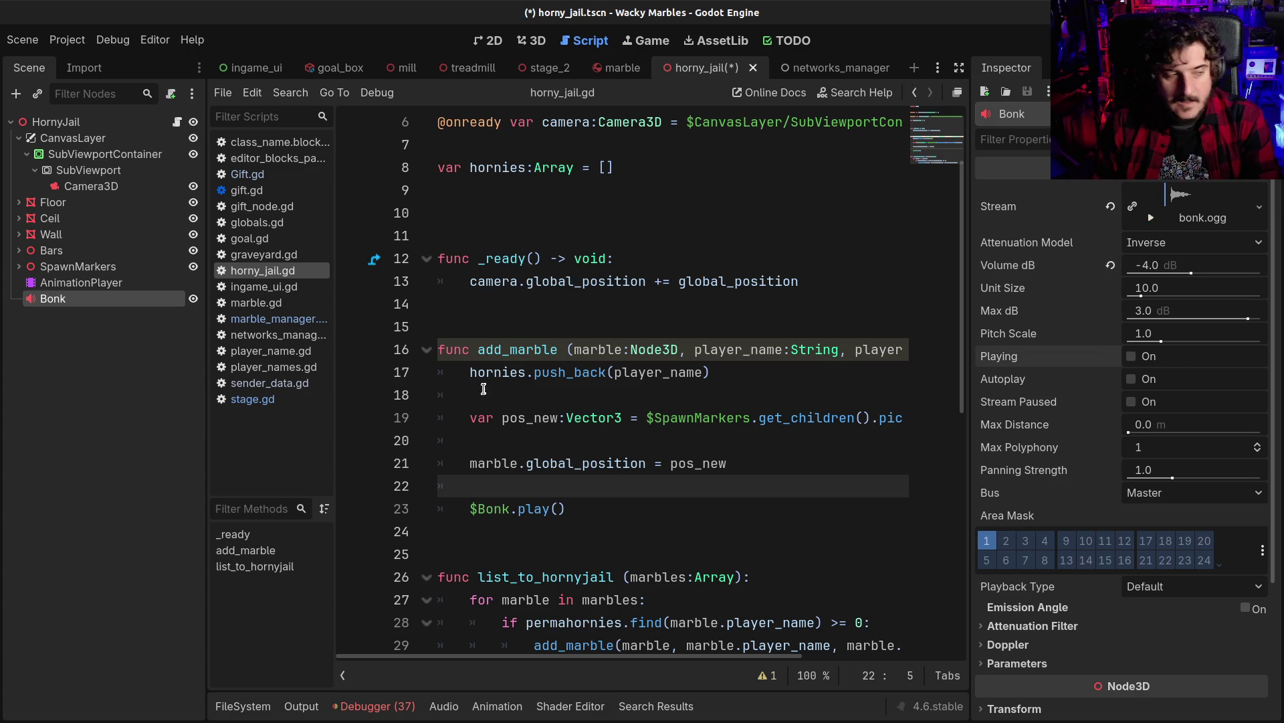
pyautogui.press('F5')
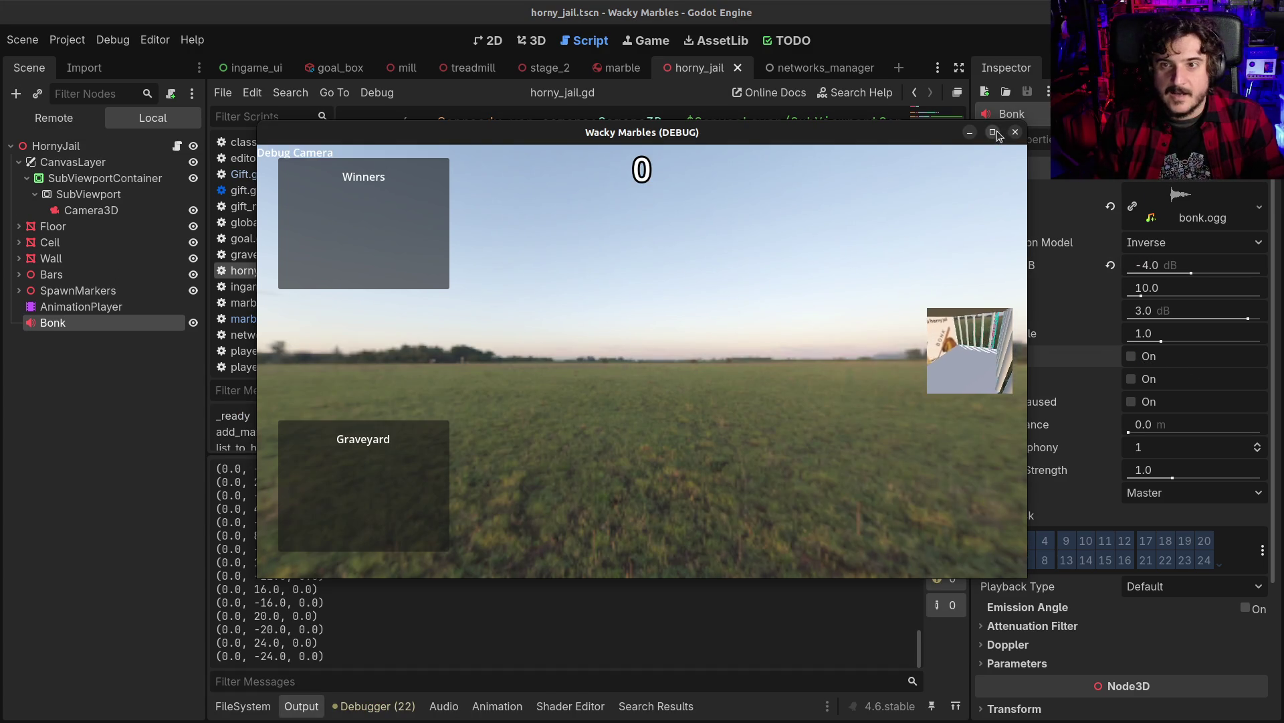
# Maximize the Wacky Marbles (DEBUG) game window
pyautogui.click(993, 132)
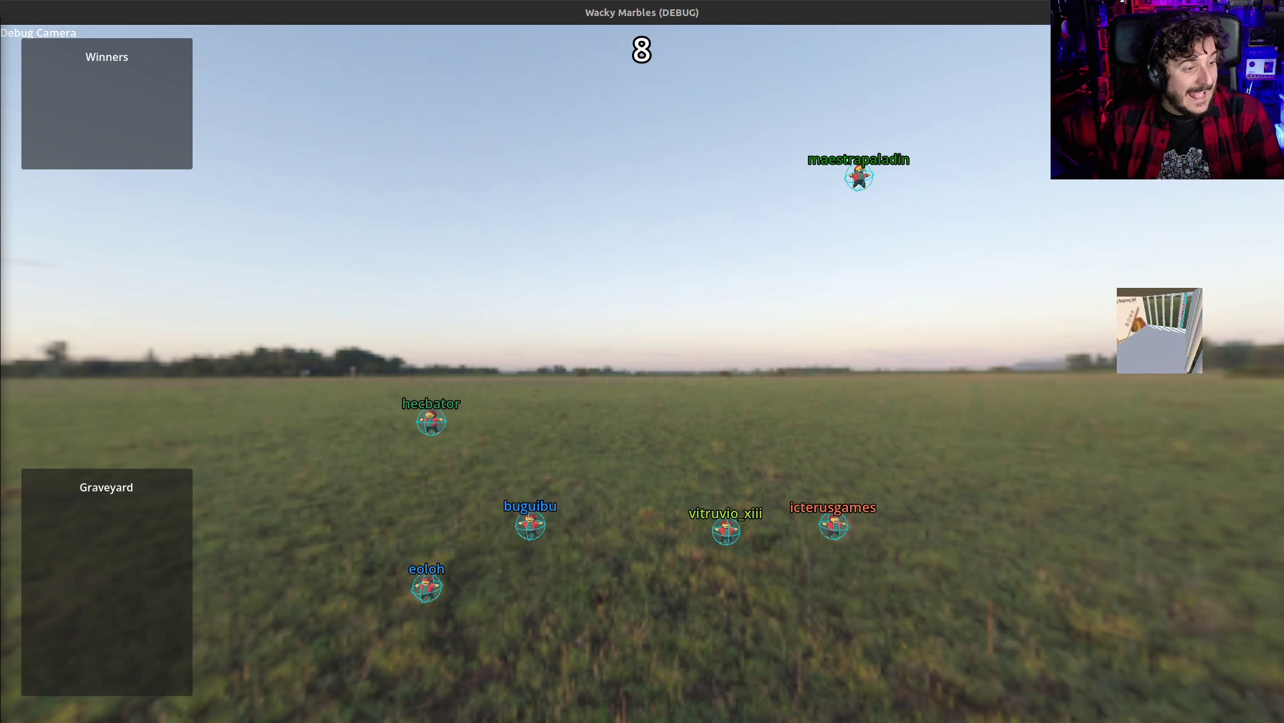
# Fly the debug camera around the jail cage, marble wall and ramp to inspect them
pyautogui.click(637, 405)
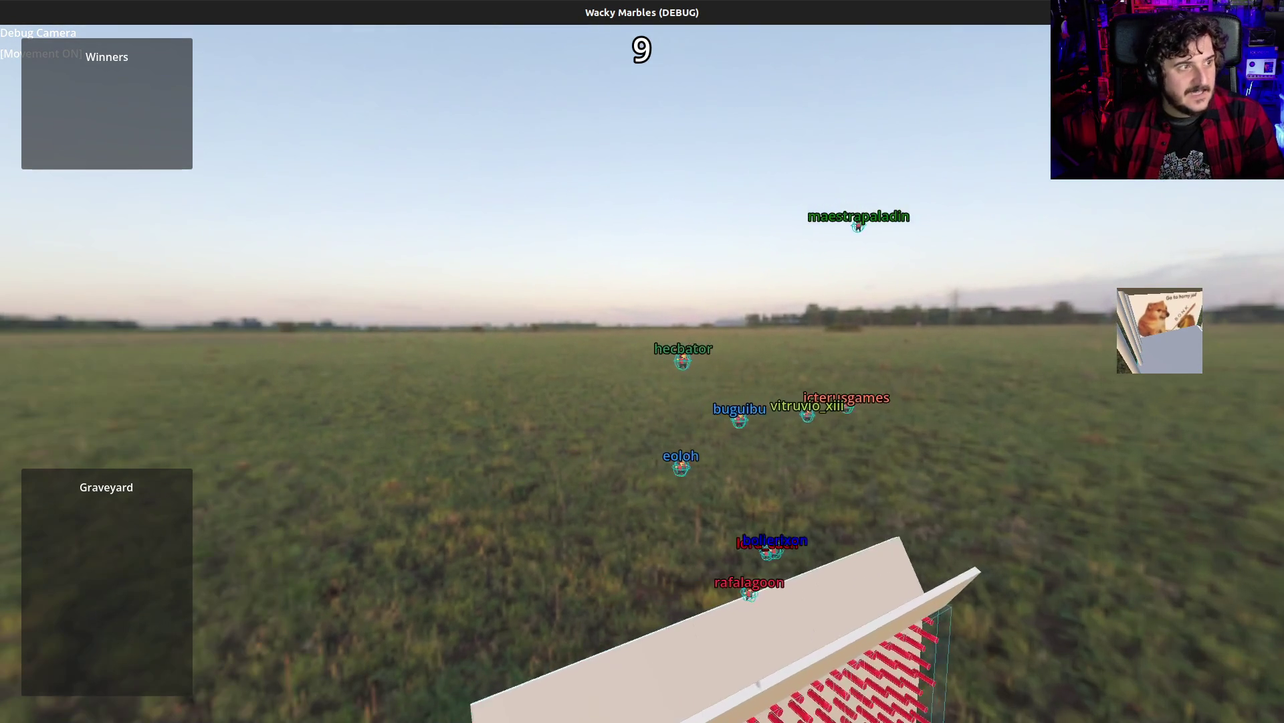
pyautogui.press('w')
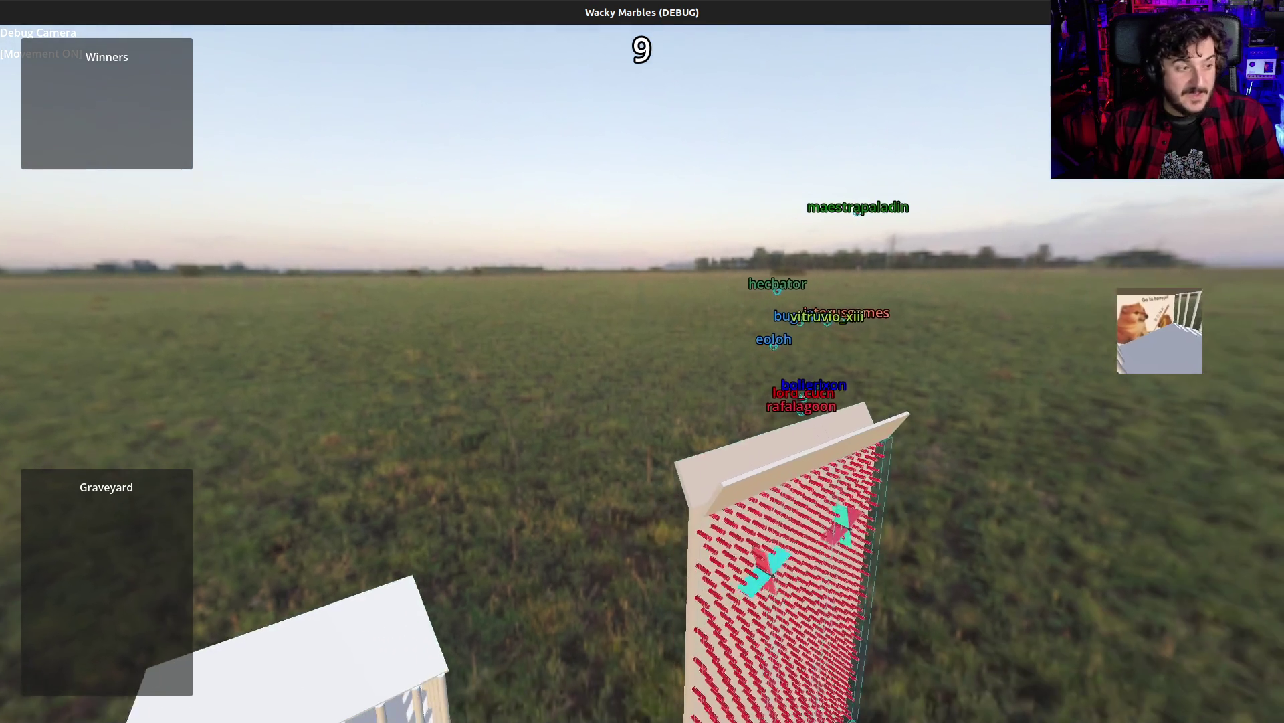
pyautogui.press('w')
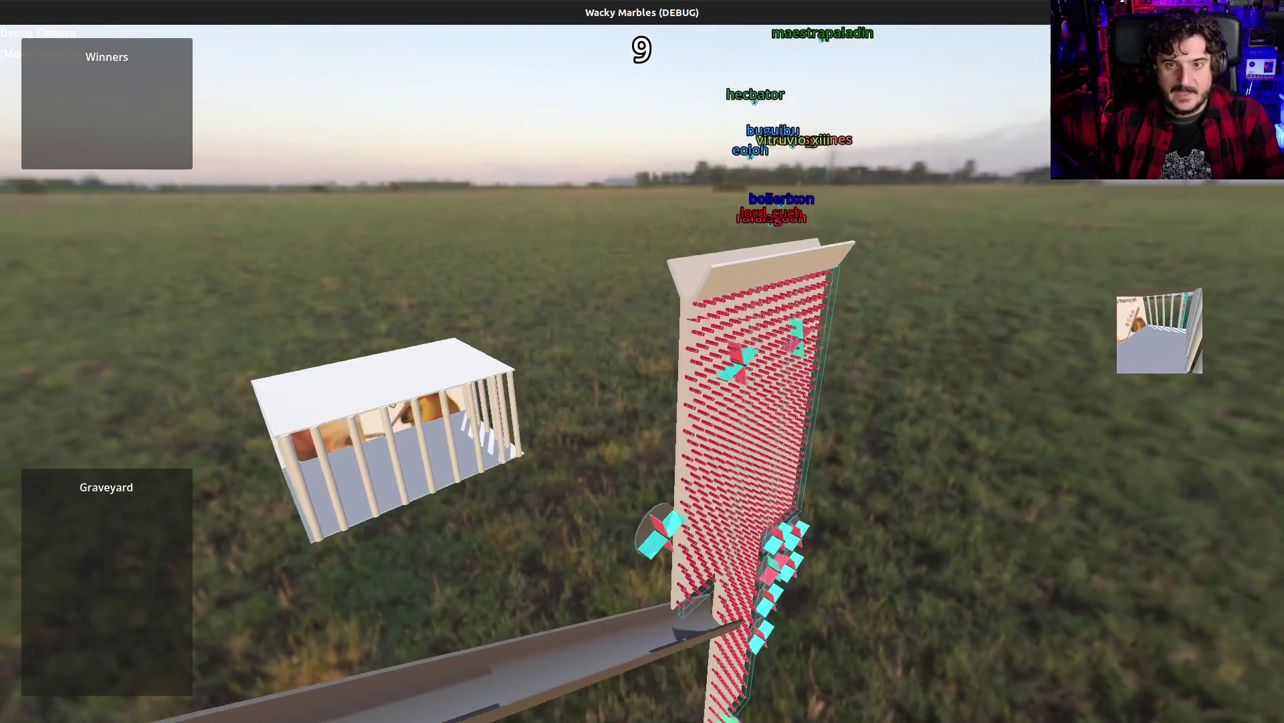
pyautogui.press('w')
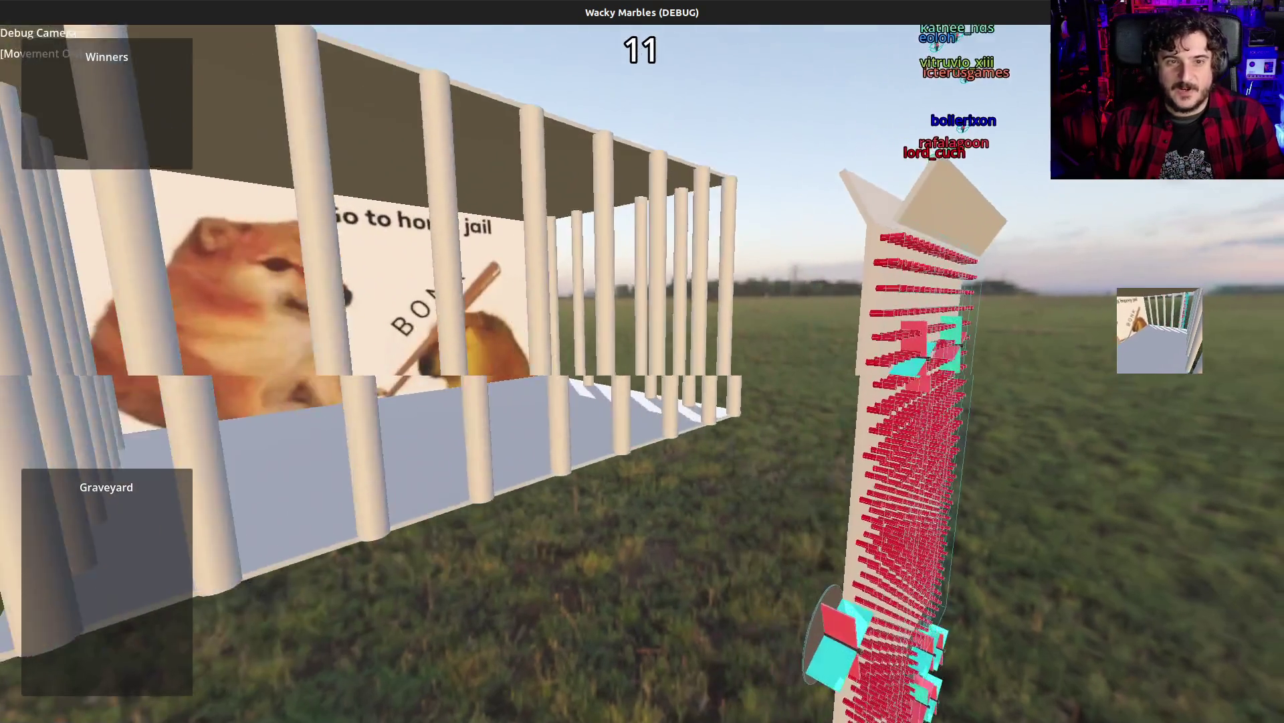
pyautogui.press('s')
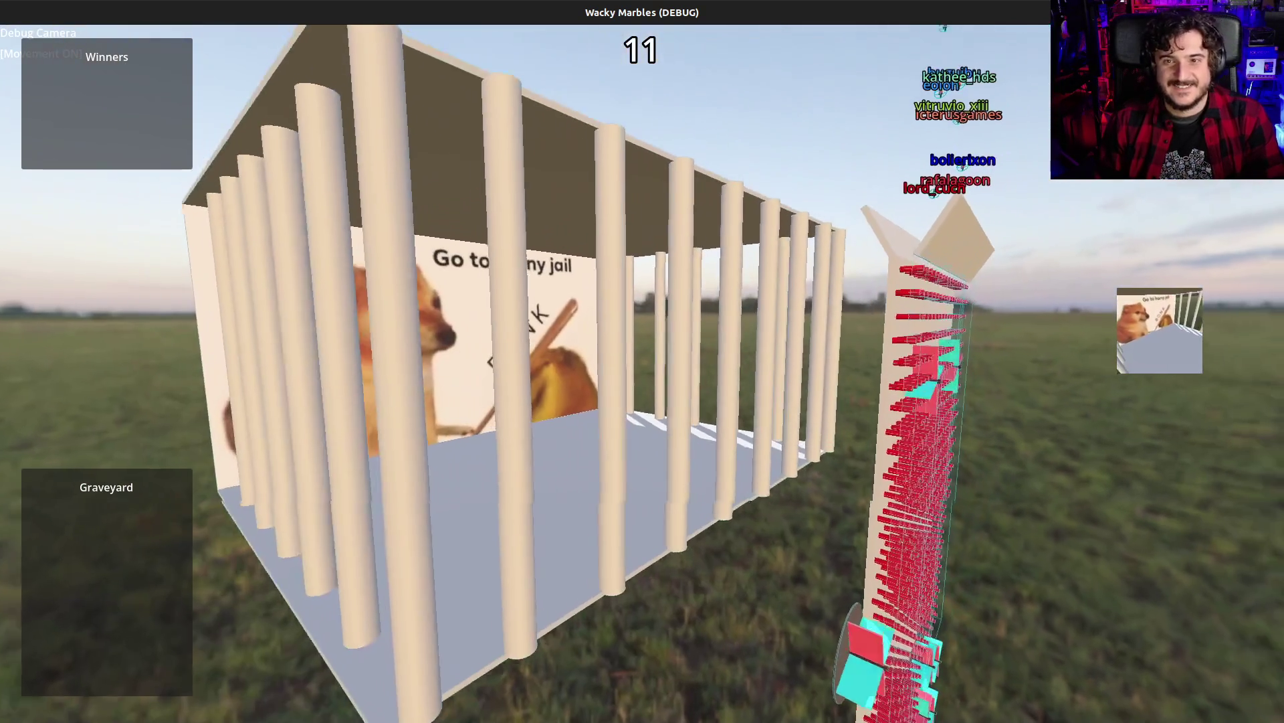
pyautogui.press('w')
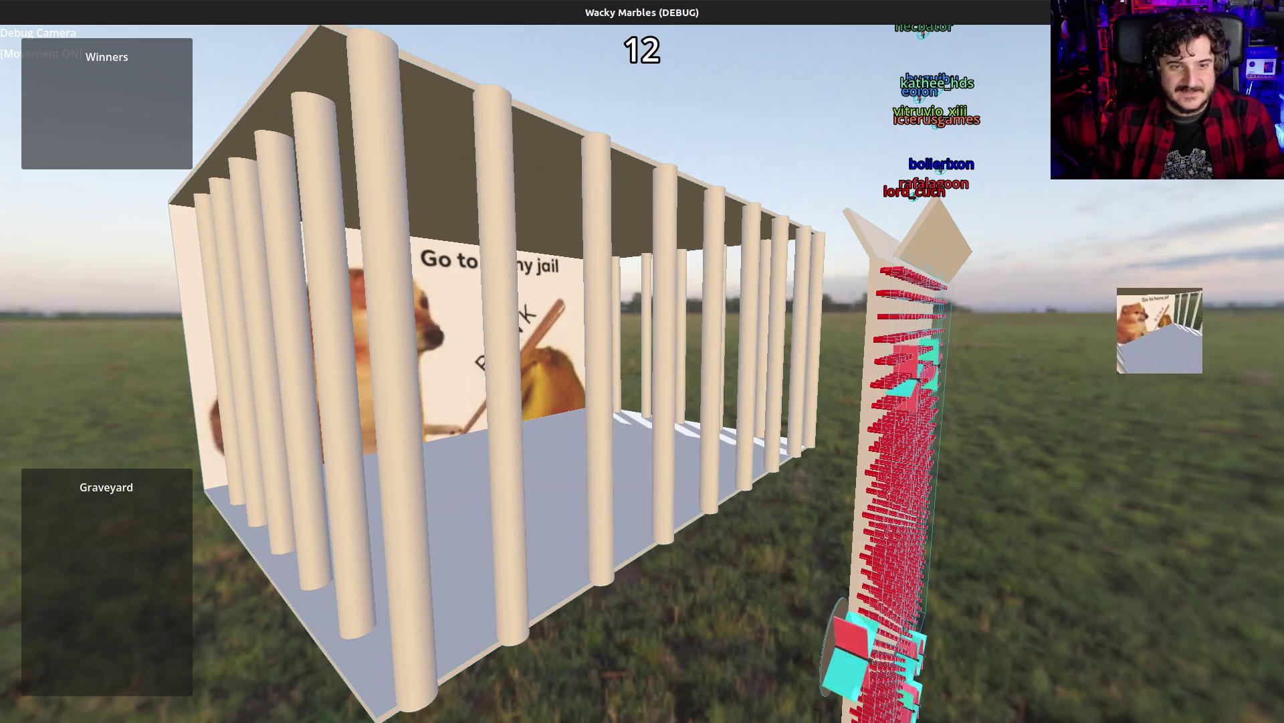
pyautogui.press('s')
pyautogui.press('w')
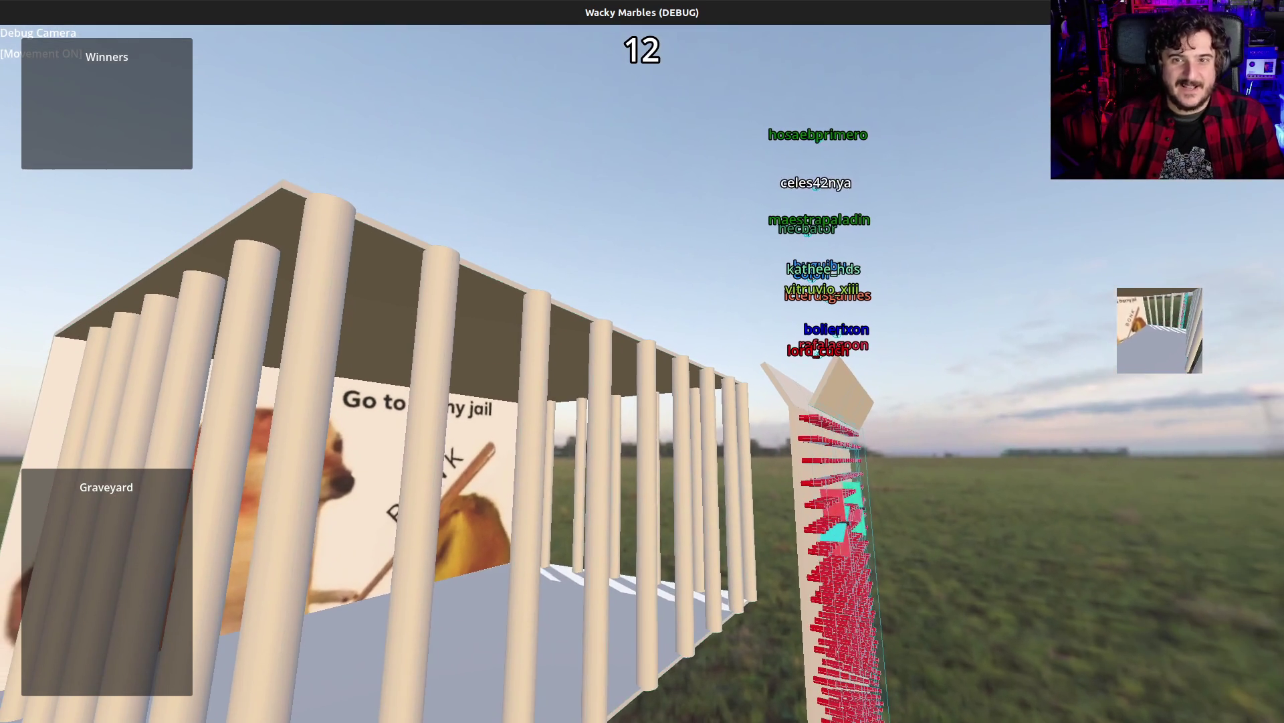
pyautogui.press('d')
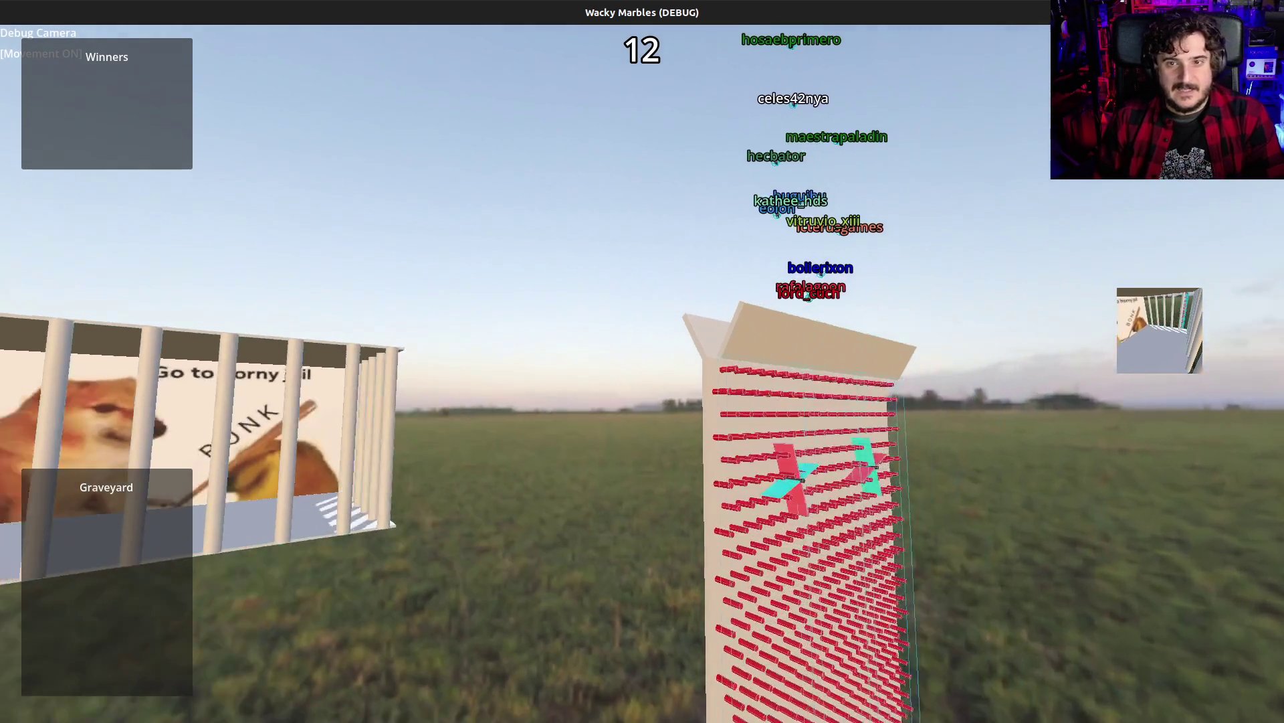
pyautogui.press('w')
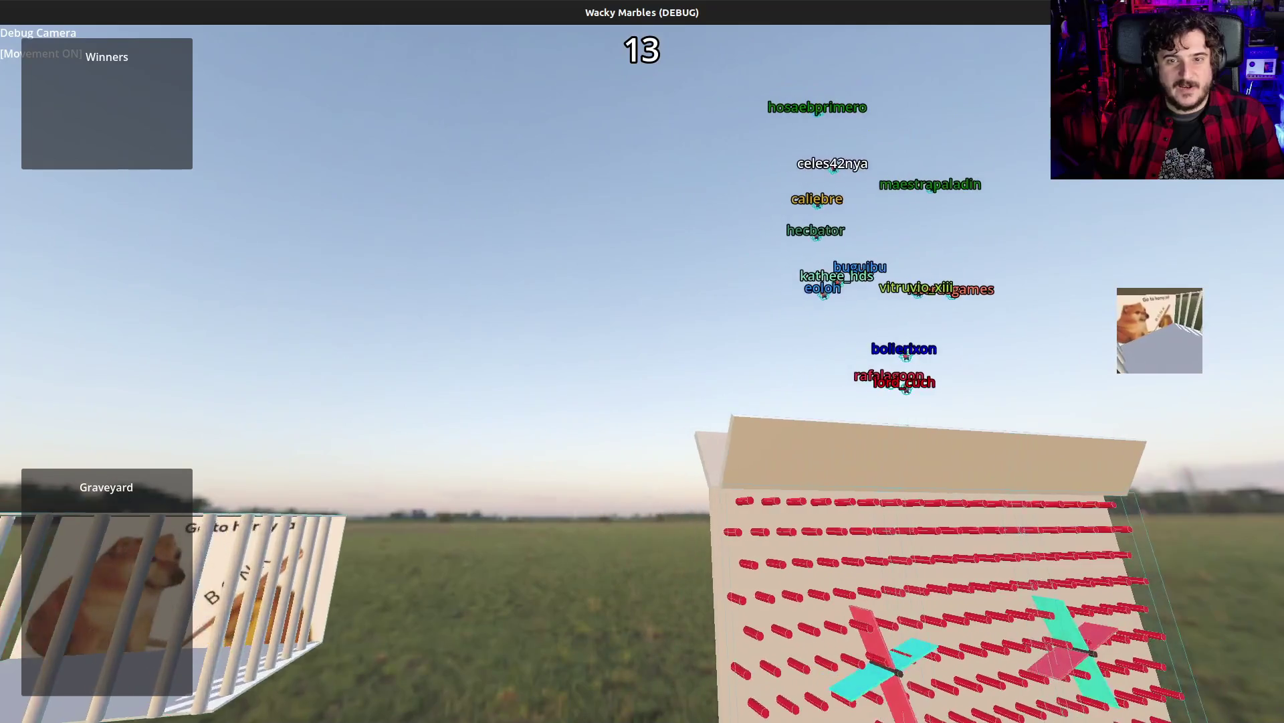
pyautogui.press('a')
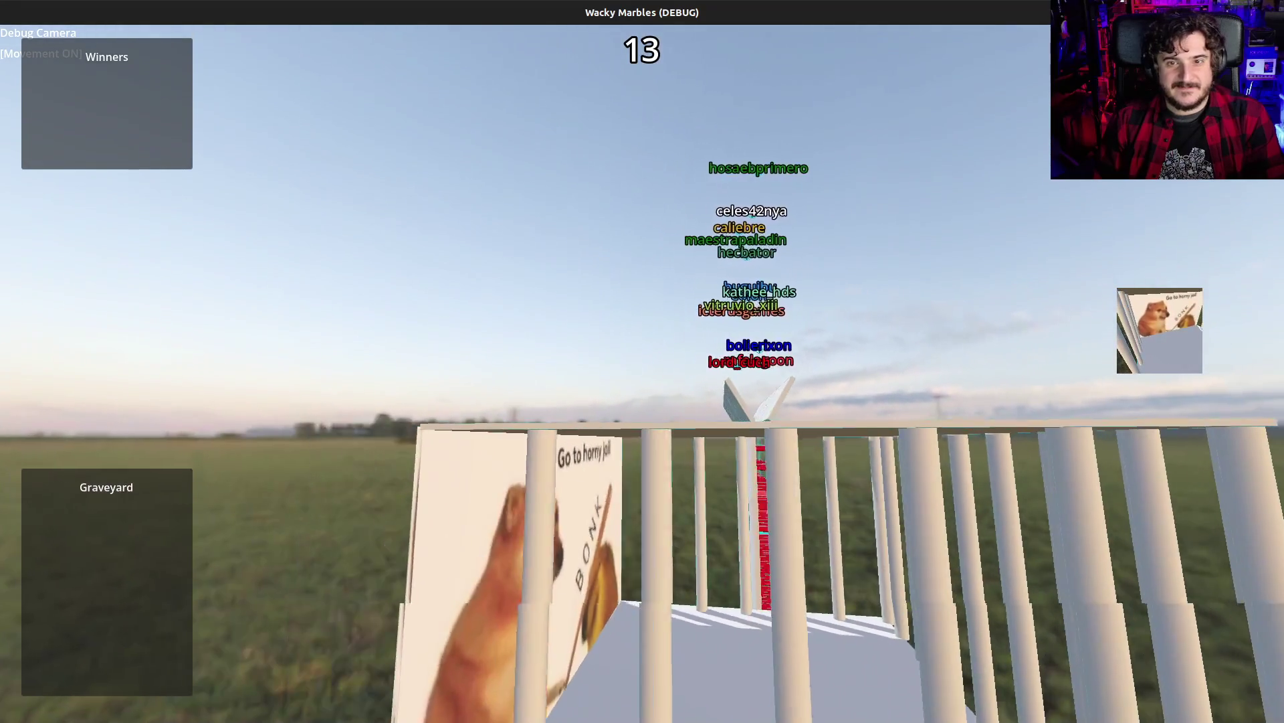
pyautogui.press('w')
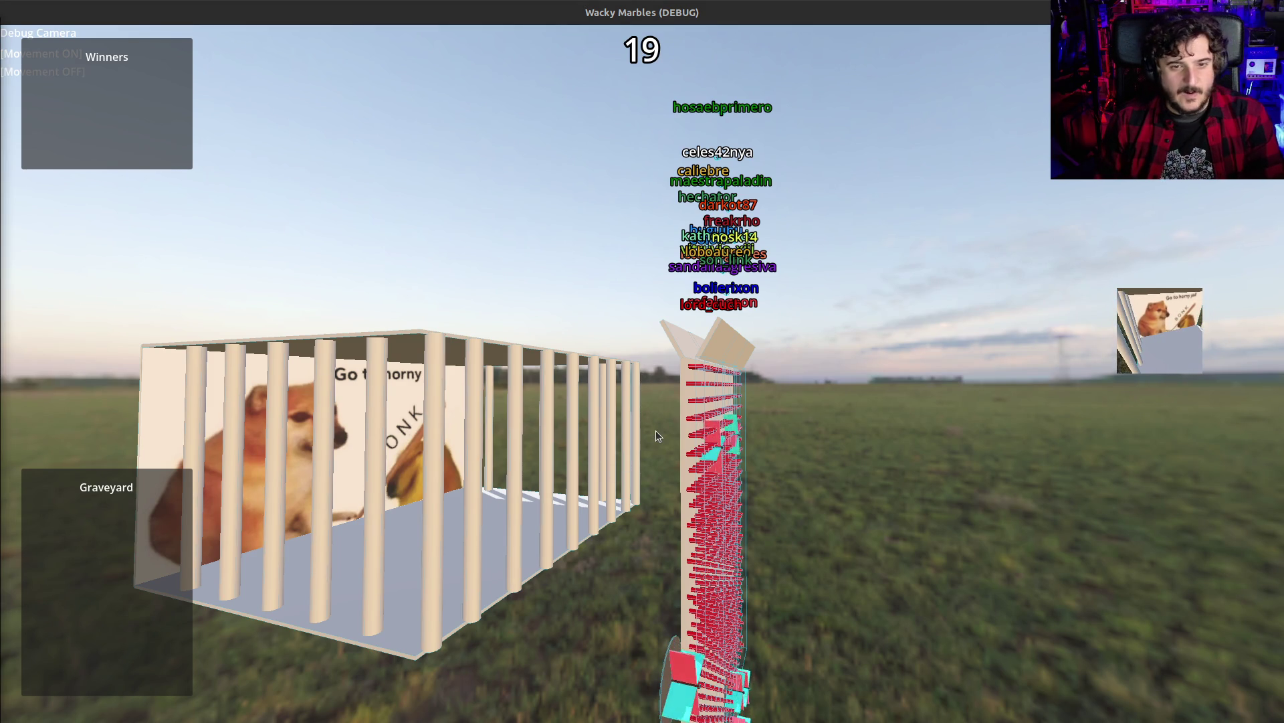
pyautogui.press('m')
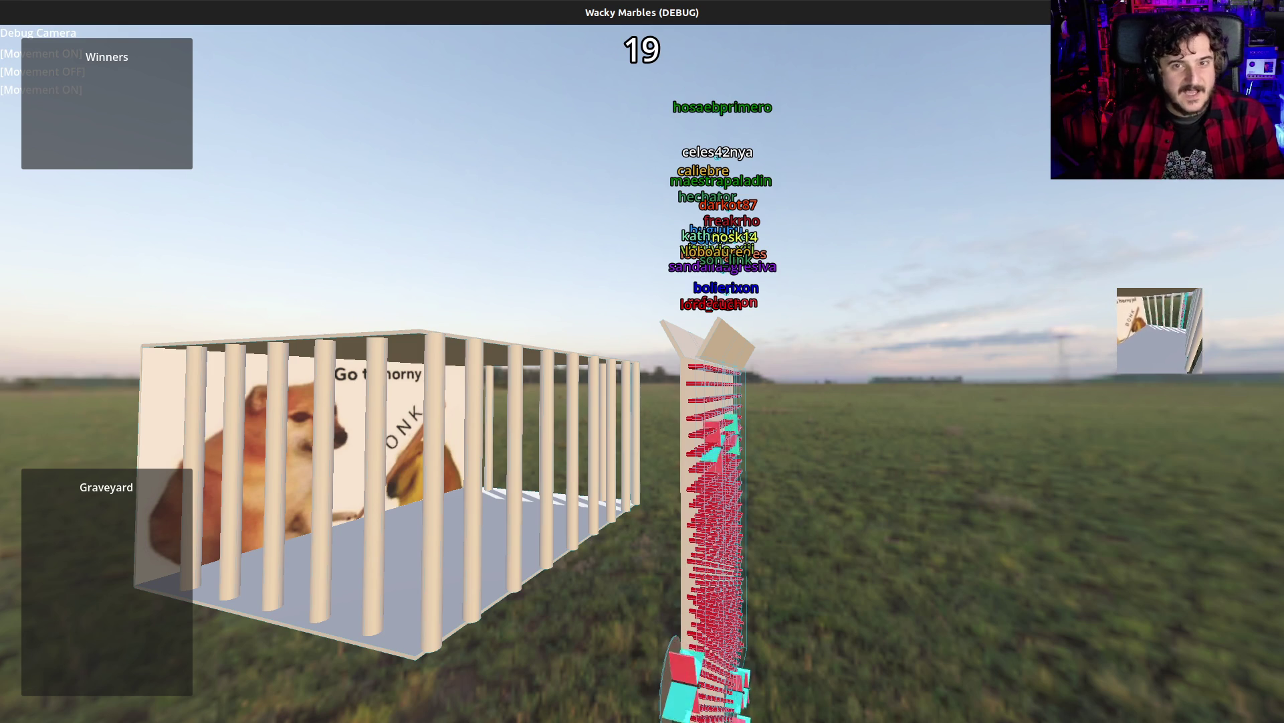